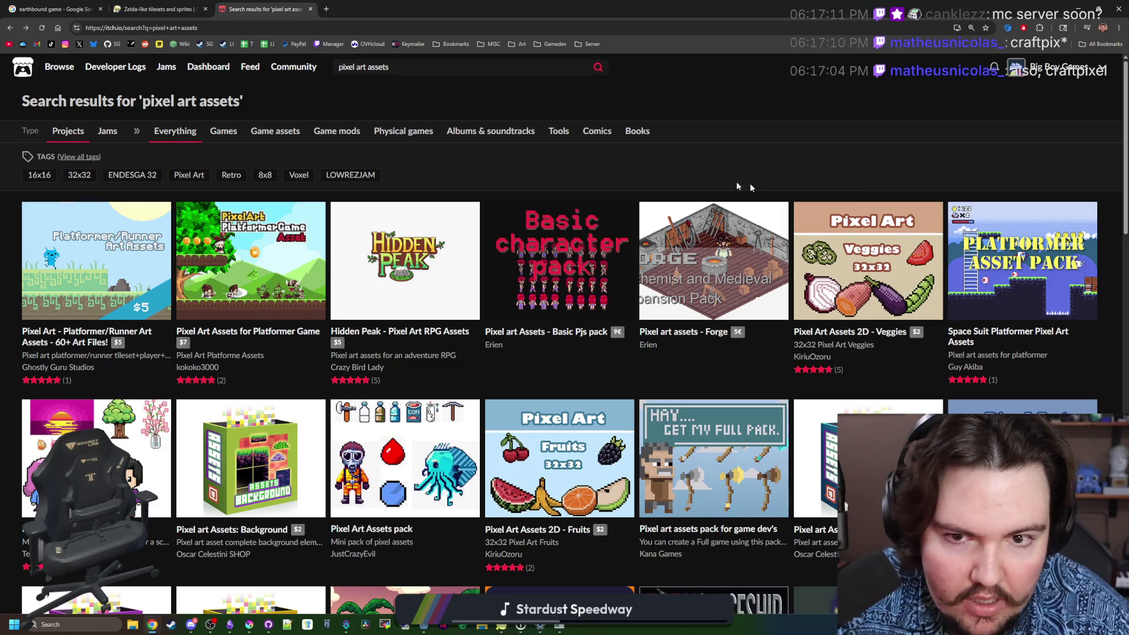
Restrict the pixel art assets results to Game assets, then open the full tags list
{"action": "left_click", "coordinate": [68, 131]}
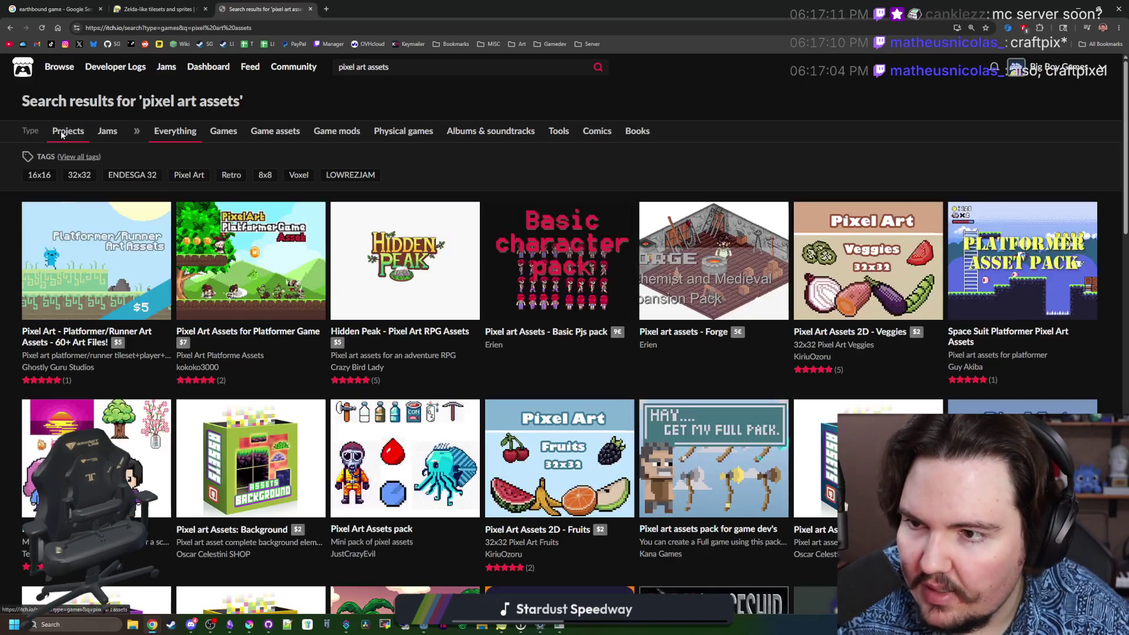
{"action": "left_click", "coordinate": [275, 131]}
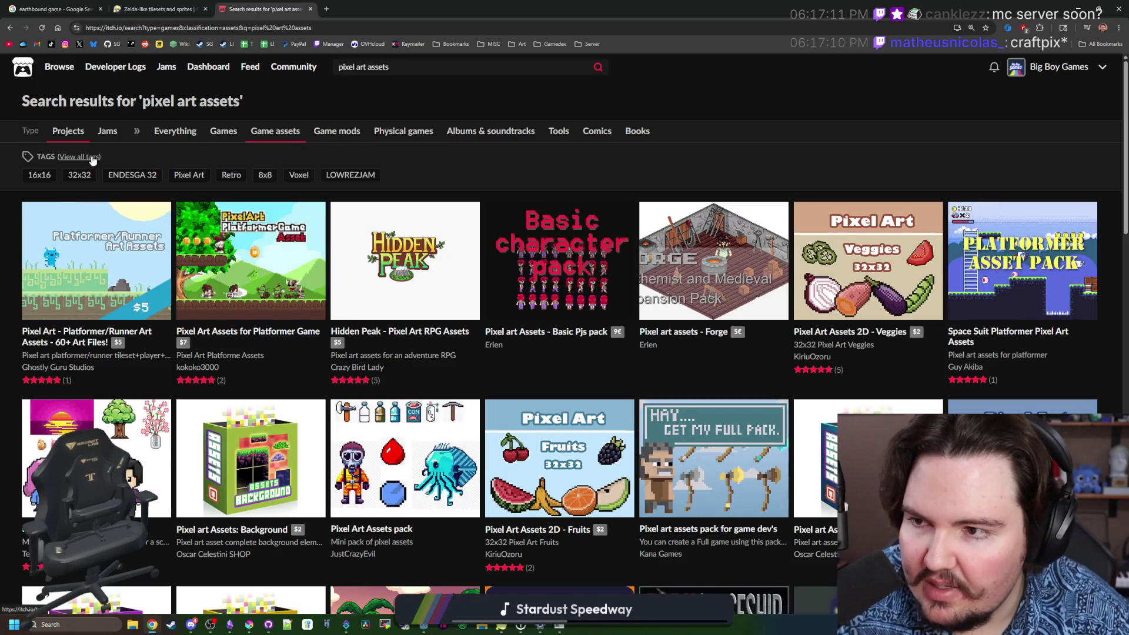
{"action": "left_click", "coordinate": [86, 156]}
{"action": "key", "text": "alt+Left"}
{"action": "scroll", "coordinate": [644, 224], "scroll_direction": "down", "scroll_amount": 15}
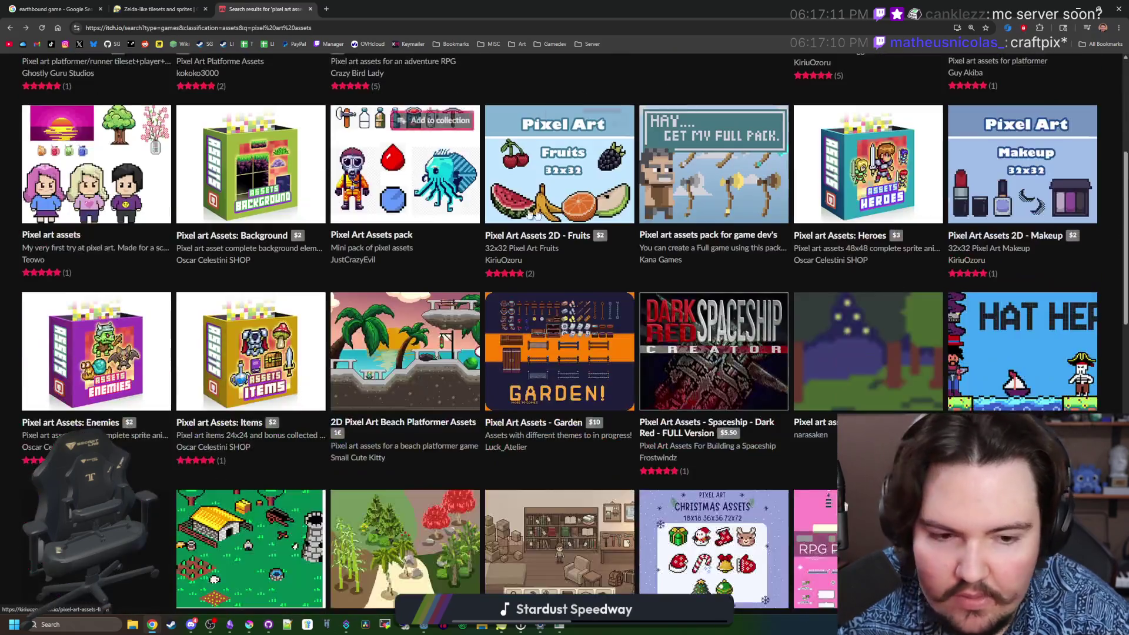
{"action": "scroll", "coordinate": [496, 147], "scroll_direction": "up", "scroll_amount": 15}
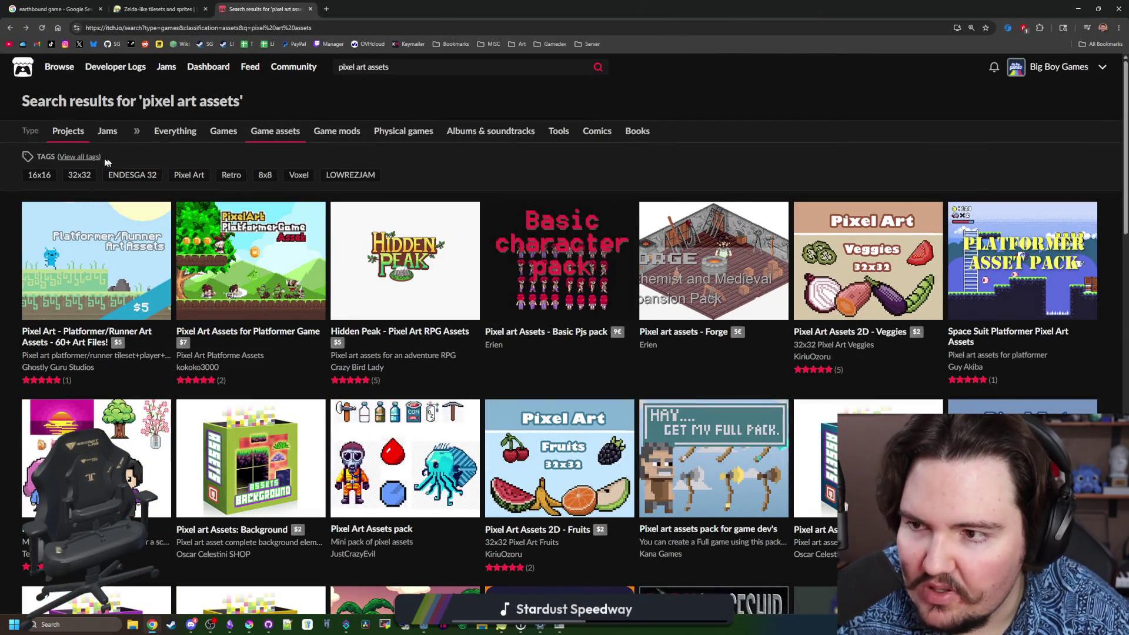
{"action": "left_click", "coordinate": [77, 157]}
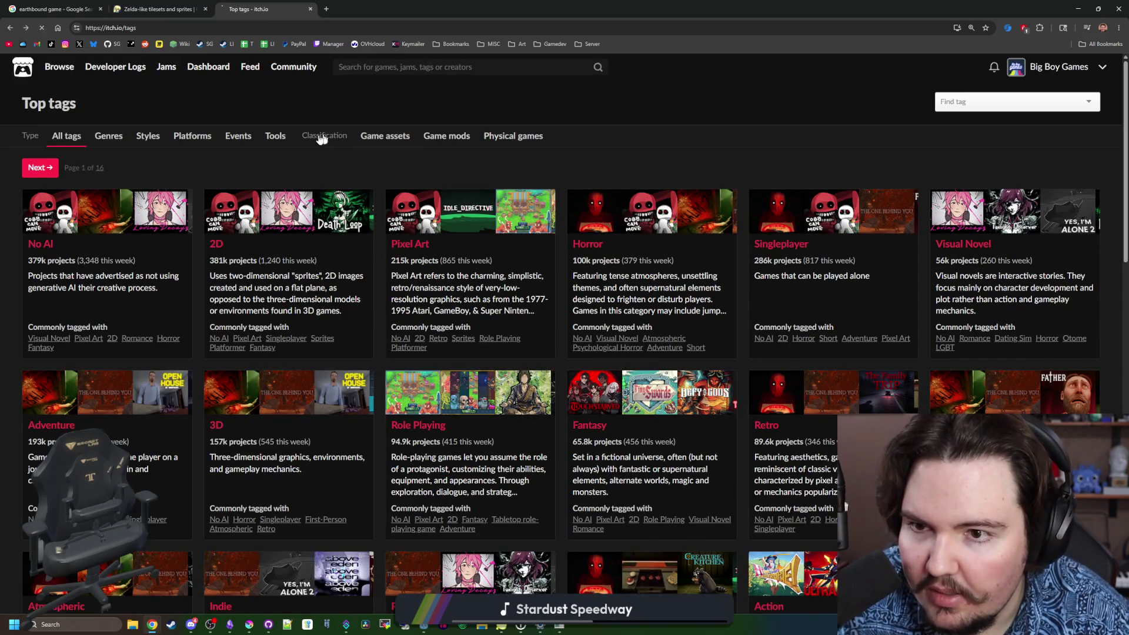
{"action": "key", "text": "alt+Left"}
{"action": "left_click", "coordinate": [76, 157]}
{"action": "left_click", "coordinate": [385, 138]}
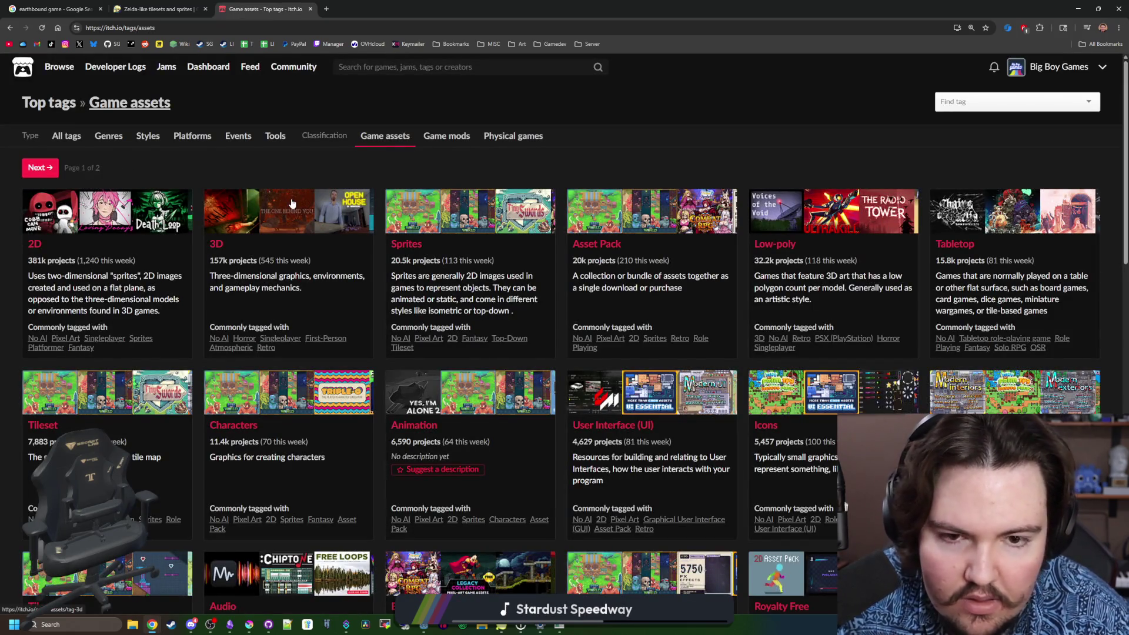
{"action": "key", "text": "alt+Left"}
{"action": "key", "text": "alt+Left"}
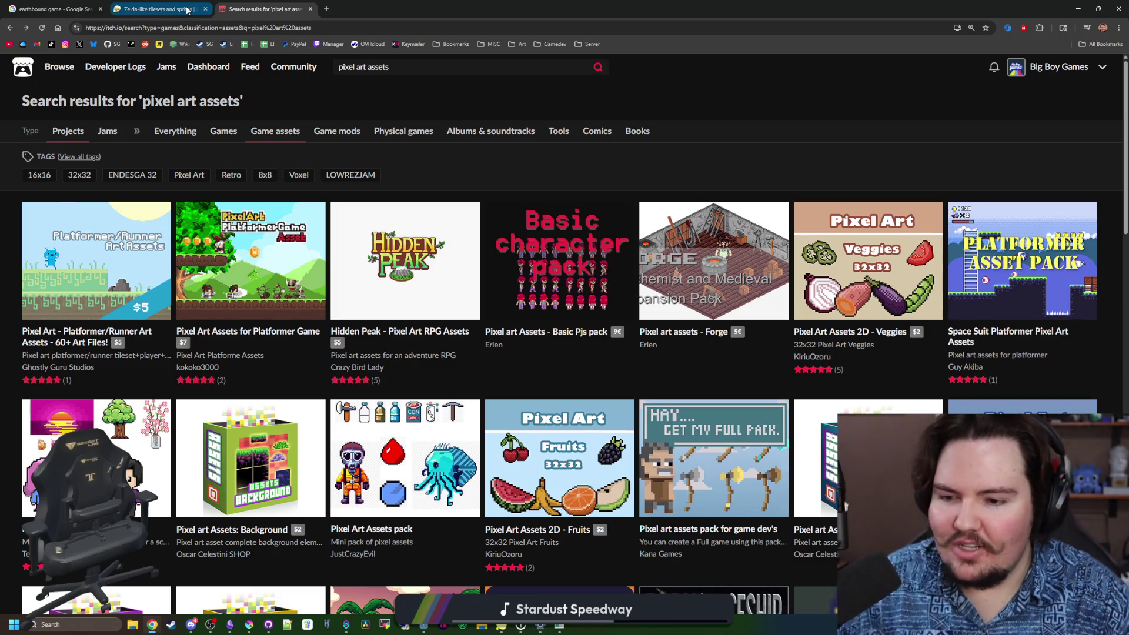
Replace the itch.io search with 'free pixel art asset packs' and run it
{"action": "scroll", "coordinate": [412, 241], "scroll_direction": "down", "scroll_amount": 9}
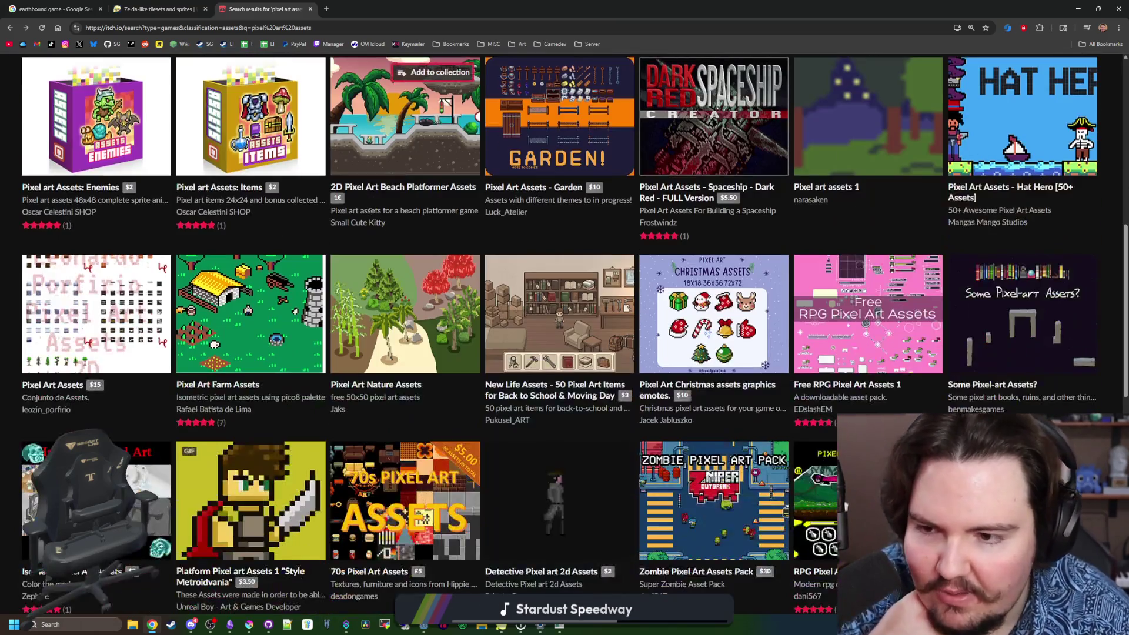
{"action": "scroll", "coordinate": [411, 236], "scroll_direction": "up", "scroll_amount": 9}
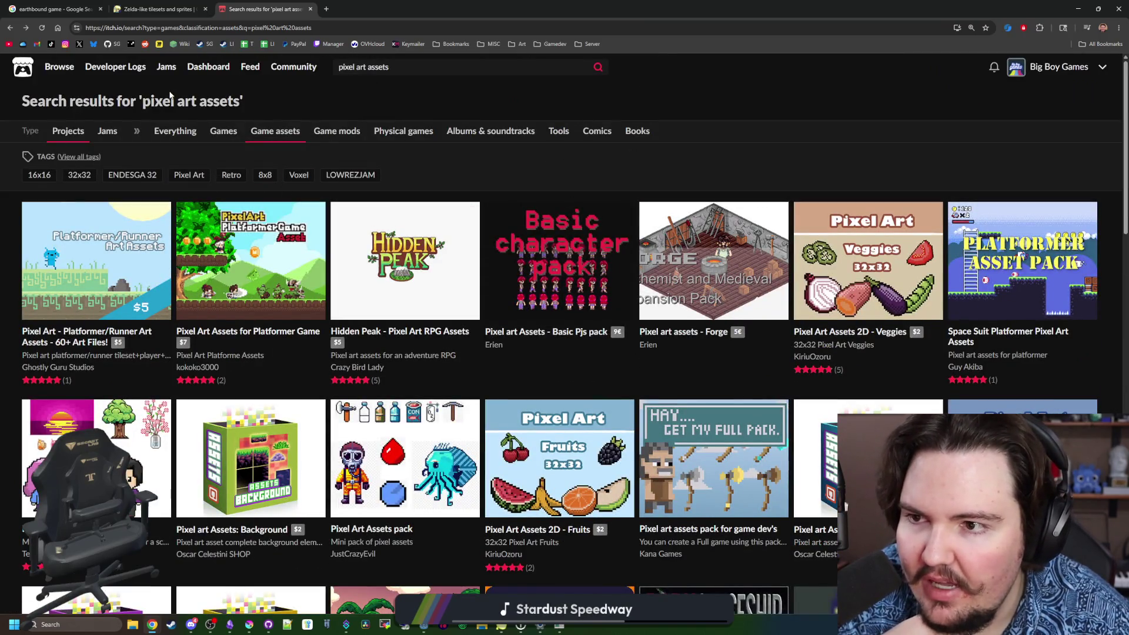
{"action": "triple_click", "coordinate": [352, 67]}
{"action": "type", "text": "free pixel art asset pa"}
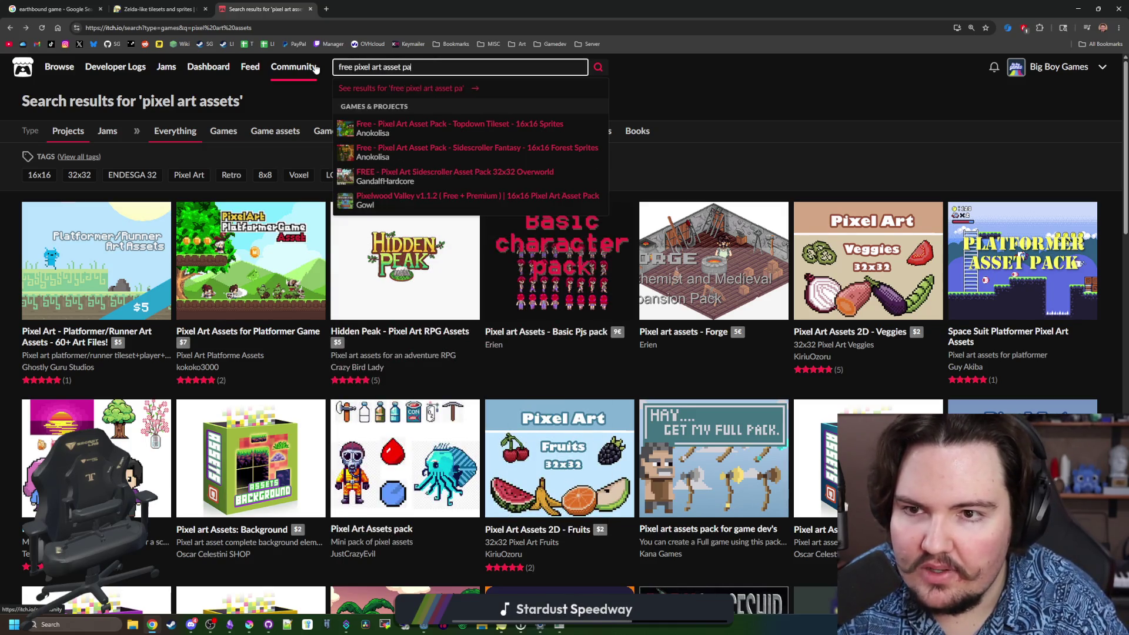
{"action": "type", "text": "cks"}
{"action": "key", "text": "Return"}
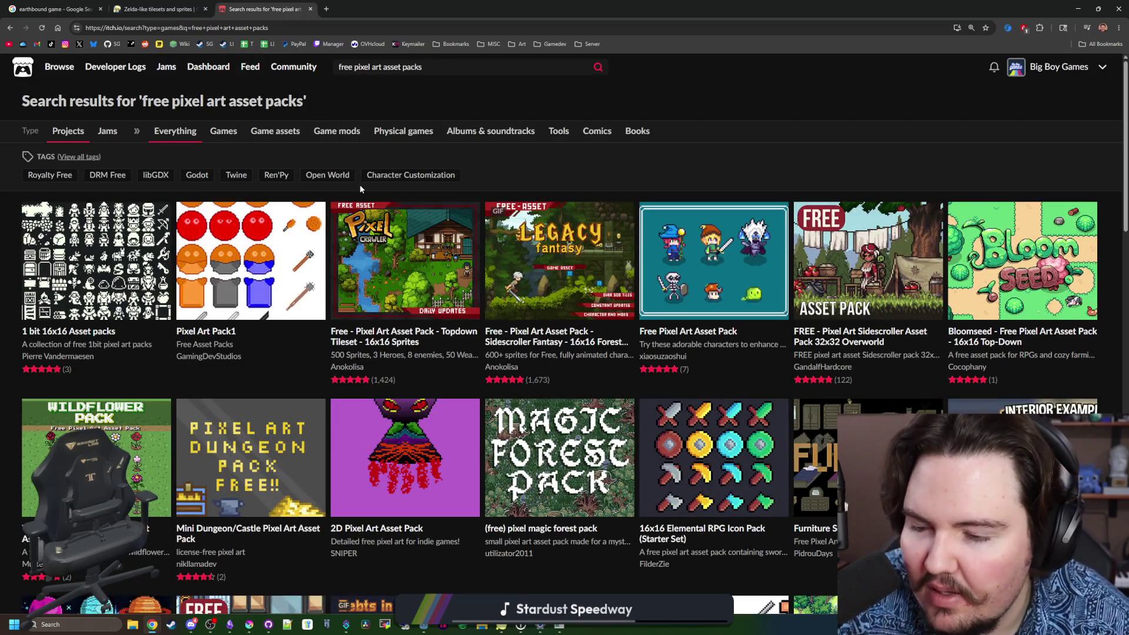
Open the Top Game assets browse listing
{"action": "mouse_move", "coordinate": [400, 264]}
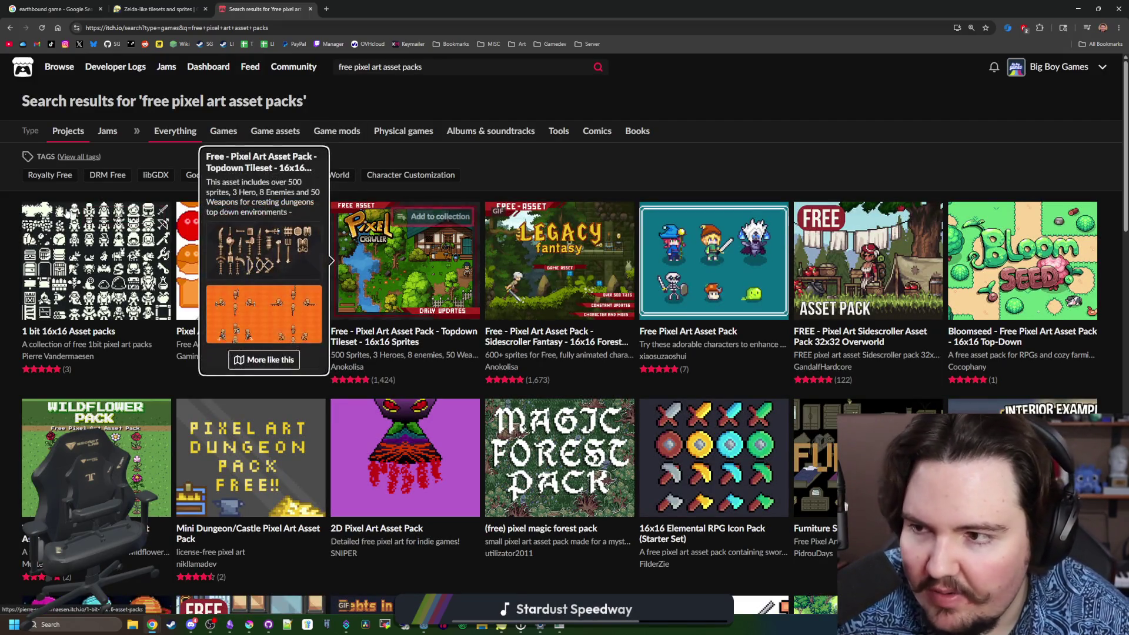
{"action": "mouse_move", "coordinate": [52, 72]}
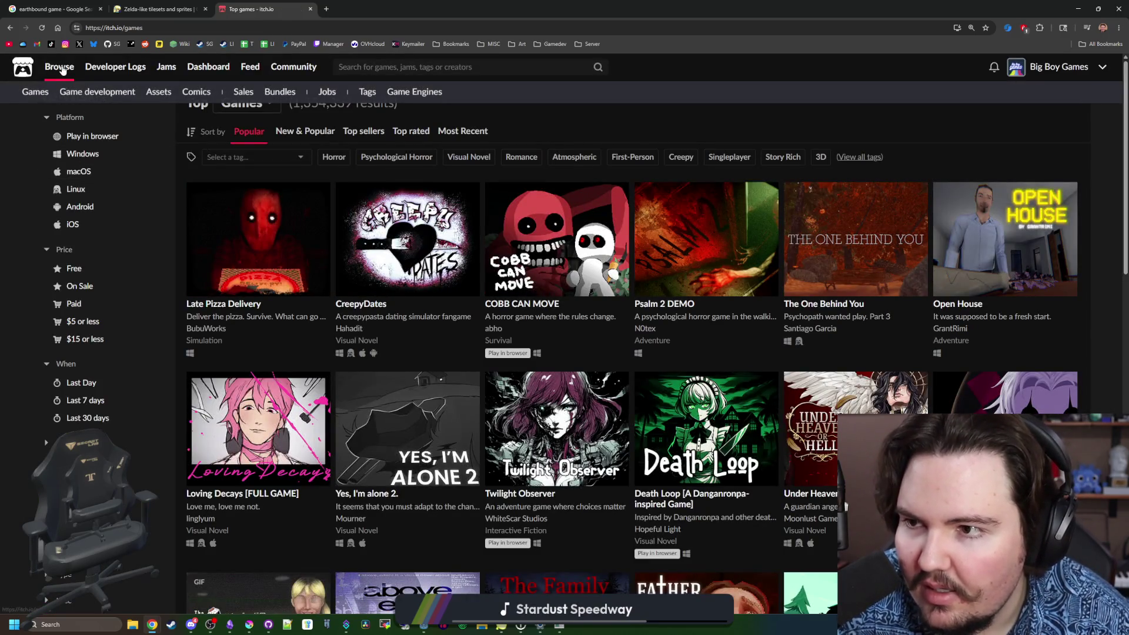
{"action": "left_click", "coordinate": [158, 92]}
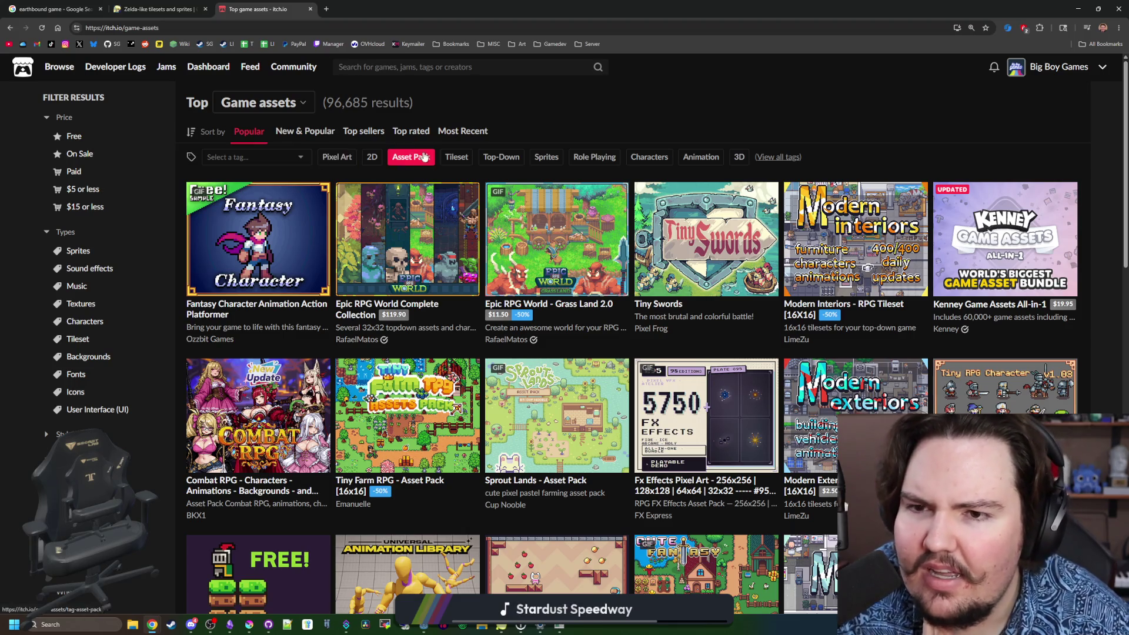
Filter the game assets to Free items tagged Pixel Art
{"action": "left_click", "coordinate": [257, 159]}
{"action": "left_click", "coordinate": [257, 160]}
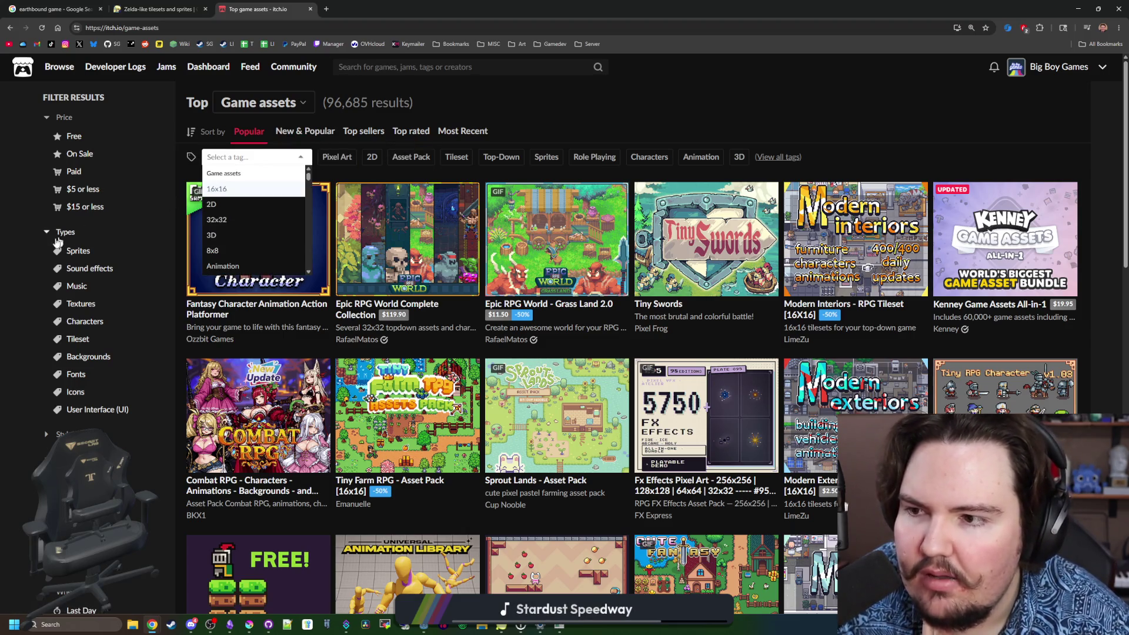
{"action": "left_click", "coordinate": [73, 135]}
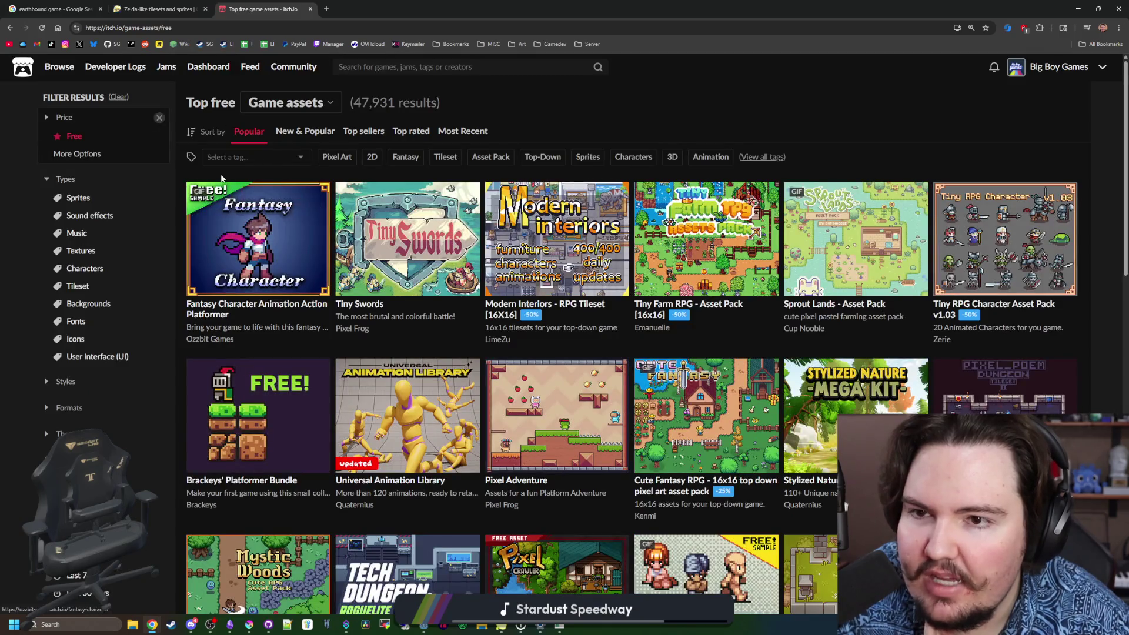
{"action": "left_click", "coordinate": [337, 157]}
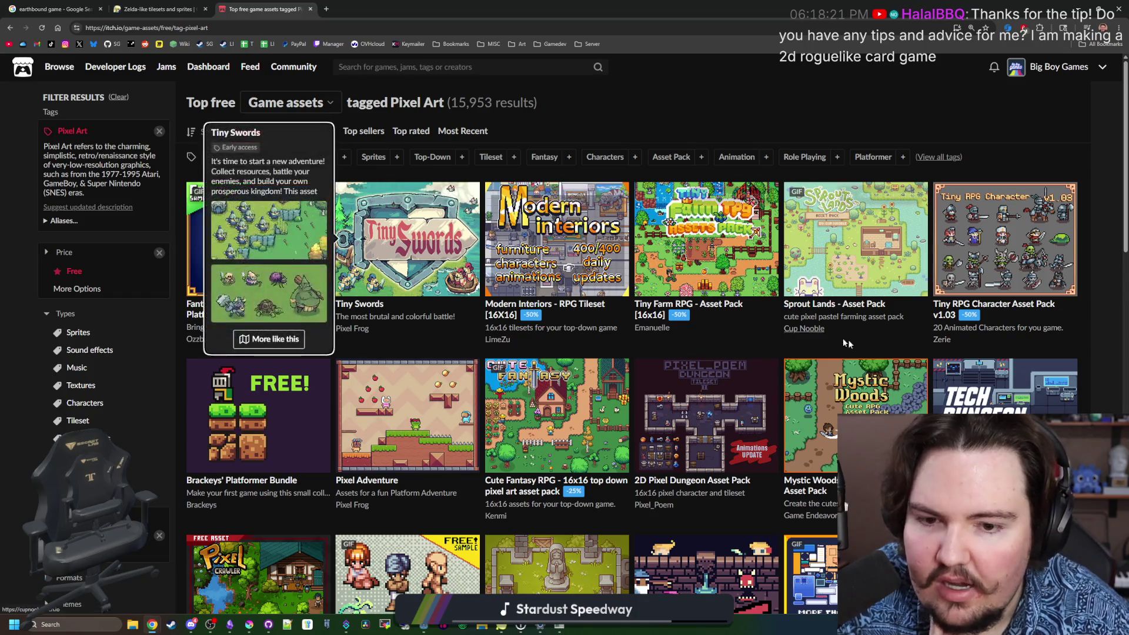
Add the No AI filter from the sidebar's AI Assistance options
{"action": "scroll", "coordinate": [803, 318], "scroll_direction": "down", "scroll_amount": 8}
{"action": "scroll", "coordinate": [803, 317], "scroll_direction": "down", "scroll_amount": 3}
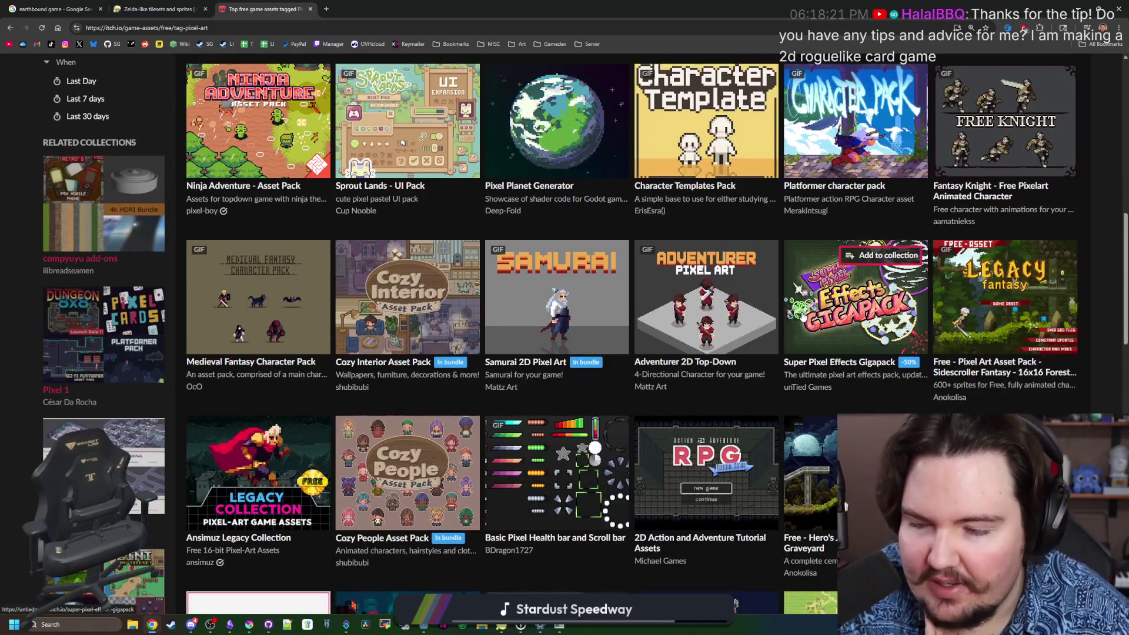
{"action": "scroll", "coordinate": [803, 318], "scroll_direction": "down", "scroll_amount": 4}
{"action": "scroll", "coordinate": [803, 318], "scroll_direction": "down", "scroll_amount": 20}
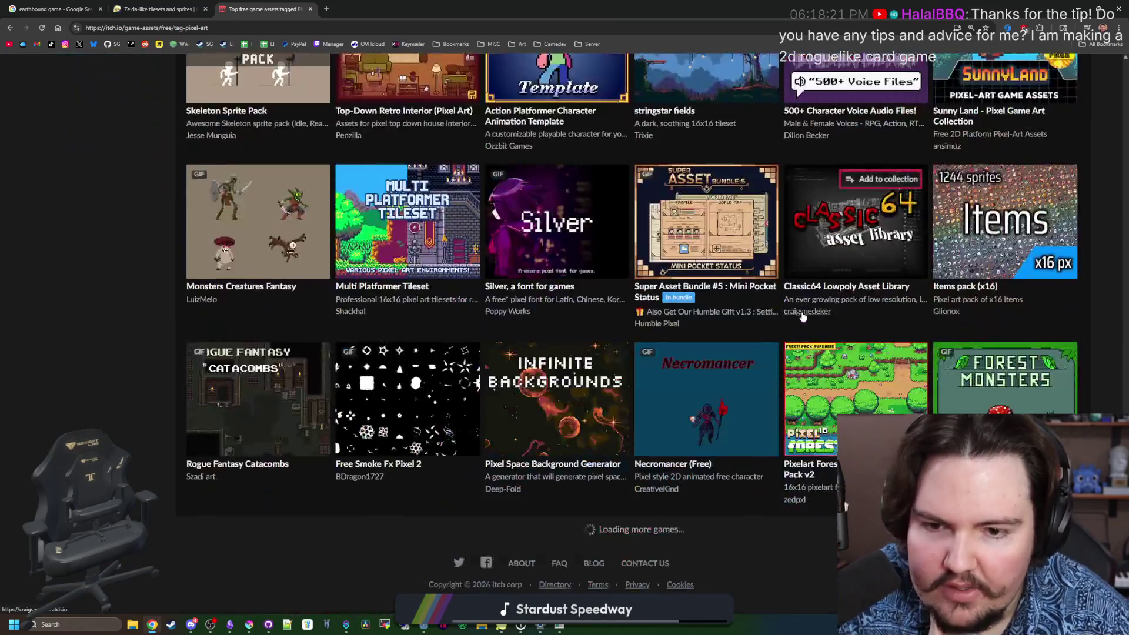
{"action": "scroll", "coordinate": [803, 317], "scroll_direction": "down", "scroll_amount": 20}
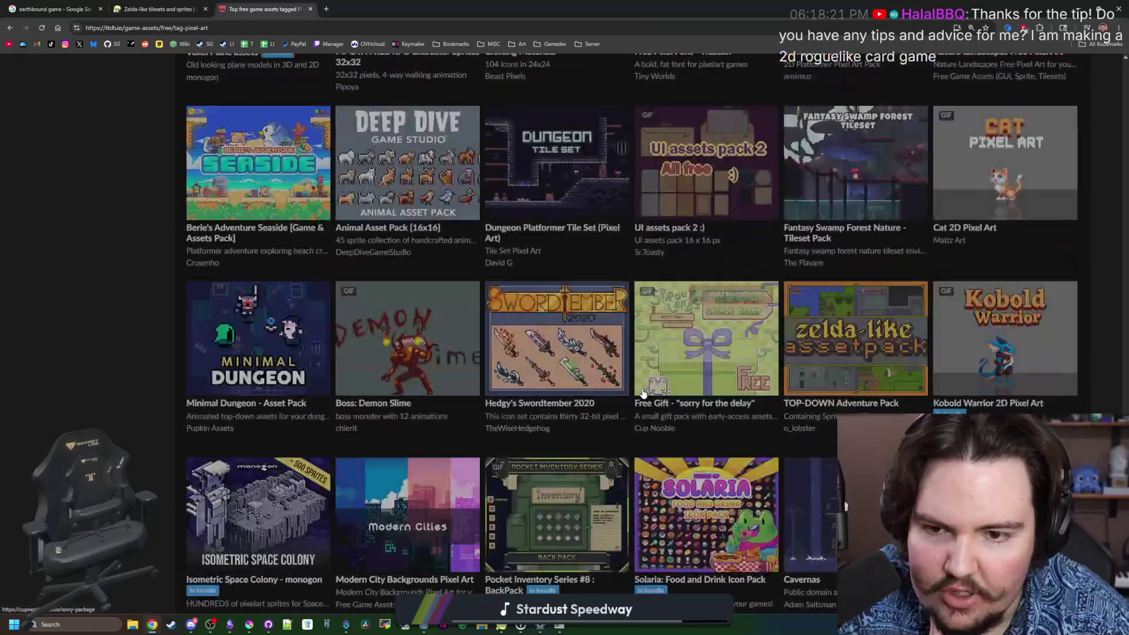
{"action": "scroll", "coordinate": [643, 393], "scroll_direction": "down", "scroll_amount": 5}
{"action": "scroll", "coordinate": [643, 393], "scroll_direction": "up", "scroll_amount": 20}
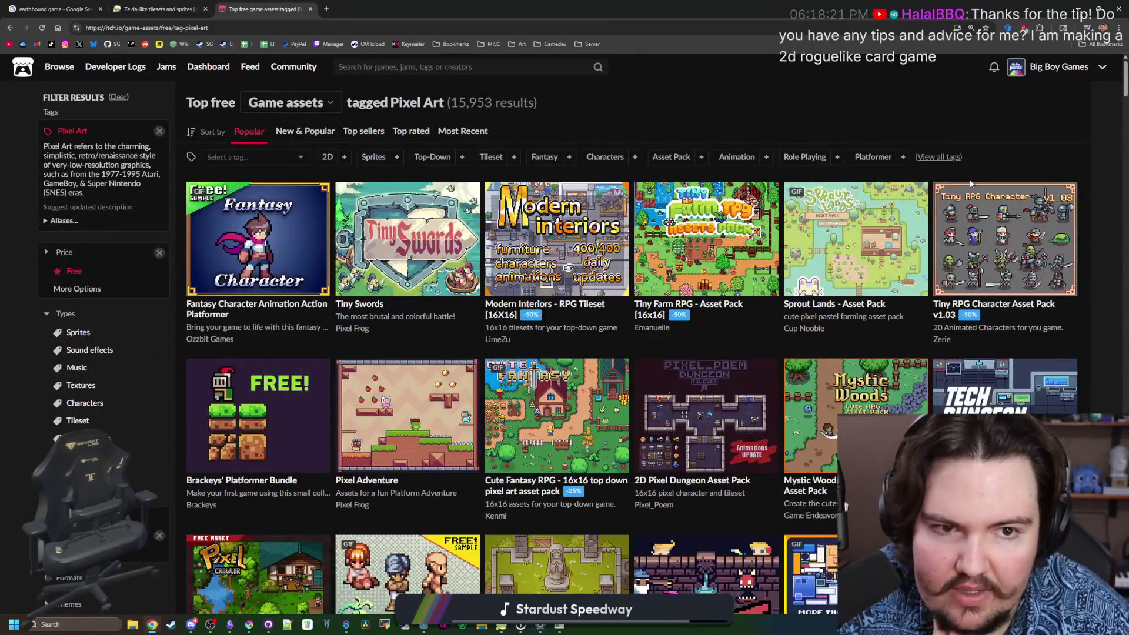
{"action": "scroll", "coordinate": [89, 342], "scroll_direction": "down", "scroll_amount": 4}
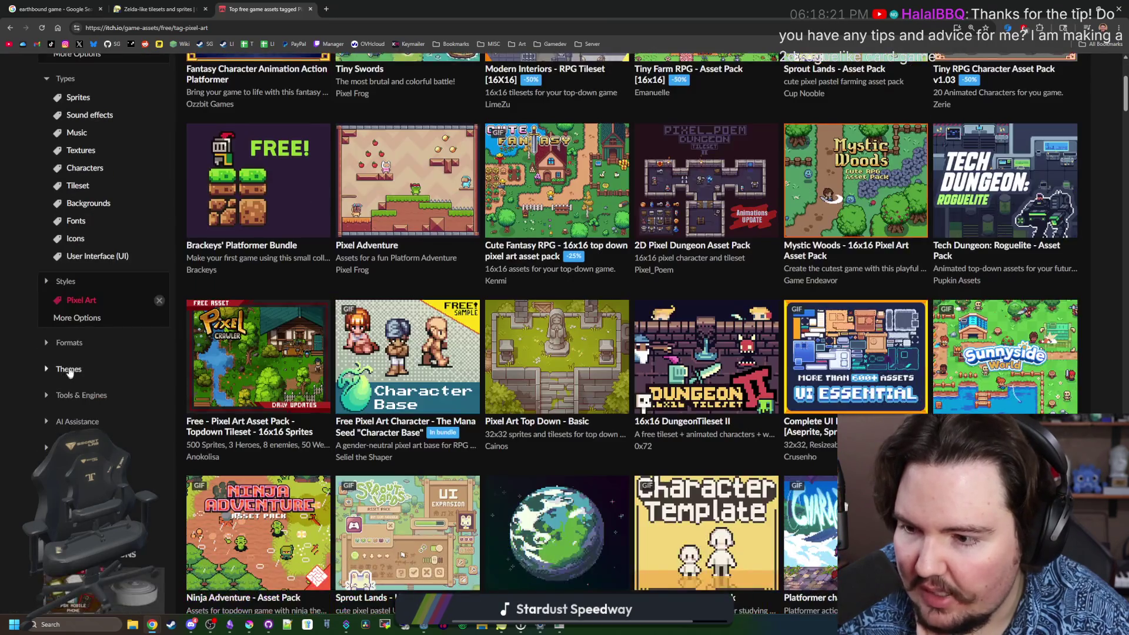
{"action": "left_click", "coordinate": [49, 422]}
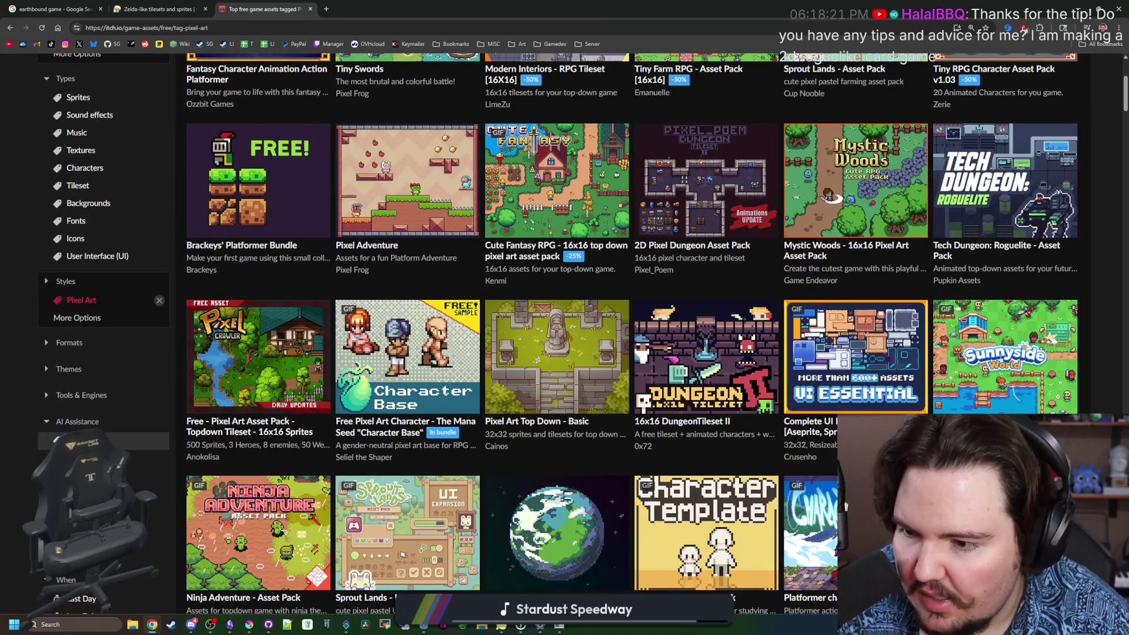
{"action": "left_click", "coordinate": [76, 441]}
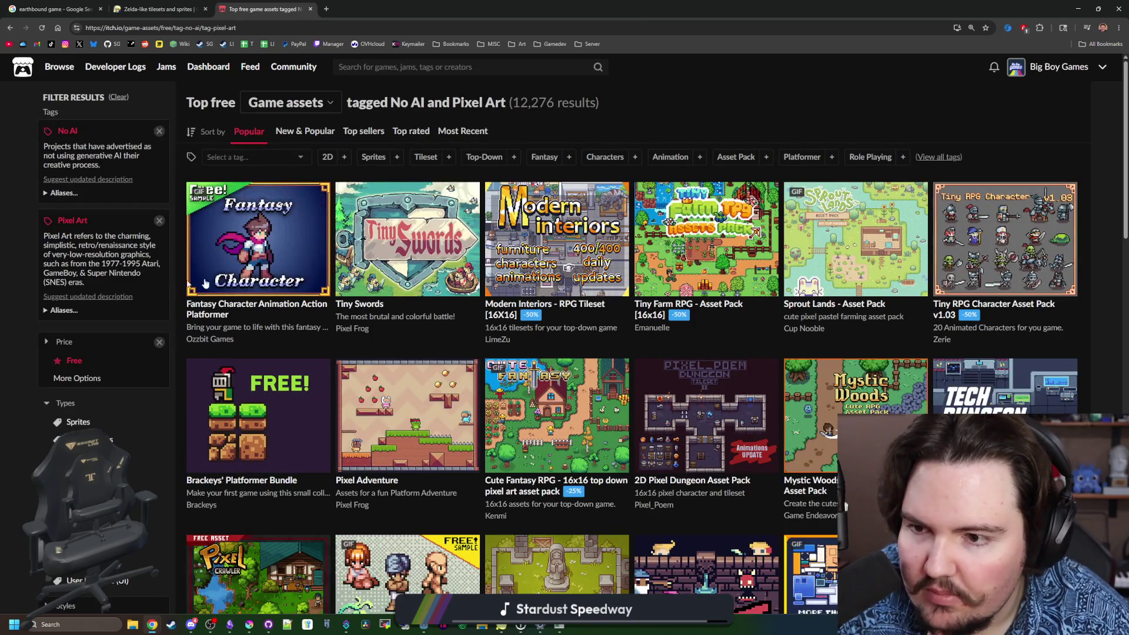
{"action": "left_click_drag", "start_coordinate": [513, 105], "coordinate": [556, 105]}
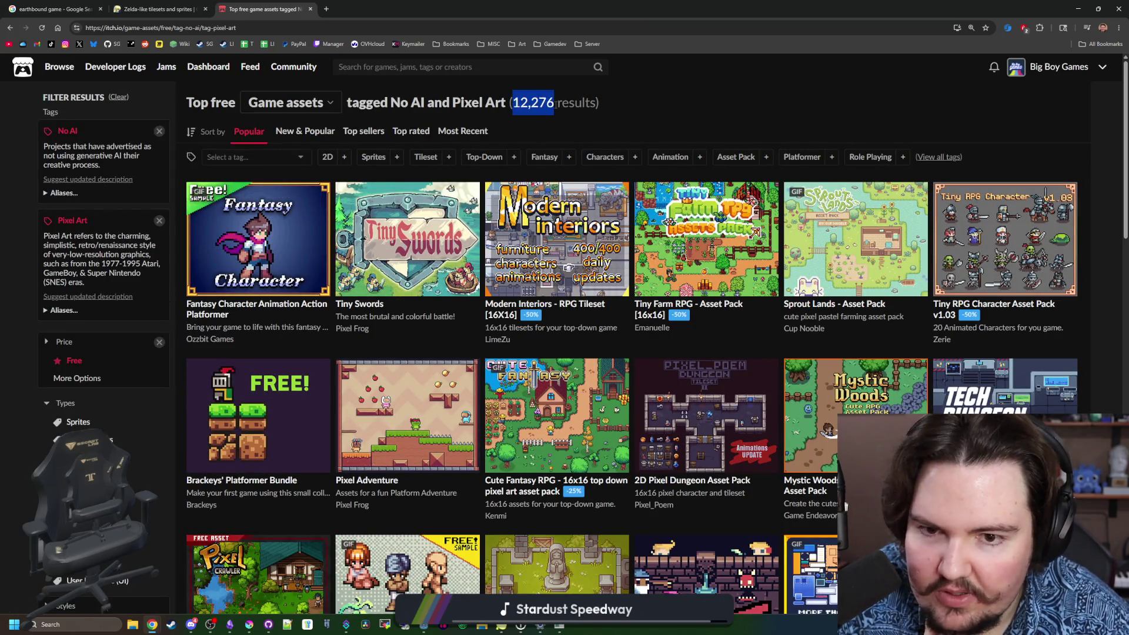
Scroll through more of the free No AI pixel-art asset results
{"action": "scroll", "coordinate": [573, 317], "scroll_direction": "down", "scroll_amount": 9}
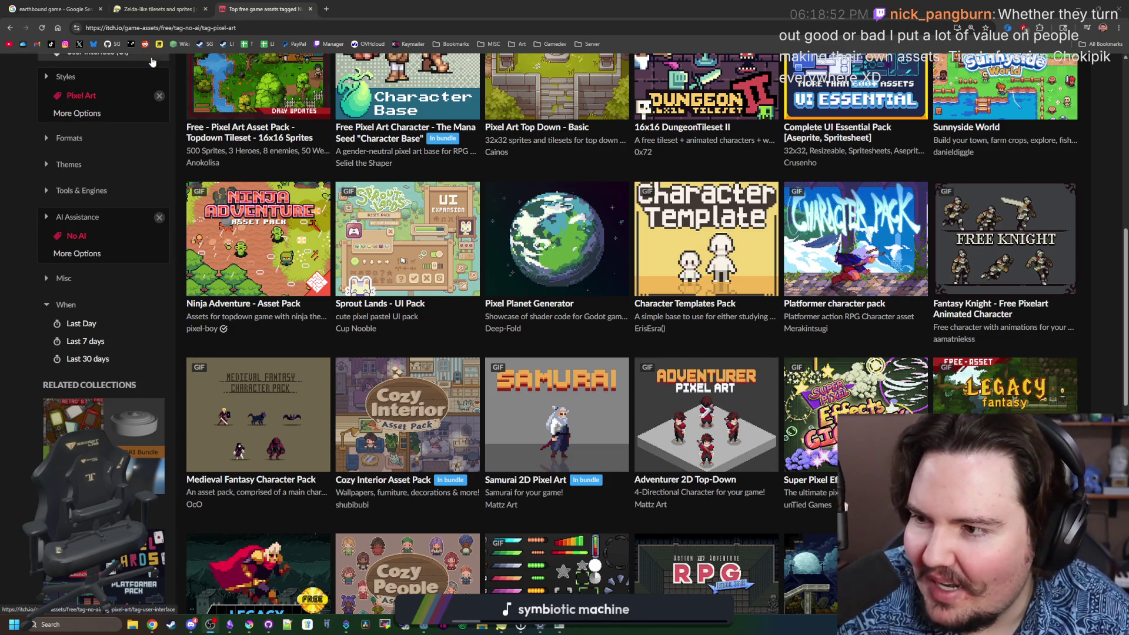
{"action": "mouse_move", "coordinate": [258, 88]}
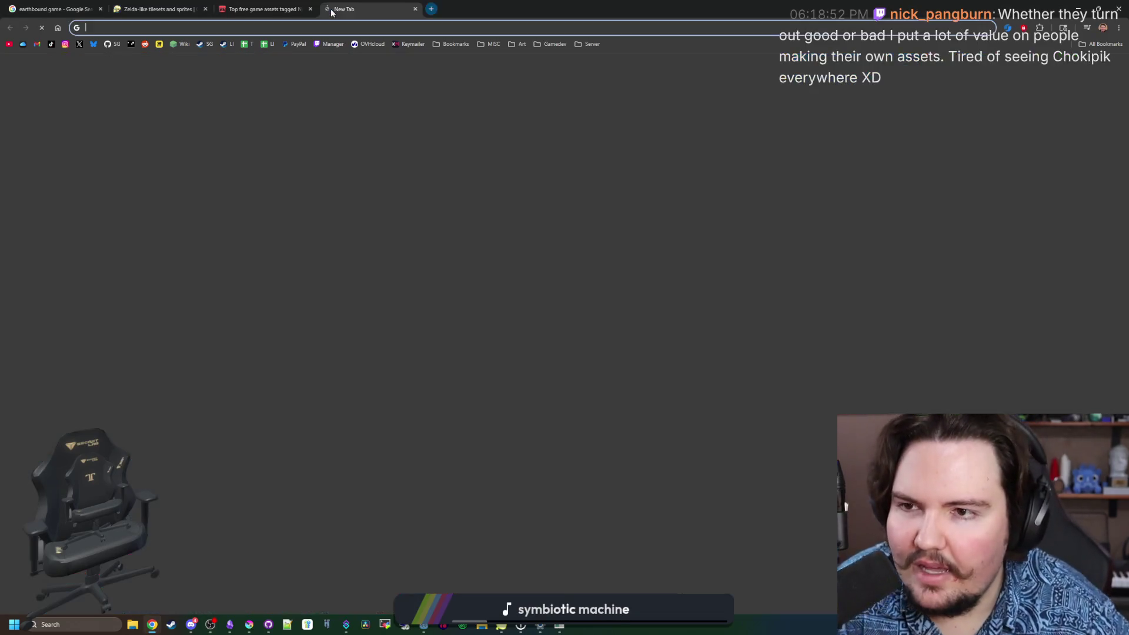
{"action": "left_click", "coordinate": [327, 10]}
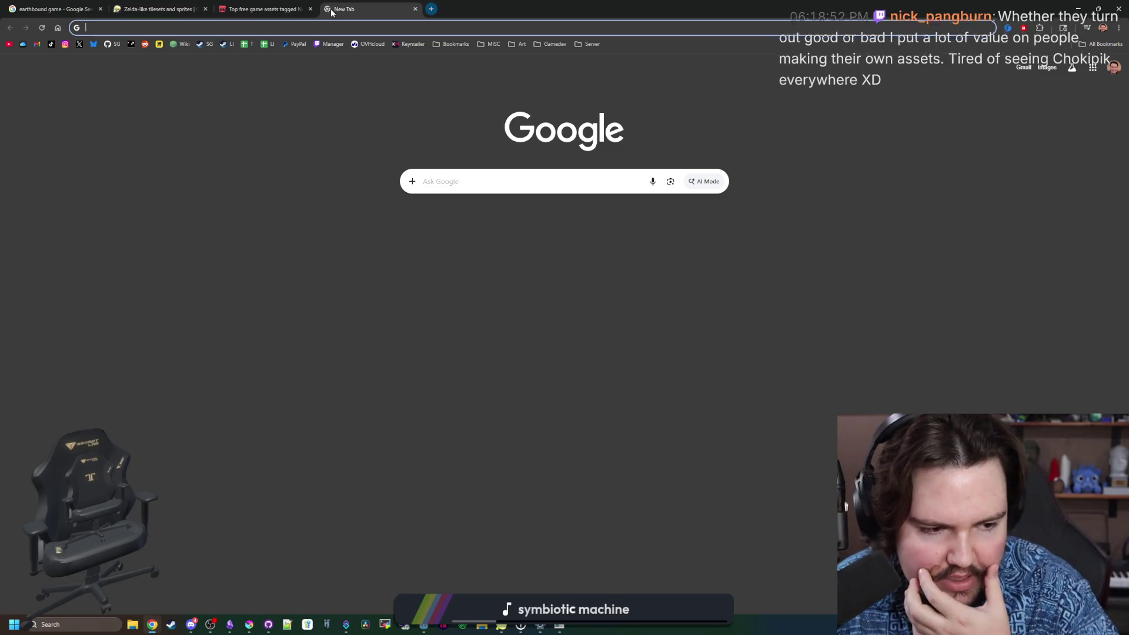
{"action": "left_click", "coordinate": [280, 7]}
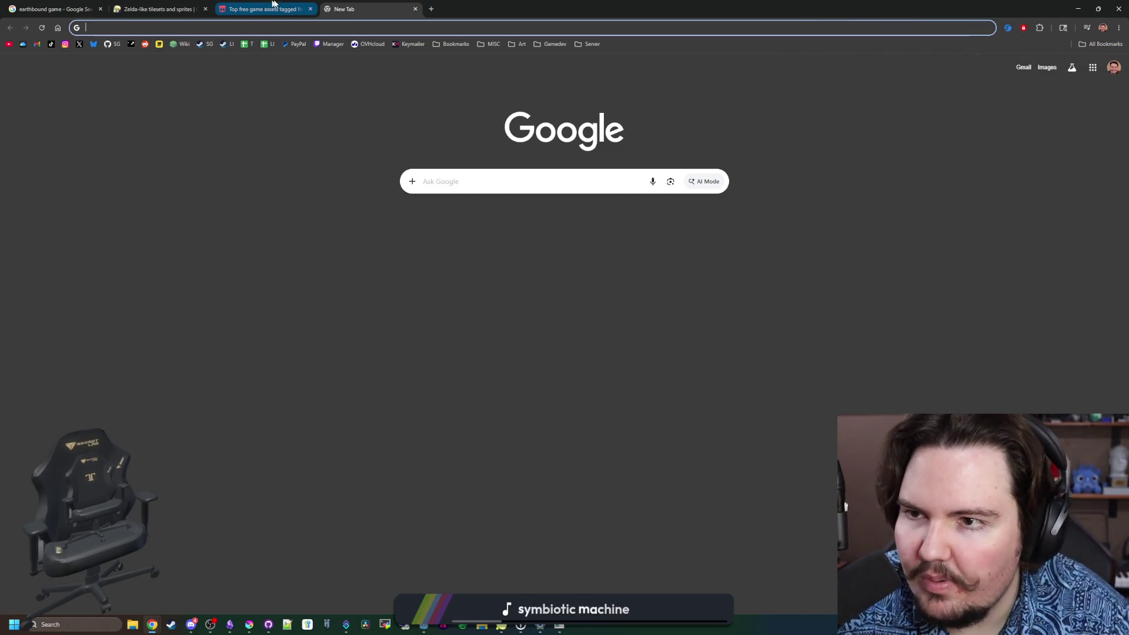
{"action": "scroll", "coordinate": [430, 143], "scroll_direction": "down", "scroll_amount": 9}
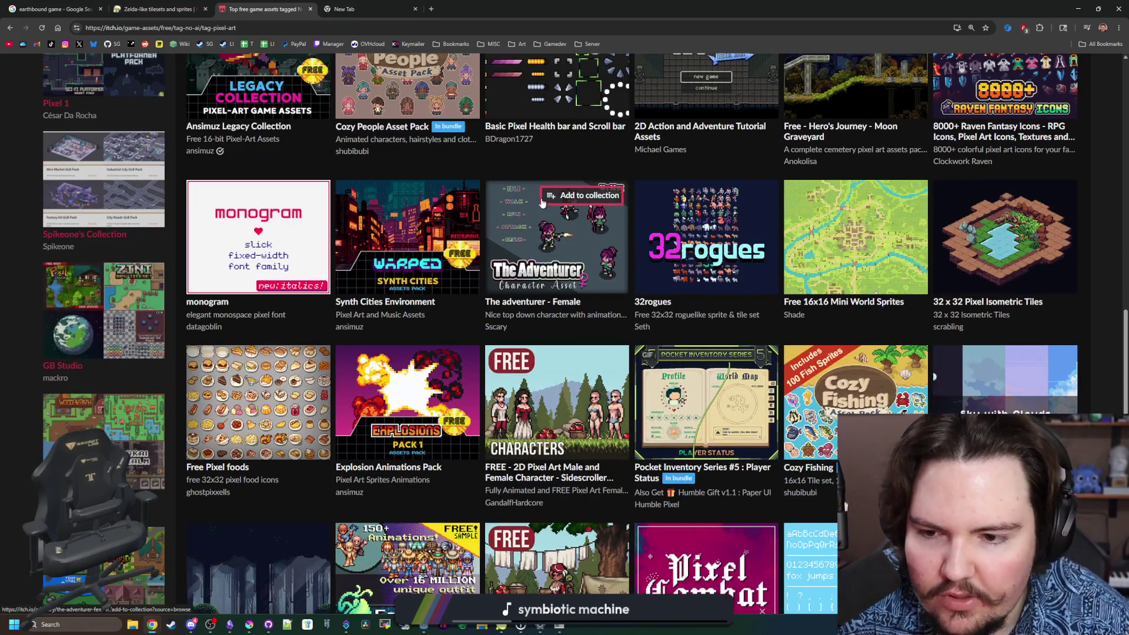
{"action": "scroll", "coordinate": [537, 215], "scroll_direction": "down", "scroll_amount": 6}
{"action": "scroll", "coordinate": [539, 206], "scroll_direction": "down", "scroll_amount": 7}
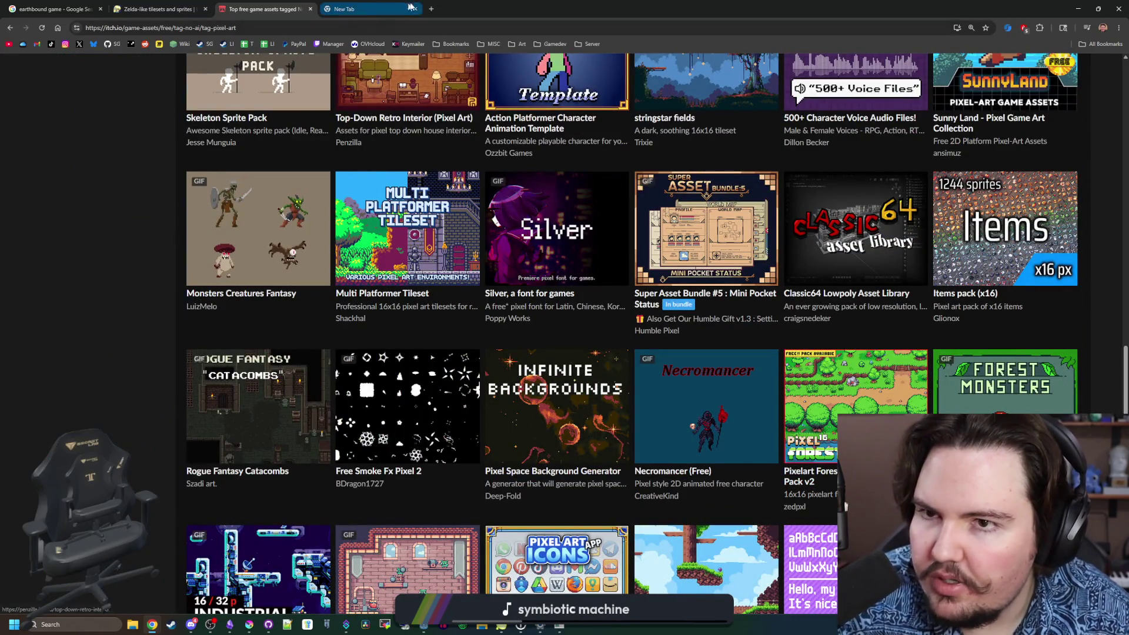
Search 'craftpix' in a new tab and open the CraftPix.net store result
{"action": "left_click", "coordinate": [428, 8]}
{"action": "type", "text": "craftpix"}
{"action": "key", "text": "Return"}
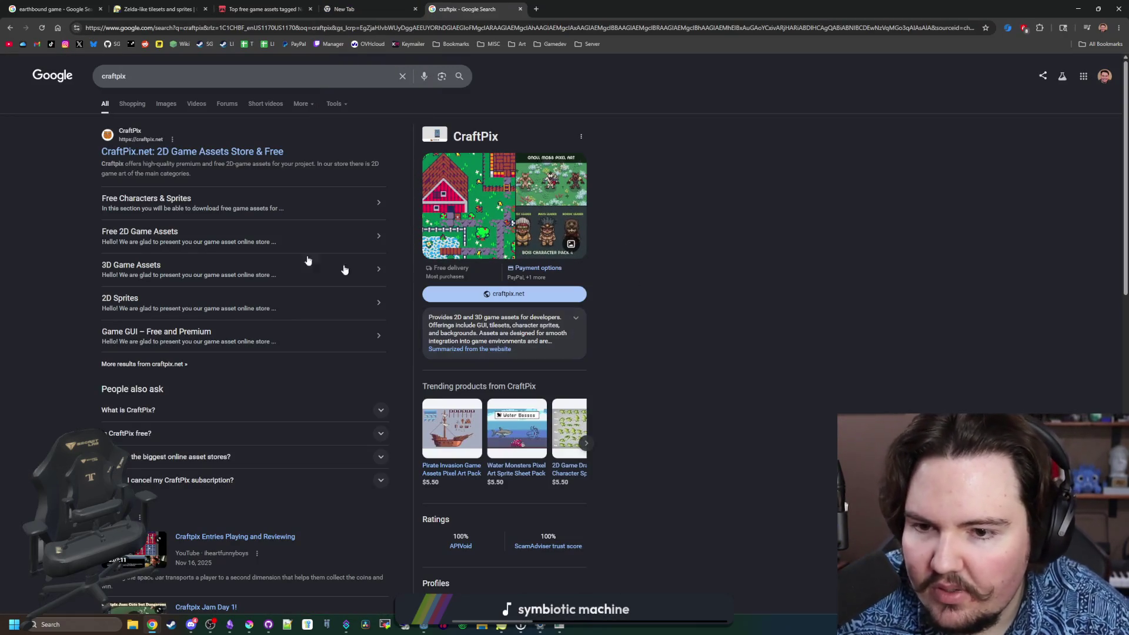
{"action": "left_click", "coordinate": [218, 151]}
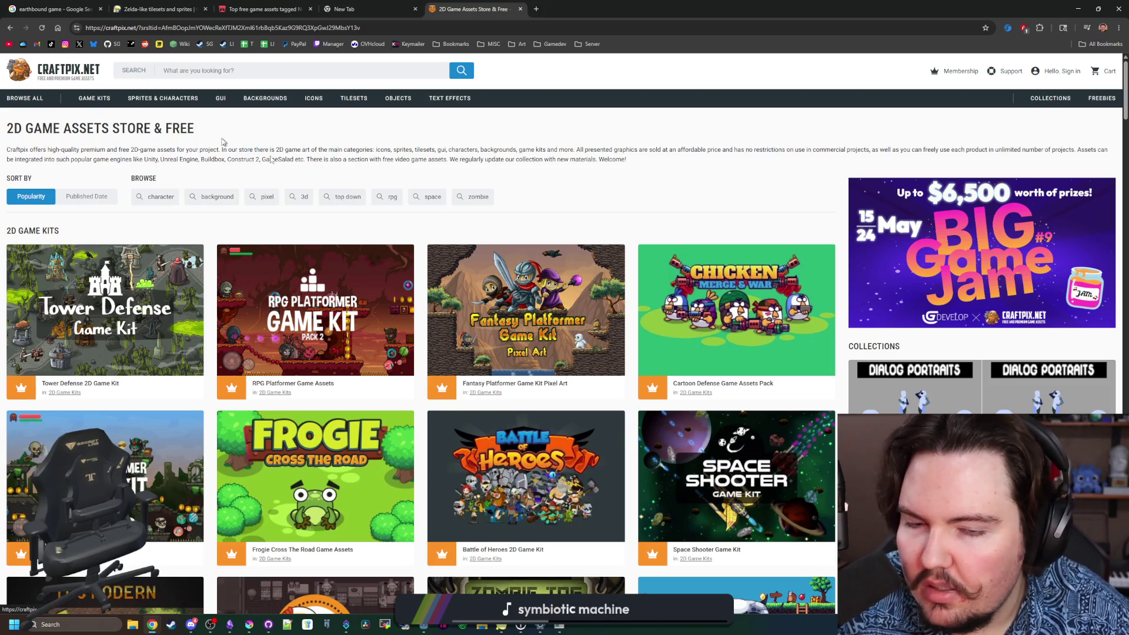
Scroll through CraftPix packs like 100 Pixel Art Armor Icons, then return to the top
{"action": "scroll", "coordinate": [790, 334], "scroll_direction": "down", "scroll_amount": 10}
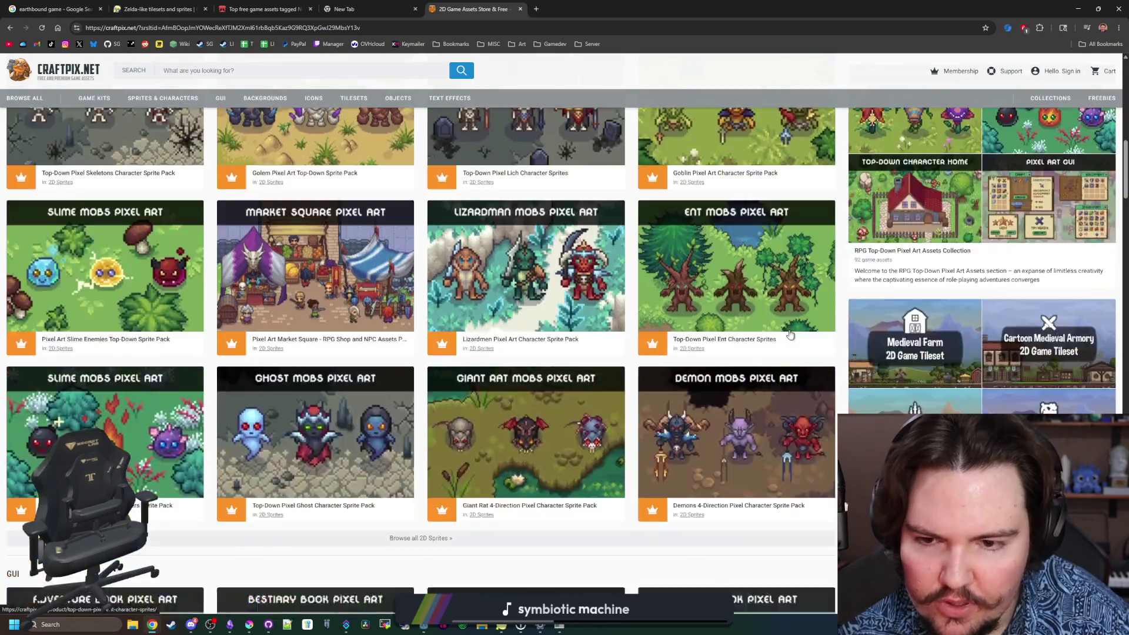
{"action": "scroll", "coordinate": [790, 333], "scroll_direction": "down", "scroll_amount": 20}
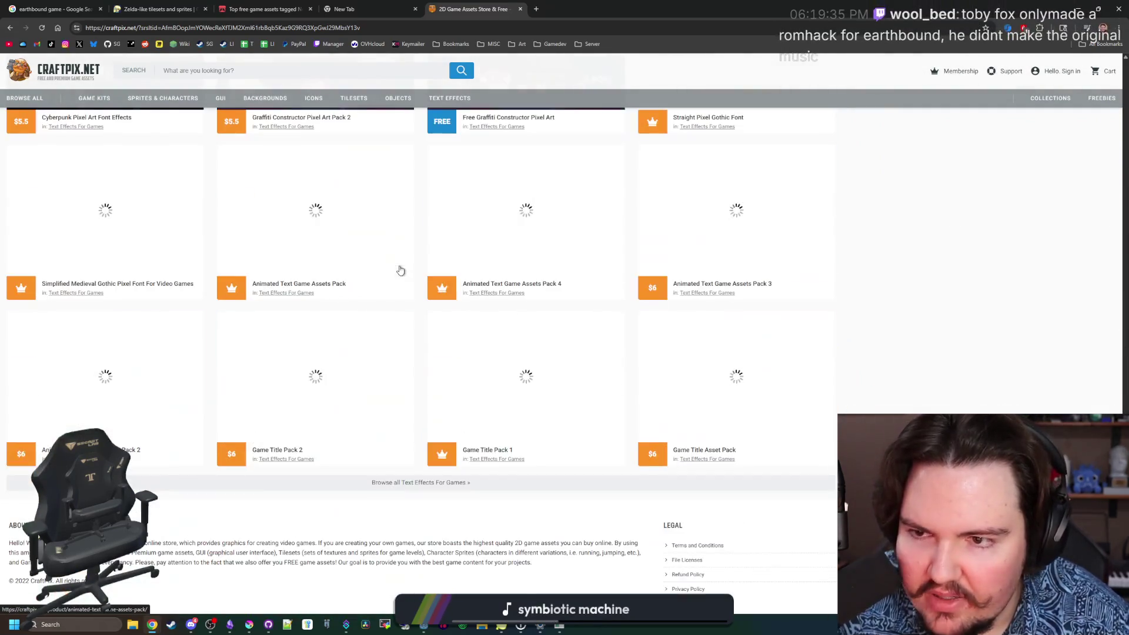
{"action": "scroll", "coordinate": [400, 270], "scroll_direction": "up", "scroll_amount": 15}
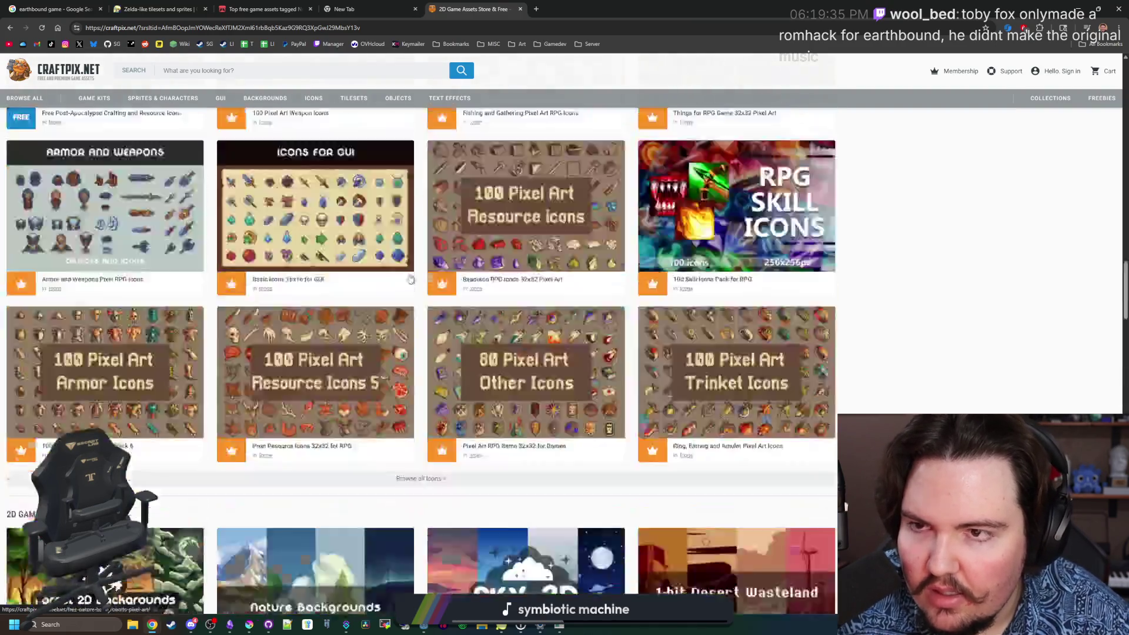
{"action": "scroll", "coordinate": [411, 279], "scroll_direction": "up", "scroll_amount": 20}
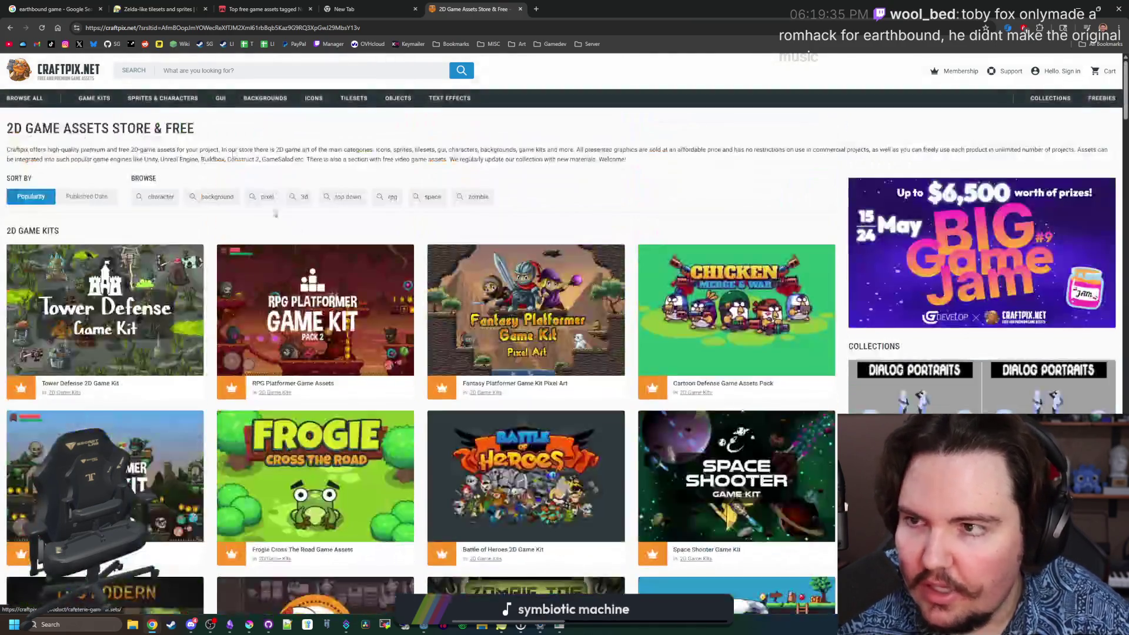
Return to the filtered itch.io tab and un-maximize Chrome to reveal the Godot editor
{"action": "left_click", "coordinate": [246, 4]}
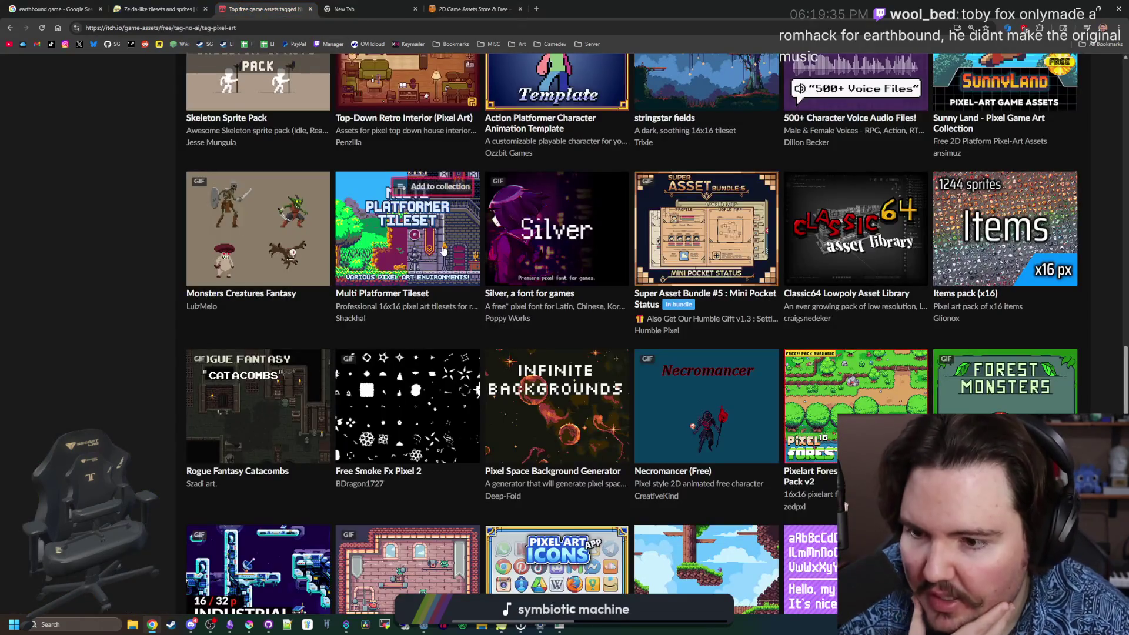
{"action": "scroll", "coordinate": [442, 251], "scroll_direction": "up", "scroll_amount": 10}
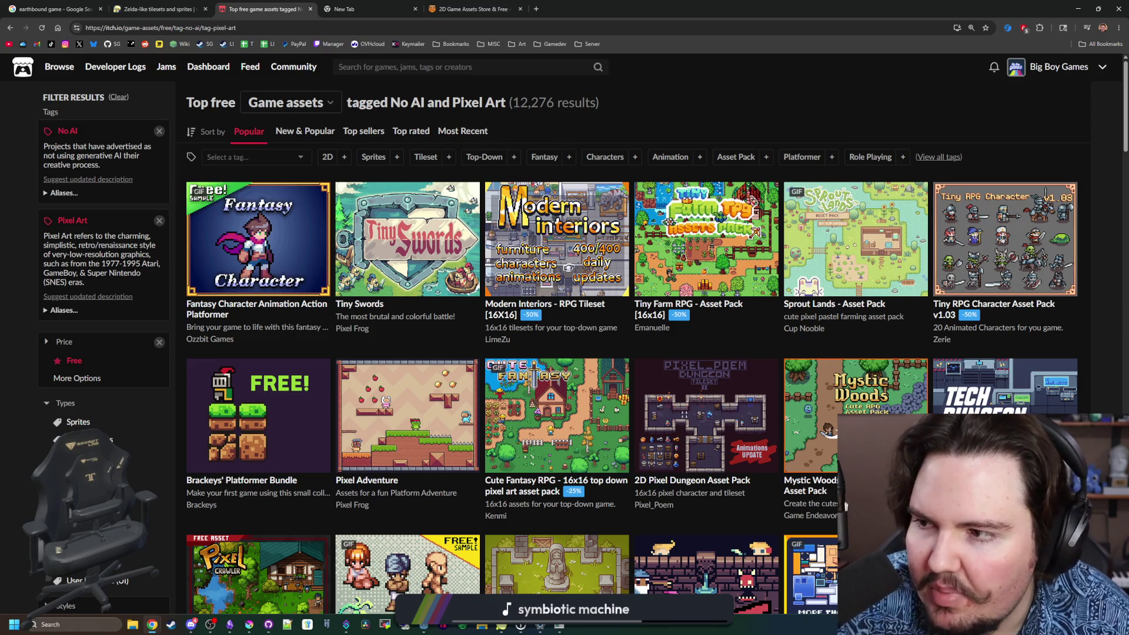
{"action": "left_click_drag", "start_coordinate": [562, 4], "coordinate": [562, 379]}
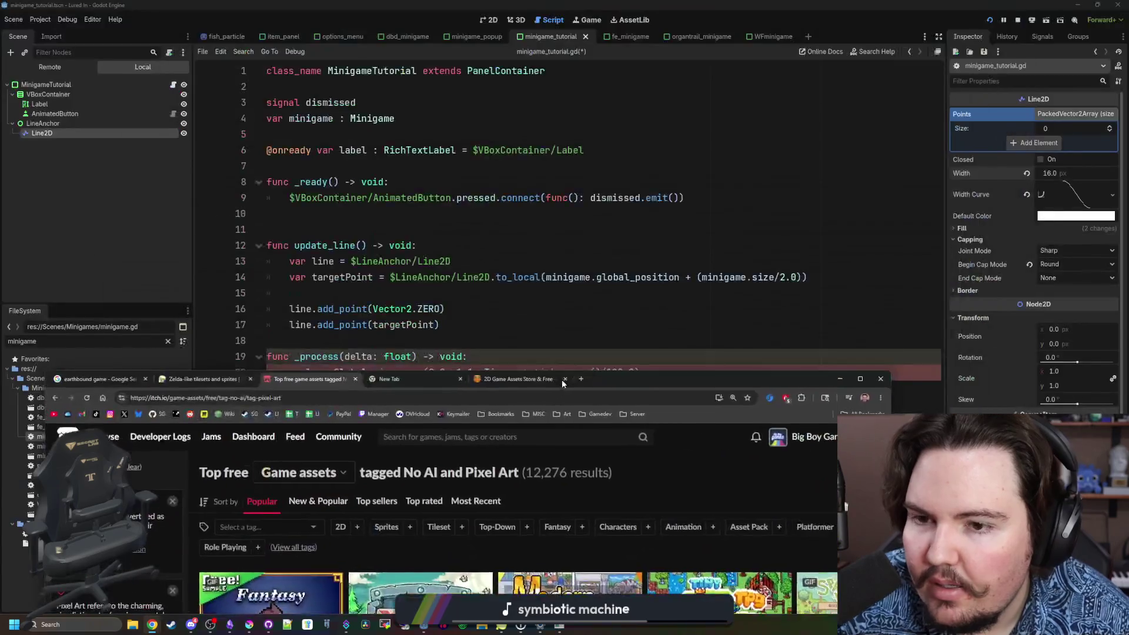
Change line 20 so the scale is Vector2.ONE * Global.sin_range
{"action": "left_click", "coordinate": [569, 249]}
{"action": "left_click", "coordinate": [480, 337]}
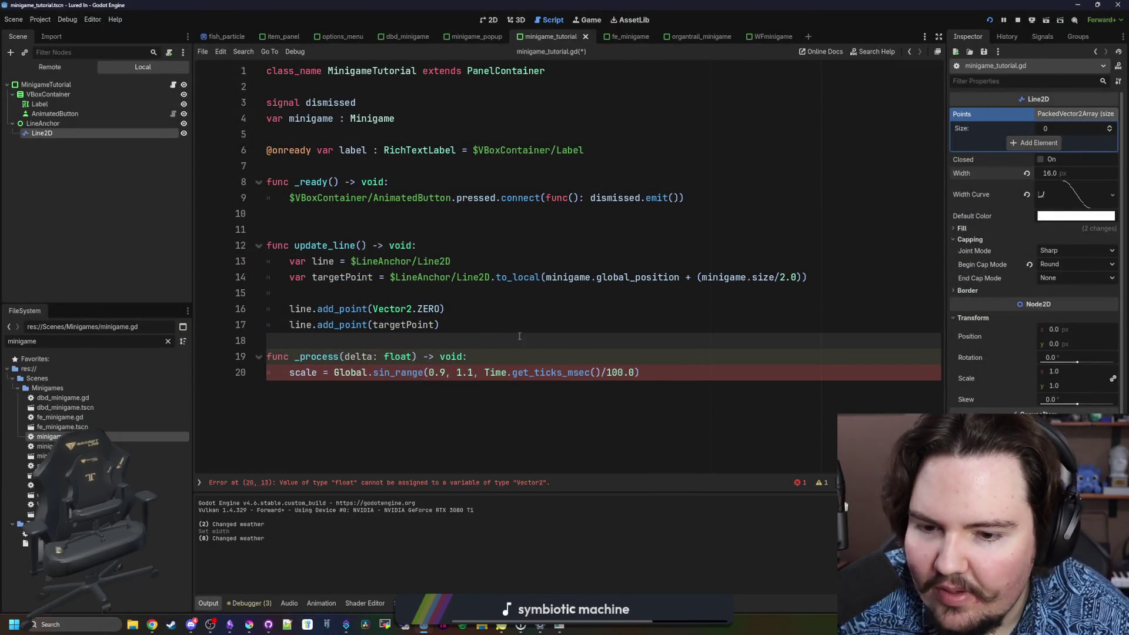
{"action": "left_click", "coordinate": [332, 373]}
{"action": "type", "text": "Vector2.Z"}
{"action": "key", "text": "BackSpace"}
{"action": "type", "text": "ONE"}
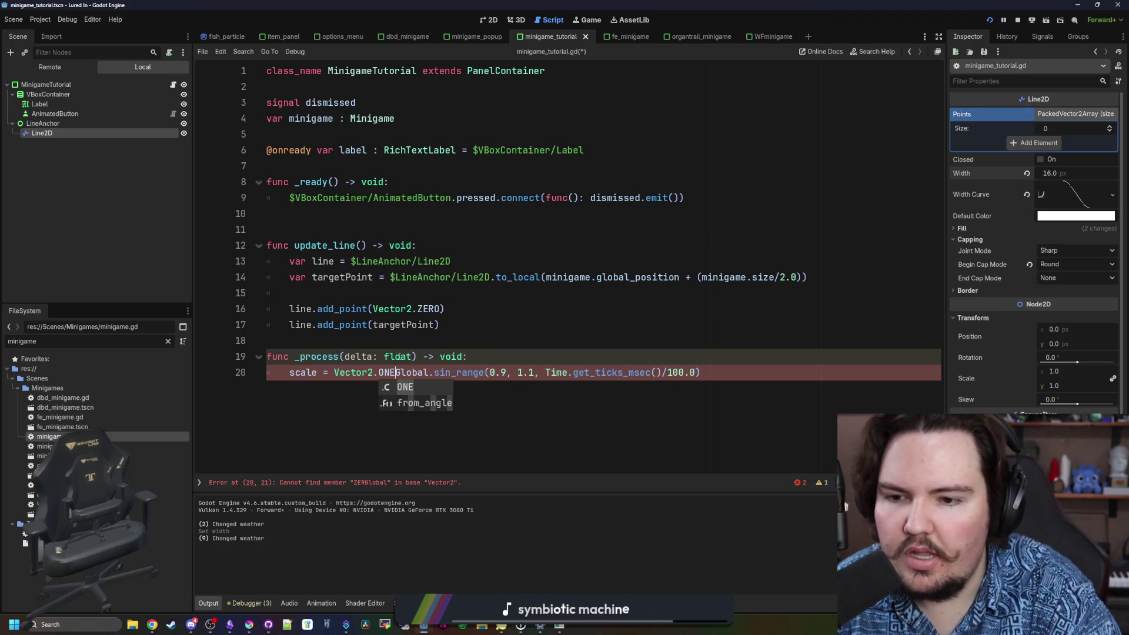
{"action": "type", "text": " *"}
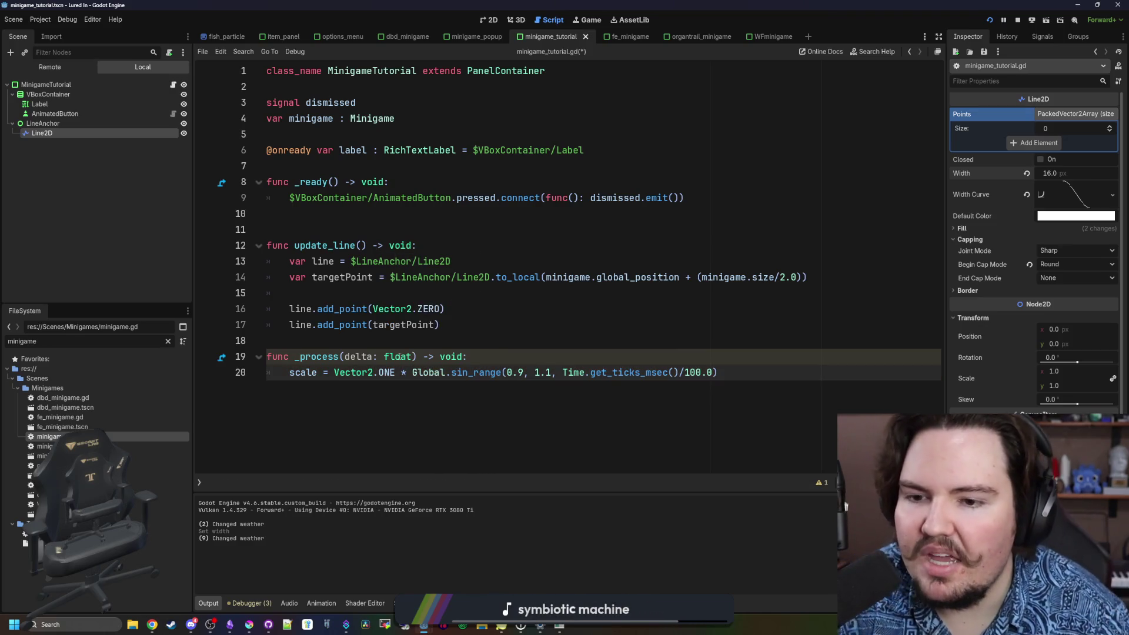
Save the script and run the project with F5
{"action": "left_click", "coordinate": [500, 349]}
{"action": "key", "text": "ctrl+s"}
{"action": "left_click", "coordinate": [526, 343]}
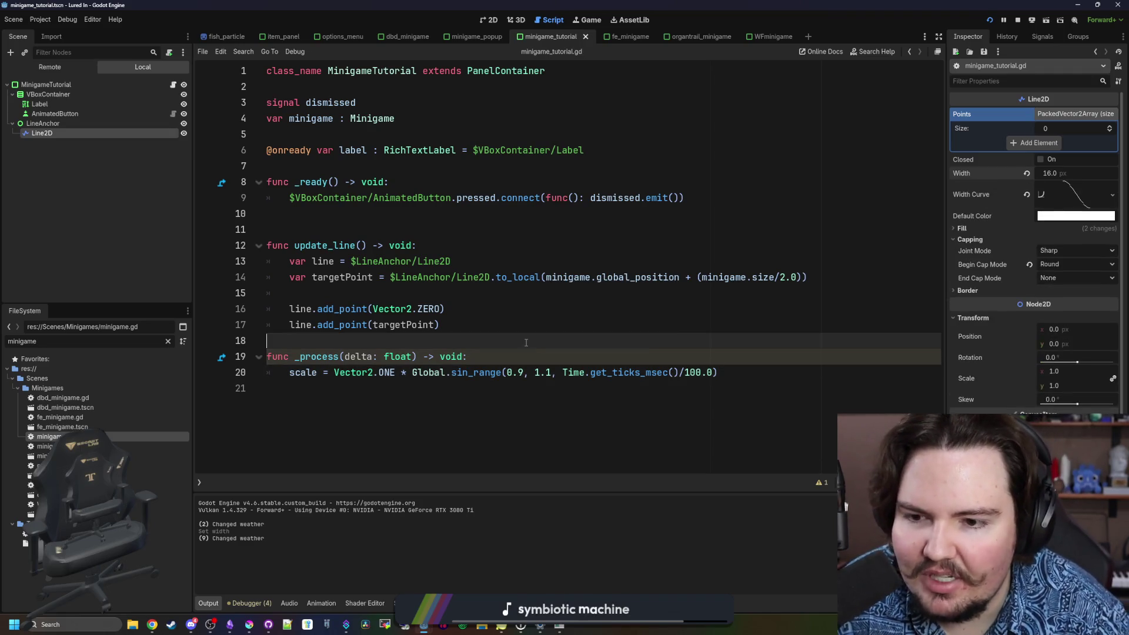
{"action": "key", "text": "F5"}
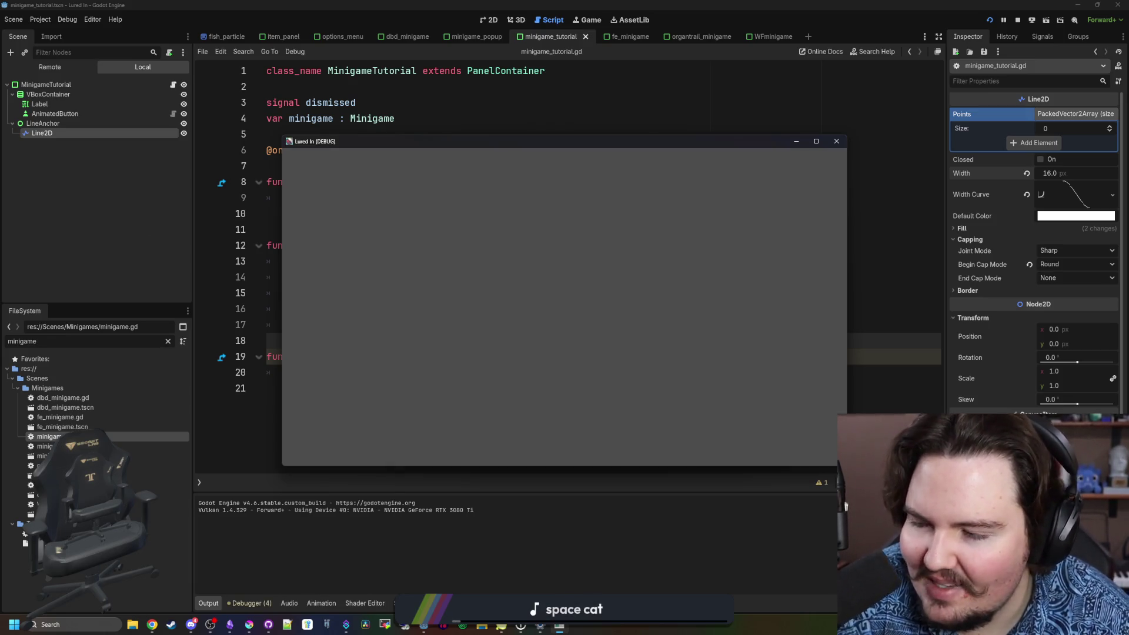
Maximize the game, dismiss Feedback and Welcome Back, and travel to the Pond
{"action": "left_click_drag", "start_coordinate": [406, 144], "coordinate": [393, 147]}
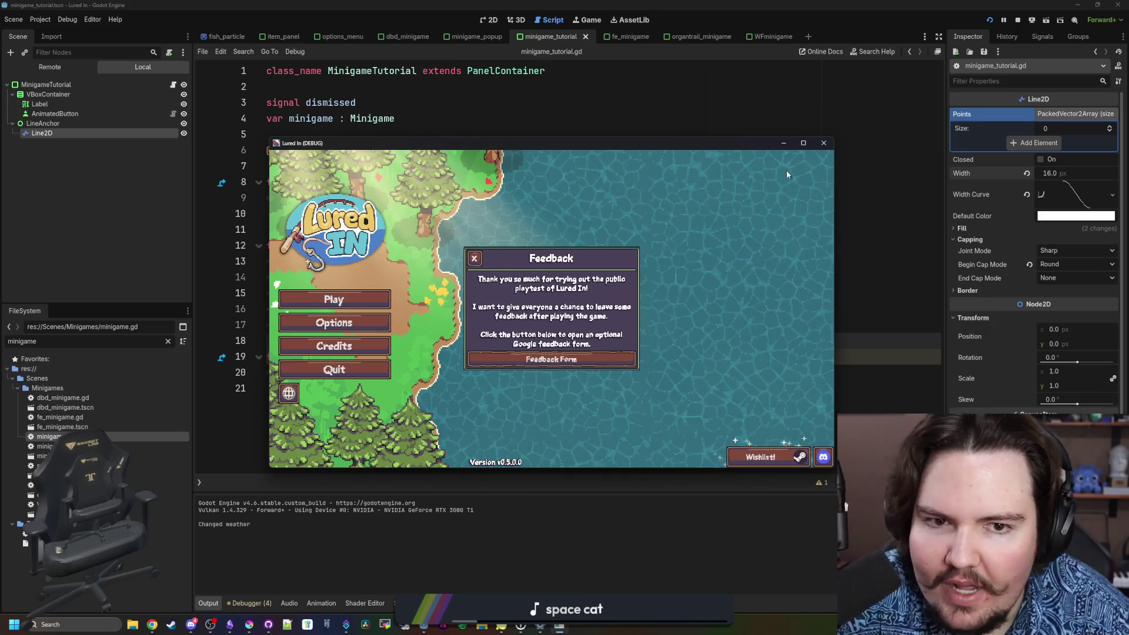
{"action": "left_click", "coordinate": [803, 143]}
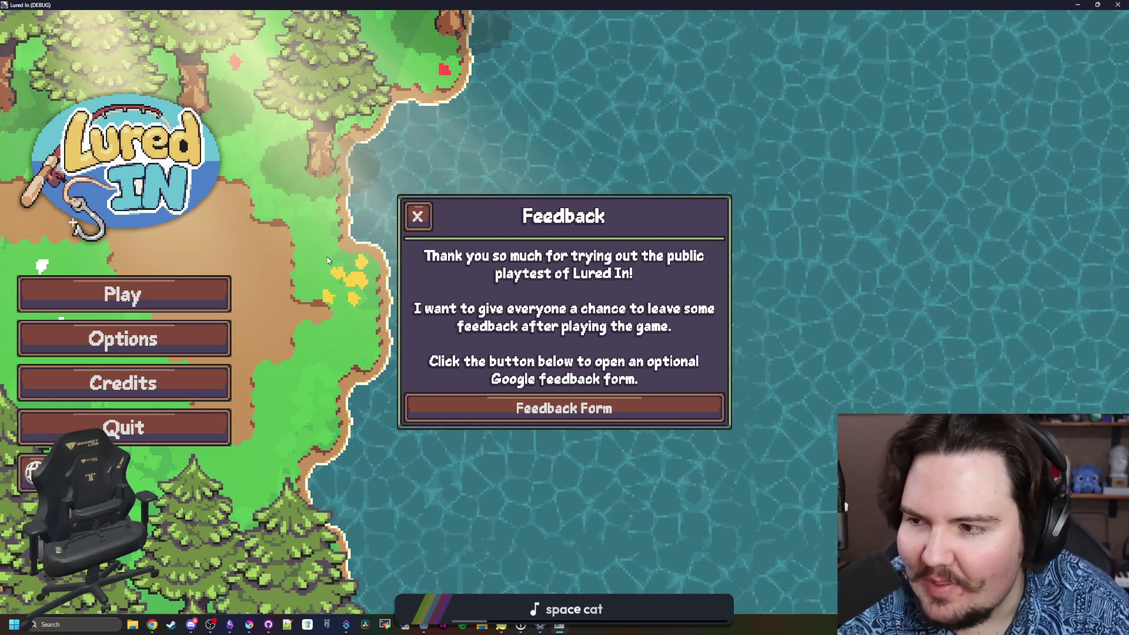
{"action": "left_click", "coordinate": [417, 217]}
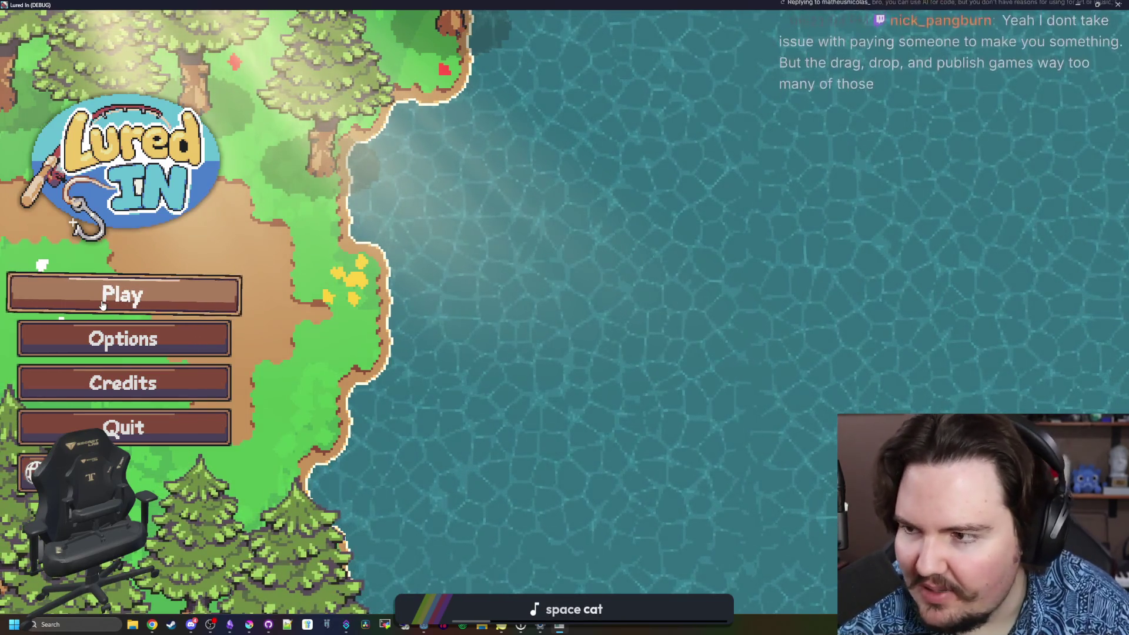
{"action": "left_click", "coordinate": [103, 305]}
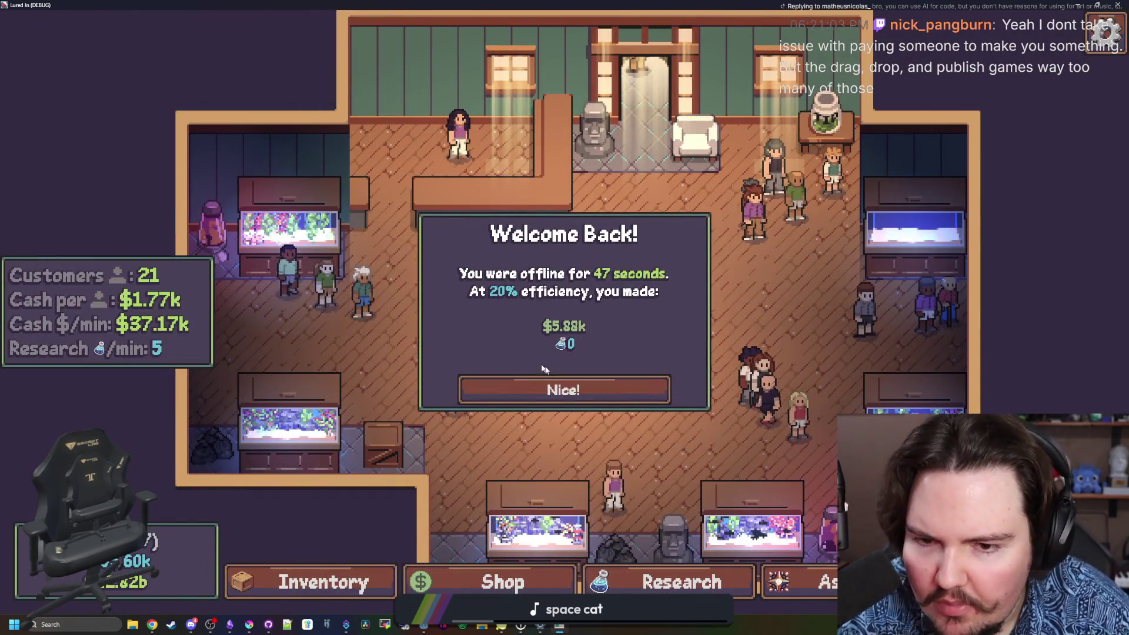
{"action": "left_click", "coordinate": [561, 389]}
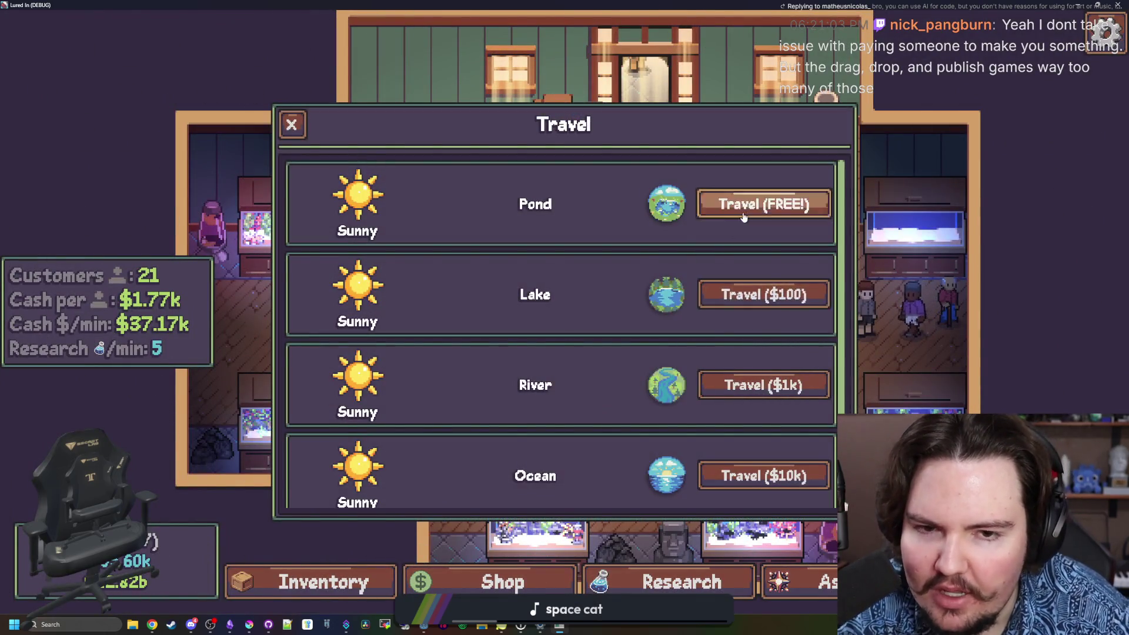
{"action": "left_click", "coordinate": [743, 218]}
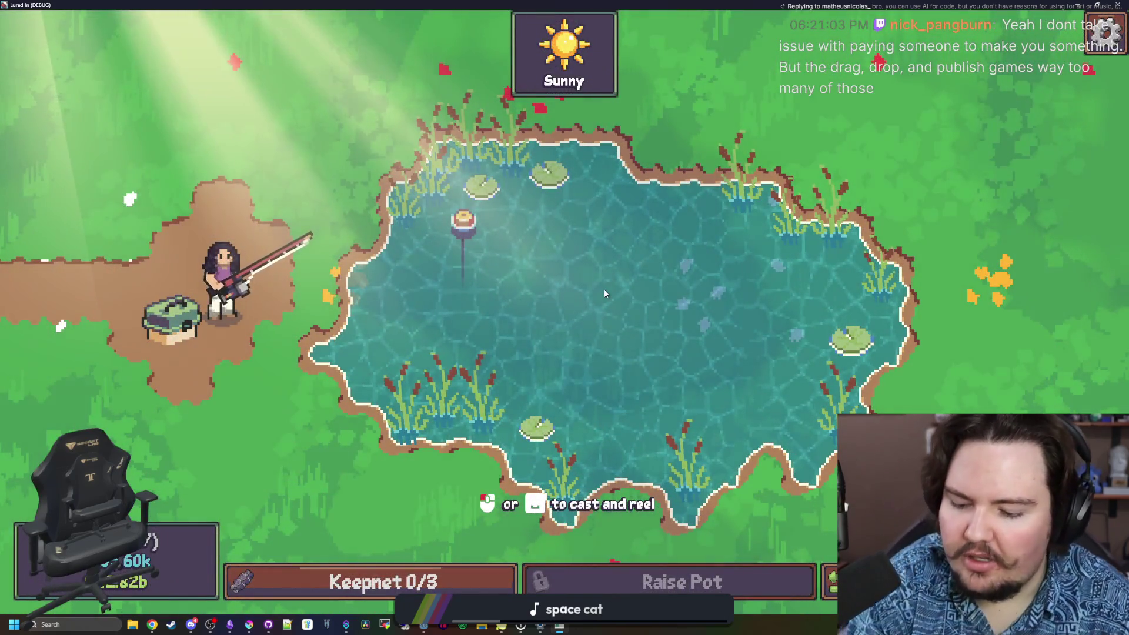
Run the 'minigame ot' console command to show the fishing minigame, then close the game
{"action": "key", "text": "grave"}
{"action": "type", "text": "minigame ot"}
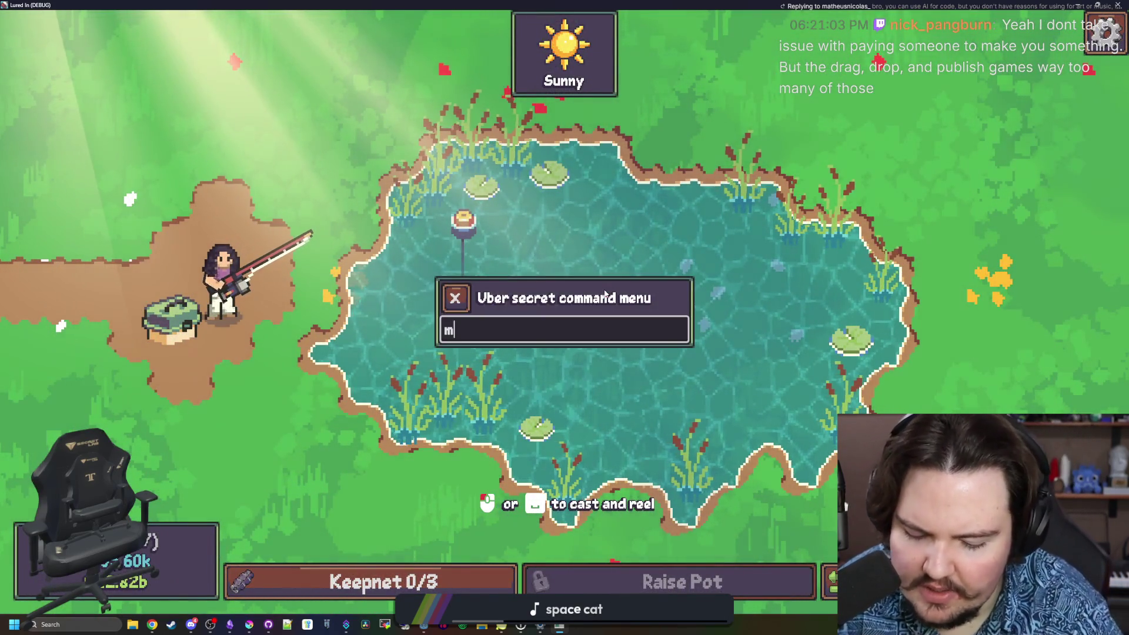
{"action": "key", "text": "Return"}
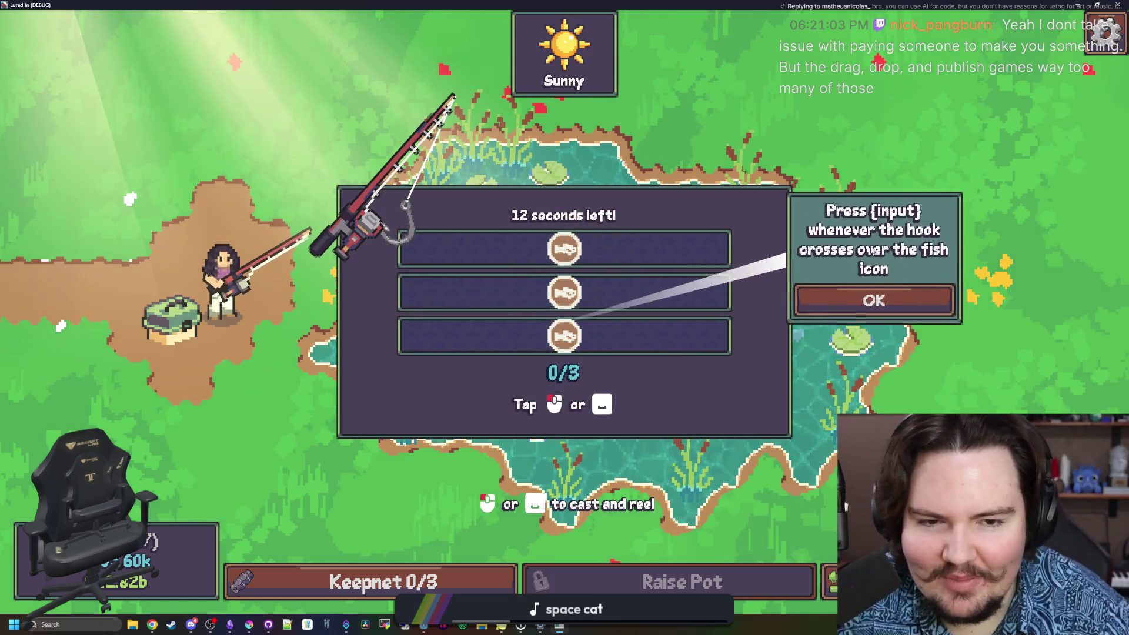
{"action": "key", "text": "F11"}
{"action": "key", "text": "F8"}
{"action": "left_click", "coordinate": [375, 232]}
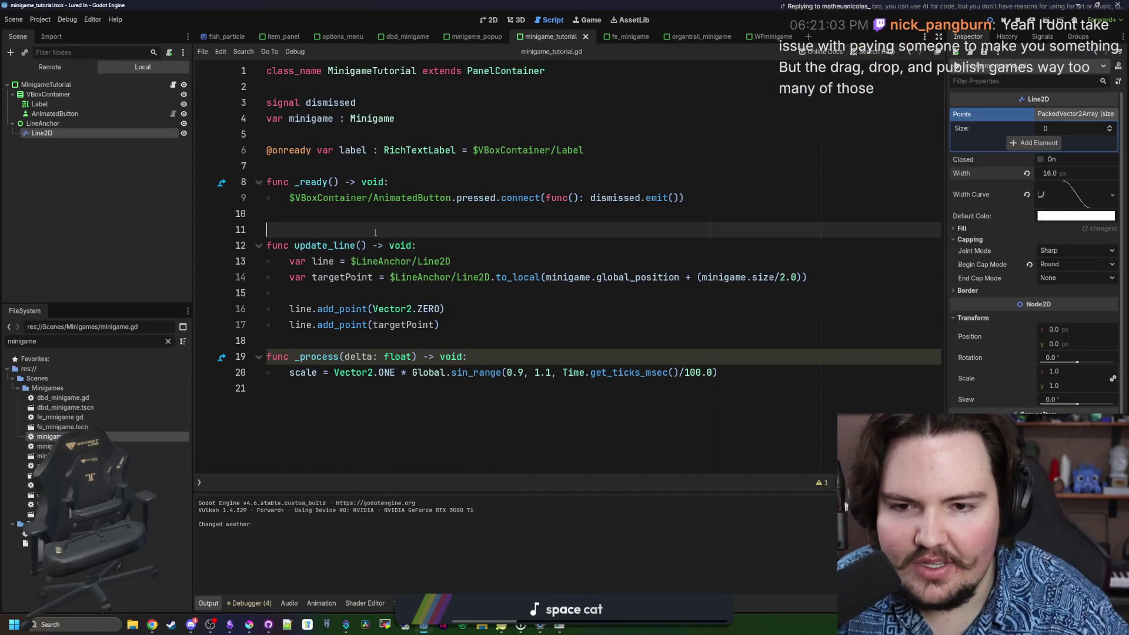
Save and review minigame_tutorial.gd, then switch to the tutorial scene's 2D view
{"action": "key", "text": "ctrl+s"}
{"action": "left_click", "coordinate": [394, 197]}
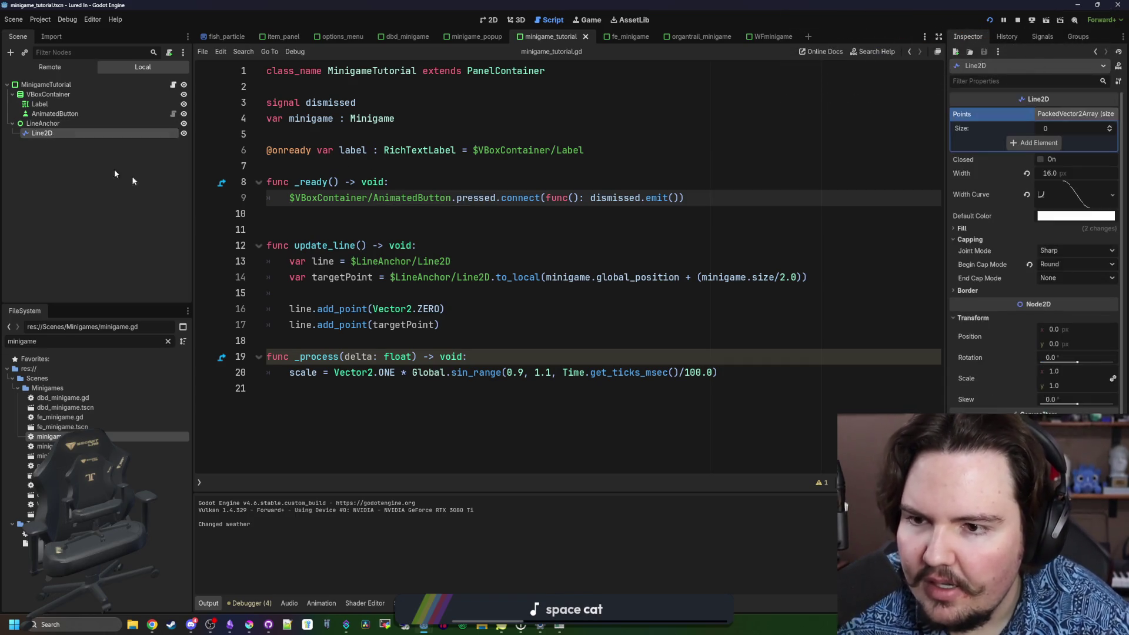
{"action": "left_click", "coordinate": [303, 217]}
{"action": "left_click_drag", "start_coordinate": [946, 306], "coordinate": [743, 306]}
{"action": "scroll", "coordinate": [881, 342], "scroll_direction": "down", "scroll_amount": 5}
{"action": "scroll", "coordinate": [849, 340], "scroll_direction": "up", "scroll_amount": 4}
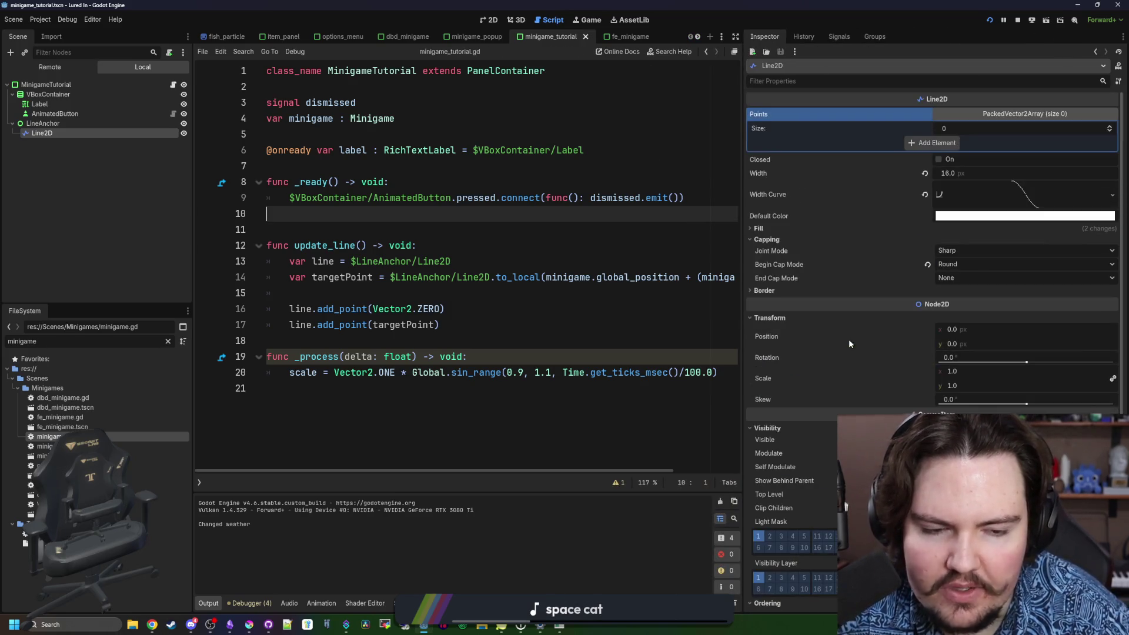
{"action": "left_click", "coordinate": [564, 277]}
{"action": "left_click", "coordinate": [519, 287]}
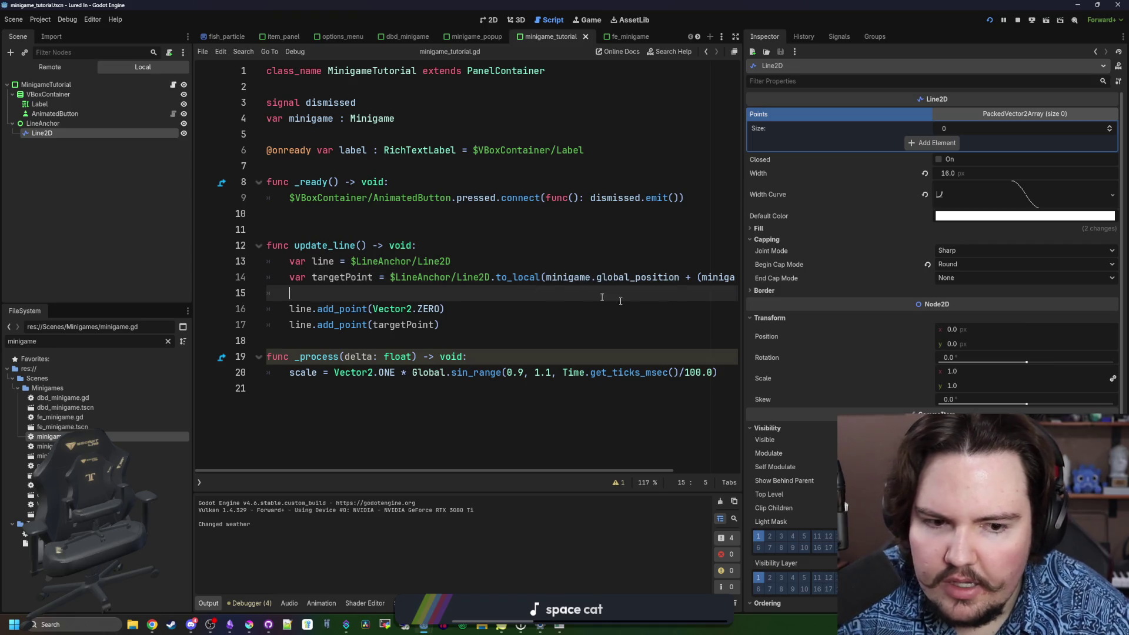
{"action": "left_click", "coordinate": [492, 20]}
{"action": "key", "text": "ctrl+s"}
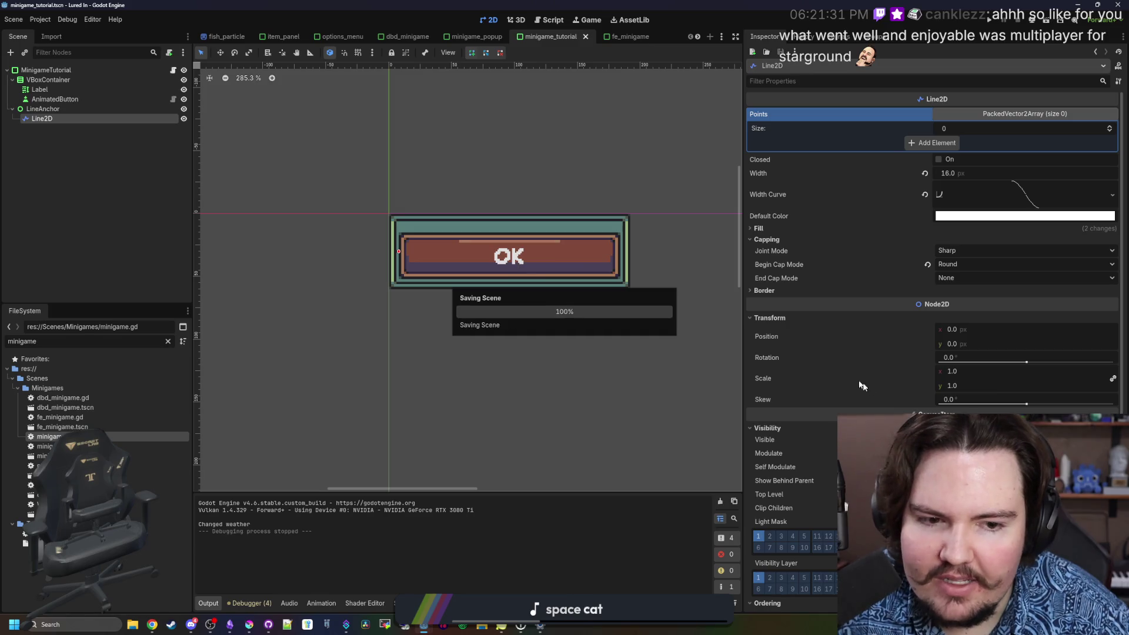
{"action": "scroll", "coordinate": [773, 408], "scroll_direction": "down", "scroll_amount": 3}
{"action": "scroll", "coordinate": [776, 394], "scroll_direction": "up", "scroll_amount": 3}
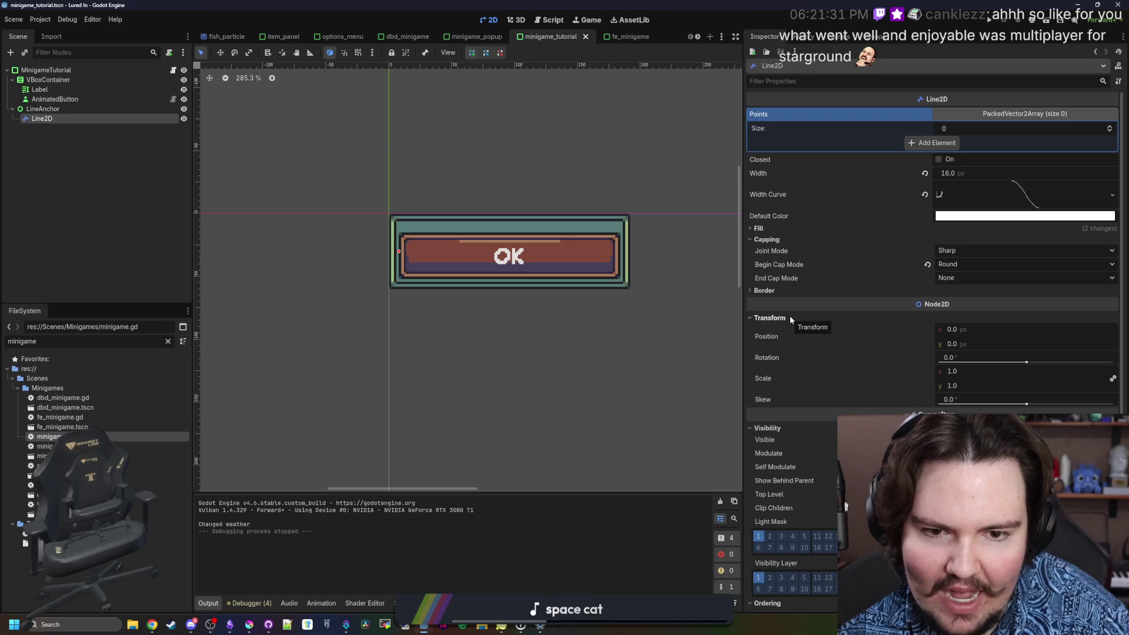
Set MinigameTutorial's Pivot Offset Ratio to 0.5, 0.5, save, and run the game
{"action": "left_click", "coordinate": [88, 68]}
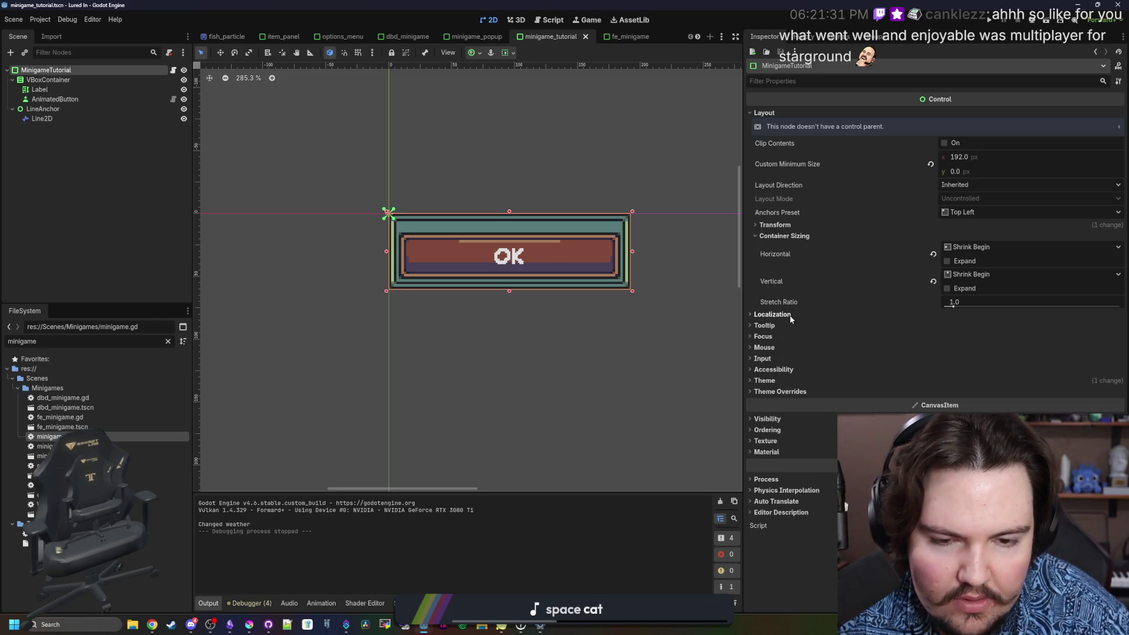
{"action": "left_click", "coordinate": [785, 224]}
{"action": "left_click", "coordinate": [972, 377]}
{"action": "type", "text": "0.5"}
{"action": "key", "text": "Return"}
{"action": "left_click", "coordinate": [954, 363]}
{"action": "type", "text": "0.5"}
{"action": "key", "text": "Return"}
{"action": "key", "text": "ctrl+s"}
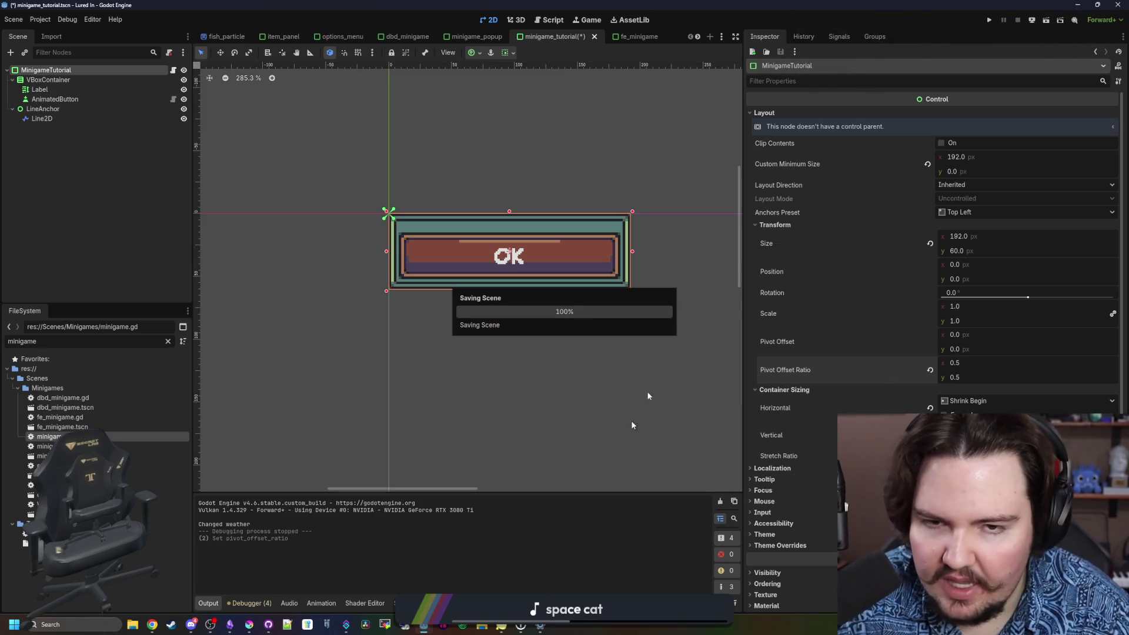
{"action": "left_click", "coordinate": [987, 20]}
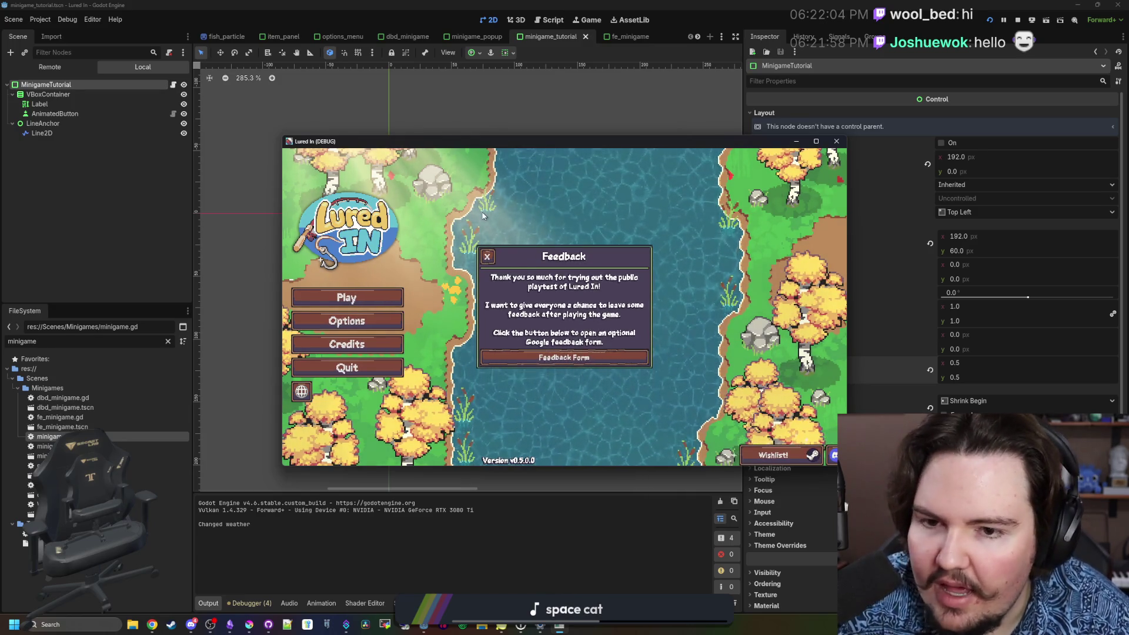
Close Feedback, maximize the window, click Play and Nice!, then travel to the Pond
{"action": "left_click", "coordinate": [487, 256]}
{"action": "key", "text": "super+Up"}
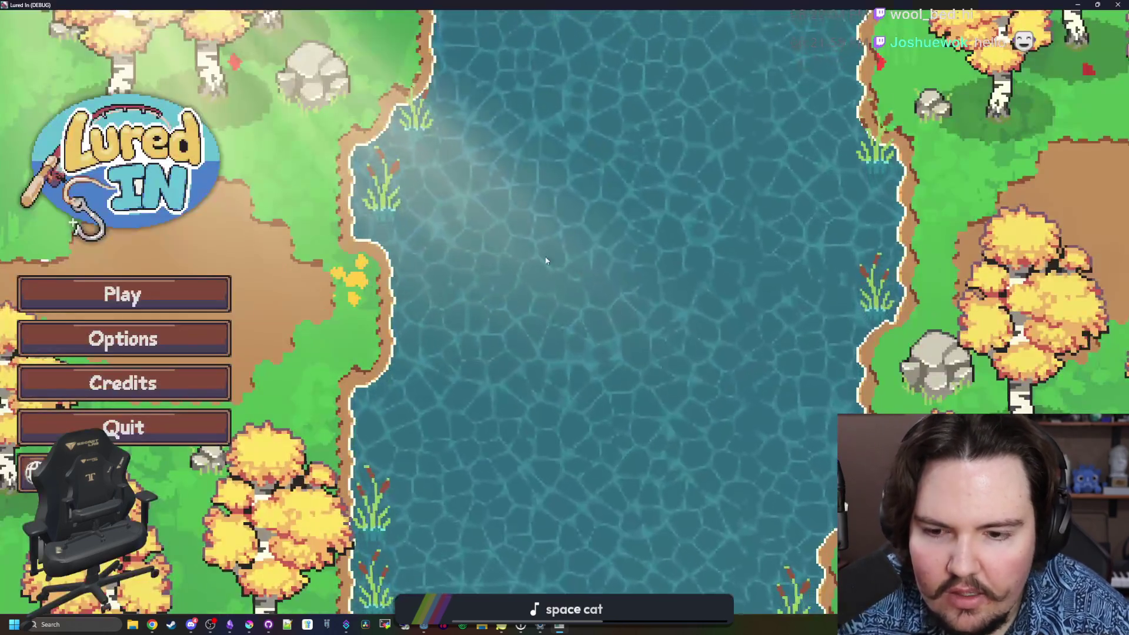
{"action": "left_click", "coordinate": [166, 281]}
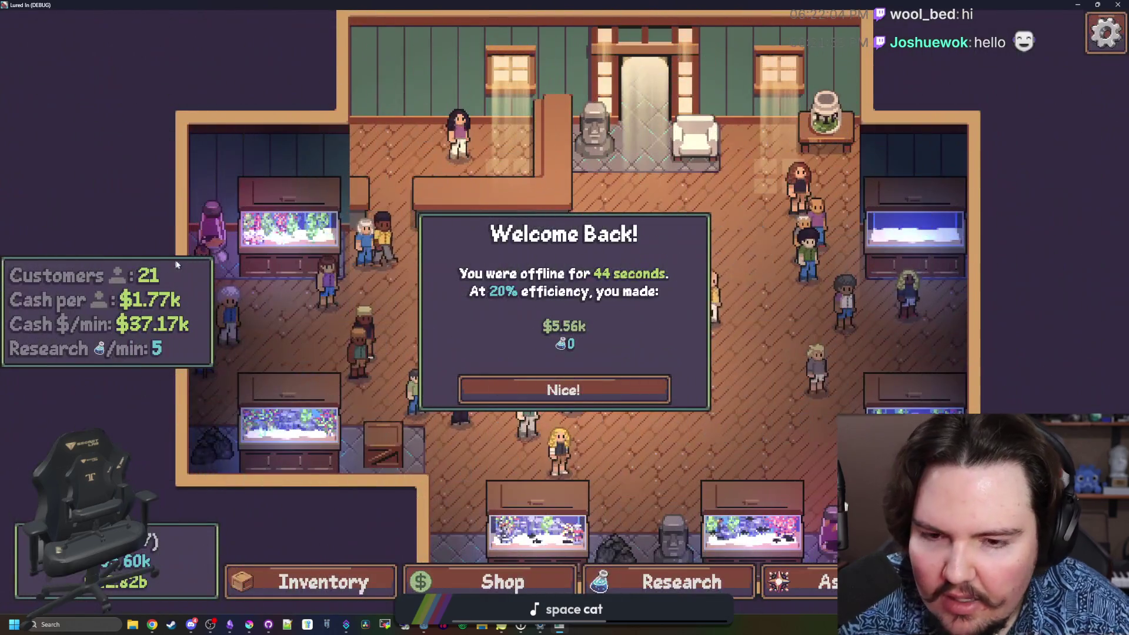
{"action": "left_click", "coordinate": [564, 387]}
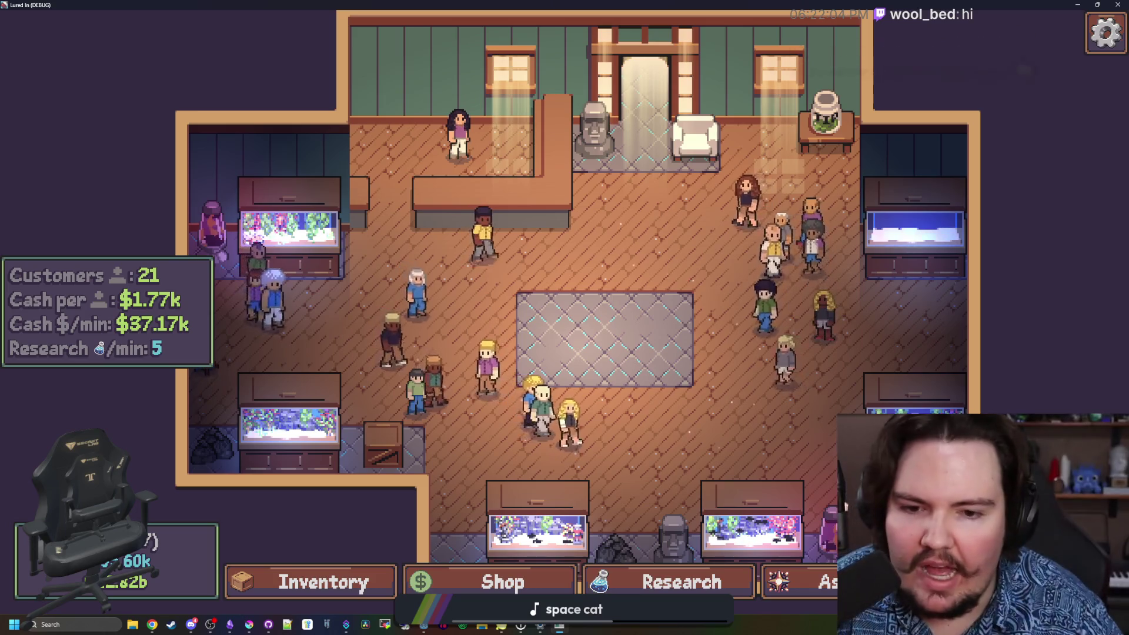
{"action": "key", "text": "t"}
{"action": "left_click", "coordinate": [767, 210]}
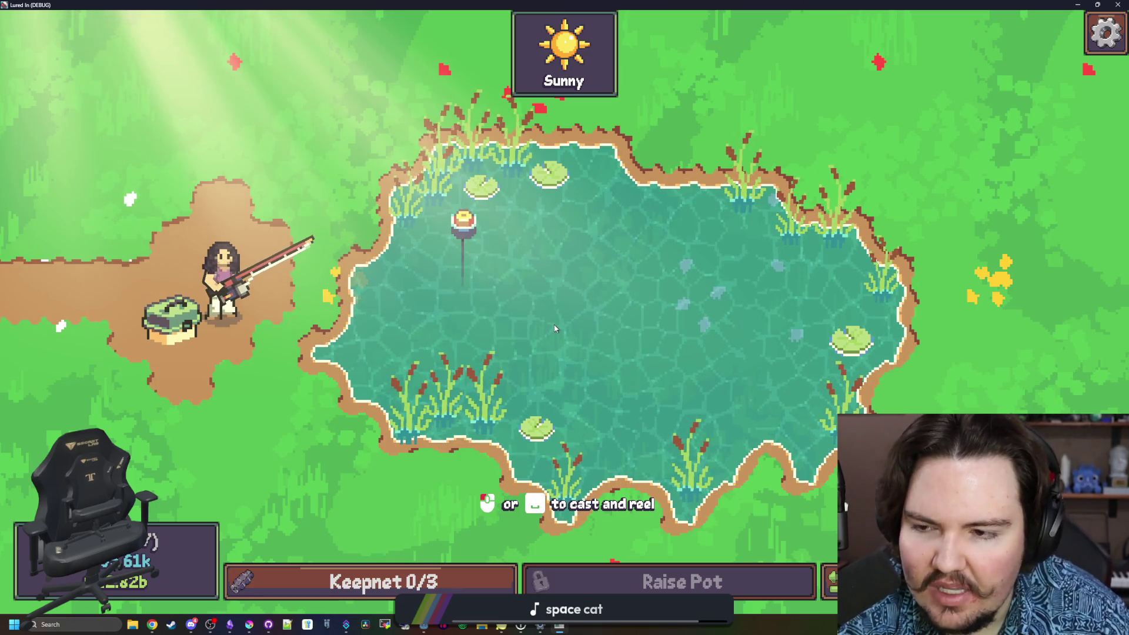
{"action": "key", "text": "space"}
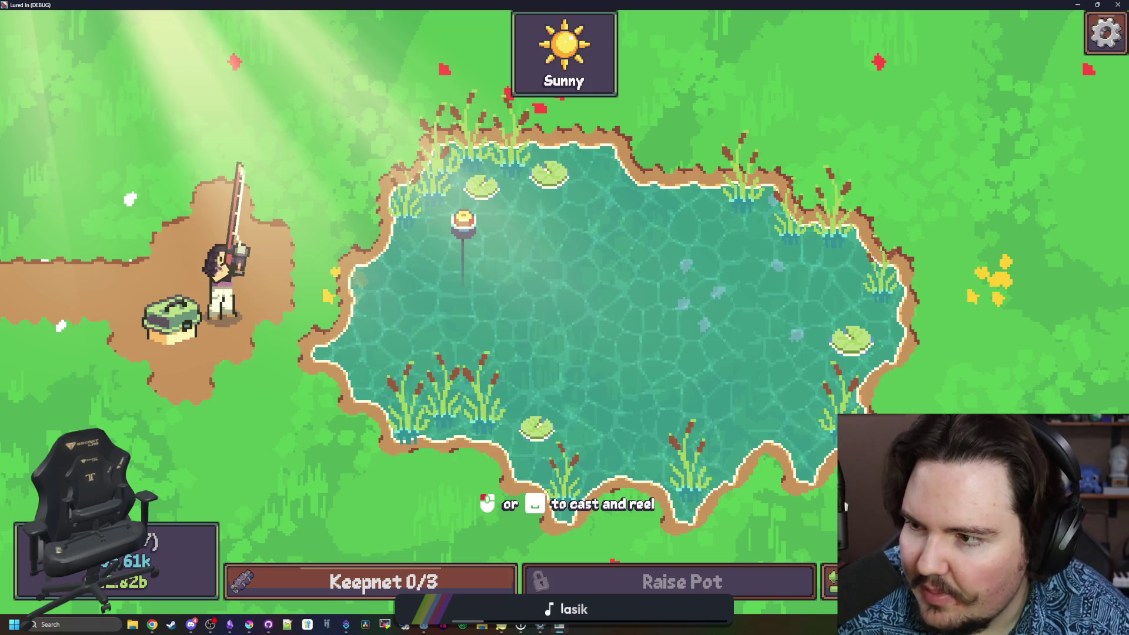
{"action": "left_click_drag", "start_coordinate": [591, 302], "coordinate": [591, 302]}
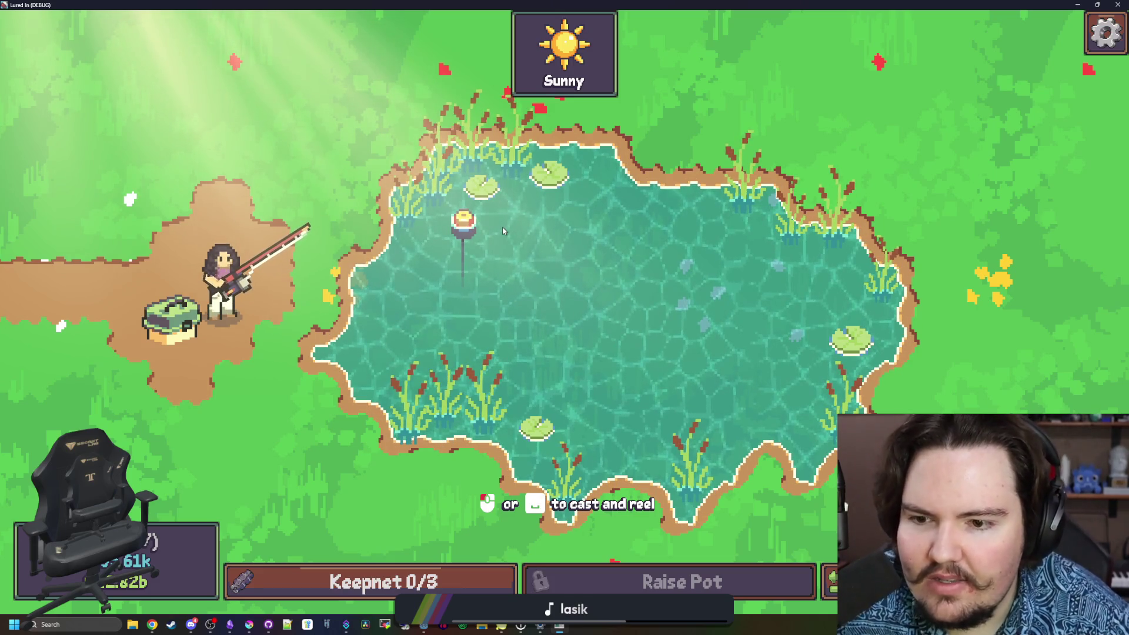
{"action": "mouse_move", "coordinate": [529, 259]}
{"action": "left_mouse_down"}
{"action": "mouse_move", "coordinate": [552, 282]}
{"action": "mouse_move", "coordinate": [590, 292]}
{"action": "left_mouse_up"}
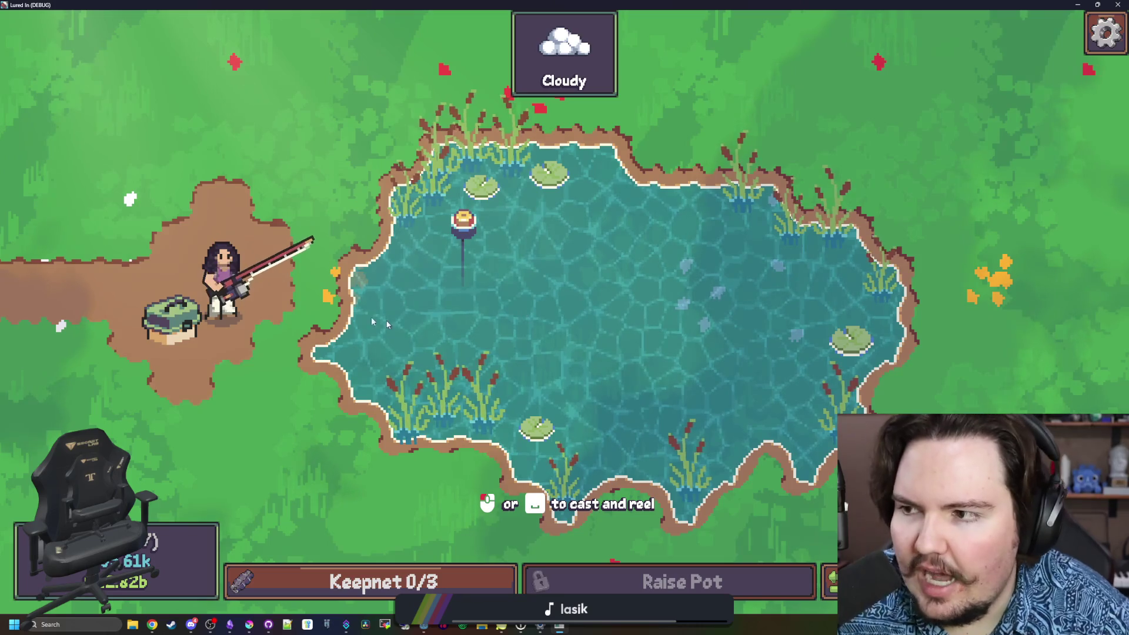
Raise the fishing rod, make a first cast into the pond, and reel it back in
{"action": "key", "text": "space"}
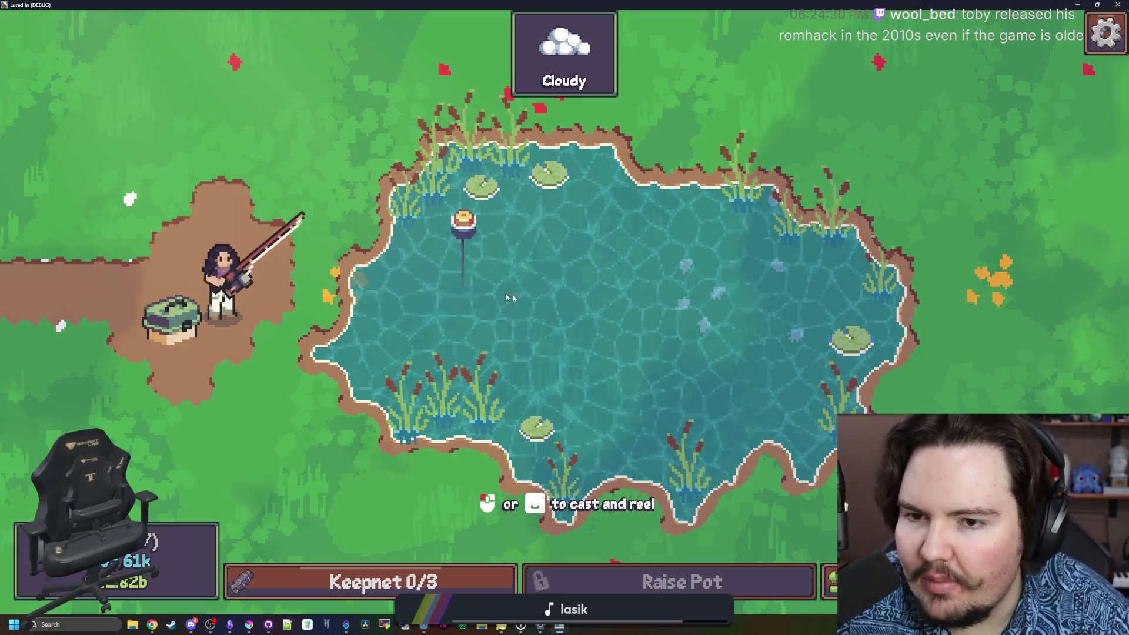
{"action": "key", "text": "space"}
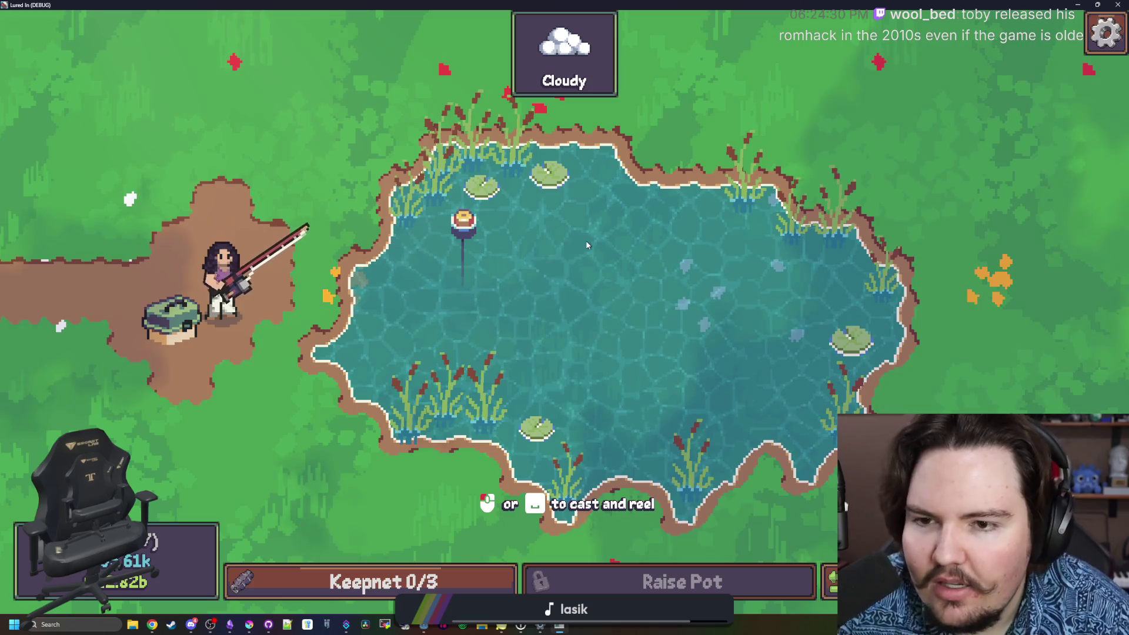
{"action": "left_click", "coordinate": [628, 245]}
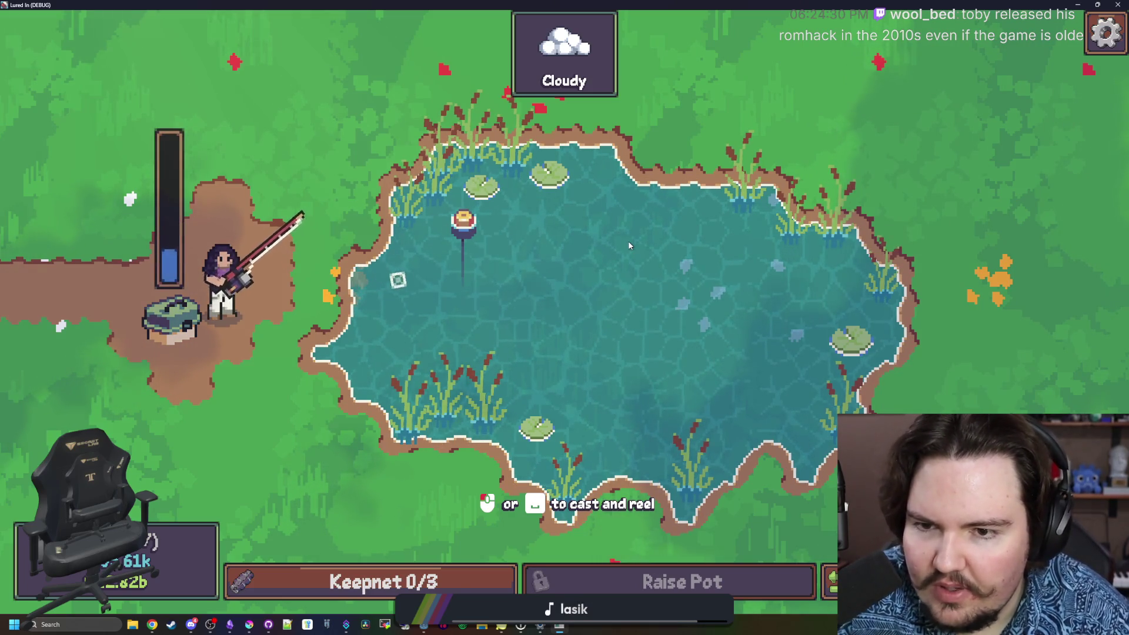
{"action": "left_click", "coordinate": [628, 246]}
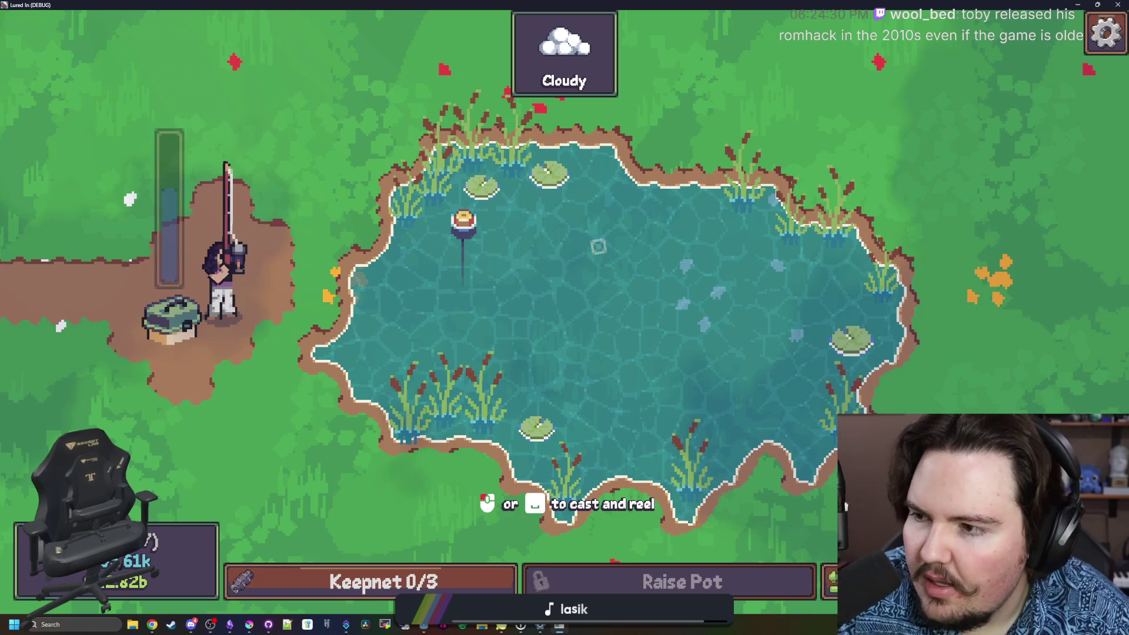
Make two more casts toward the pond and bring up the debug command console
{"action": "left_click", "coordinate": [584, 298]}
{"action": "left_click", "coordinate": [592, 297]}
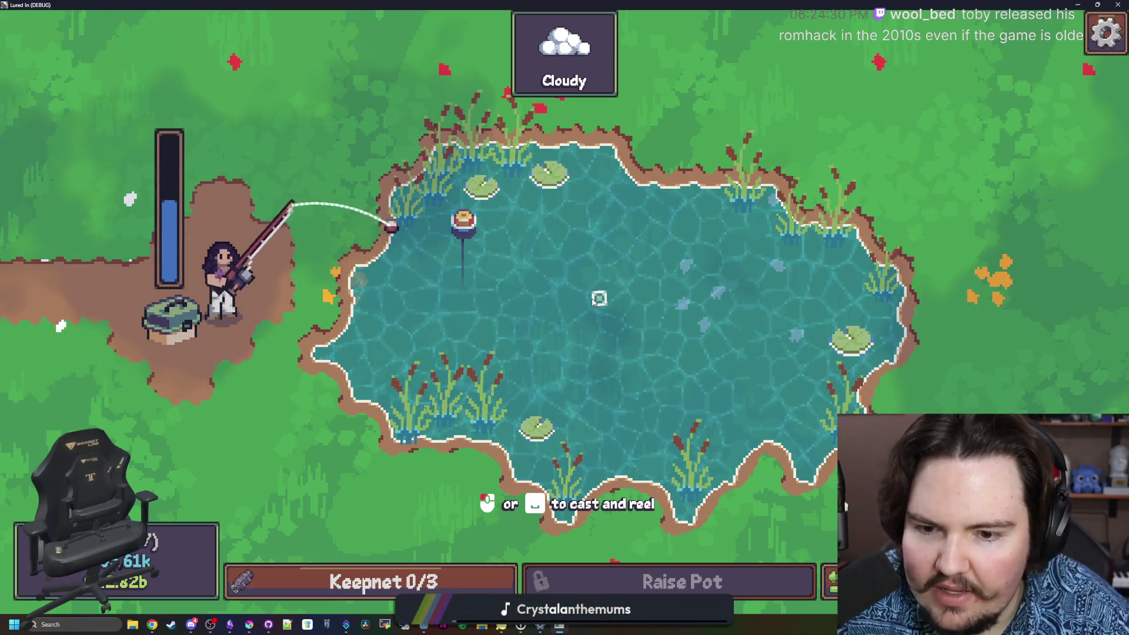
{"action": "left_click", "coordinate": [461, 231]}
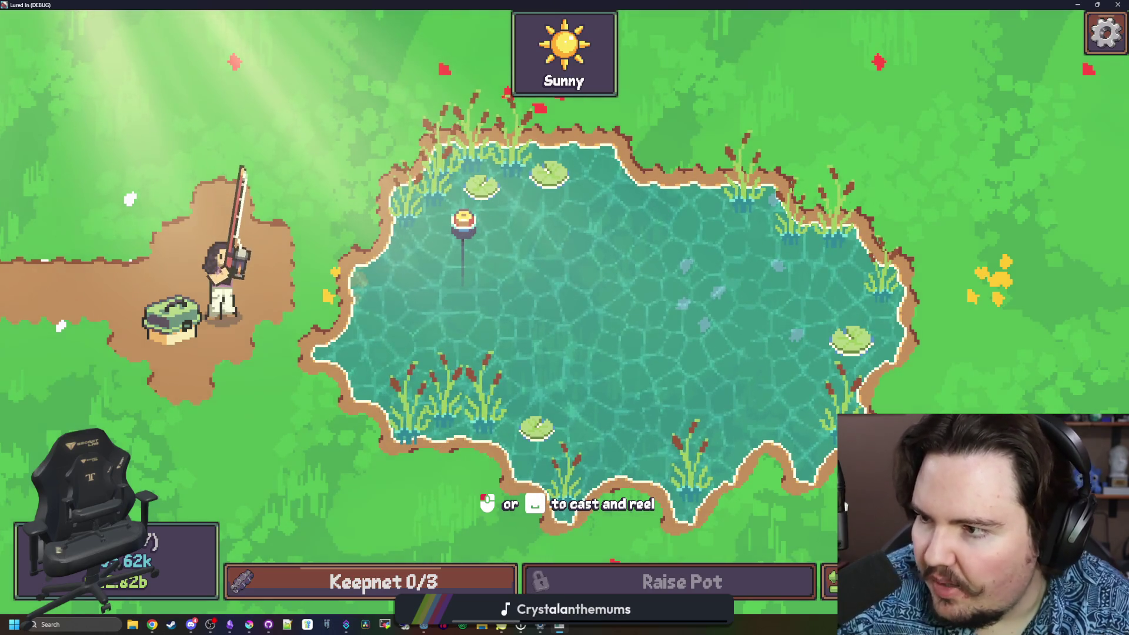
{"action": "key", "text": "space"}
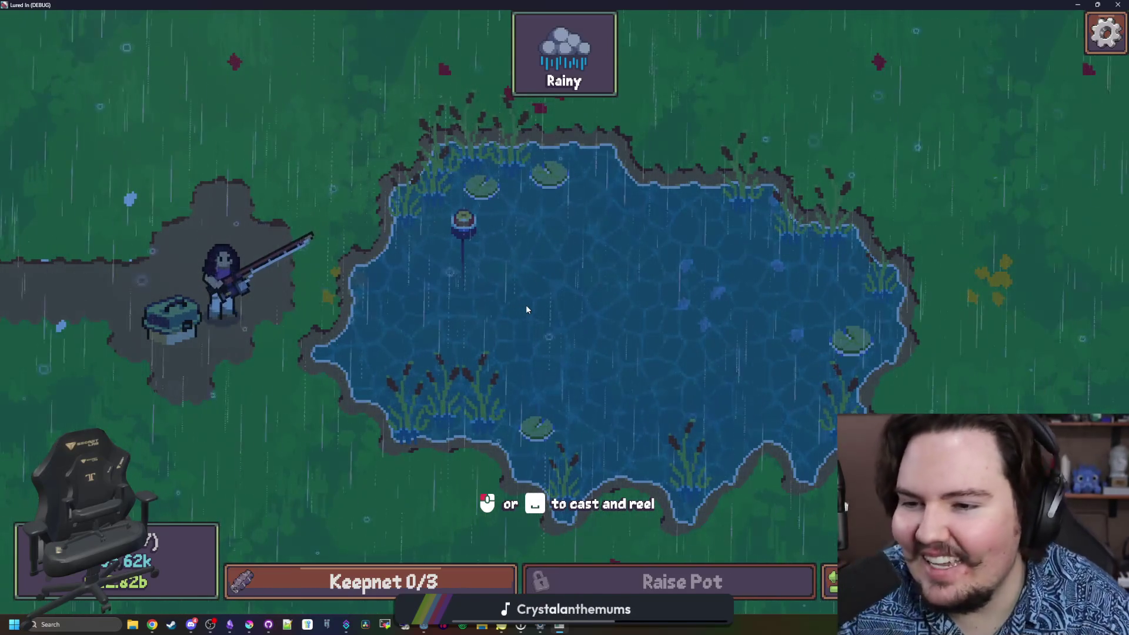
{"action": "key", "text": "grave"}
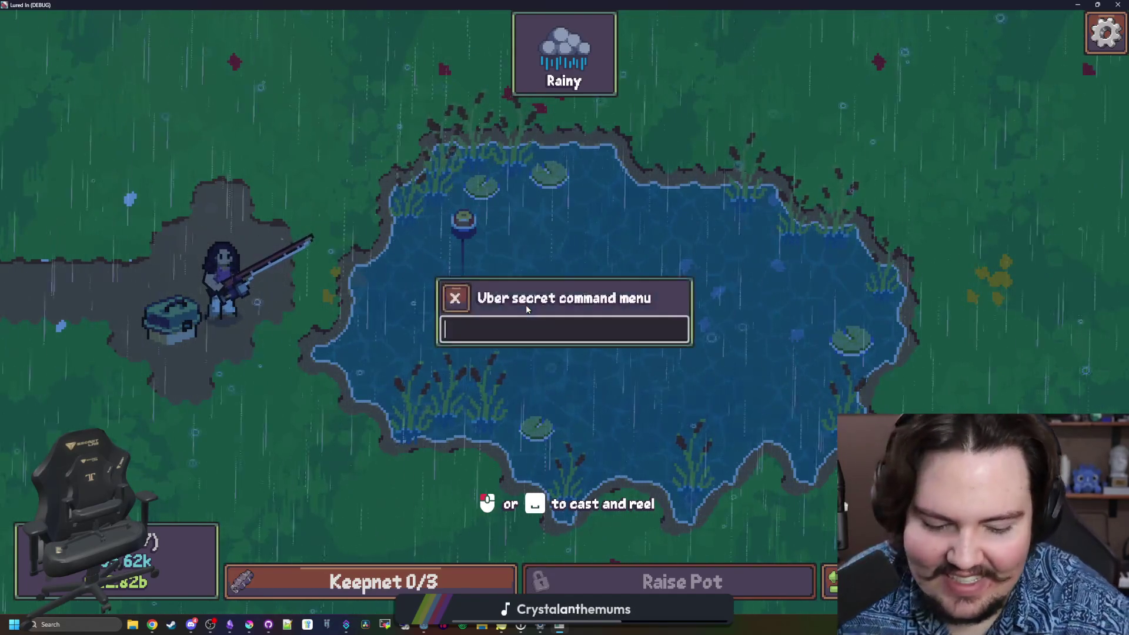
Run the 'minigame' console command, then open minigame_tutorial.gd at its pulsing scale line
{"action": "type", "text": "minigame"}
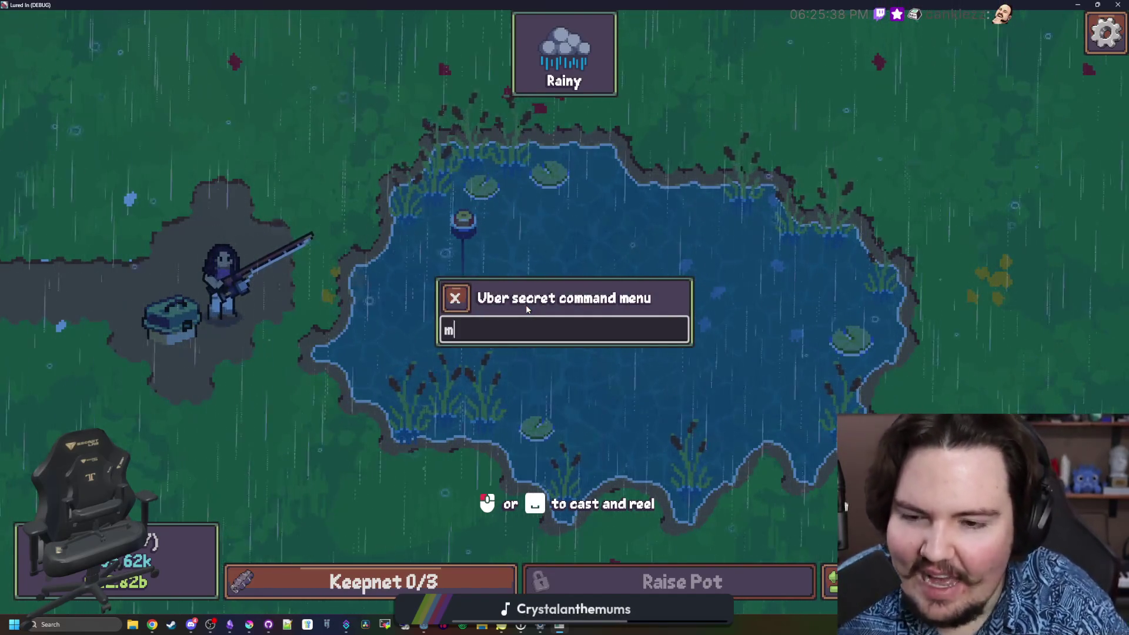
{"action": "key", "text": "Return"}
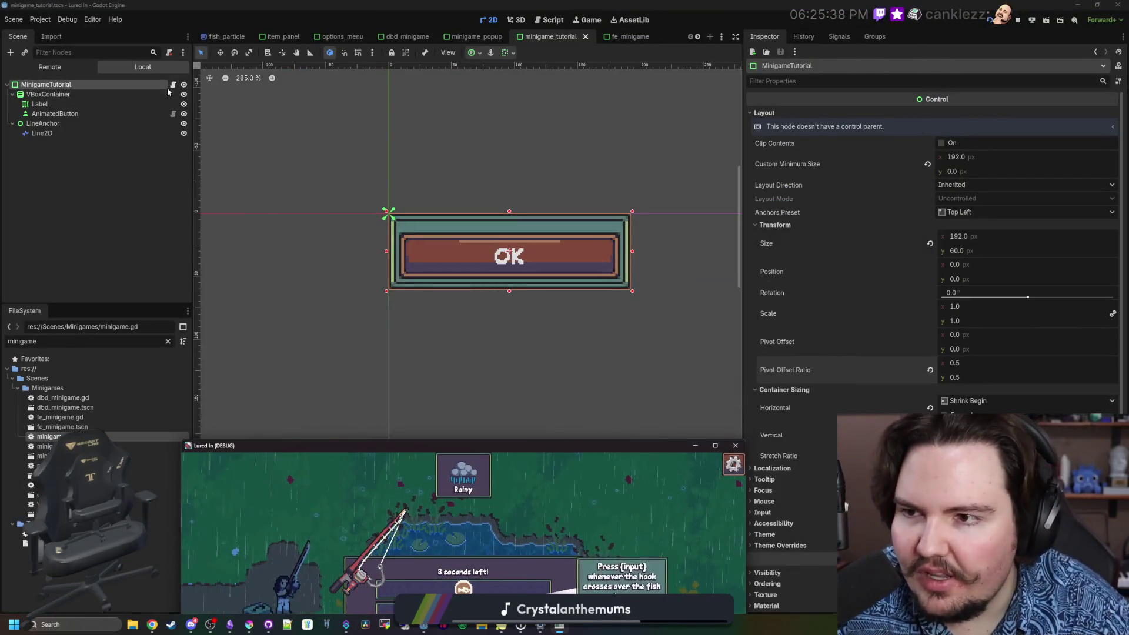
{"action": "left_click", "coordinate": [173, 85]}
{"action": "left_click", "coordinate": [693, 372]}
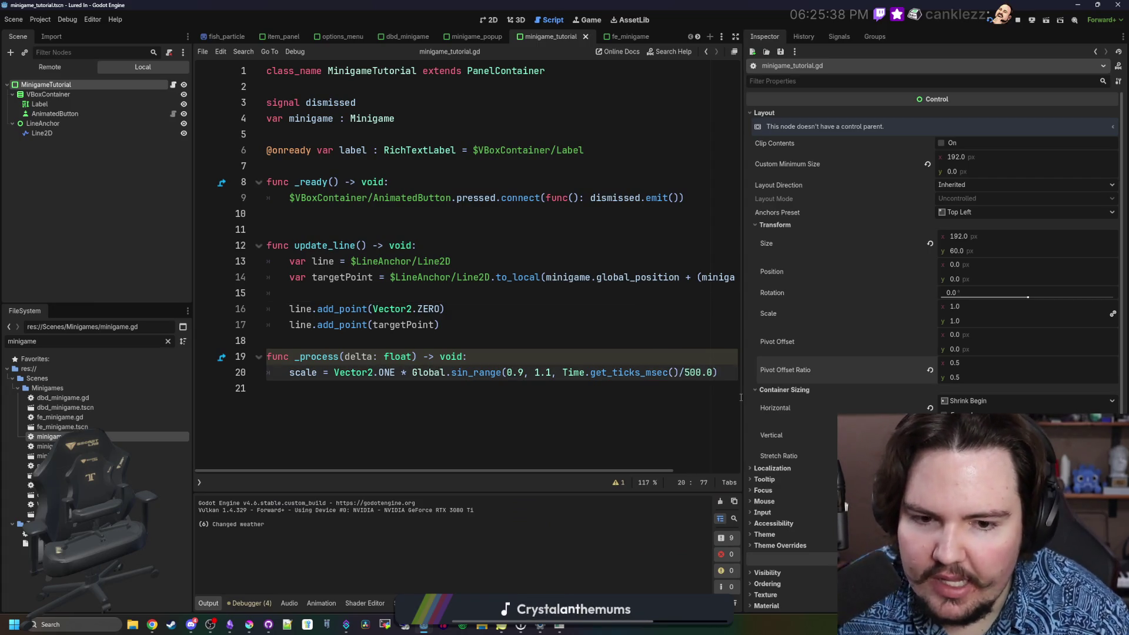
Widen the script editor, view the tutorial popup in the maximized game, then return to the editor
{"action": "left_click_drag", "start_coordinate": [788, 406], "coordinate": [1041, 405]}
{"action": "left_click", "coordinate": [456, 340]}
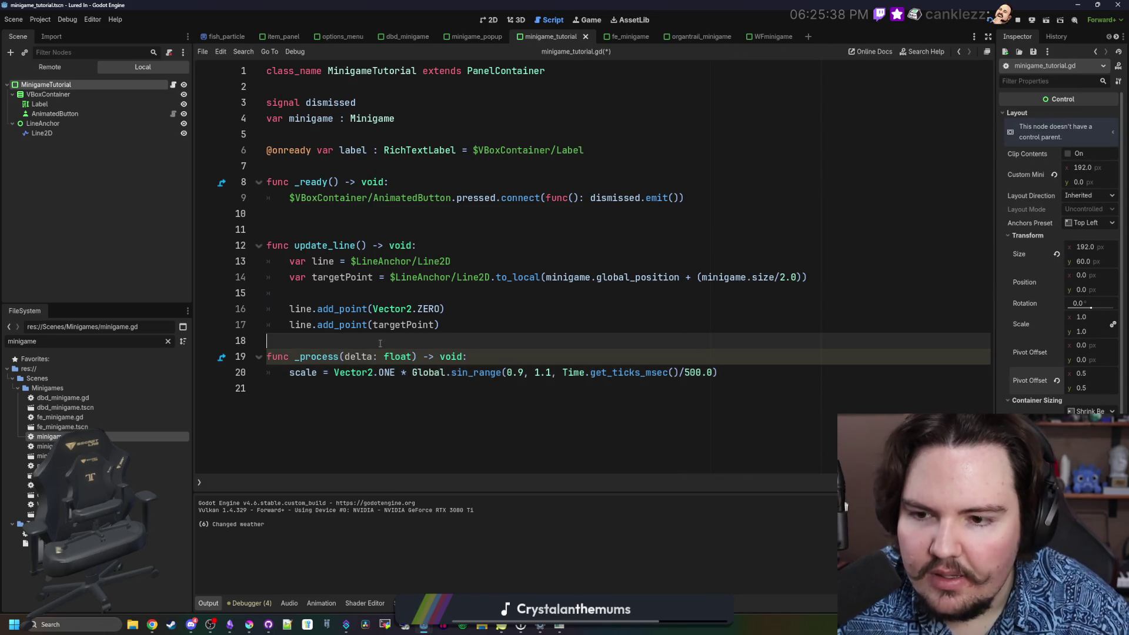
{"action": "mouse_move", "coordinate": [643, 450]}
{"action": "left_mouse_down"}
{"action": "mouse_move", "coordinate": [692, 340]}
{"action": "mouse_move", "coordinate": [705, 1]}
{"action": "left_mouse_up"}
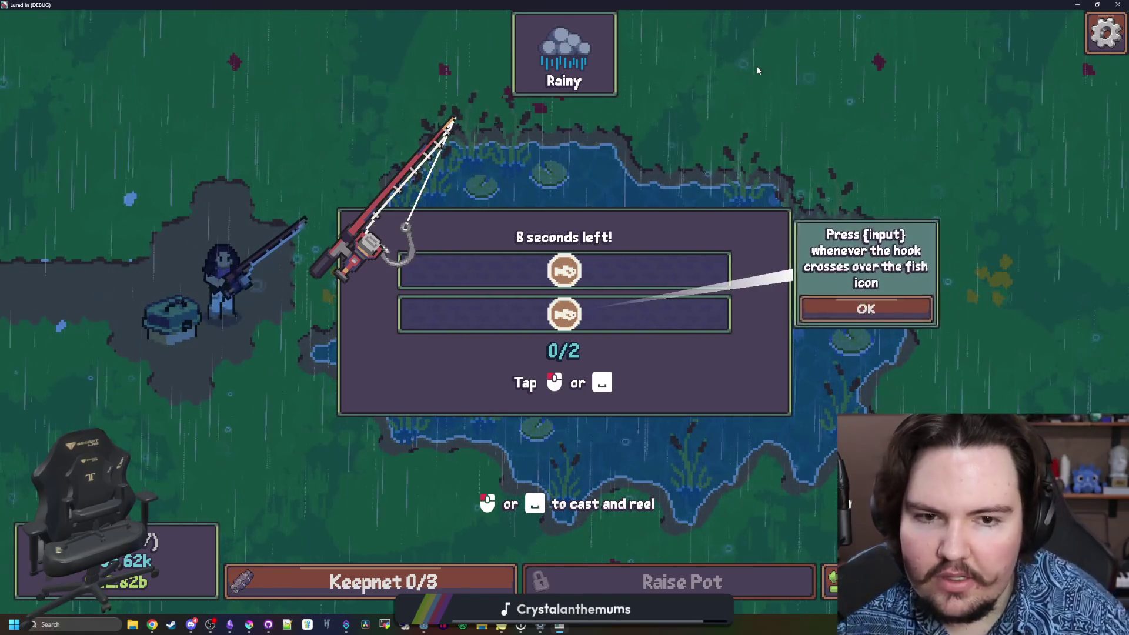
{"action": "key", "text": "alt+Tab"}
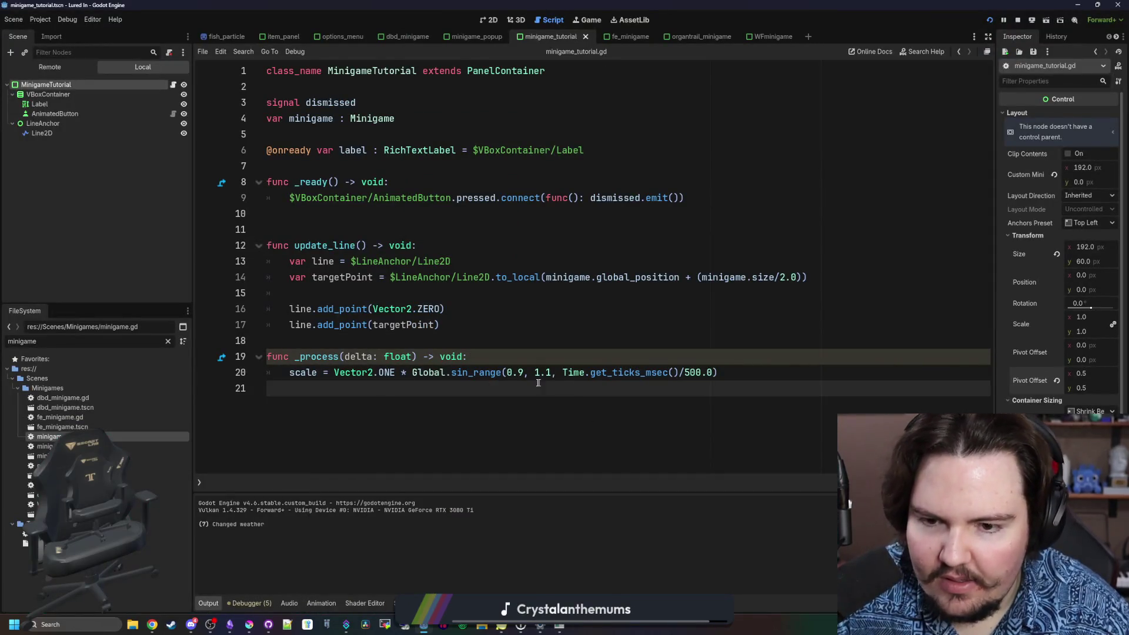
Change line 20's sin_range to 0.95–1.05 and save the script
{"action": "left_click", "coordinate": [521, 374]}
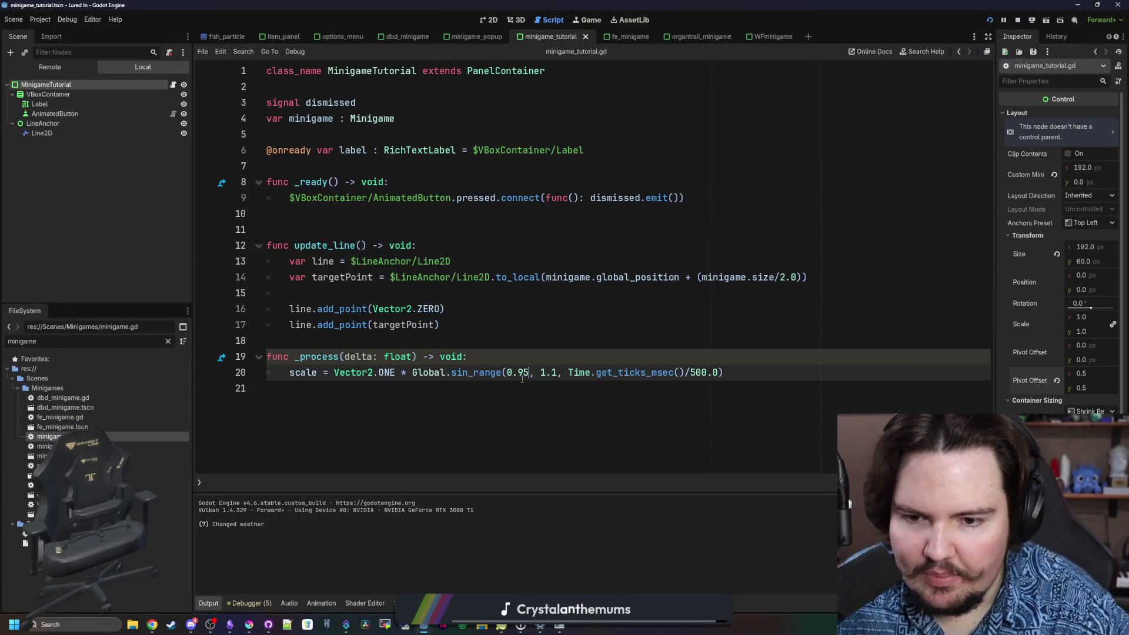
{"action": "key", "text": "Right"}
{"action": "key", "text": "Right"}
{"action": "key", "text": "Right"}
{"action": "type", "text": "05"}
{"action": "left_click", "coordinate": [431, 345]}
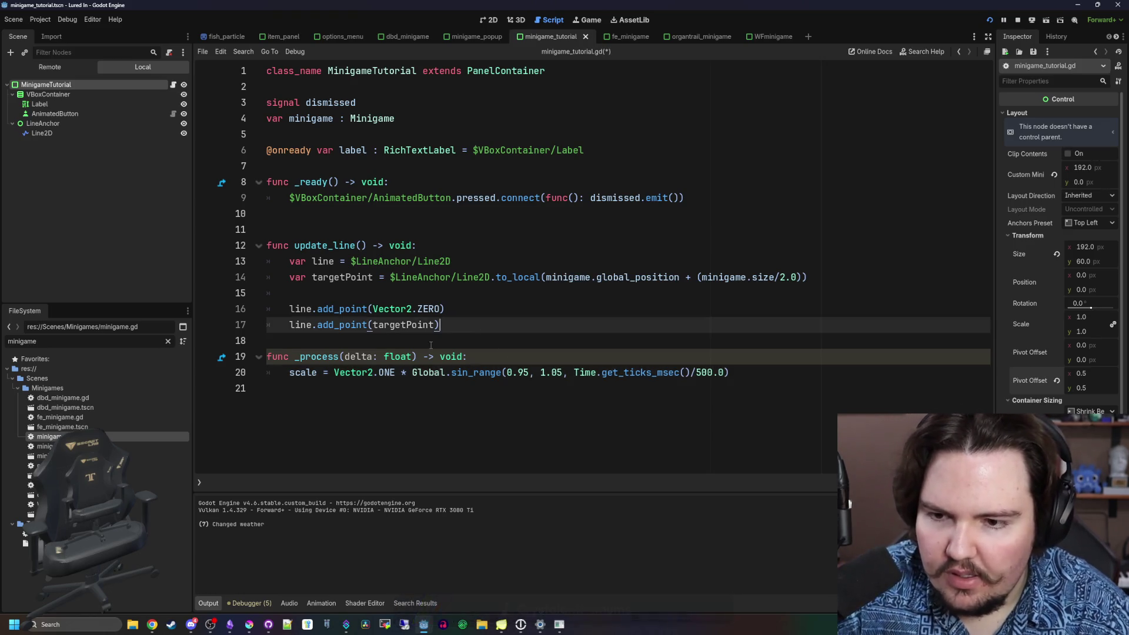
{"action": "key", "text": "Return"}
{"action": "key", "text": "ctrl+s"}
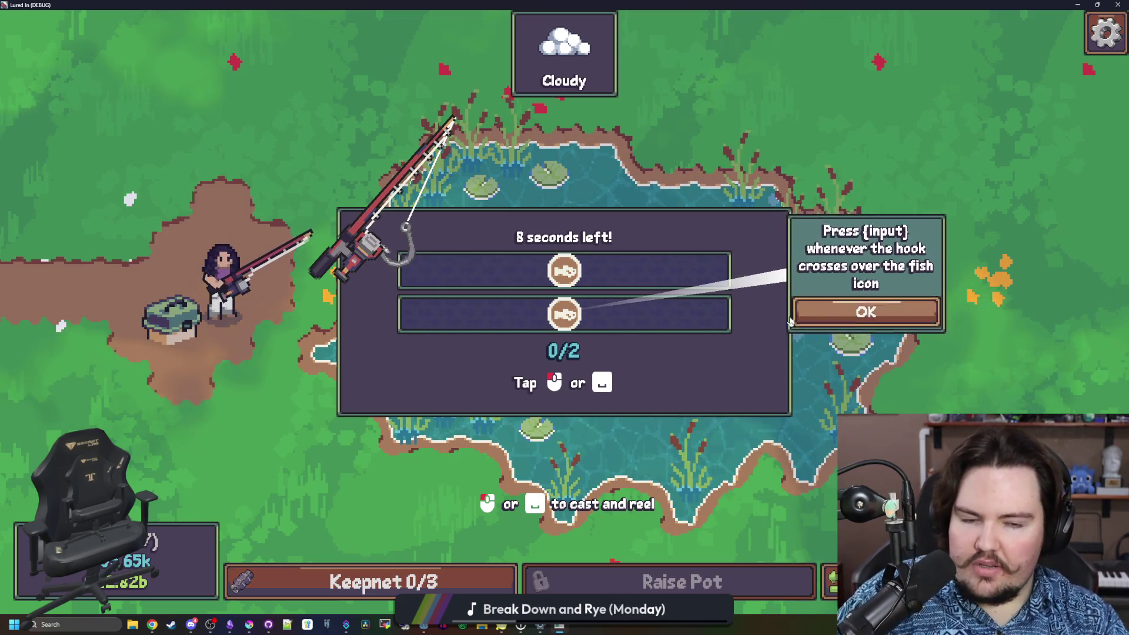
Take the debug game out of fullscreen and move its window up and left over the editor
{"action": "key", "text": "F11"}
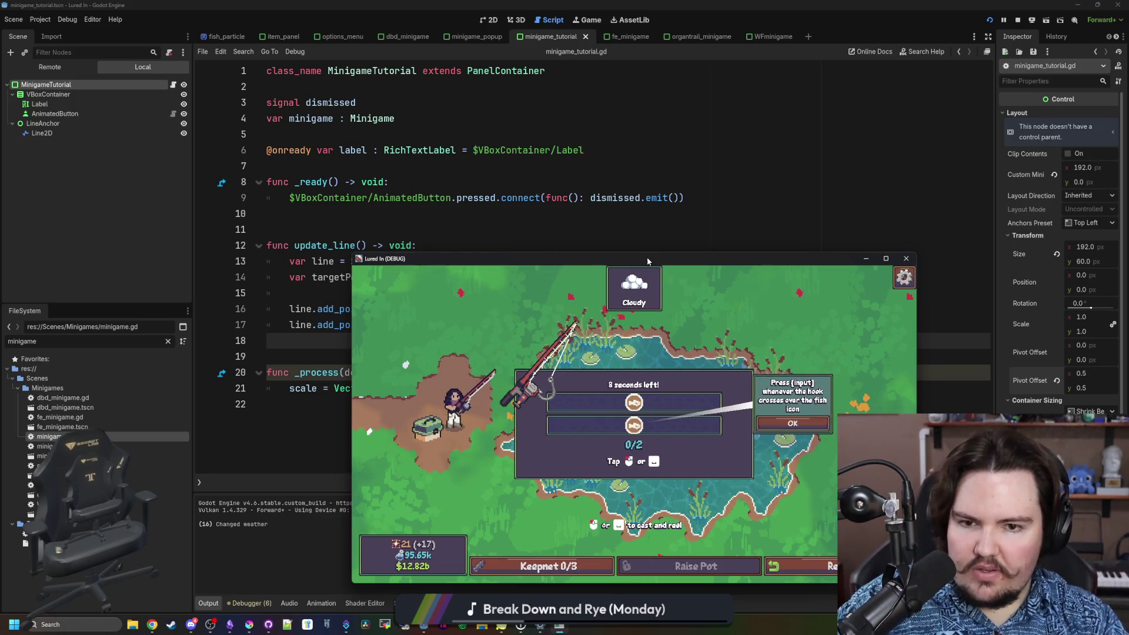
{"action": "left_click_drag", "start_coordinate": [648, 259], "coordinate": [557, 216]}
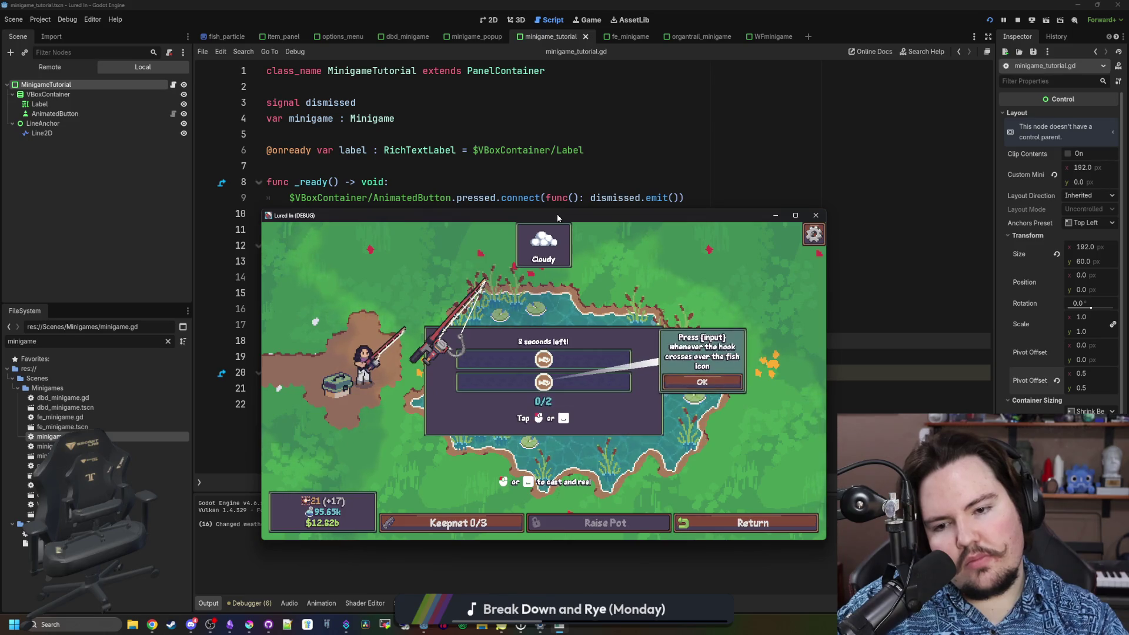
Stop the running debug game and save the tutorial scene and script
{"action": "key", "text": "F8"}
{"action": "left_click", "coordinate": [379, 181]}
{"action": "left_click", "coordinate": [355, 167]}
{"action": "key", "text": "ctrl+s"}
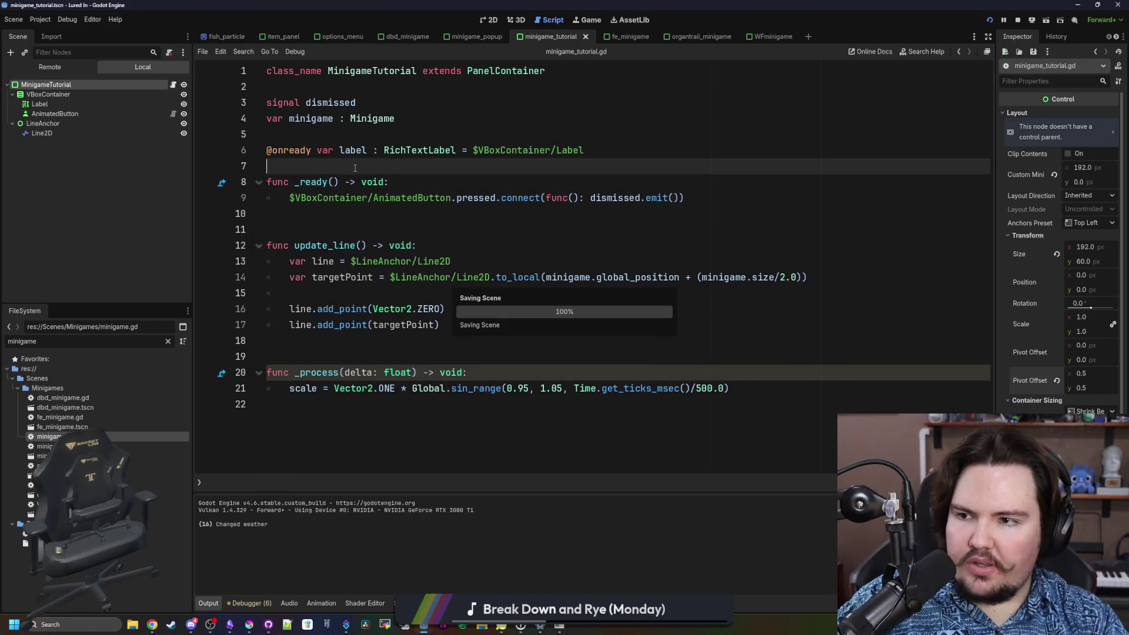
Cut update_line()'s line-drawing code, delete the function, and paste the code into _process
{"action": "left_click", "coordinate": [376, 341]}
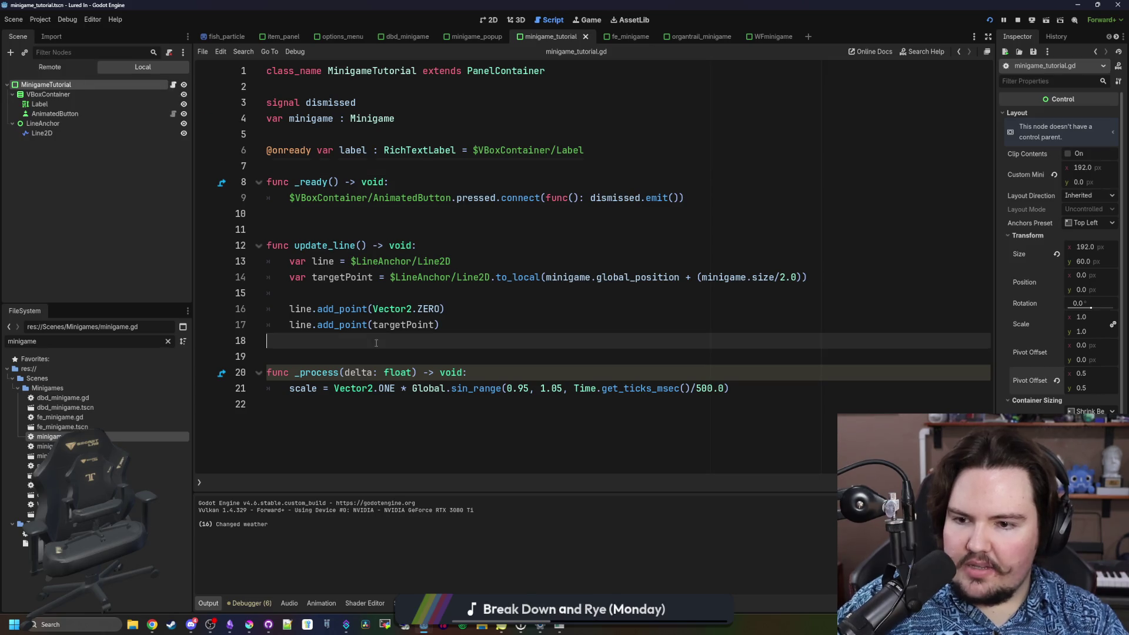
{"action": "key", "text": "shift+Up"}
{"action": "key", "text": "shift+Up"}
{"action": "key", "text": "shift+Up"}
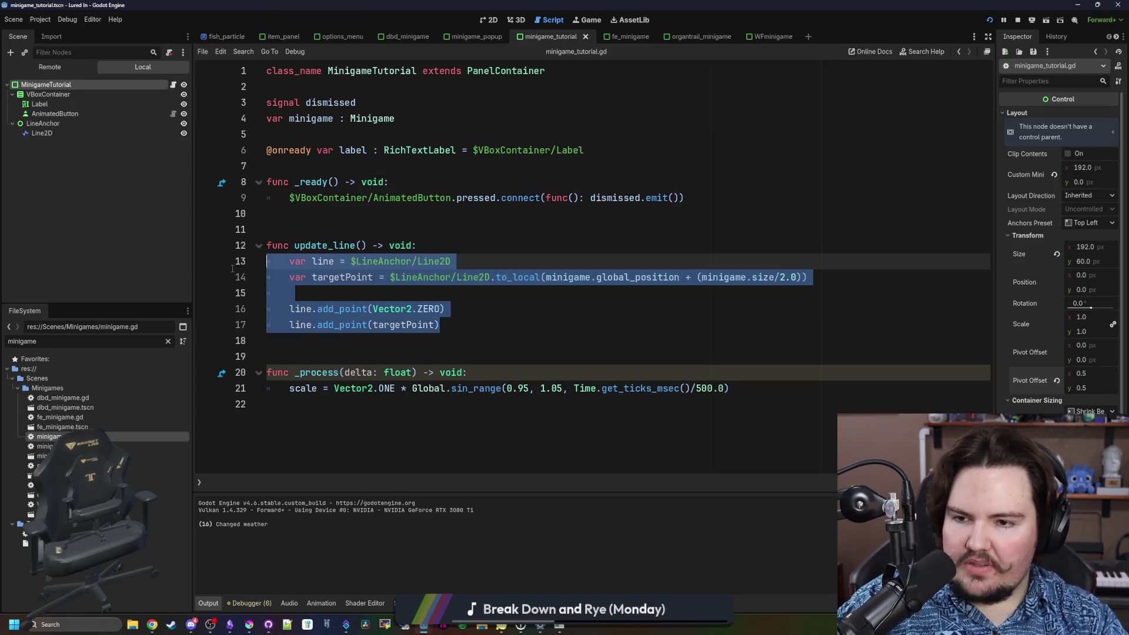
{"action": "key", "text": "BackSpace"}
{"action": "key", "text": "shift+Up"}
{"action": "key", "text": "shift+Up"}
{"action": "key", "text": "shift+Up"}
{"action": "key", "text": "BackSpace"}
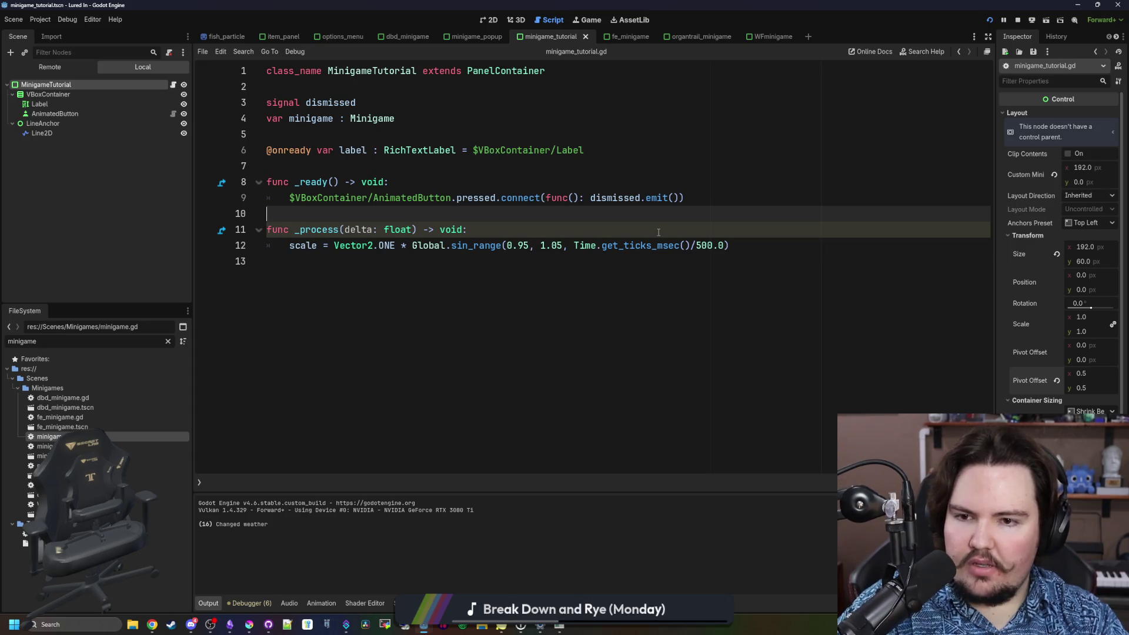
{"action": "key", "text": "Return"}
{"action": "key", "text": "Down"}
{"action": "key", "text": "Down"}
{"action": "key", "text": "End"}
{"action": "key", "text": "Return"}
{"action": "key", "text": "Return"}
{"action": "type", "text": "var line = $LineAnchor/Line2D \tvar targetPoint = $LineAnchor/Line2D.to_local(minigame.global_position + (minigame.size/2.0))  \tline.add_point(Vector2.ZERO) \tline.add_point(targetPoint)"}
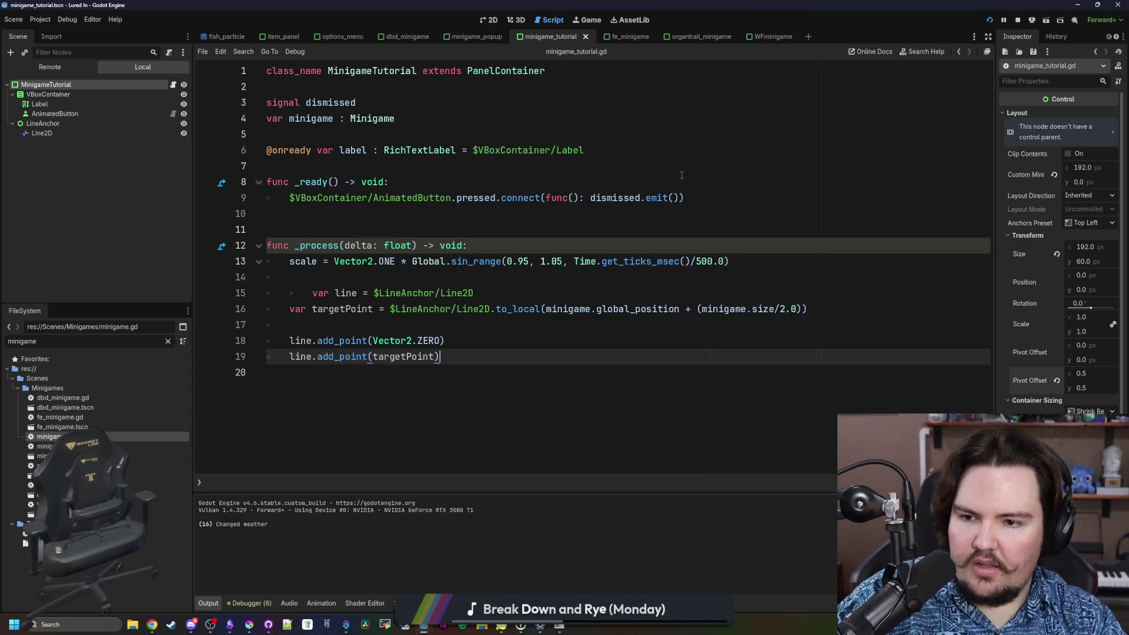
{"action": "left_click", "coordinate": [300, 297]}
{"action": "key", "text": "BackSpace"}
Add 'if !is_visible_in_tree(): return' at the top of _process and save
{"action": "left_click", "coordinate": [485, 253]}
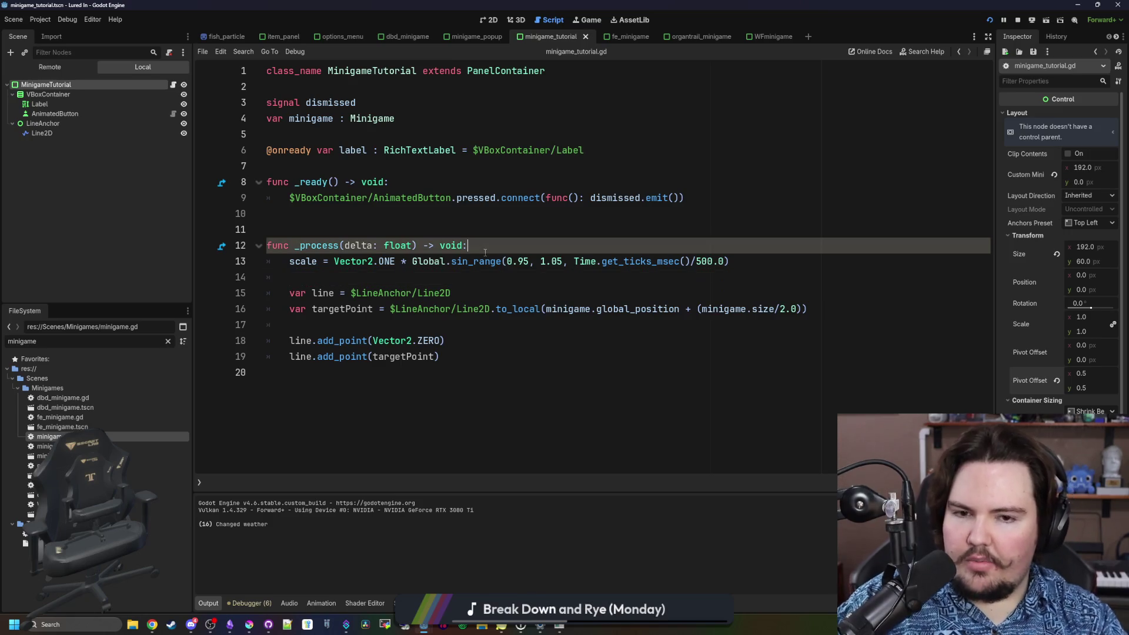
{"action": "key", "text": "Return"}
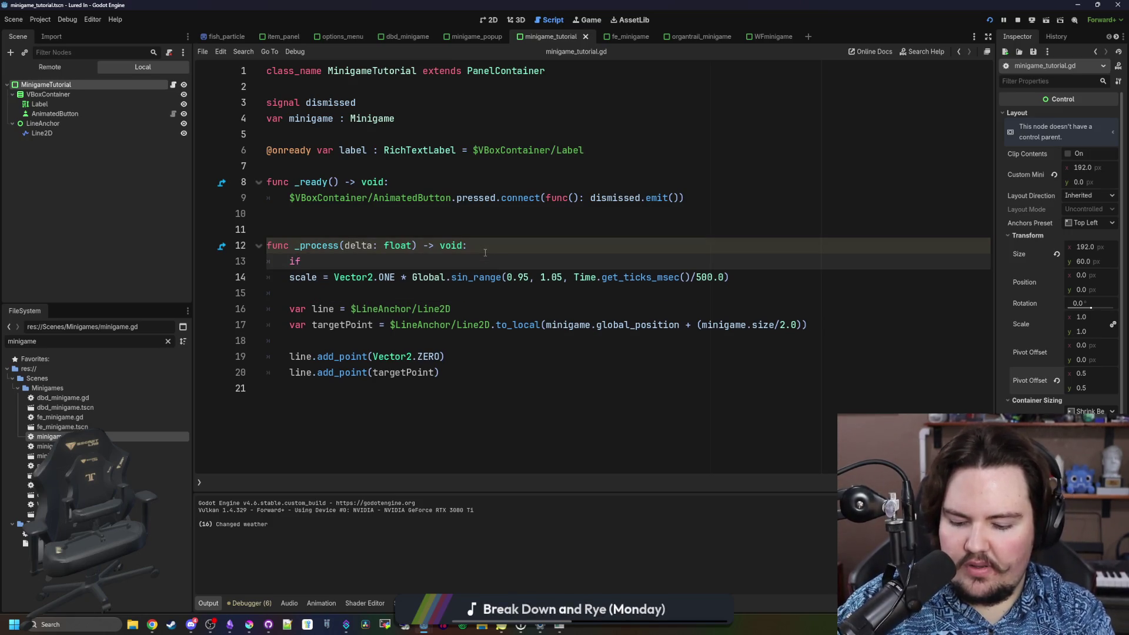
{"action": "key", "text": "BackSpace"}
{"action": "key", "text": "BackSpace"}
{"action": "type", "text": "visible_+"}
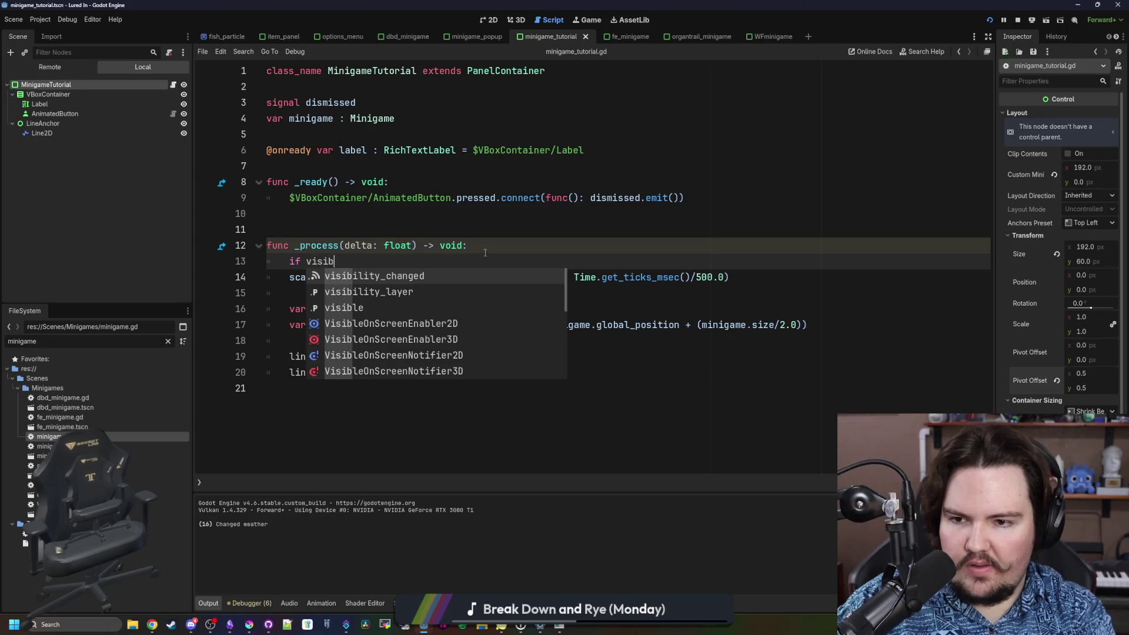
{"action": "key", "text": "BackSpace"}
{"action": "type", "text": "in_"}
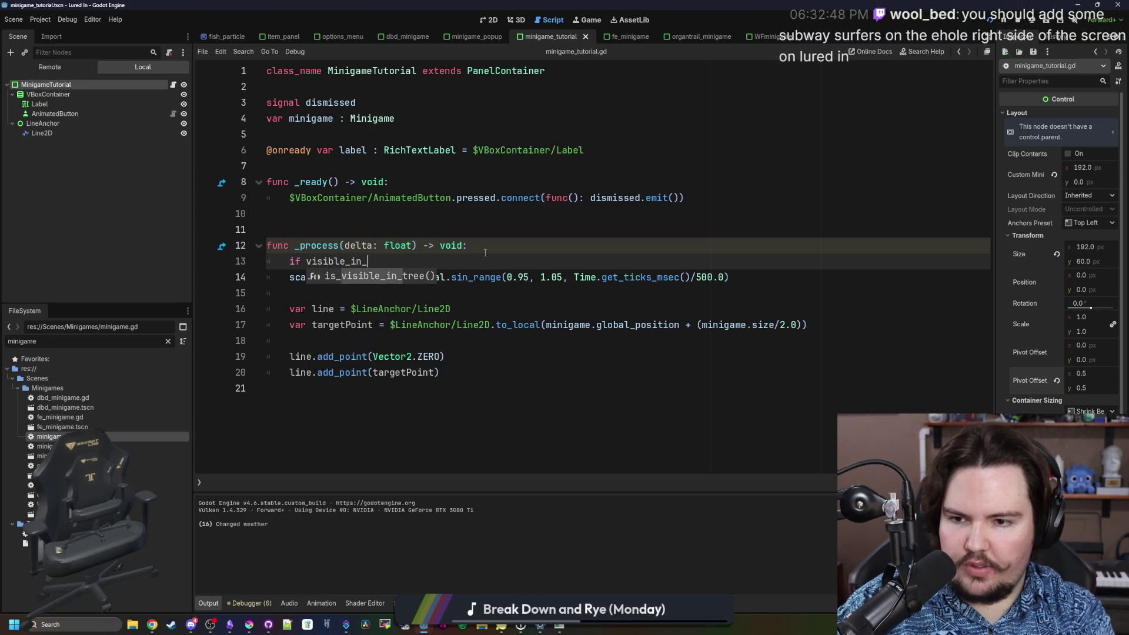
{"action": "key", "text": "Return"}
{"action": "key", "text": "BackSpace"}
{"action": "key", "text": "BackSpace"}
{"action": "key", "text": "BackSpace"}
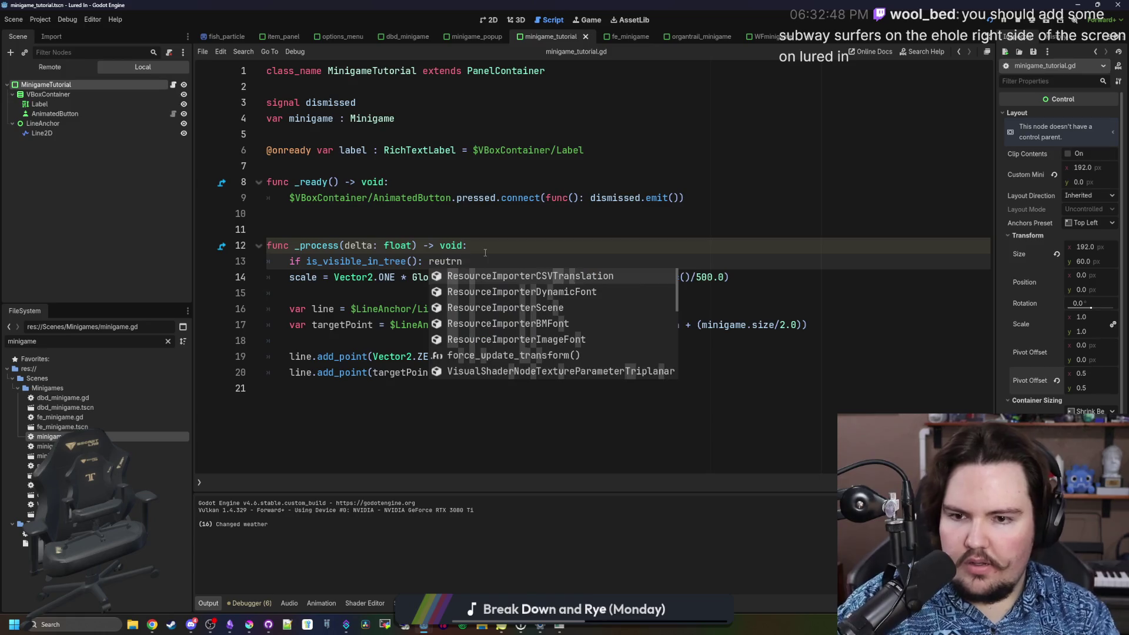
{"action": "type", "text": "turn"}
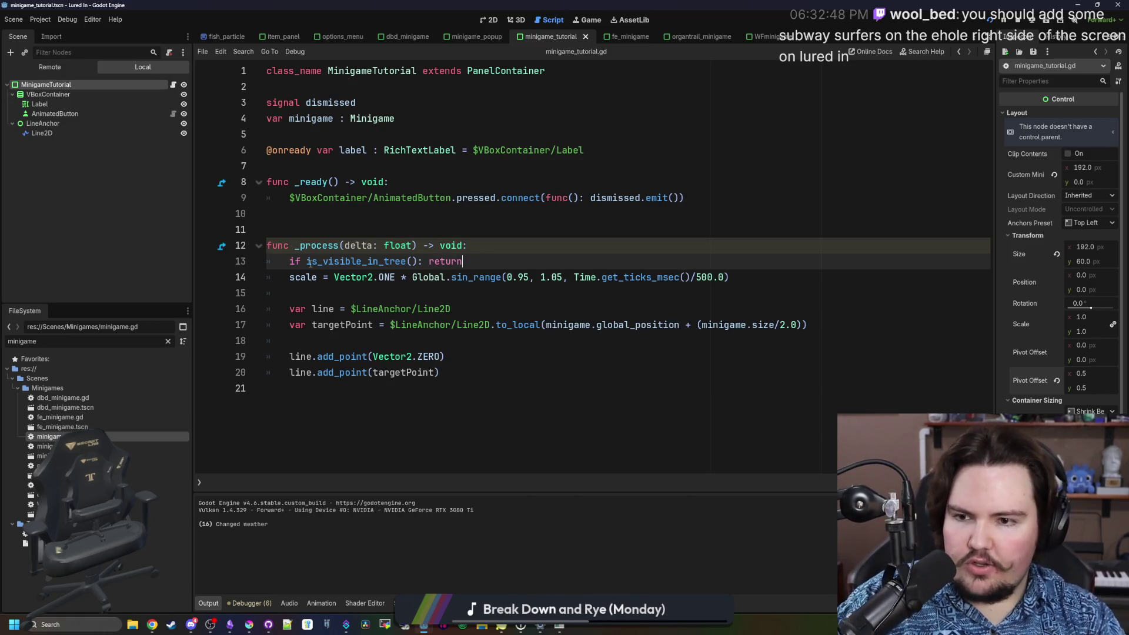
{"action": "type", "text": "!"}
{"action": "left_click", "coordinate": [490, 262]}
{"action": "key", "text": "Return"}
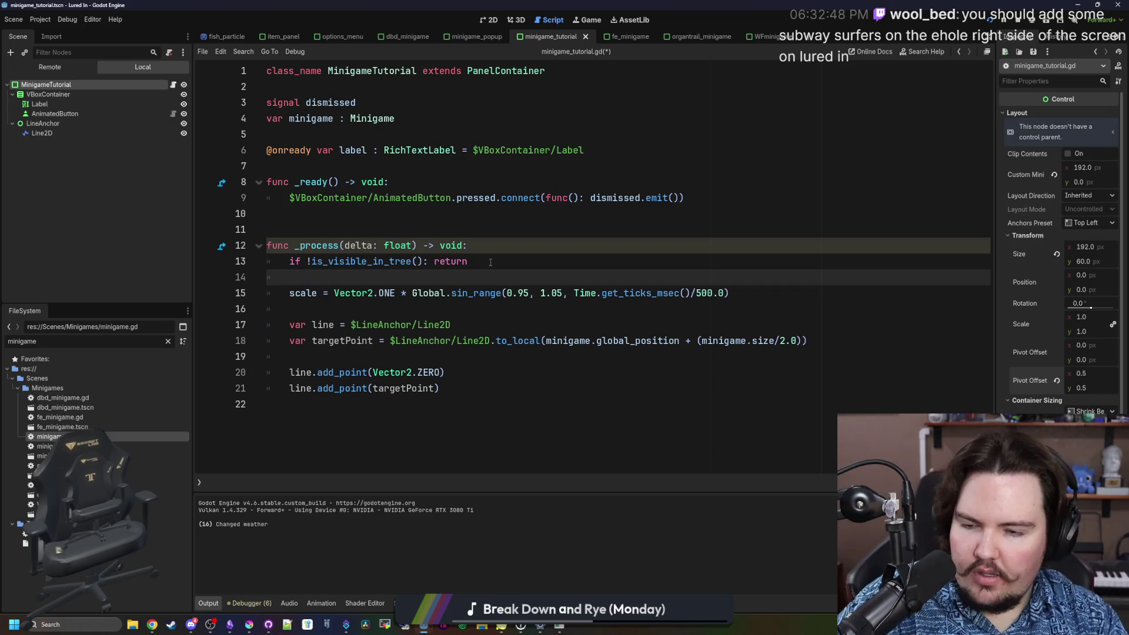
{"action": "left_click", "coordinate": [341, 218]}
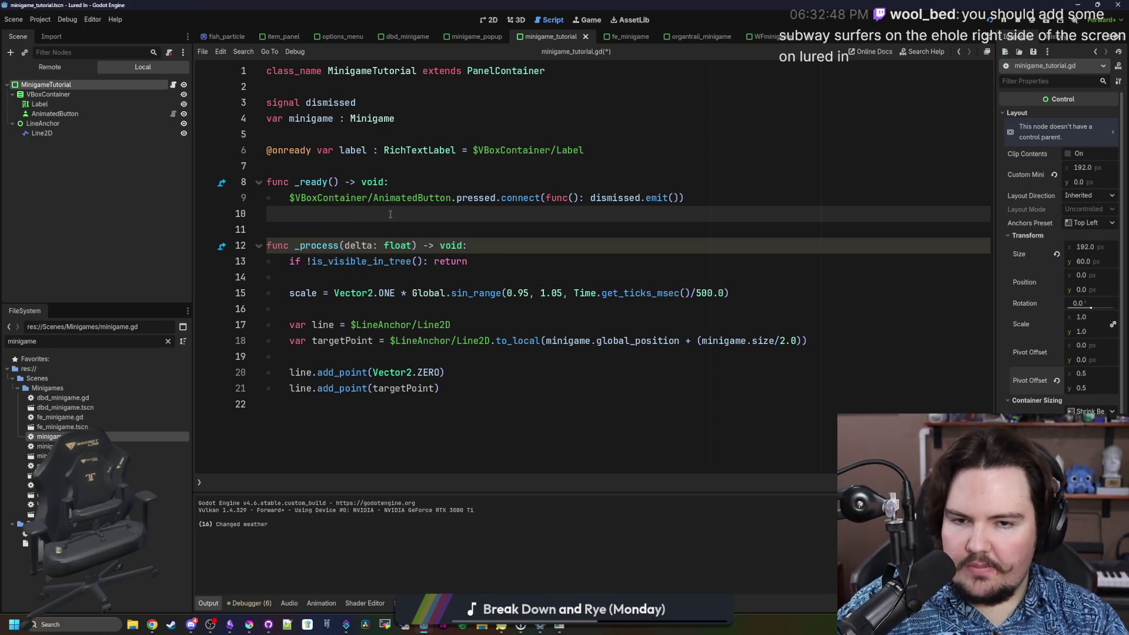
{"action": "key", "text": "ctrl+s"}
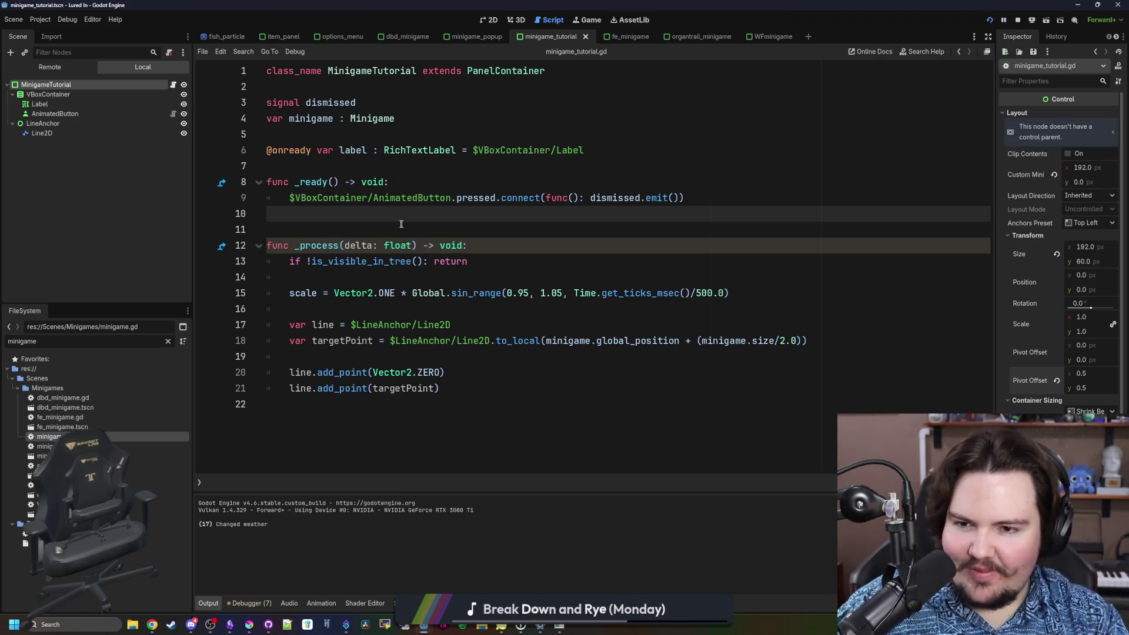
Review the scale, targetPoint and line-drawing lines in _process, then save again
{"action": "left_click", "coordinate": [467, 224]}
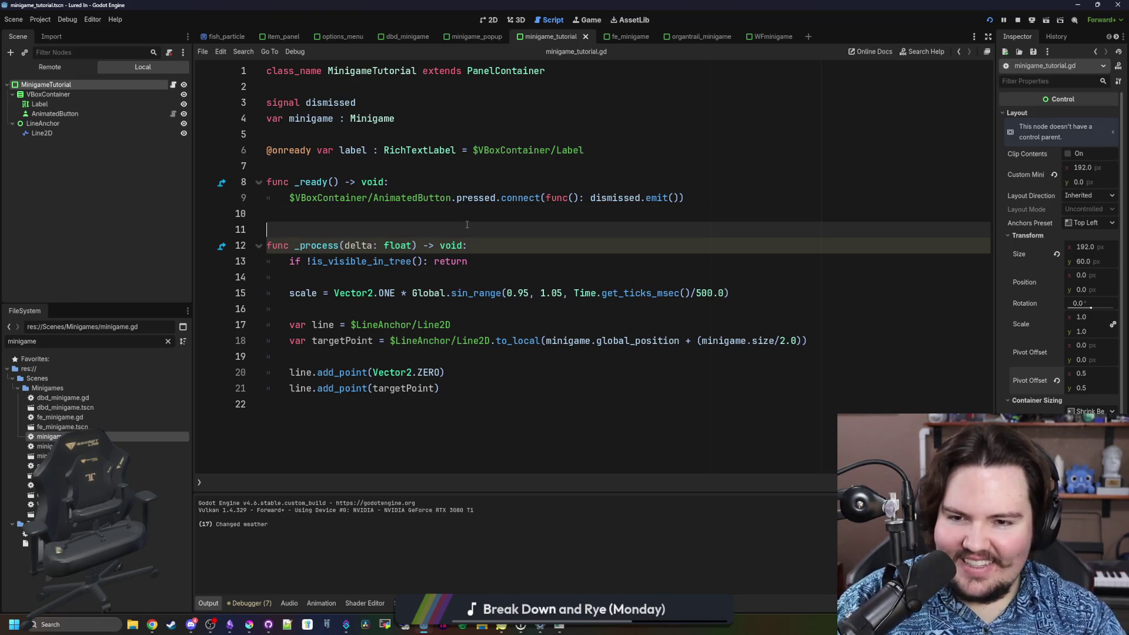
{"action": "left_click", "coordinate": [377, 293]}
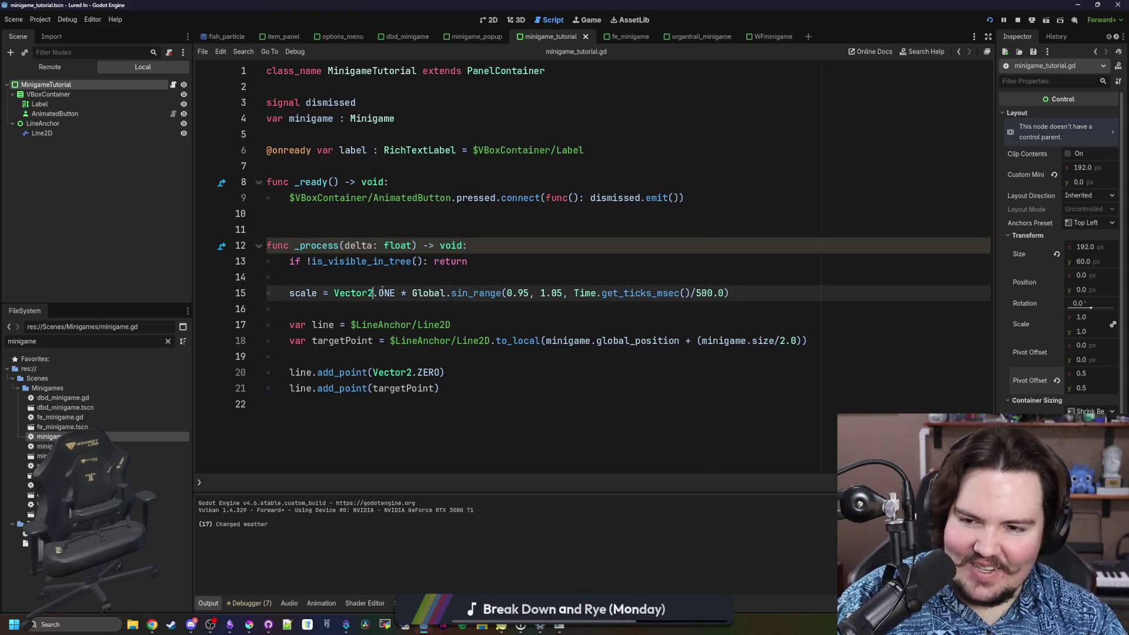
{"action": "left_click", "coordinate": [613, 341]}
{"action": "left_click", "coordinate": [436, 307]}
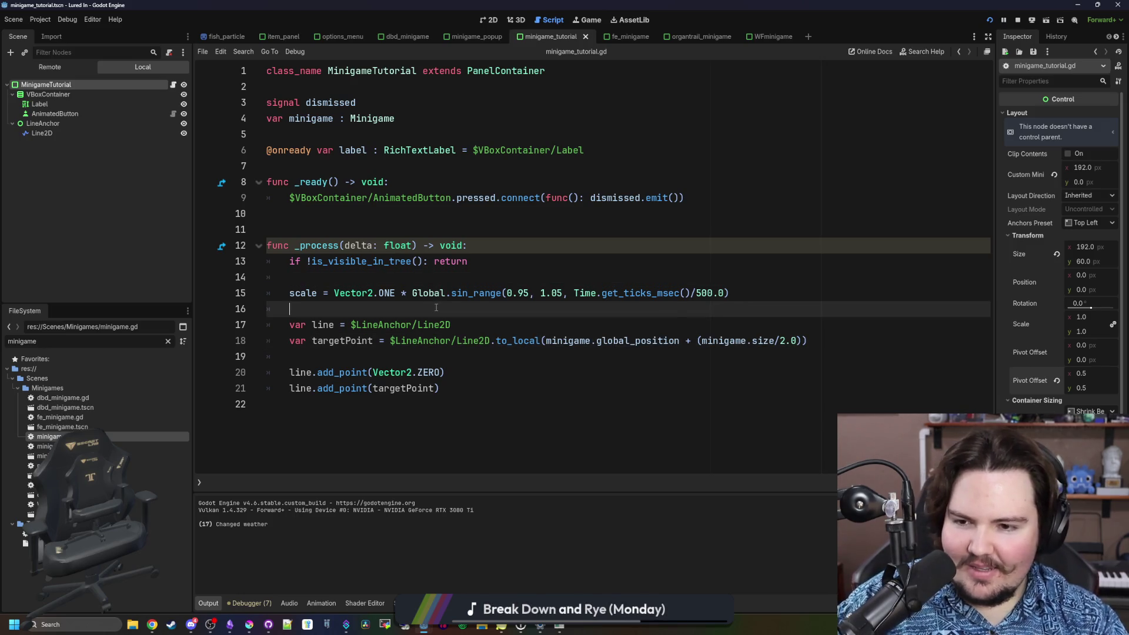
{"action": "left_click", "coordinate": [268, 214]}
{"action": "key", "text": "ctrl+s"}
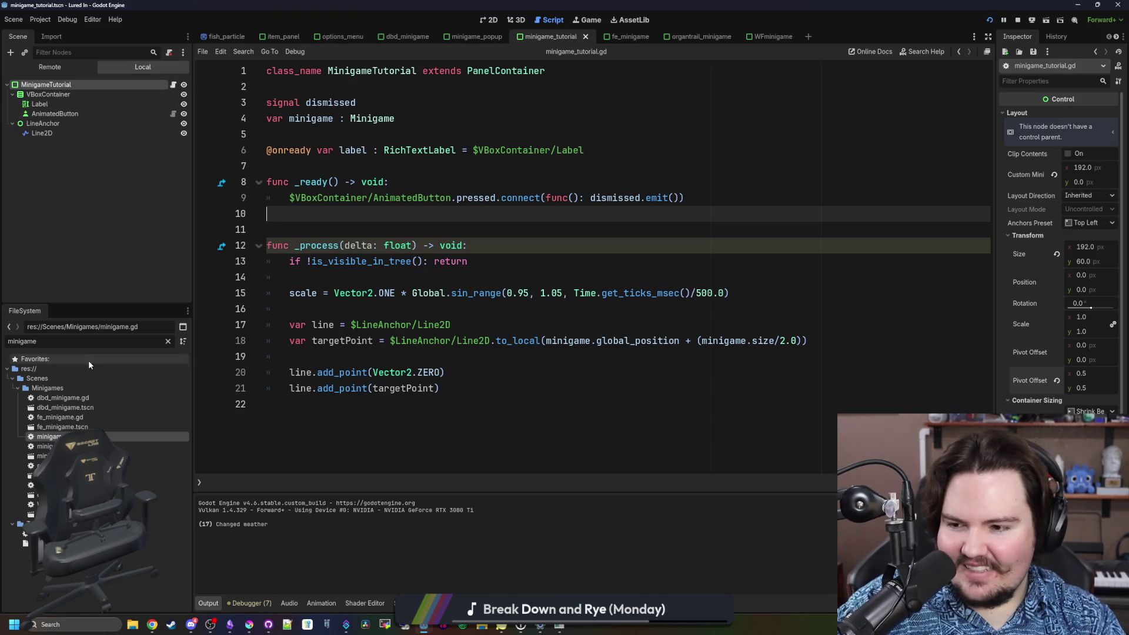
In minigame.gd, delete the three physics-frame awaits and the update_line() call
{"action": "double_click", "coordinate": [53, 436]}
{"action": "left_click", "coordinate": [352, 277]}
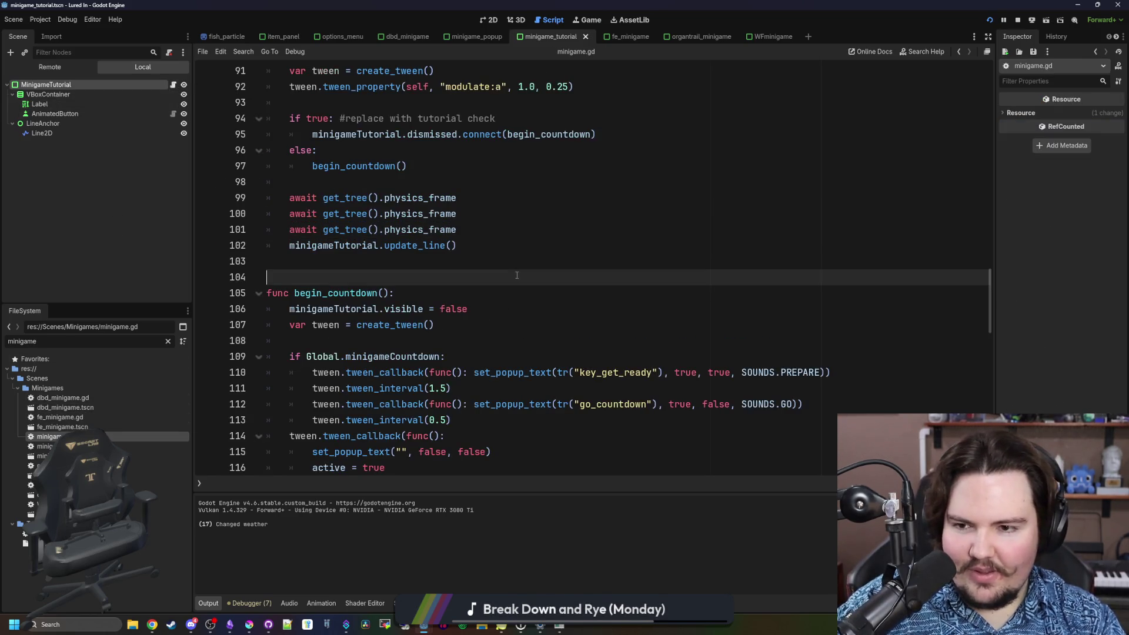
{"action": "left_click", "coordinate": [423, 245]}
{"action": "left_click", "coordinate": [452, 261]}
{"action": "left_click_drag", "start_coordinate": [465, 245], "coordinate": [241, 184]}
{"action": "key", "text": "BackSpace"}
{"action": "key", "text": "BackSpace"}
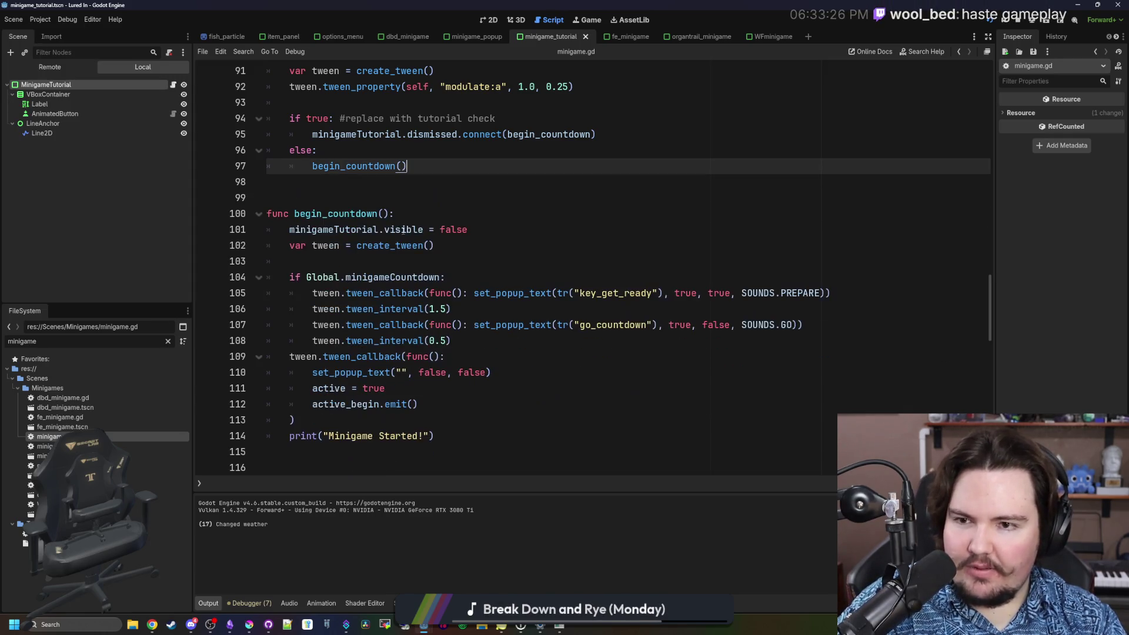
Add blank lines after the fade-in tween, then return to minigame_tutorial.gd
{"action": "scroll", "coordinate": [450, 202], "scroll_direction": "up", "scroll_amount": 1}
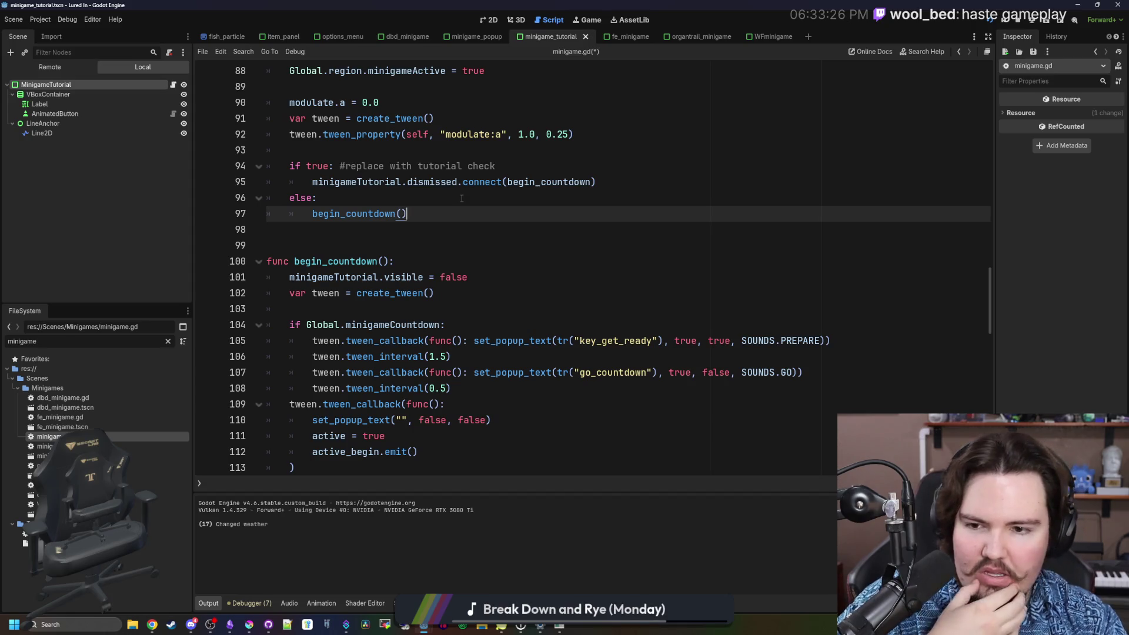
{"action": "scroll", "coordinate": [462, 199], "scroll_direction": "down", "scroll_amount": 1}
{"action": "left_click", "coordinate": [467, 229]}
{"action": "scroll", "coordinate": [468, 240], "scroll_direction": "up", "scroll_amount": 2}
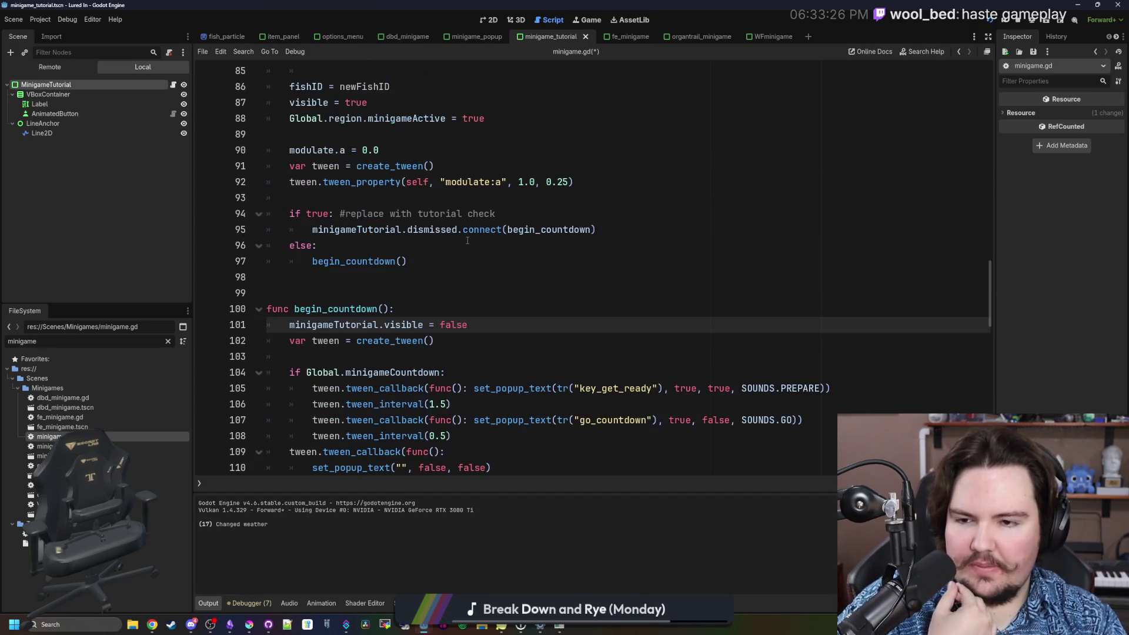
{"action": "scroll", "coordinate": [458, 240], "scroll_direction": "up", "scroll_amount": 1}
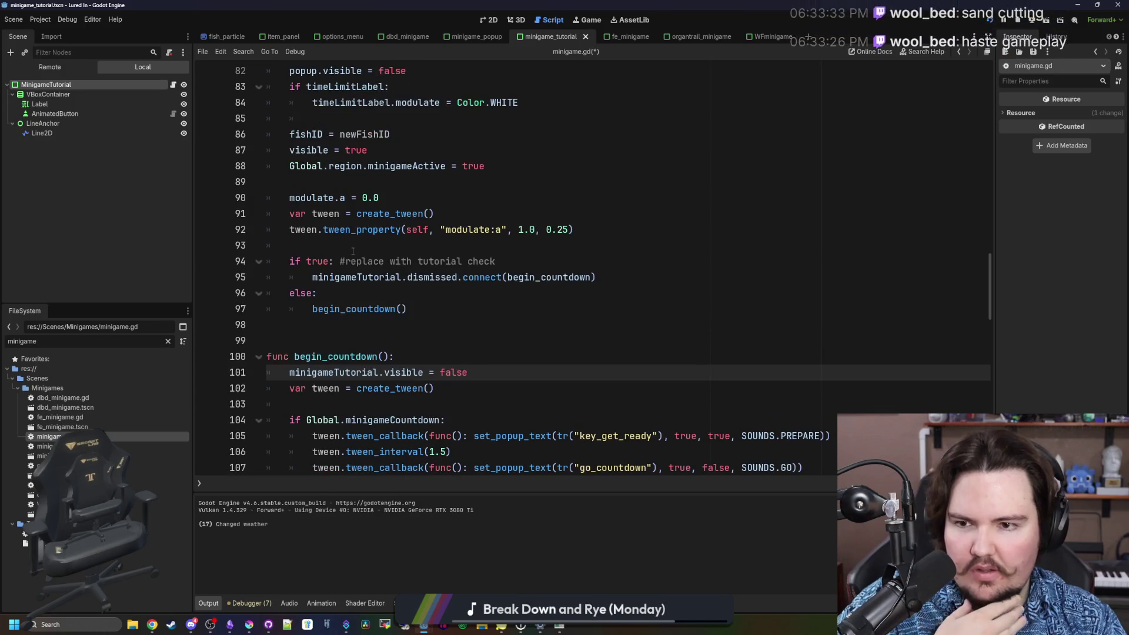
{"action": "left_click", "coordinate": [387, 243]}
{"action": "key", "text": "Return"}
{"action": "key", "text": "Return"}
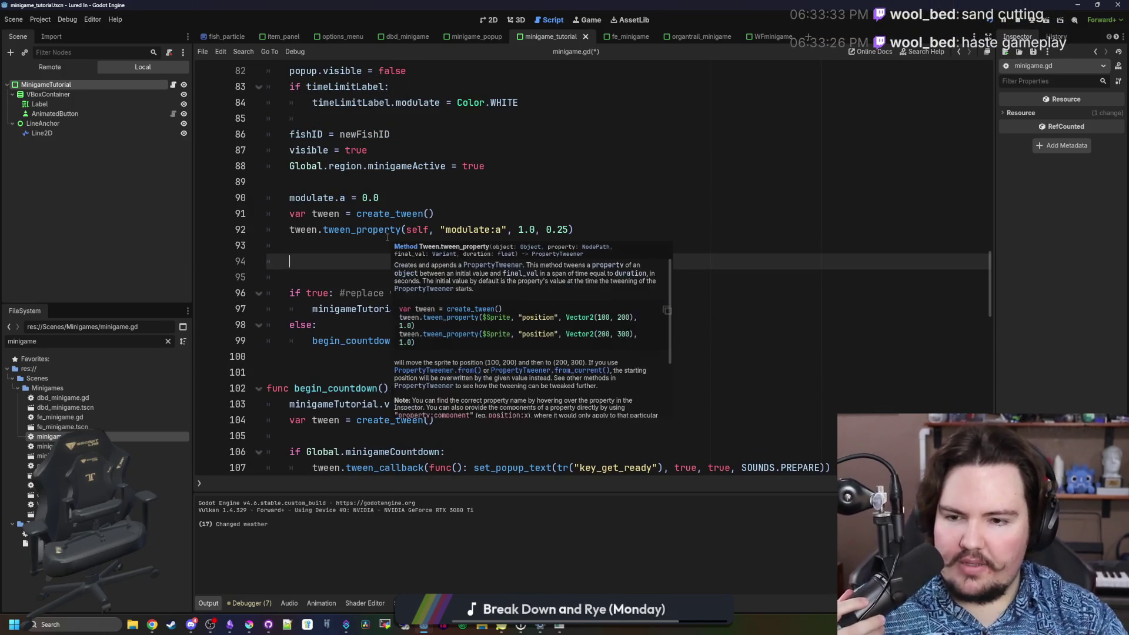
{"action": "left_click", "coordinate": [318, 267]}
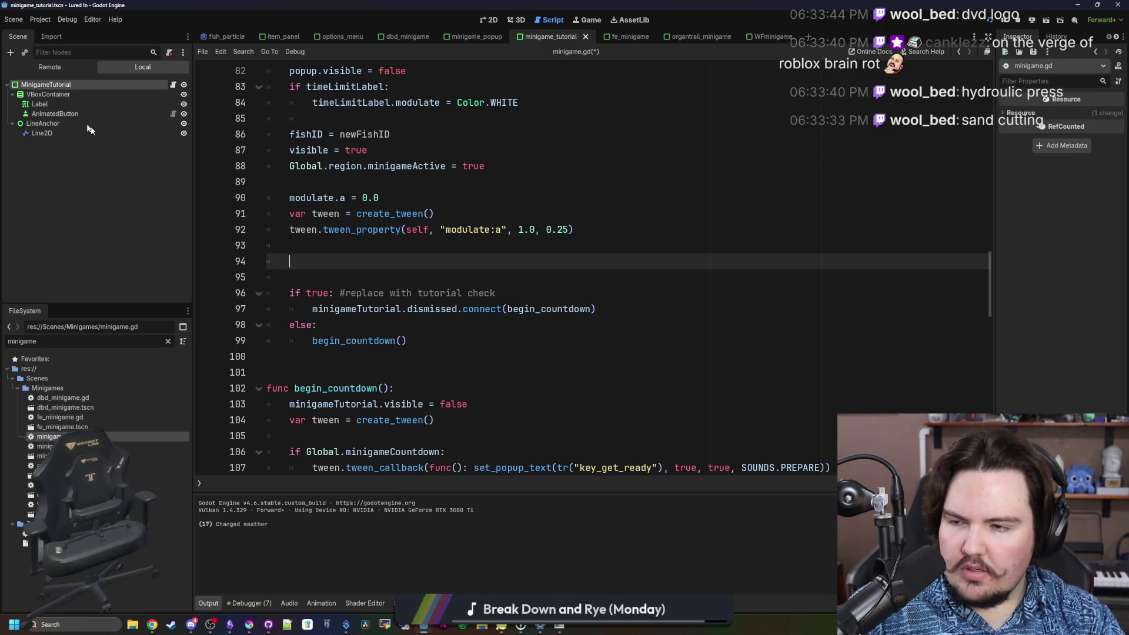
{"action": "left_click", "coordinate": [173, 85]}
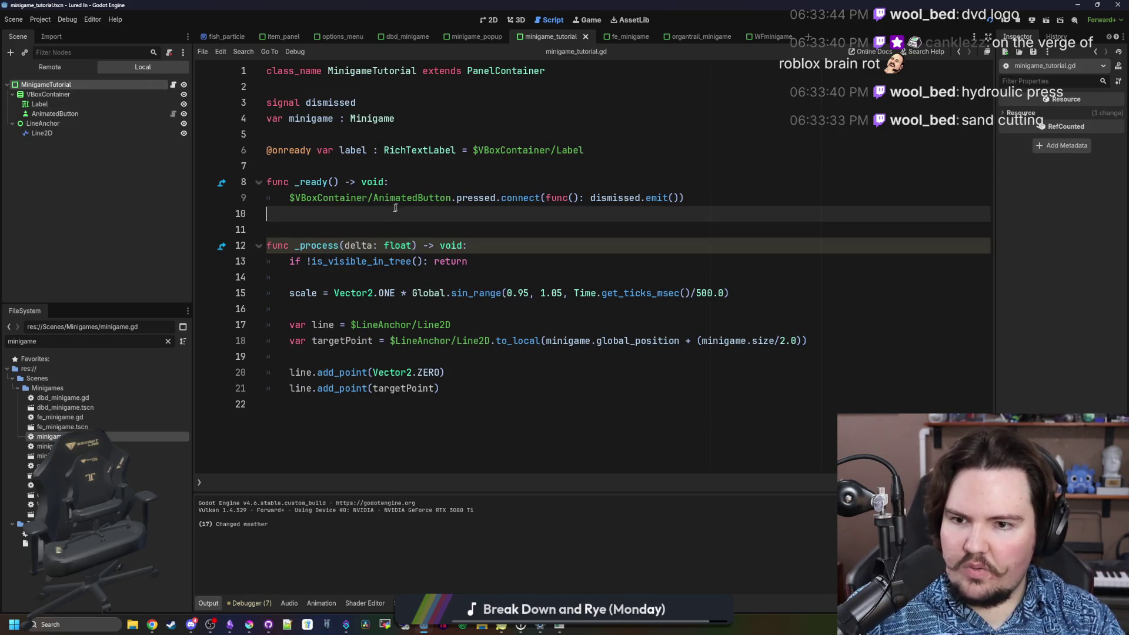
Set MinigameTutorial's horizontal container sizing to Fill, change its vertical sizing, and save the scene
{"action": "key", "text": "ctrl+s"}
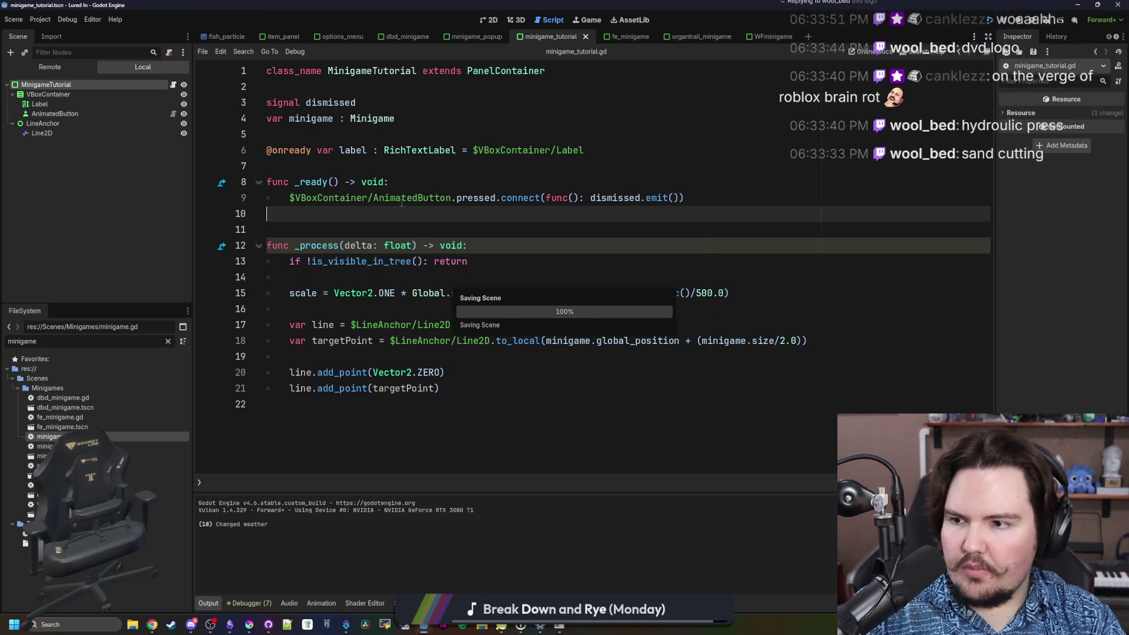
{"action": "left_click", "coordinate": [488, 19]}
{"action": "left_click", "coordinate": [59, 94]}
{"action": "left_click", "coordinate": [52, 84]}
{"action": "left_click_drag", "start_coordinate": [996, 201], "coordinate": [829, 197]}
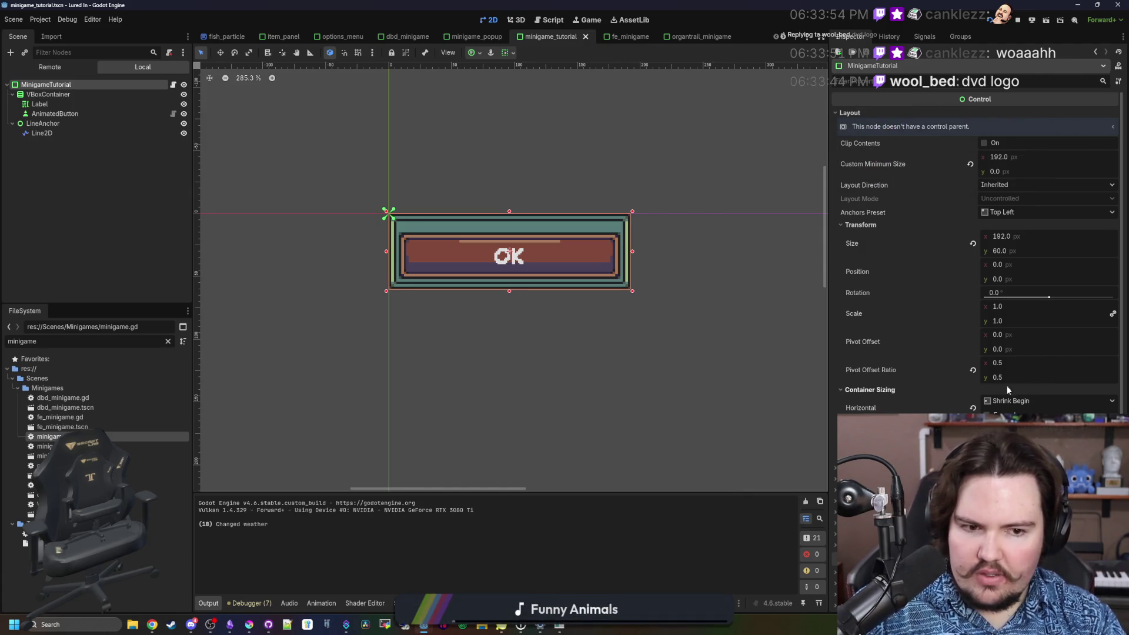
{"action": "left_click", "coordinate": [1028, 400]}
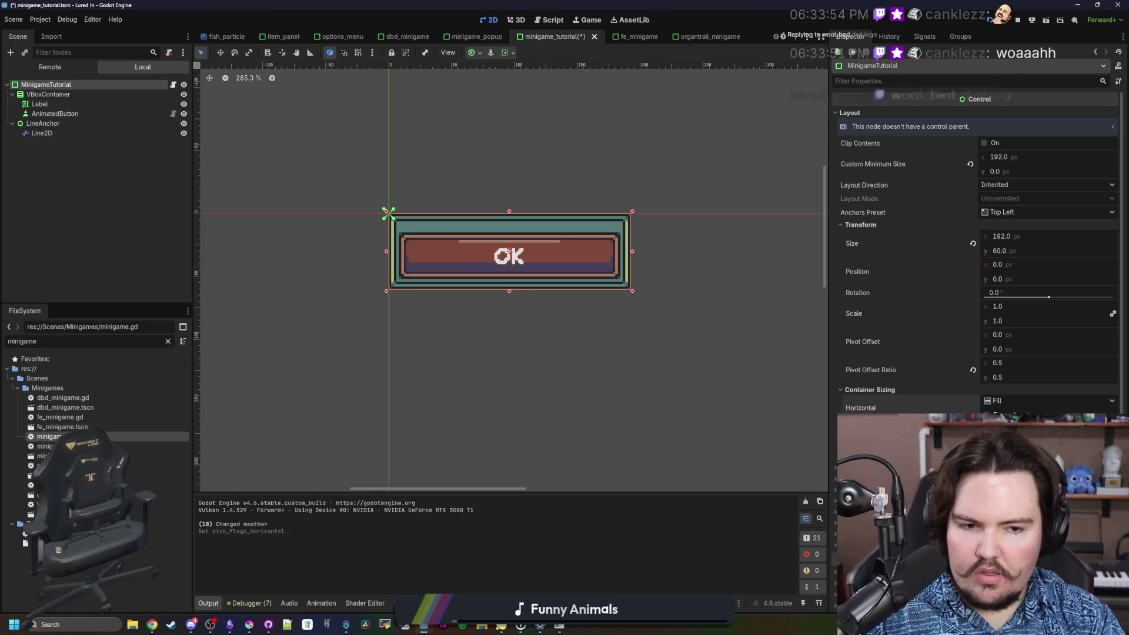
{"action": "left_click", "coordinate": [1028, 421]}
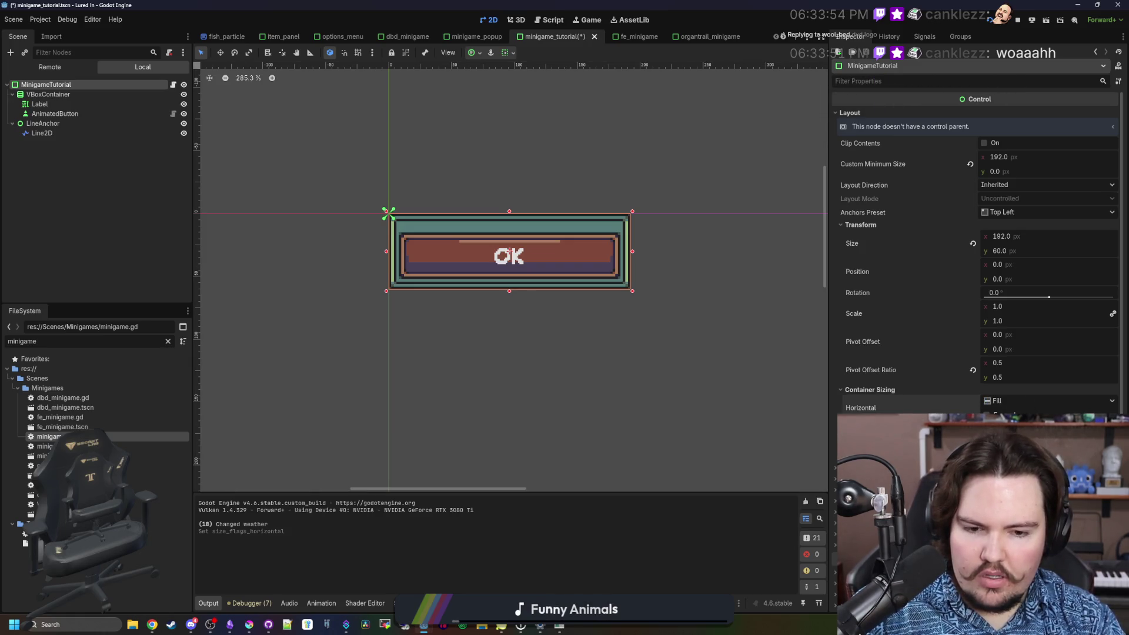
{"action": "left_click", "coordinate": [1029, 456]}
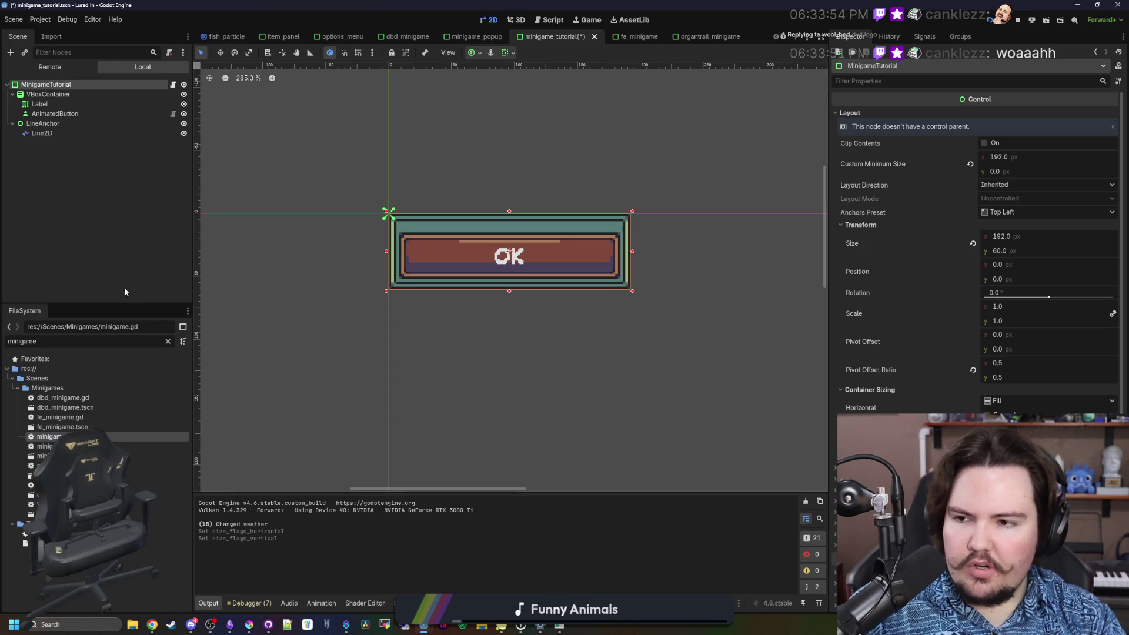
{"action": "left_click", "coordinate": [137, 246]}
{"action": "key", "text": "ctrl+s"}
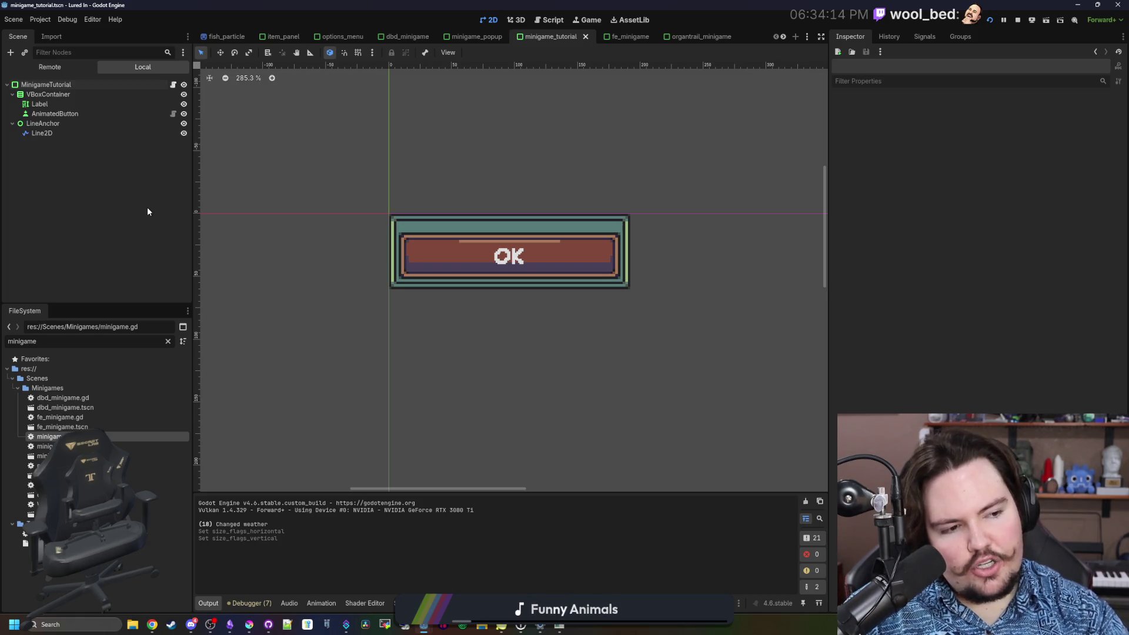
Undo MinigameTutorial's size flag change, save the minigame_tutorial scene, and return to minigame.gd
{"action": "left_click", "coordinate": [85, 85]}
{"action": "key", "text": "ctrl+z"}
{"action": "key", "text": "ctrl+z"}
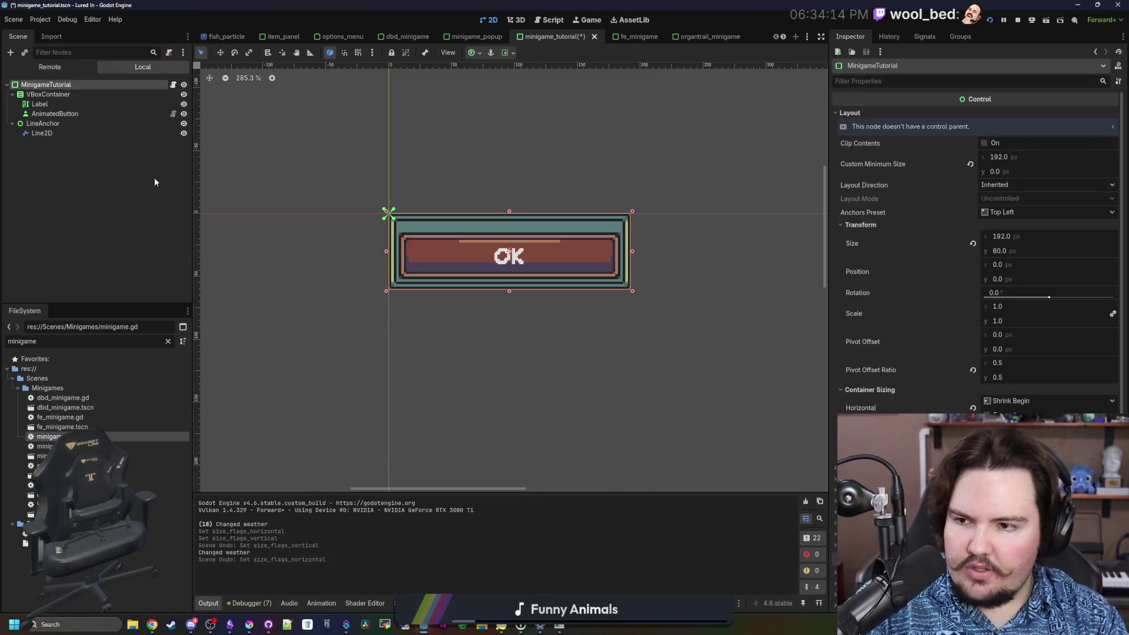
{"action": "left_click", "coordinate": [177, 181]}
{"action": "key", "text": "ctrl+s"}
{"action": "key", "text": "ctrl+F3"}
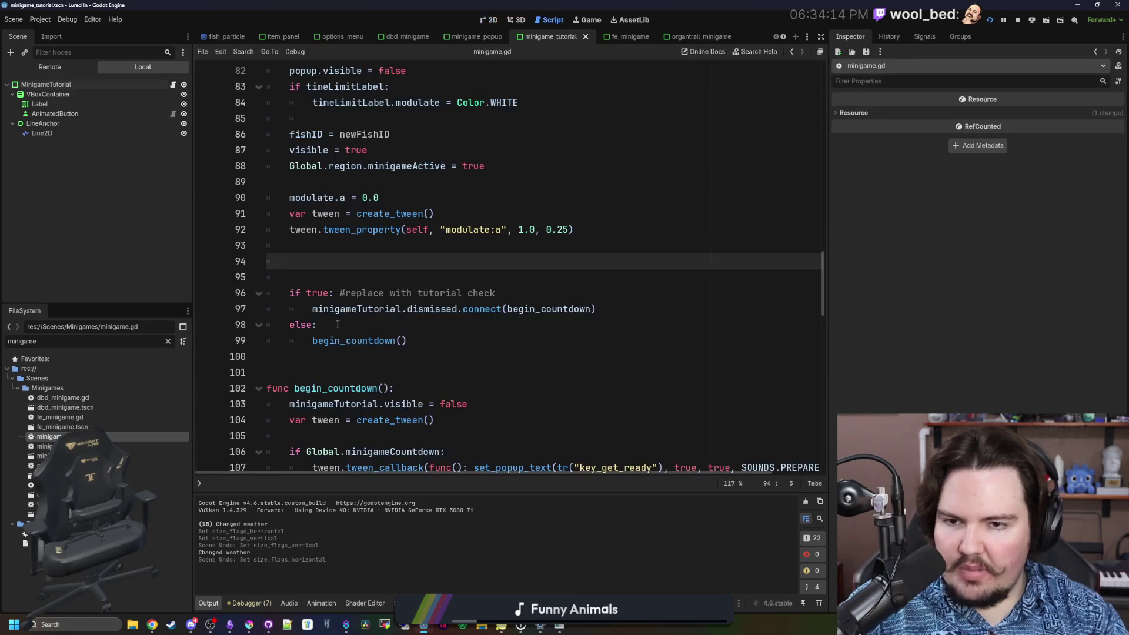
On line 94, set minigameTutorial.position to global_position + (size/2.0)
{"action": "key", "text": "ctrl+s"}
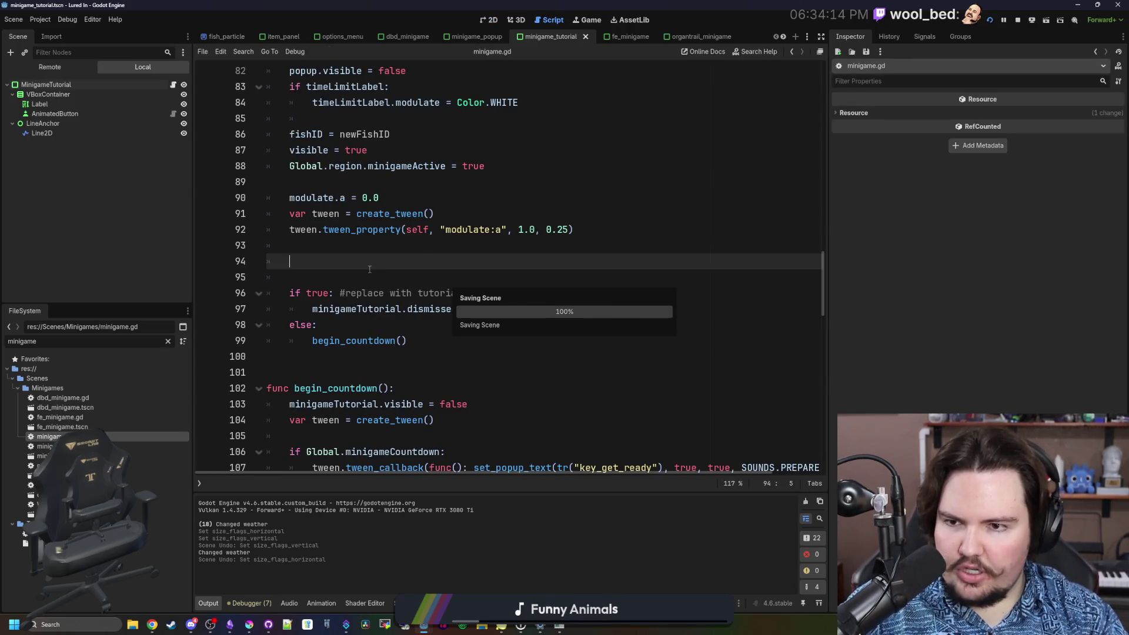
{"action": "type", "text": "minigame"}
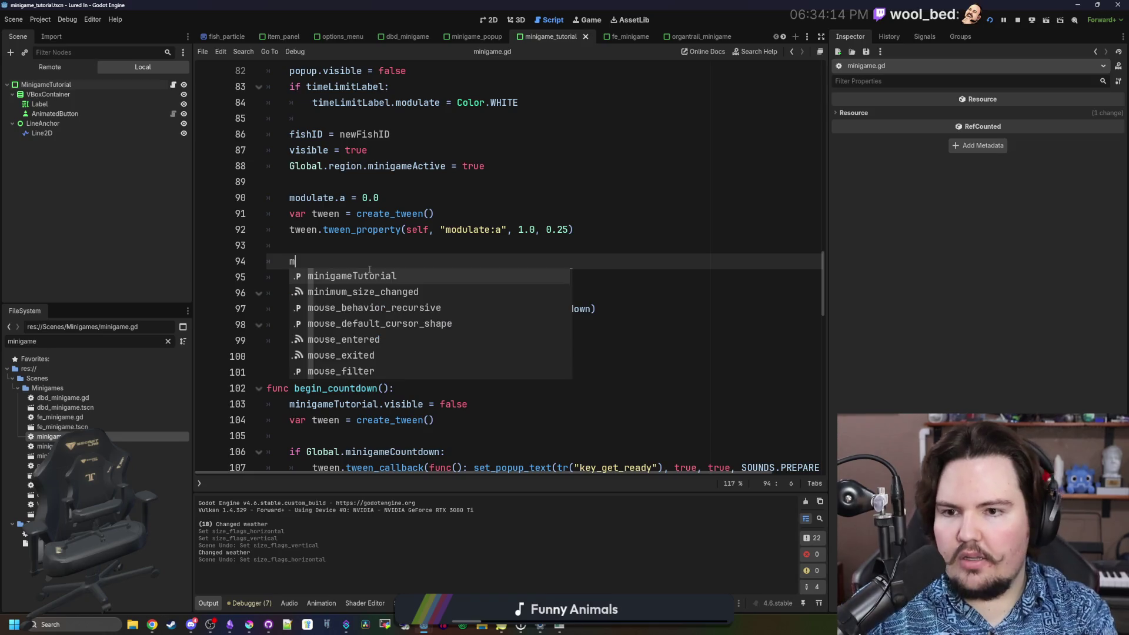
{"action": "type", "text": "Tutorial.position = global_position"}
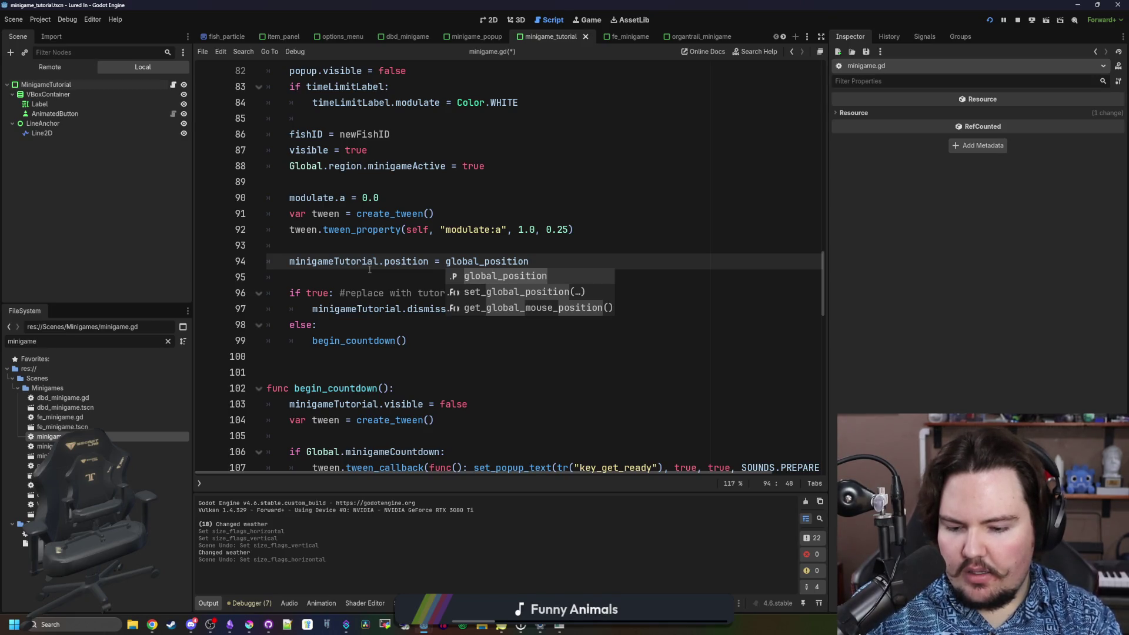
{"action": "type", "text": "+ size/."}
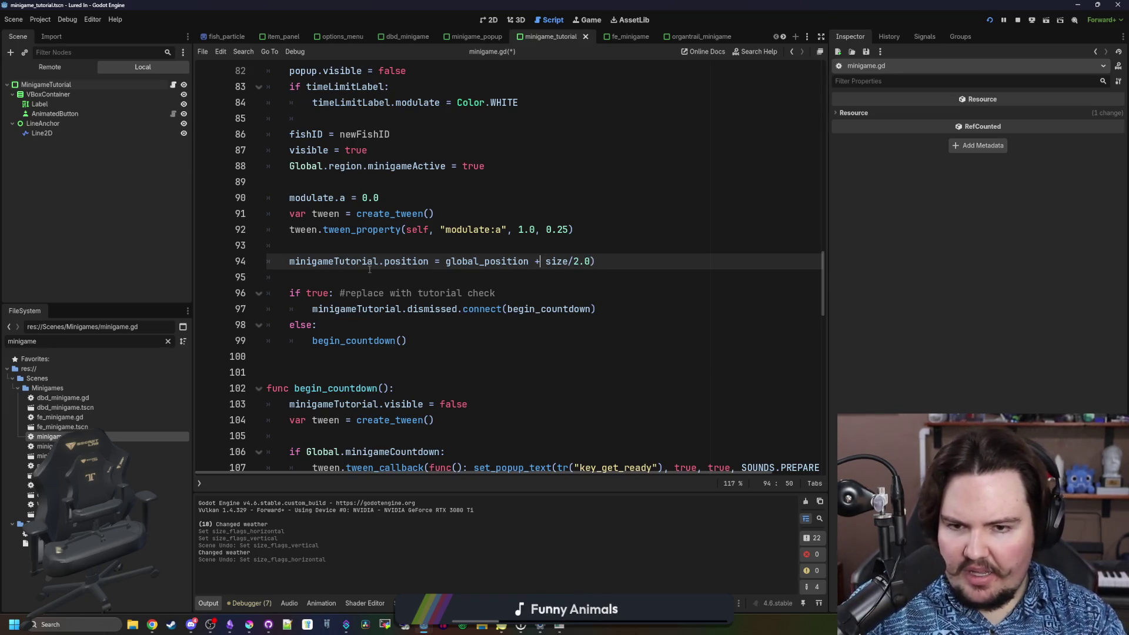
{"action": "key", "text": "Right"}
{"action": "type", "text": "("}
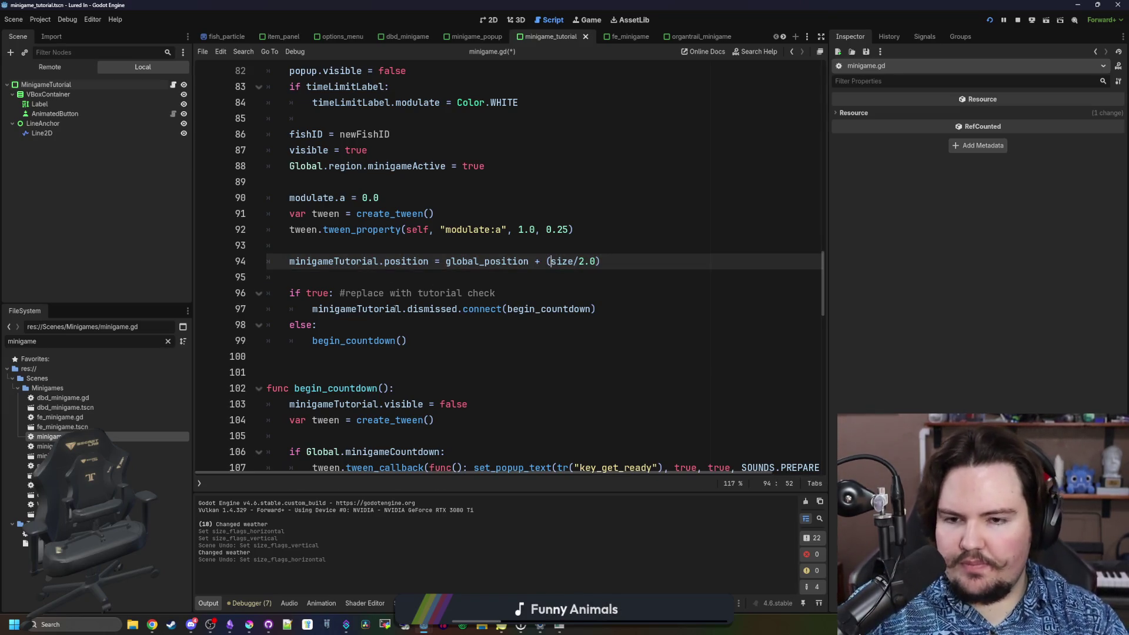
{"action": "left_click", "coordinate": [371, 244]}
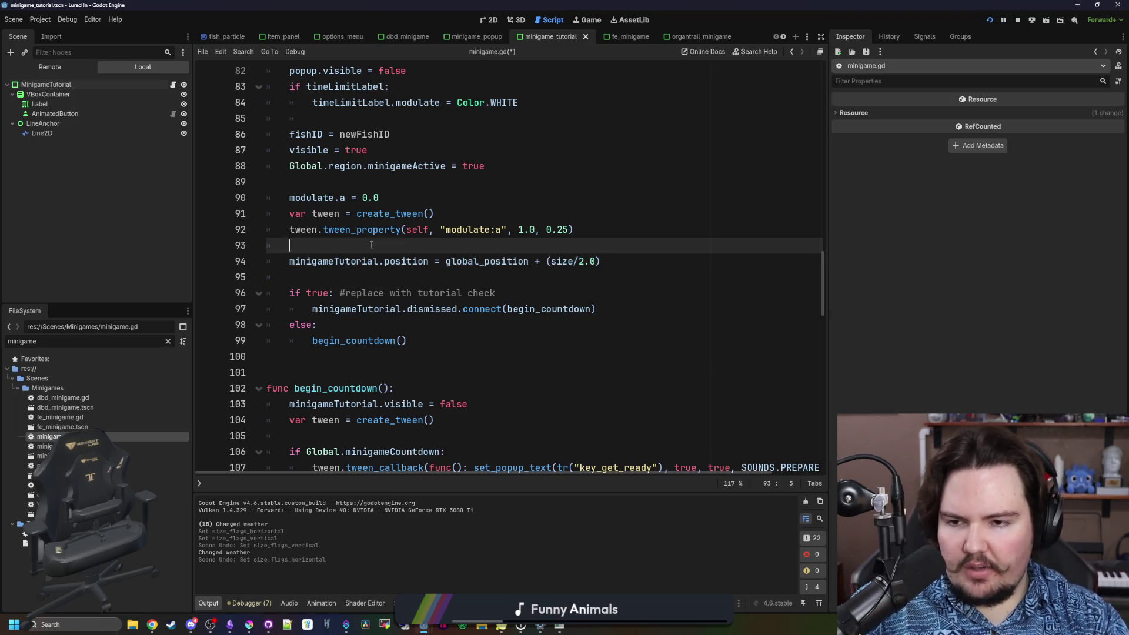
{"action": "left_click", "coordinate": [643, 255]}
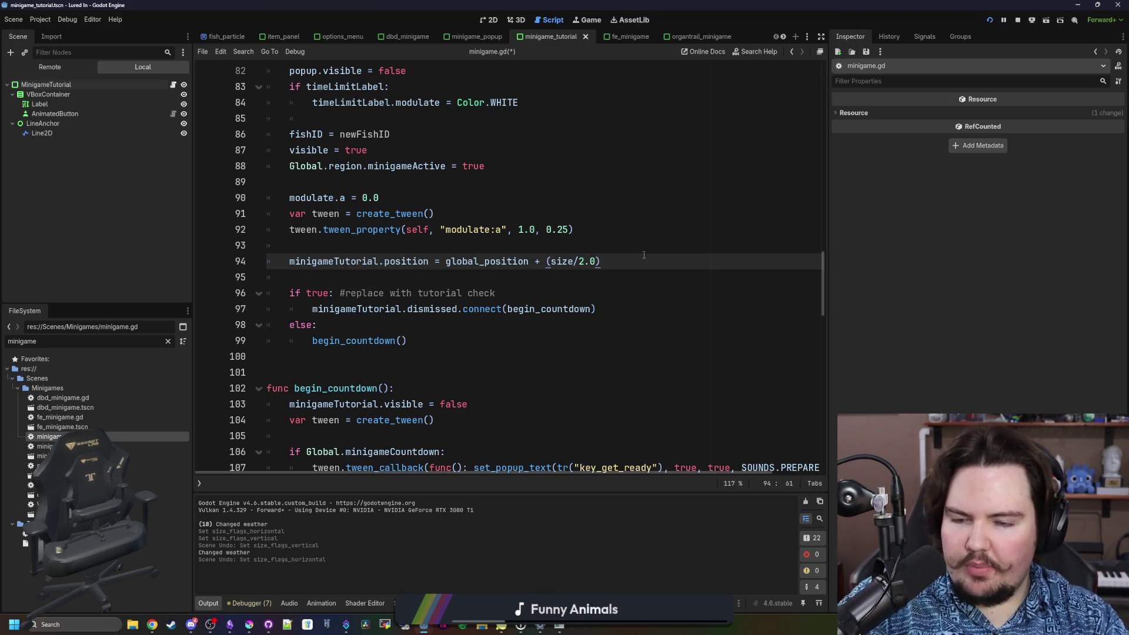
{"action": "left_click", "coordinate": [546, 241]}
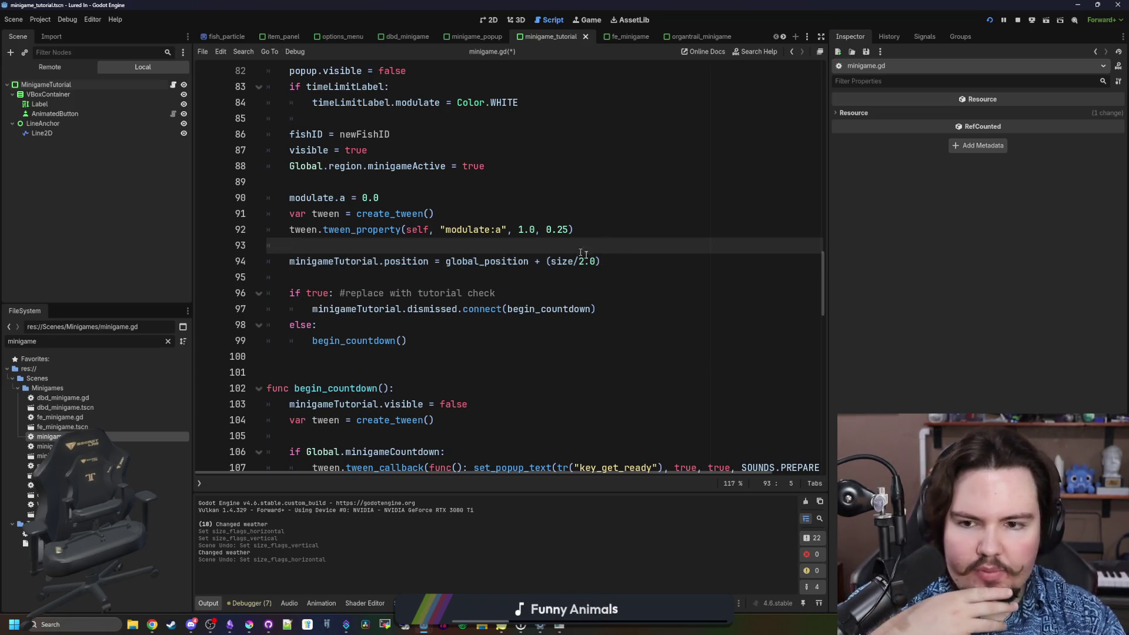
{"action": "left_click", "coordinate": [634, 261]}
Add tween_interval(1.0) and tween_property(minigameTutorial, "position", Vector2.ZERO, 1.0) below it
{"action": "key", "text": "Return"}
{"action": "key", "text": "Return"}
{"action": "type", "text": "tween.tween_i"}
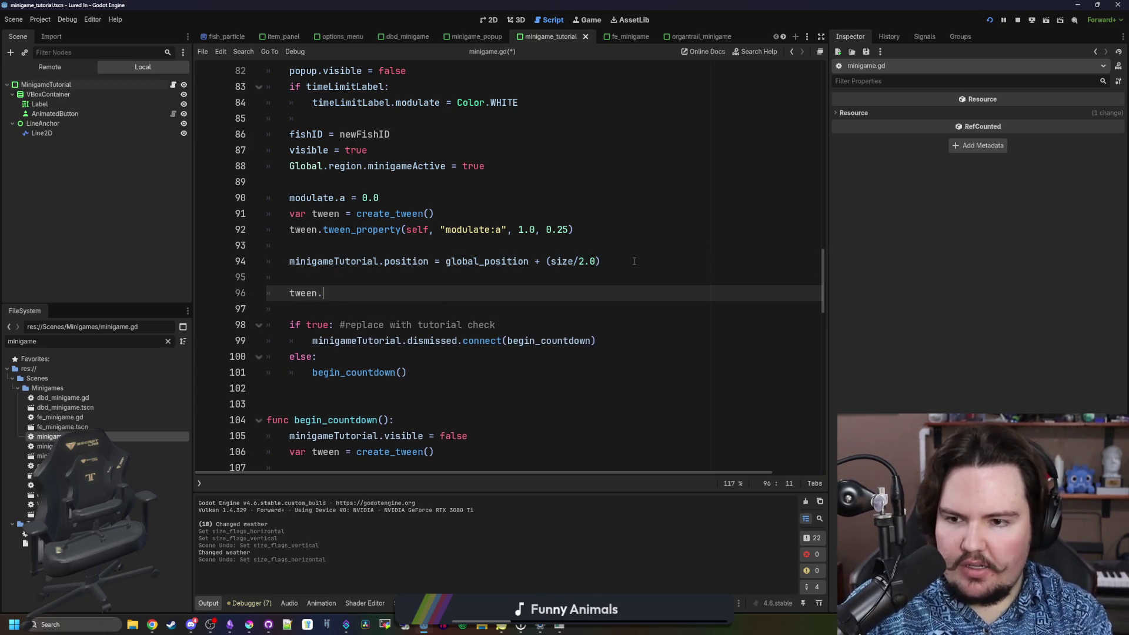
{"action": "key", "text": "Return"}
{"action": "type", "text": "1.0"}
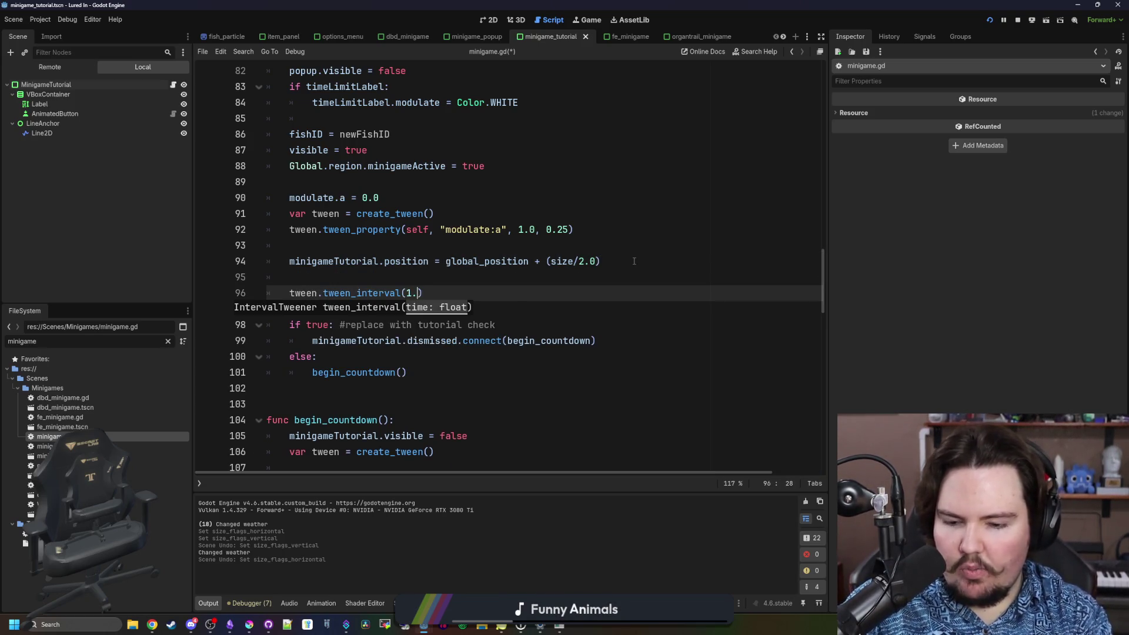
{"action": "key", "text": "Return"}
{"action": "type", "text": "tween.tw"}
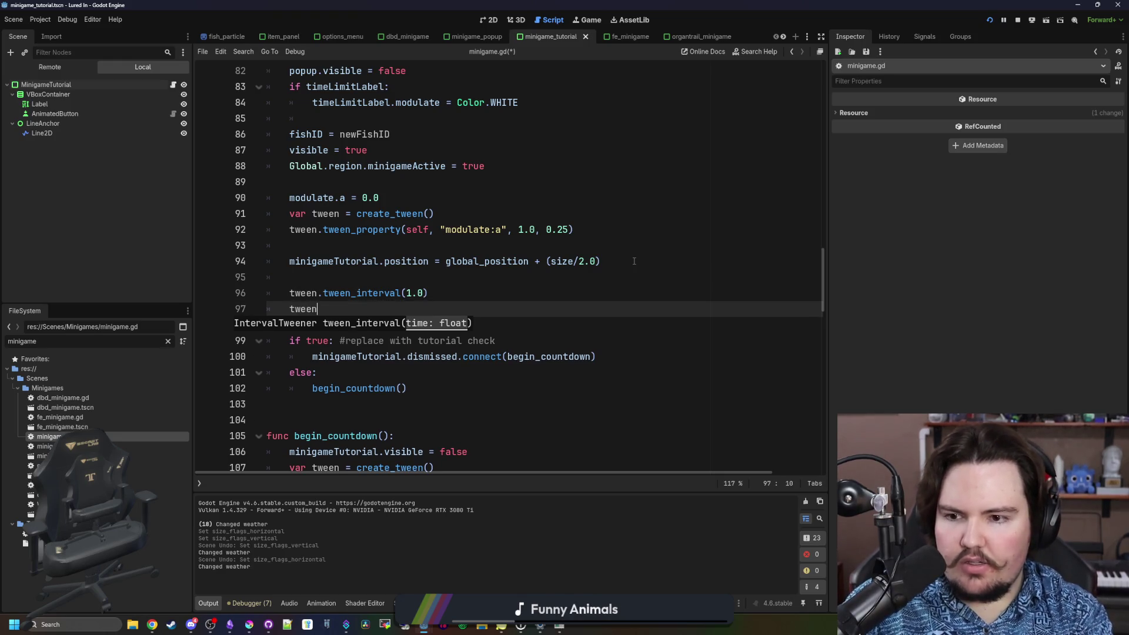
{"action": "type", "text": "een_"}
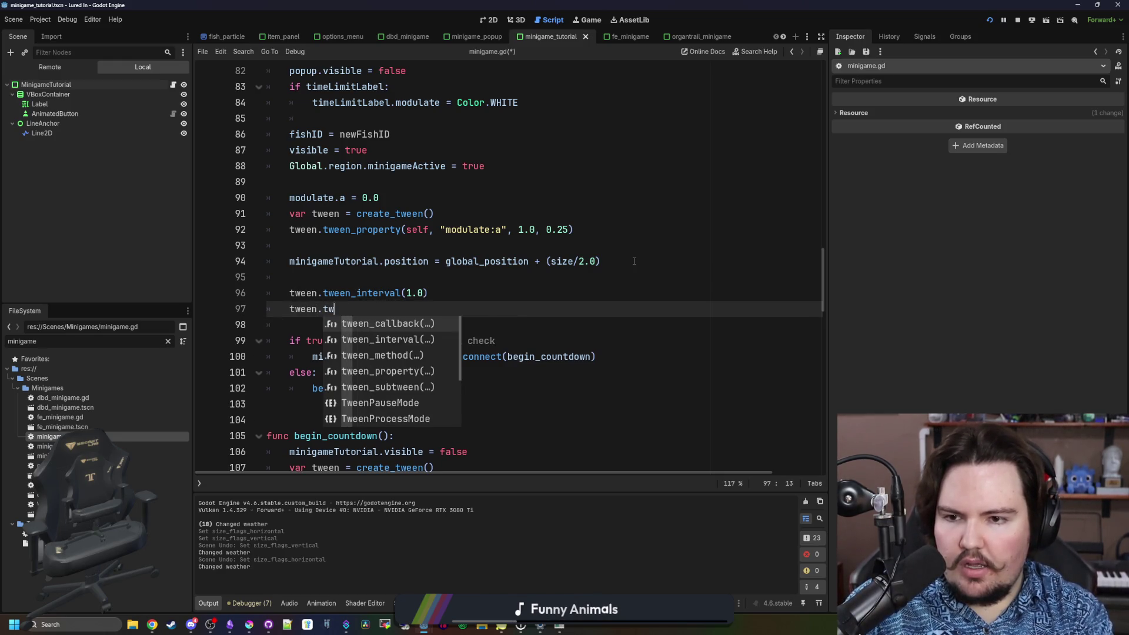
{"action": "type", "text": "p"}
{"action": "key", "text": "Return"}
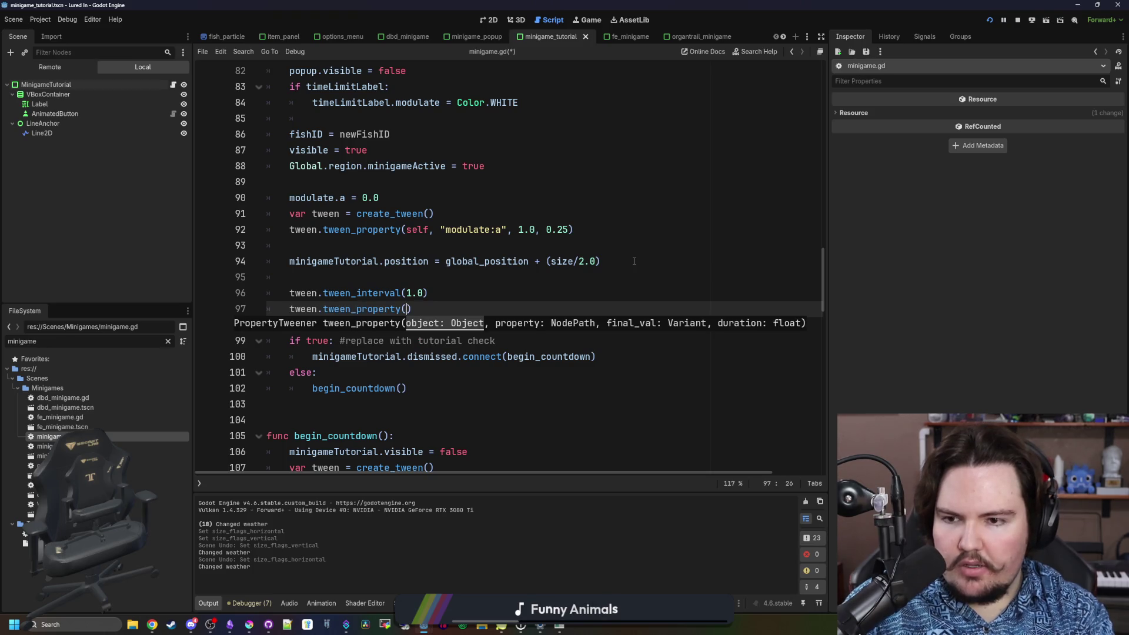
{"action": "type", "text": "minigameTutorial, \"position"}
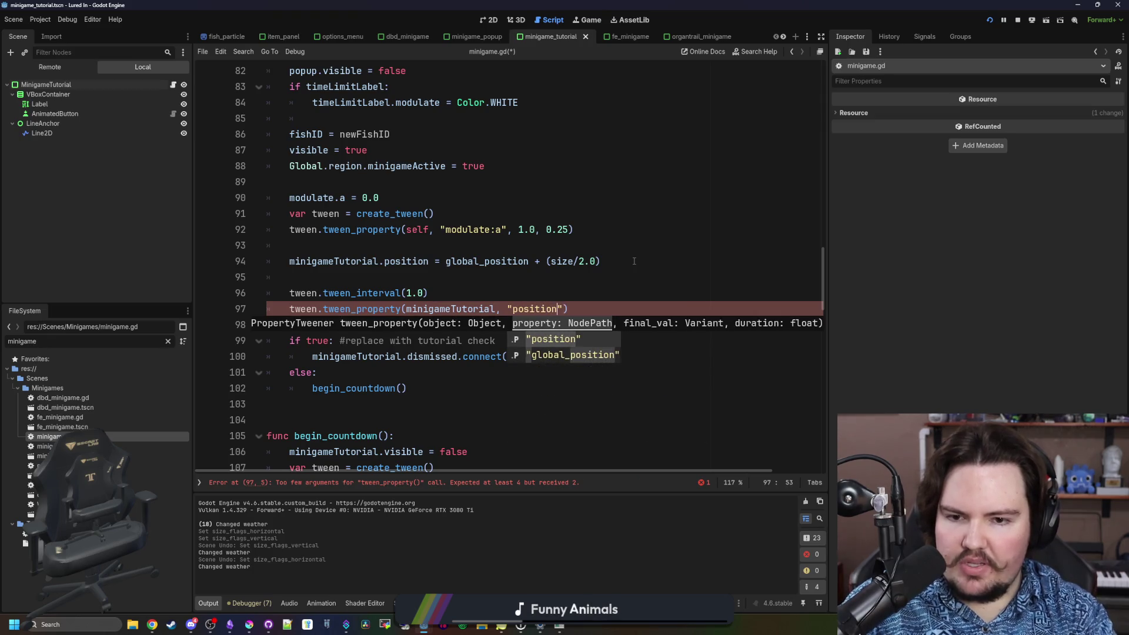
{"action": "type", "text": "\""}
{"action": "type", "text": ", V"}
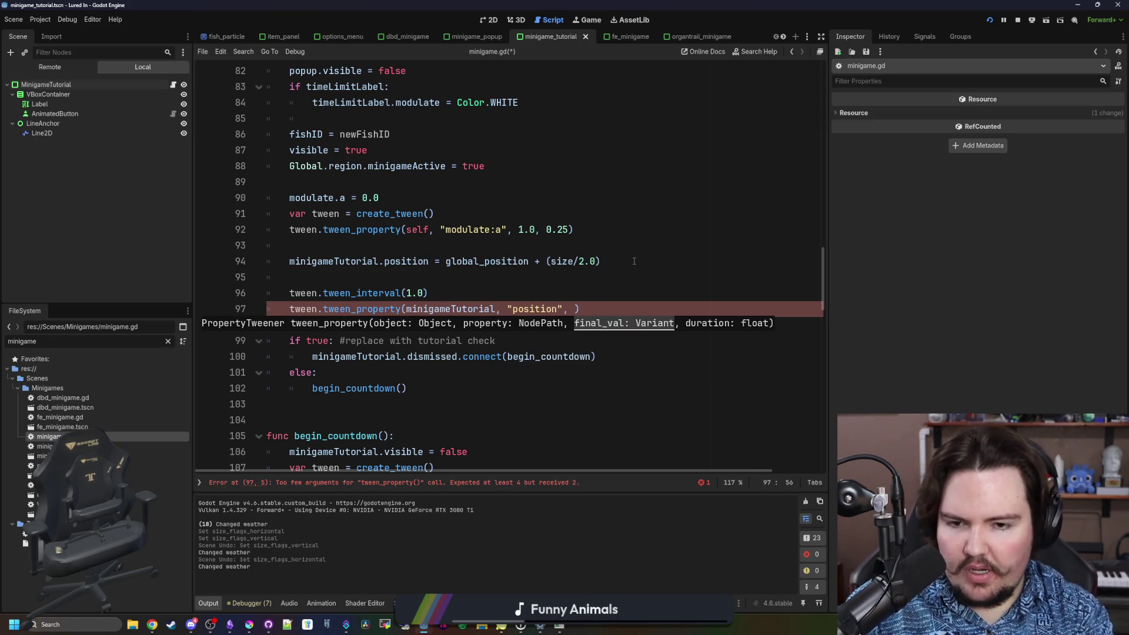
{"action": "type", "text": "ector2.Z"}
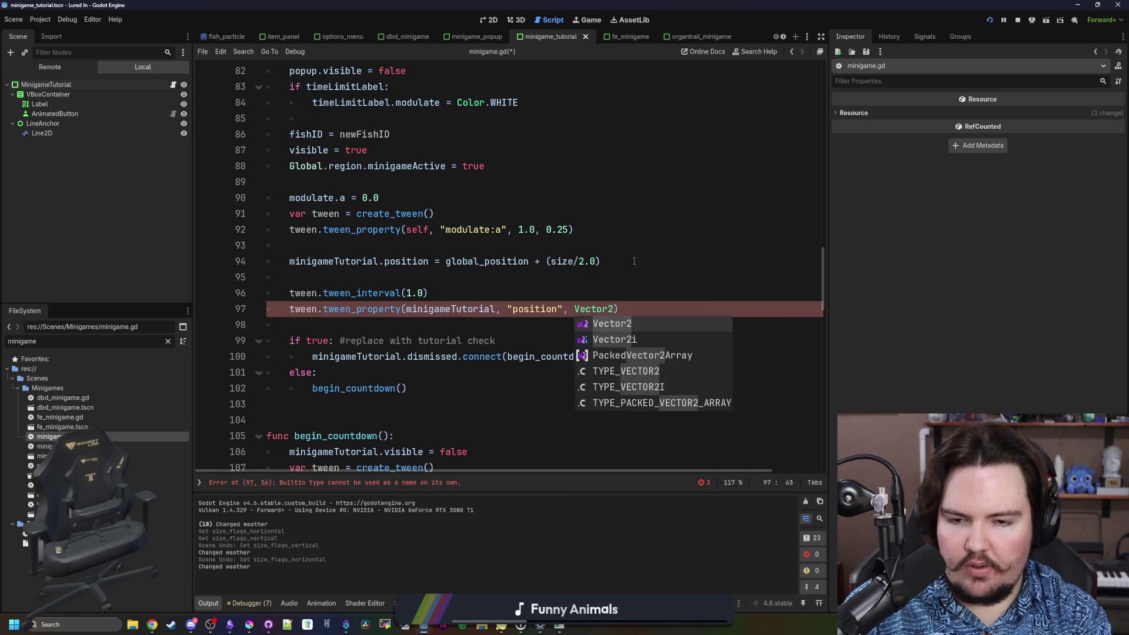
{"action": "key", "text": "Return"}
{"action": "type", "text": ", 1.0"}
Give the tween TRANS_CIRC transition and EASE_IN_OUT easing, then save
{"action": "key", "text": "ctrl+shift+Return"}
{"action": "type", "text": "tween."}
{"action": "type", "text": "set-t"}
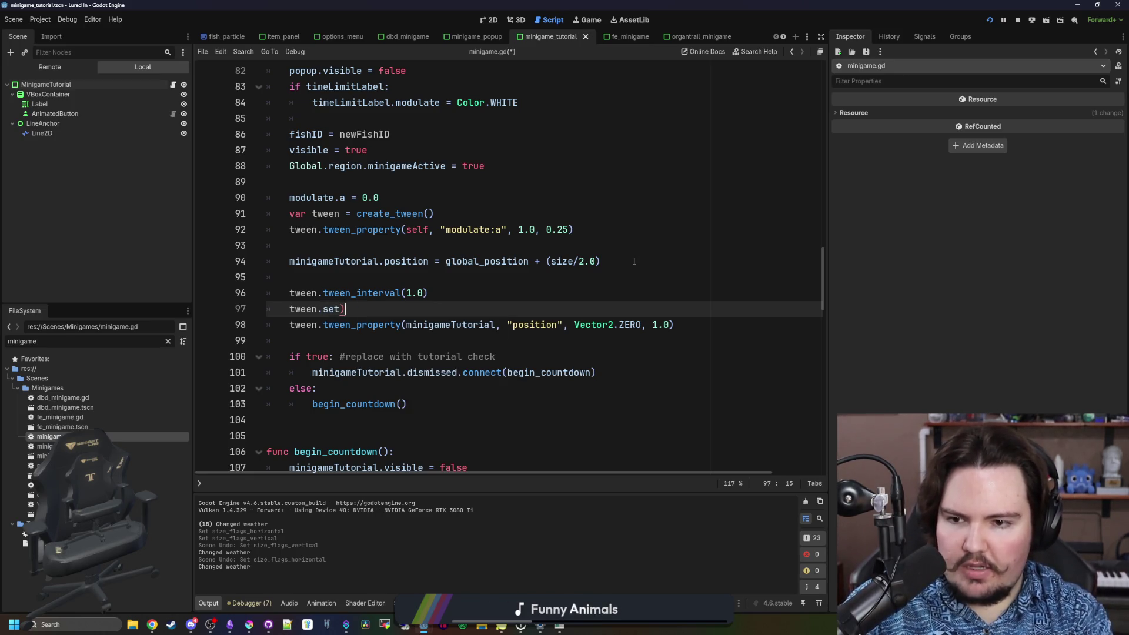
{"action": "type", "text": "_trans("}
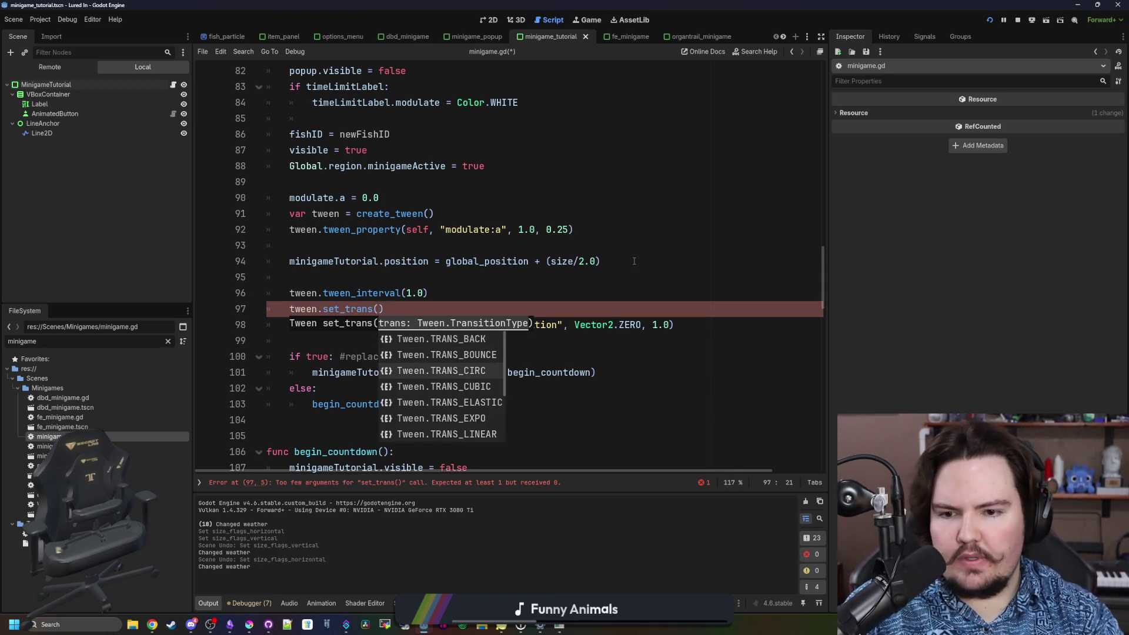
{"action": "key", "text": "Return"}
{"action": "key", "text": "Right"}
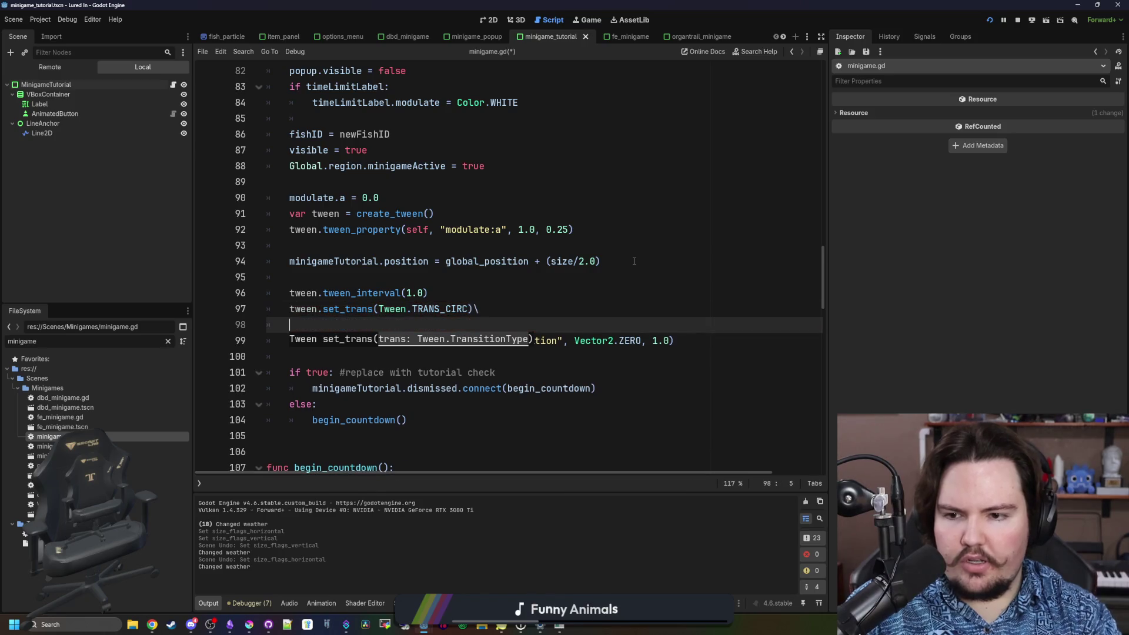
{"action": "key", "text": "Return"}
{"action": "type", "text": "tween.set_ease("}
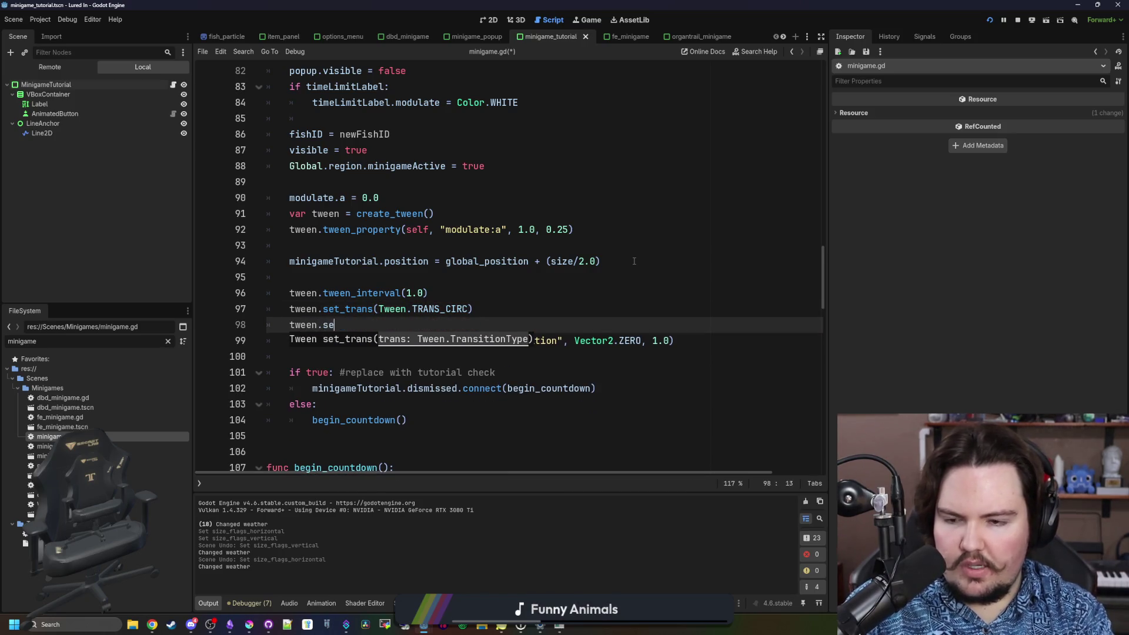
{"action": "key", "text": "Down"}
{"action": "key", "text": "Down"}
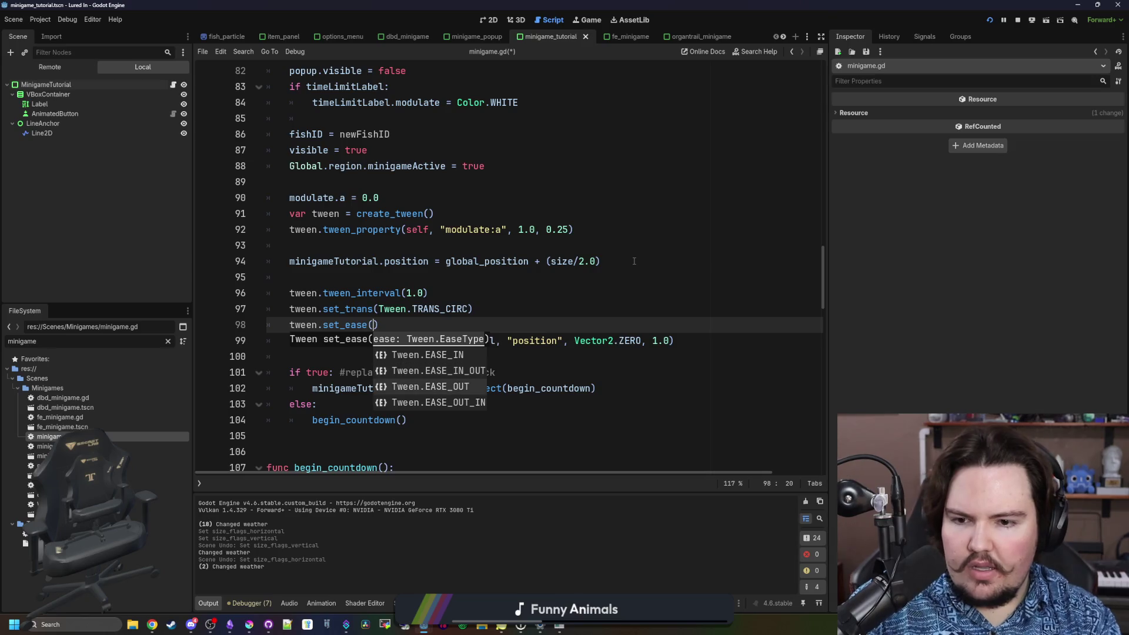
{"action": "key", "text": "Up"}
{"action": "key", "text": "Return"}
{"action": "left_click", "coordinate": [632, 296]}
{"action": "key", "text": "ctrl+s"}
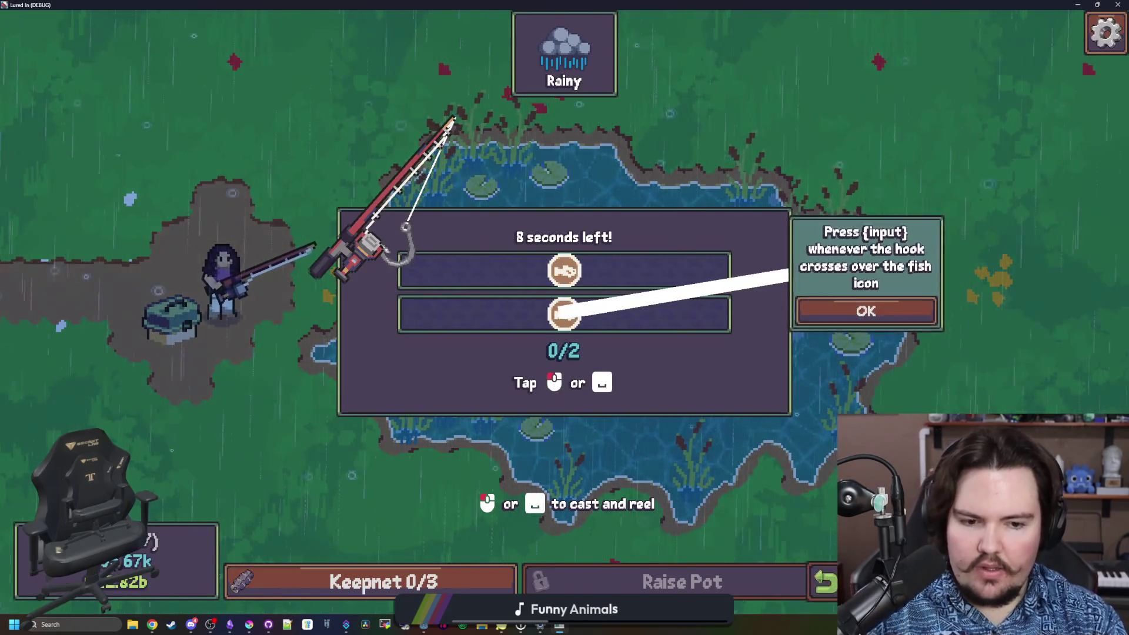
Restart the game, travel to the Pond, and run 'minigame start' from the secret console
{"action": "key", "text": "F8"}
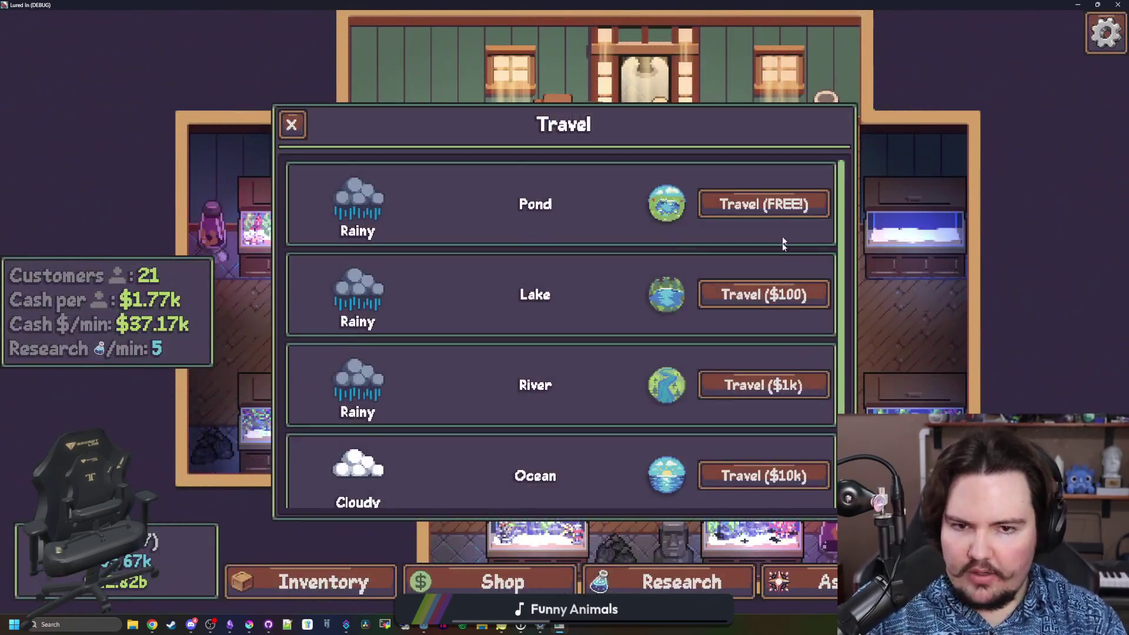
{"action": "left_click", "coordinate": [777, 214]}
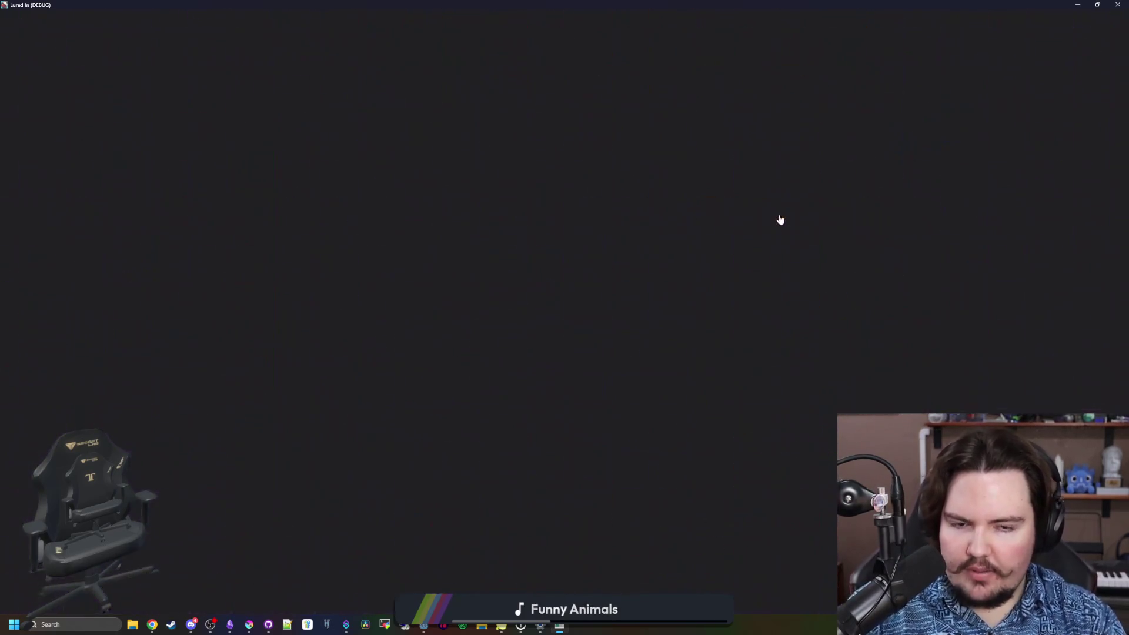
{"action": "key", "text": "grave"}
{"action": "type", "text": "minigame start"}
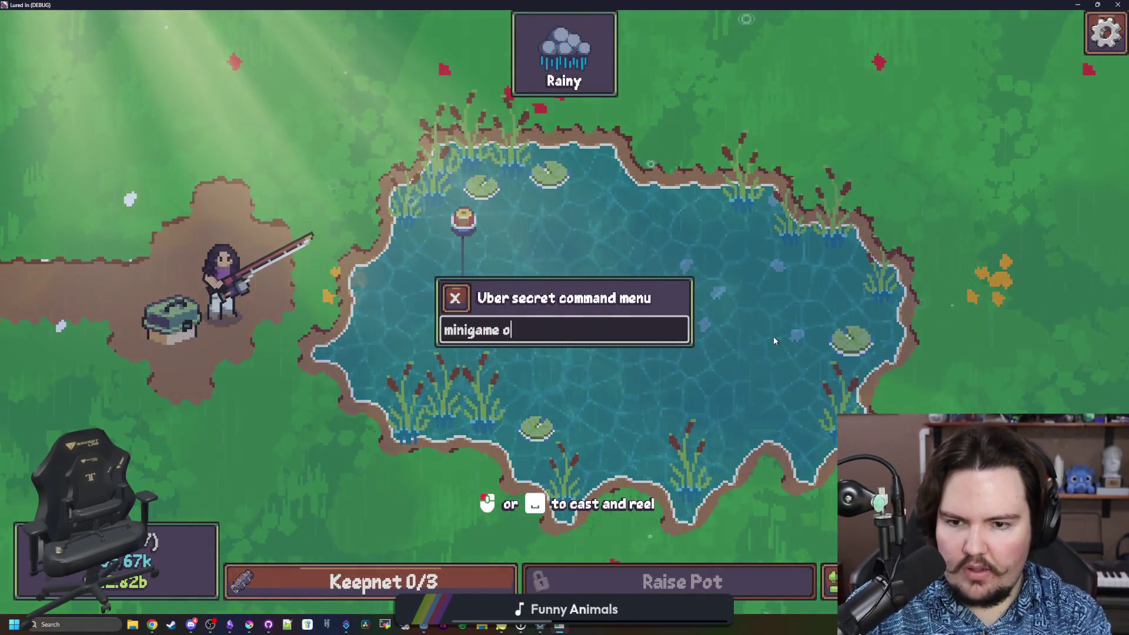
{"action": "key", "text": "Return"}
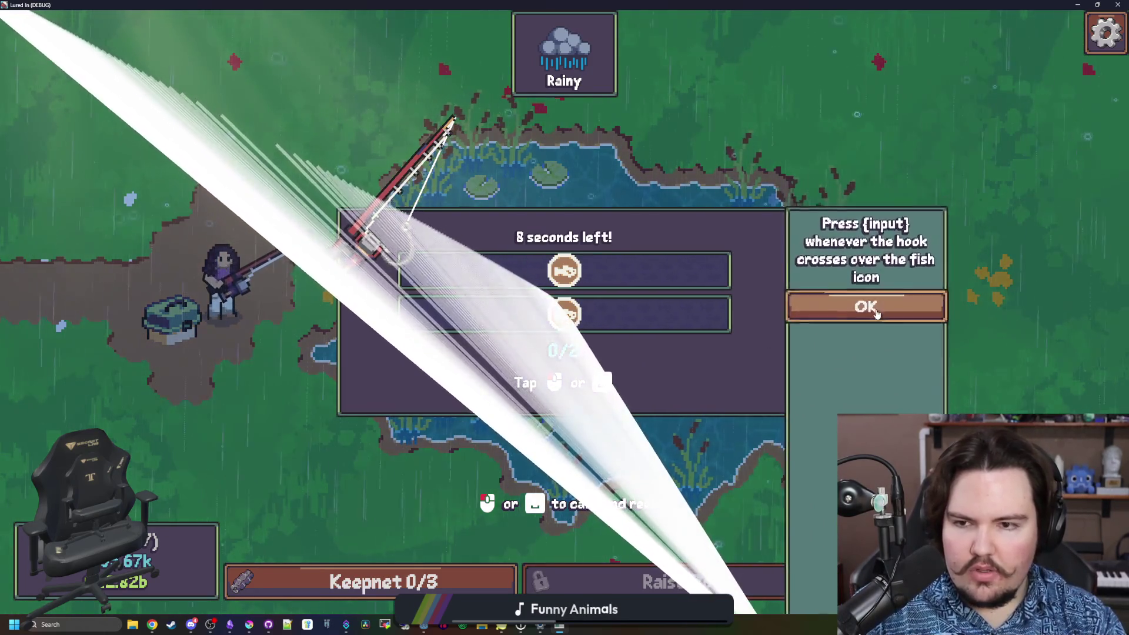
Acknowledge the slid-in tutorial popup with OK and close the game window
{"action": "left_click", "coordinate": [831, 323]}
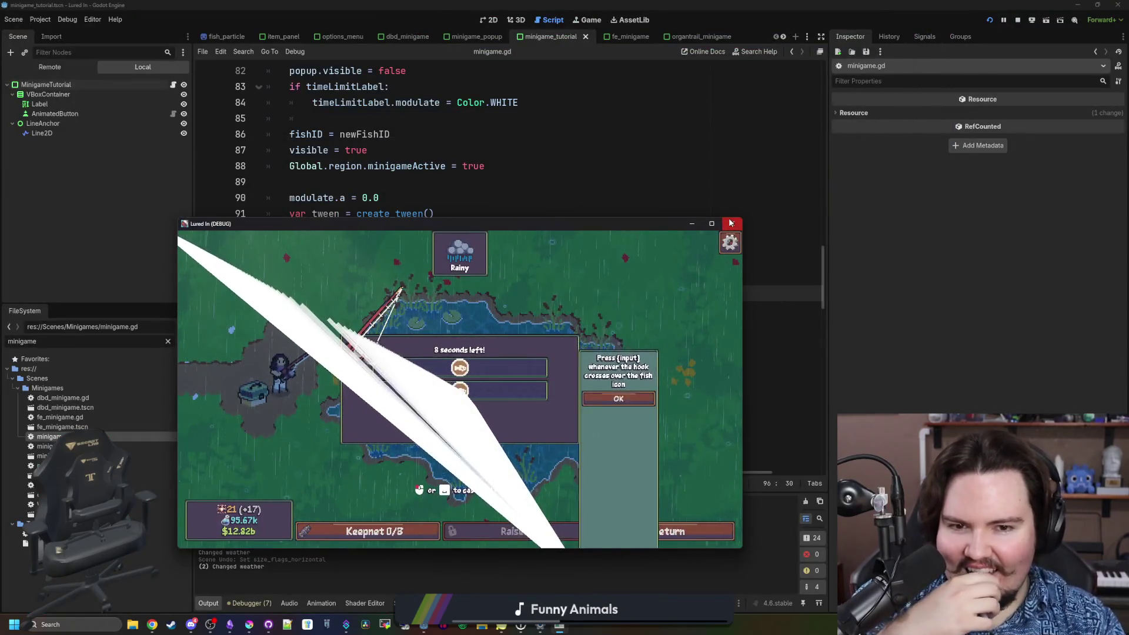
{"action": "left_click", "coordinate": [732, 234]}
{"action": "left_click", "coordinate": [557, 129]}
{"action": "key", "text": "Down"}
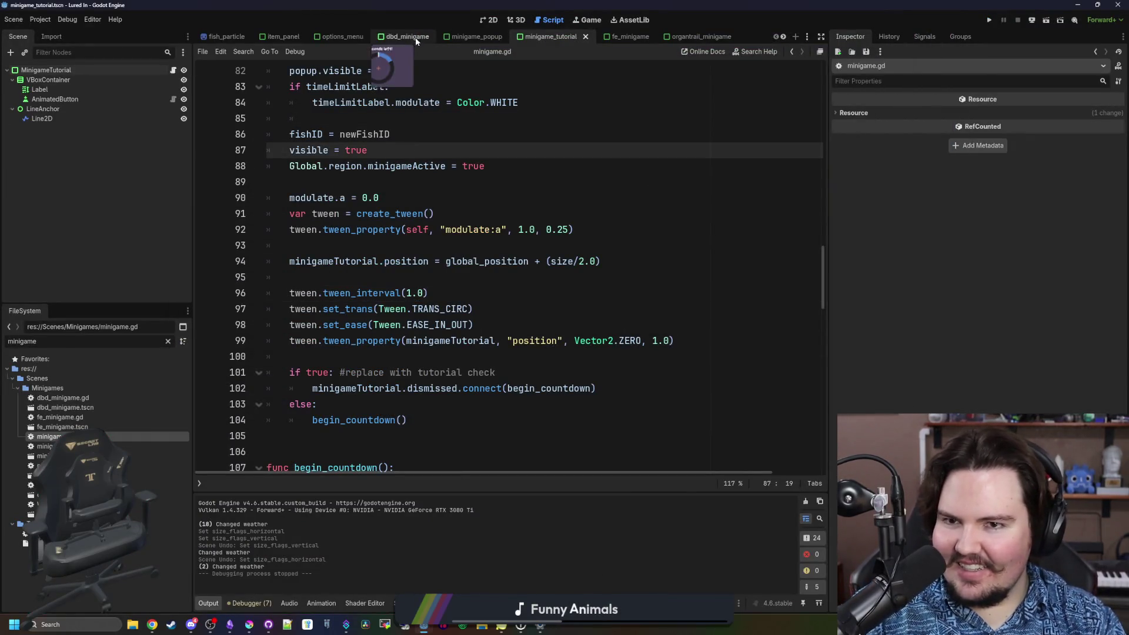
In the tutorial script, replace the two add_point calls with line.points = [Vector2.ZERO, targetPoint]
{"action": "left_click", "coordinate": [491, 21]}
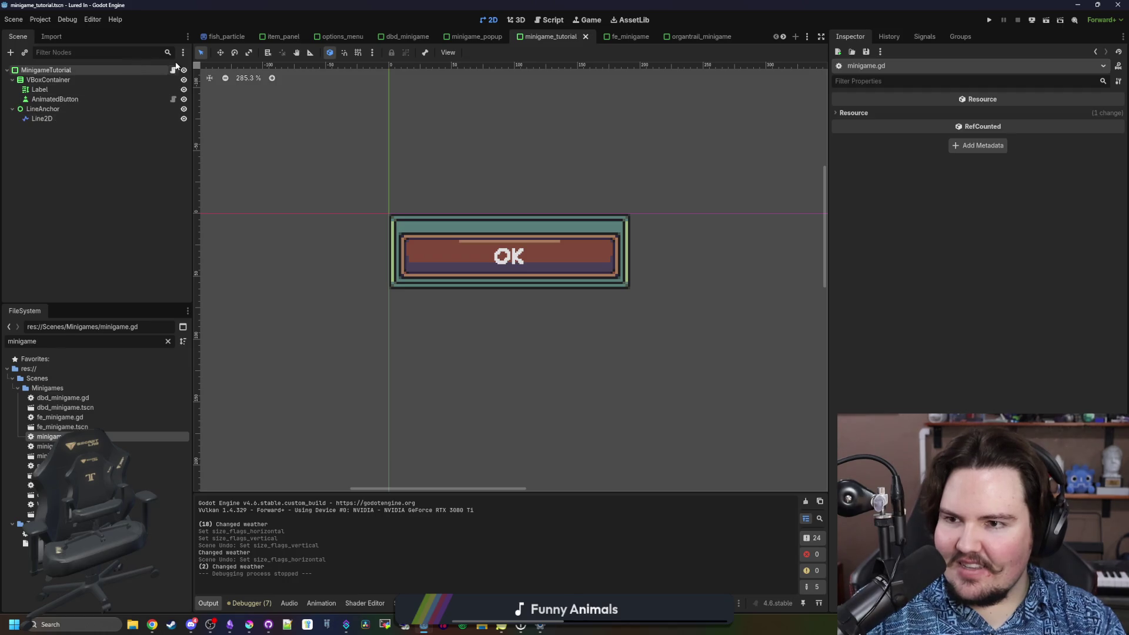
{"action": "left_click", "coordinate": [174, 70]}
{"action": "left_click", "coordinate": [359, 308]}
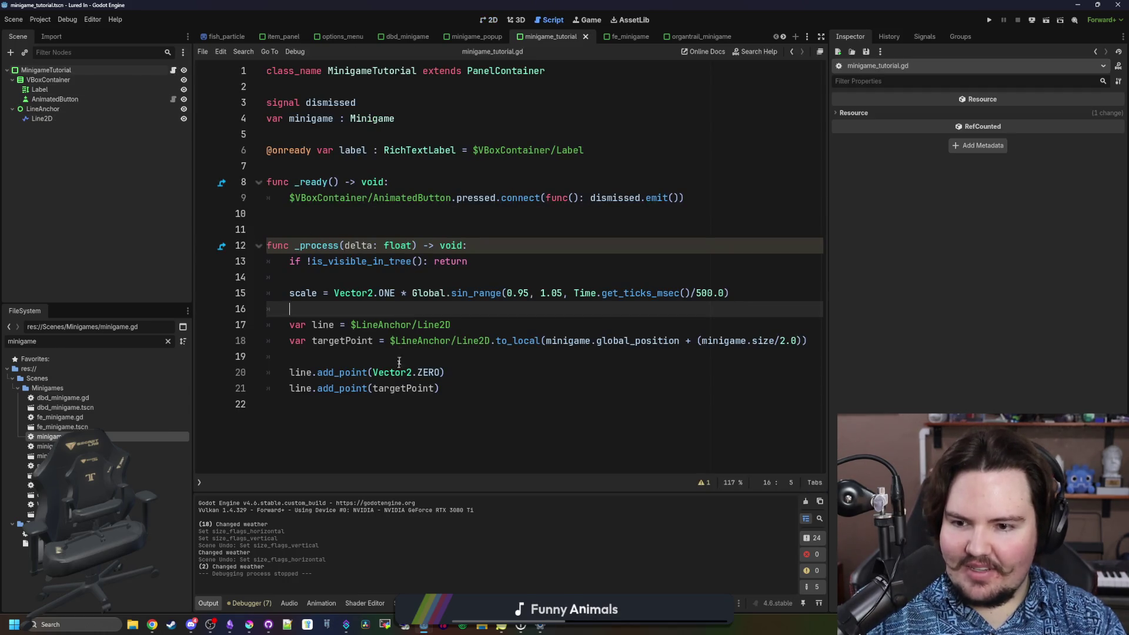
{"action": "left_click", "coordinate": [454, 374]}
{"action": "left_click_drag", "start_coordinate": [486, 389], "coordinate": [255, 364]}
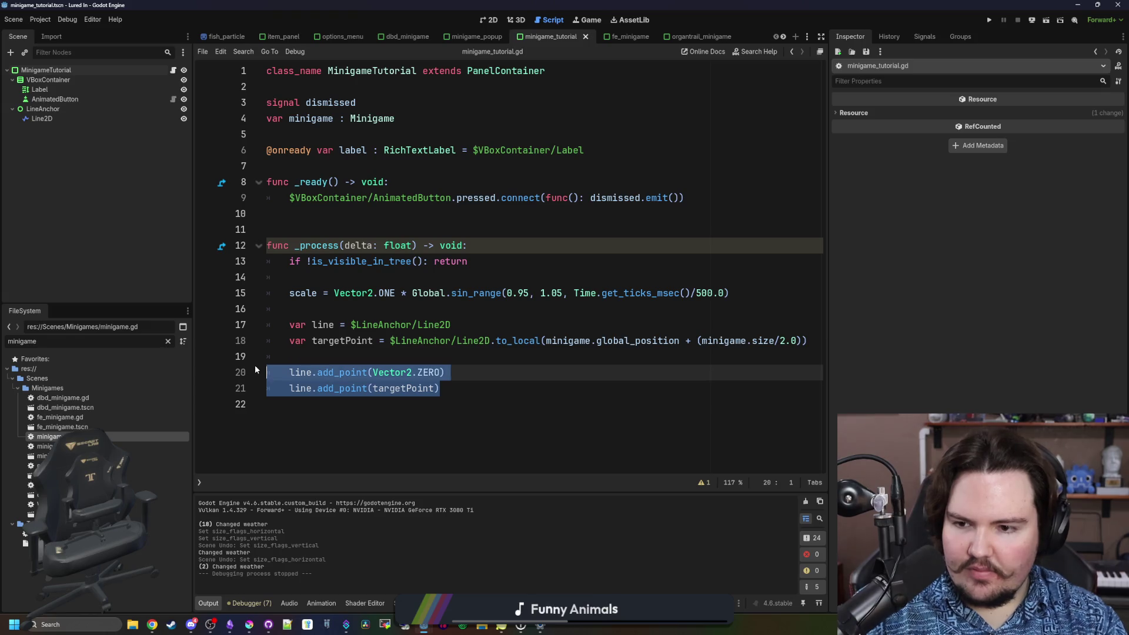
{"action": "key", "text": "BackSpace"}
{"action": "type", "text": "line.points = "}
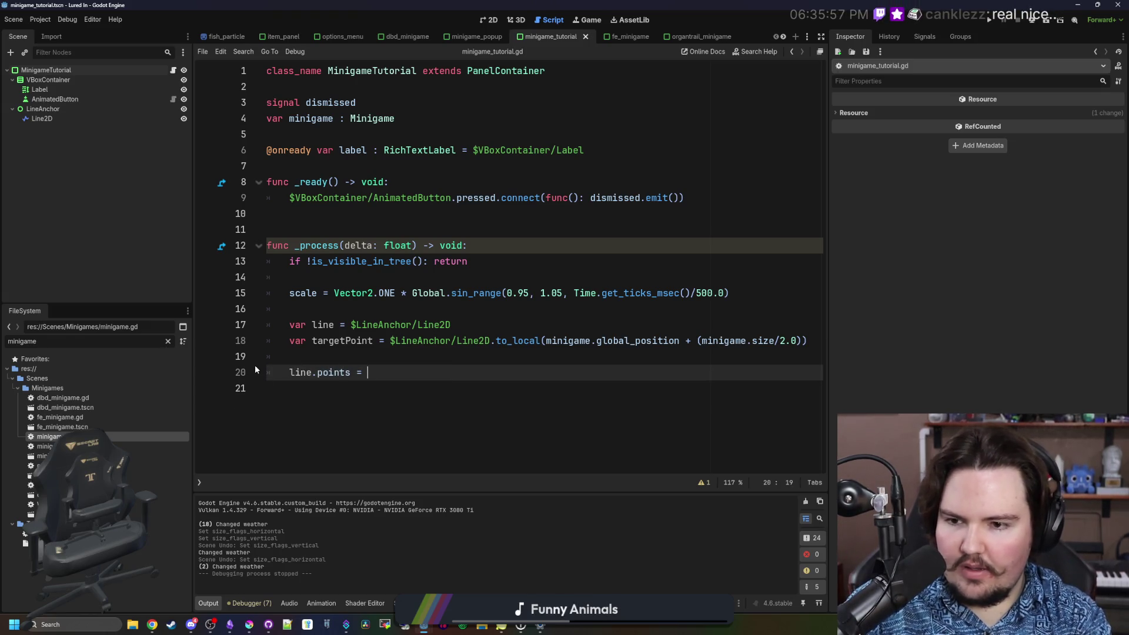
{"action": "type", "text": "[Vector"}
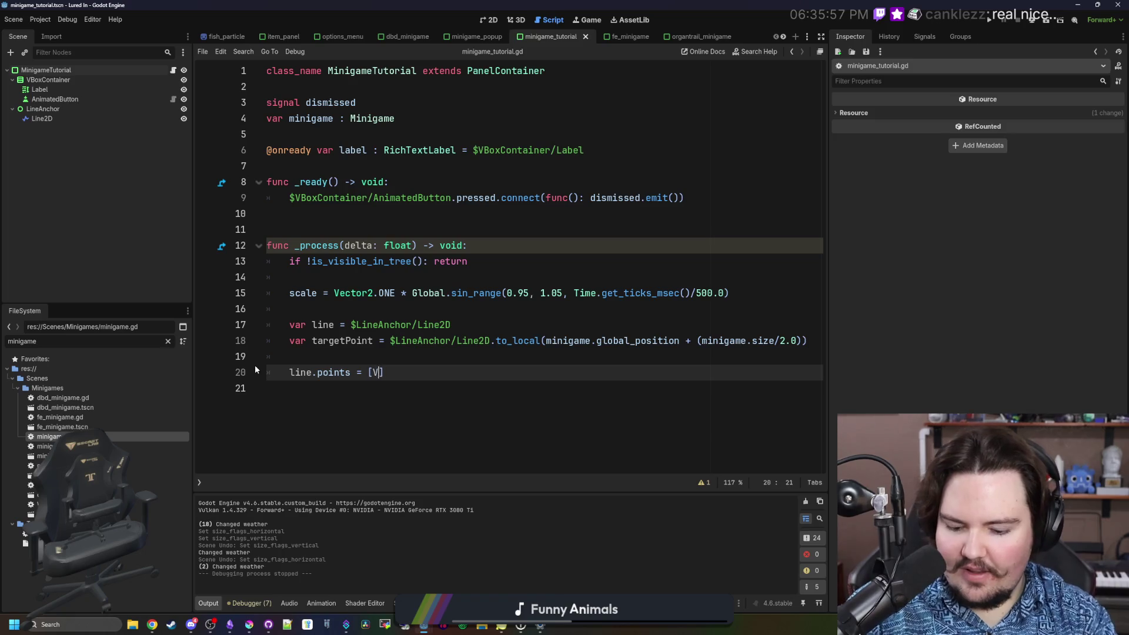
{"action": "type", "text": "2.ZERO, T"}
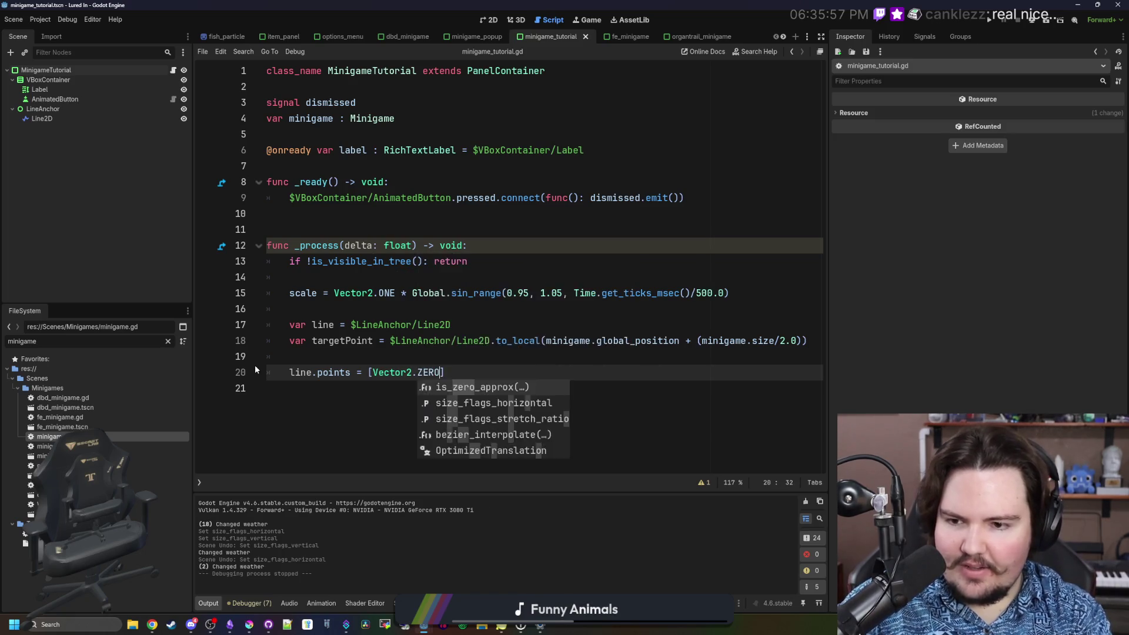
{"action": "key", "text": "BackSpace"}
{"action": "type", "text": "target"}
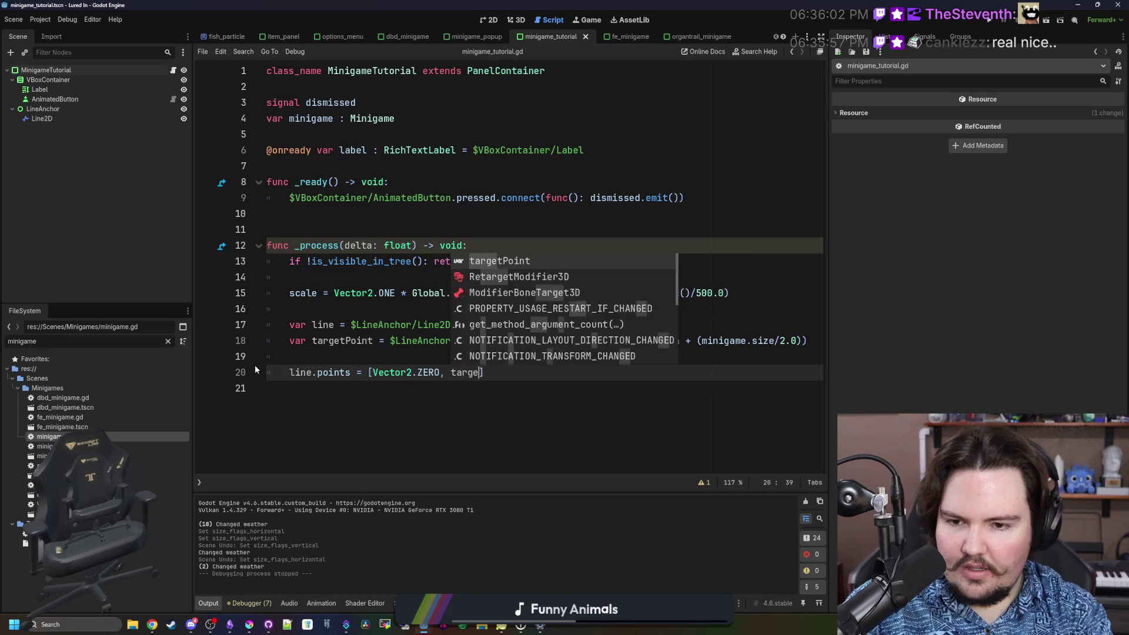
{"action": "key", "text": "Return"}
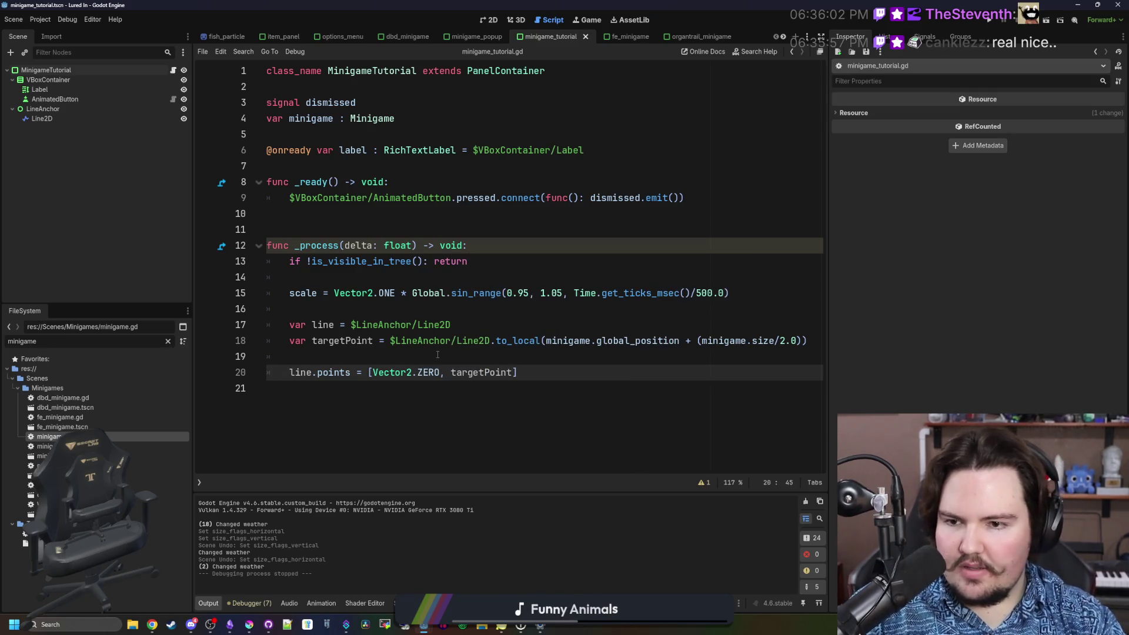
Save the tutorial script and jump to the Minigame class script, minigame.gd
{"action": "left_click", "coordinate": [438, 356]}
{"action": "key", "text": "ctrl+s"}
{"action": "left_click", "coordinate": [321, 215]}
{"action": "key", "text": "ctrl+s"}
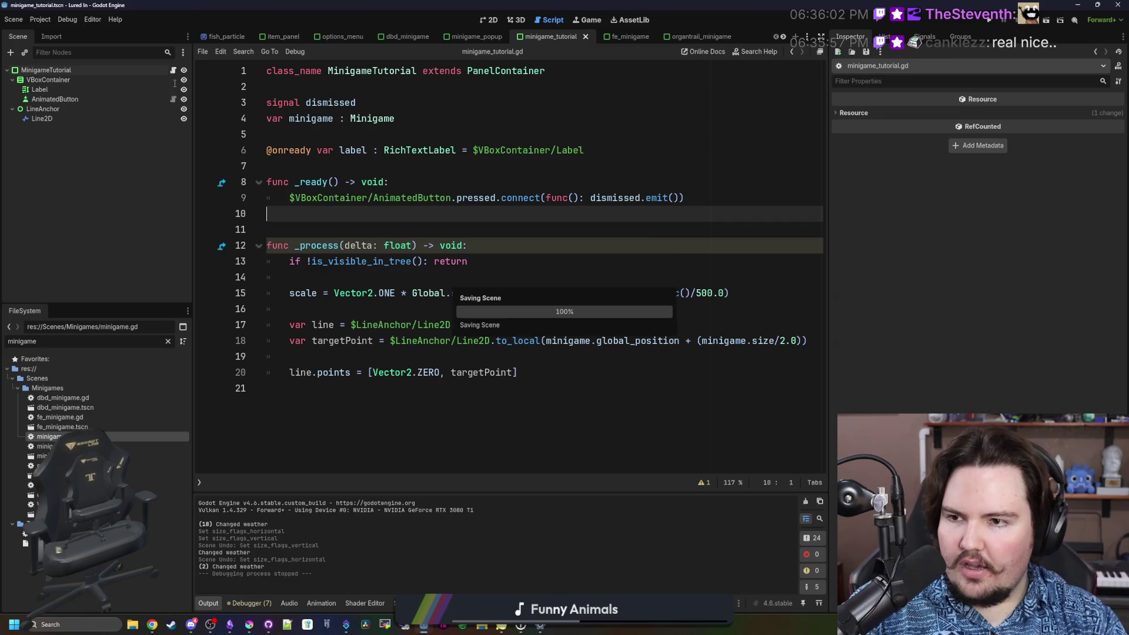
{"action": "left_click", "coordinate": [511, 150]}
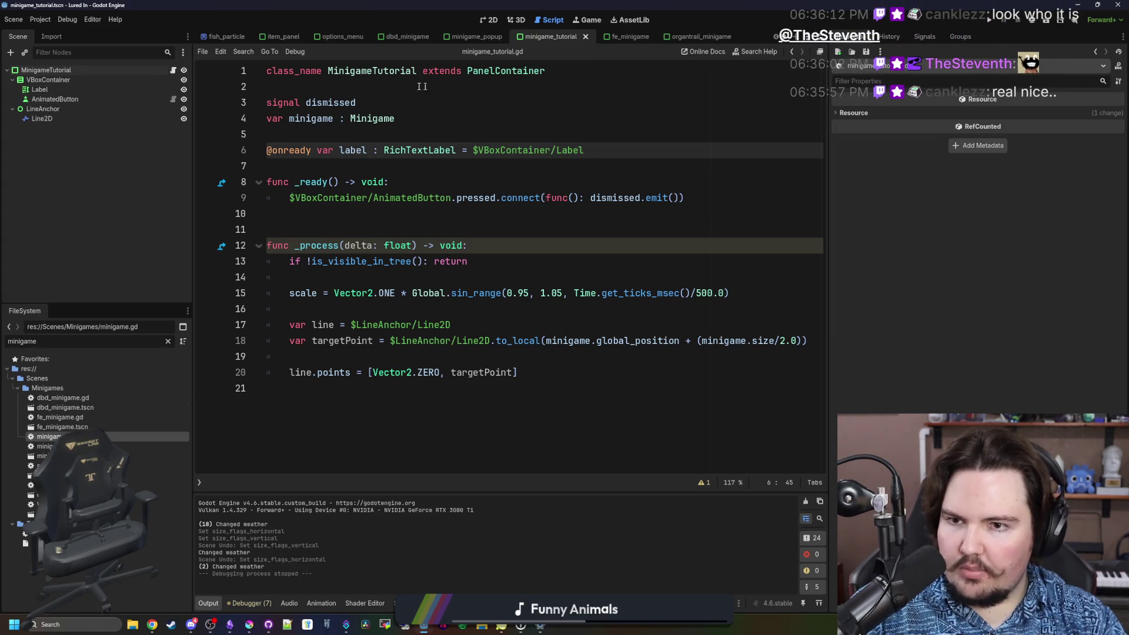
{"action": "left_click", "coordinate": [376, 118], "text": "ctrl"}
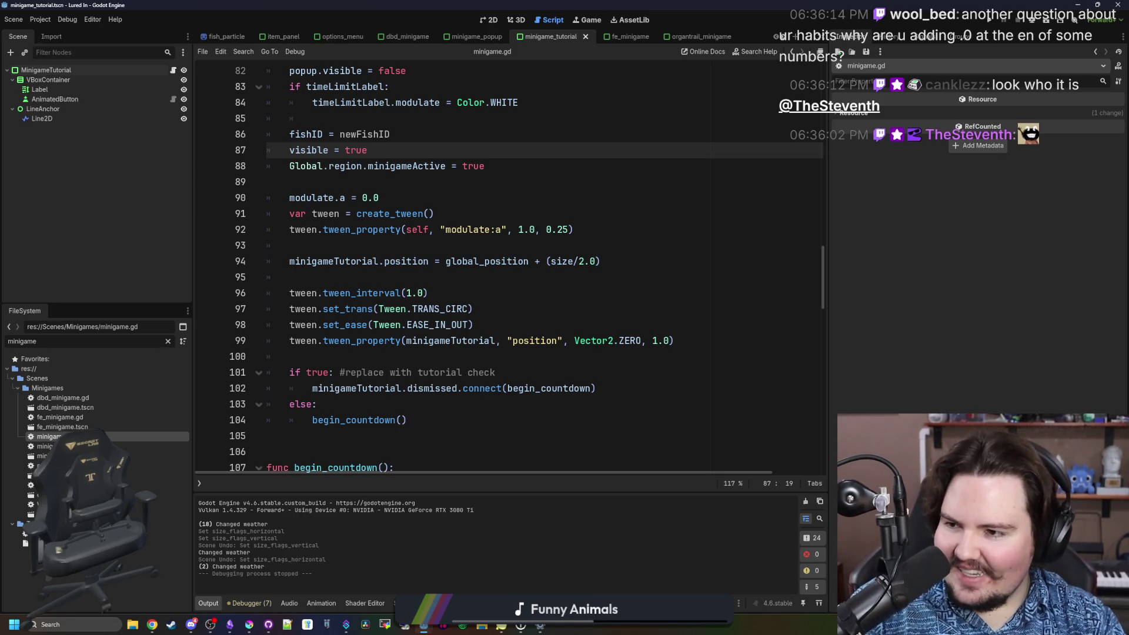
Keep the line 99 tween animating the tutorial's local "position" property
{"action": "left_click", "coordinate": [492, 301]}
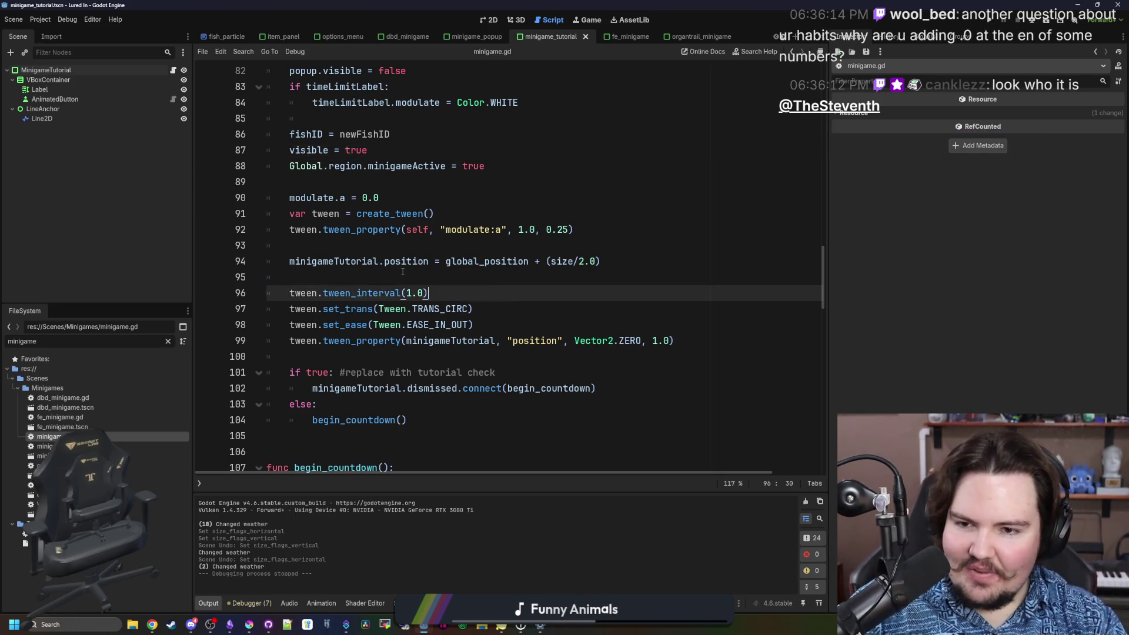
{"action": "key", "text": "Up"}
{"action": "double_click", "coordinate": [525, 340]}
{"action": "type", "text": "global_position"}
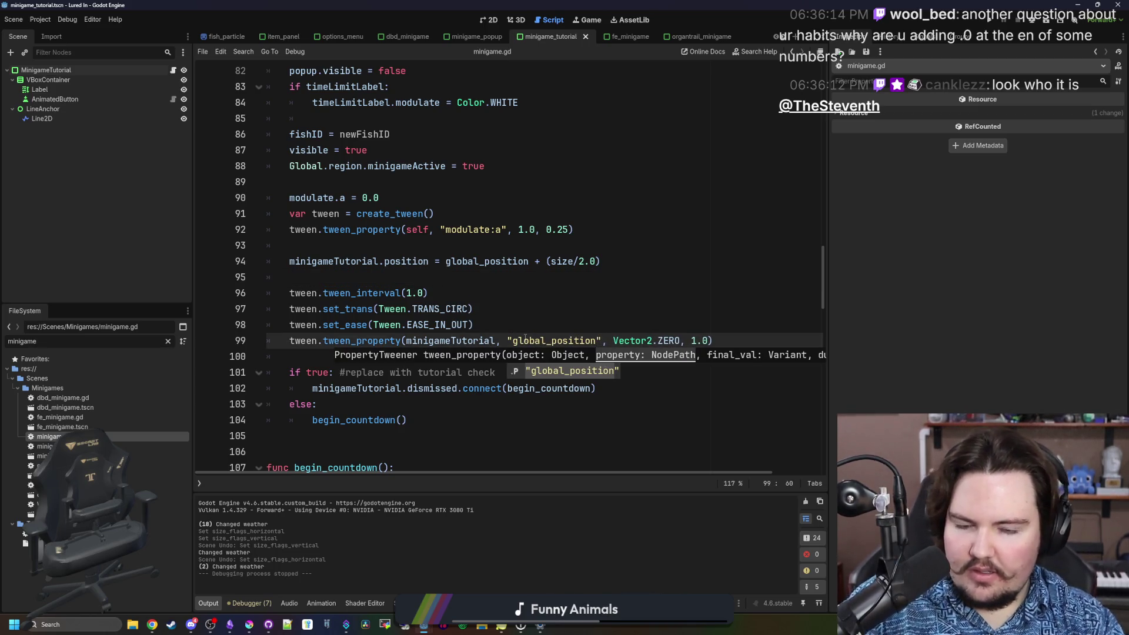
{"action": "key", "text": "BackSpace"}
{"action": "key", "text": "BackSpace"}
{"action": "key", "text": "BackSpace"}
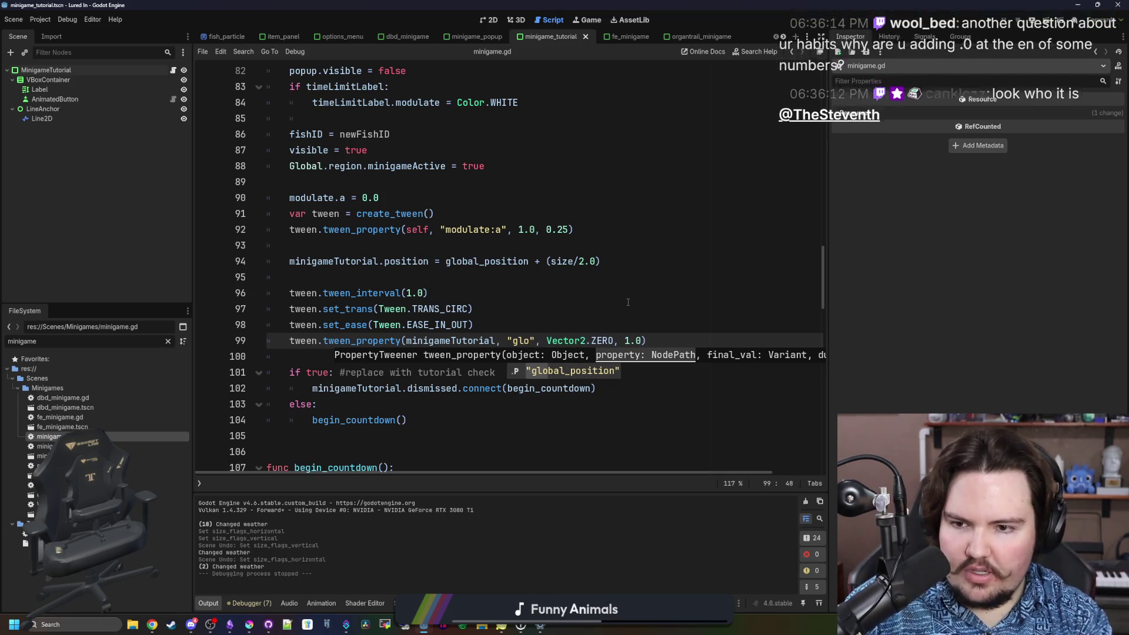
{"action": "type", "text": "position"}
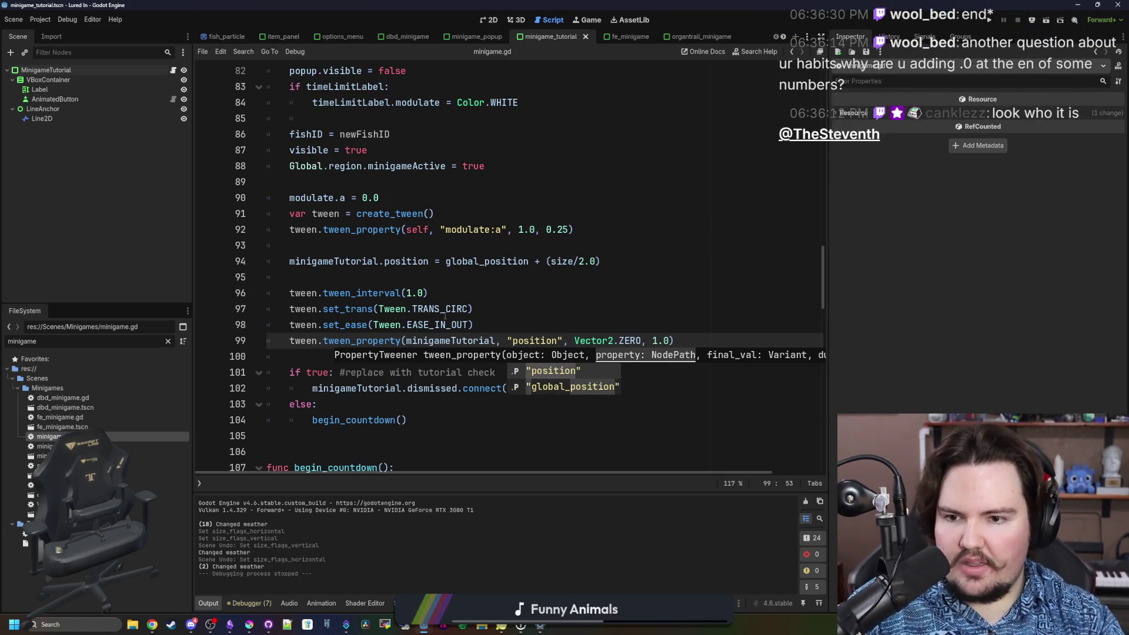
Make line 94 set minigameTutorial.global_position, save, and run the project
{"action": "left_click", "coordinate": [384, 261]}
{"action": "type", "text": "global_"}
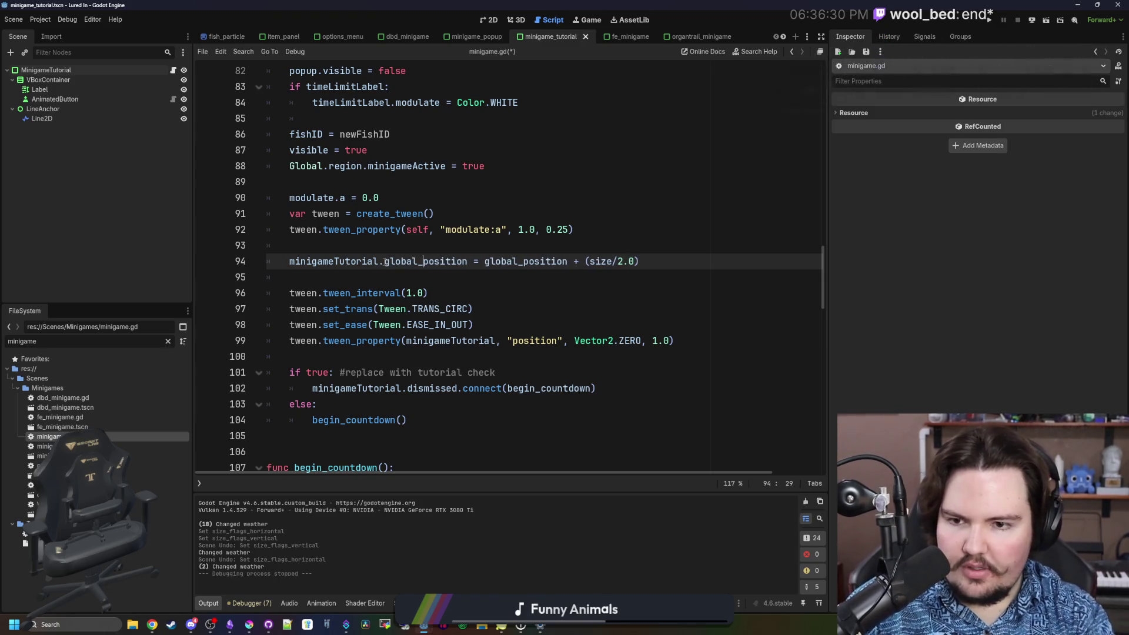
{"action": "key", "text": "Escape"}
{"action": "key", "text": "Up"}
{"action": "key", "text": "ctrl+s"}
{"action": "left_click", "coordinate": [993, 21]}
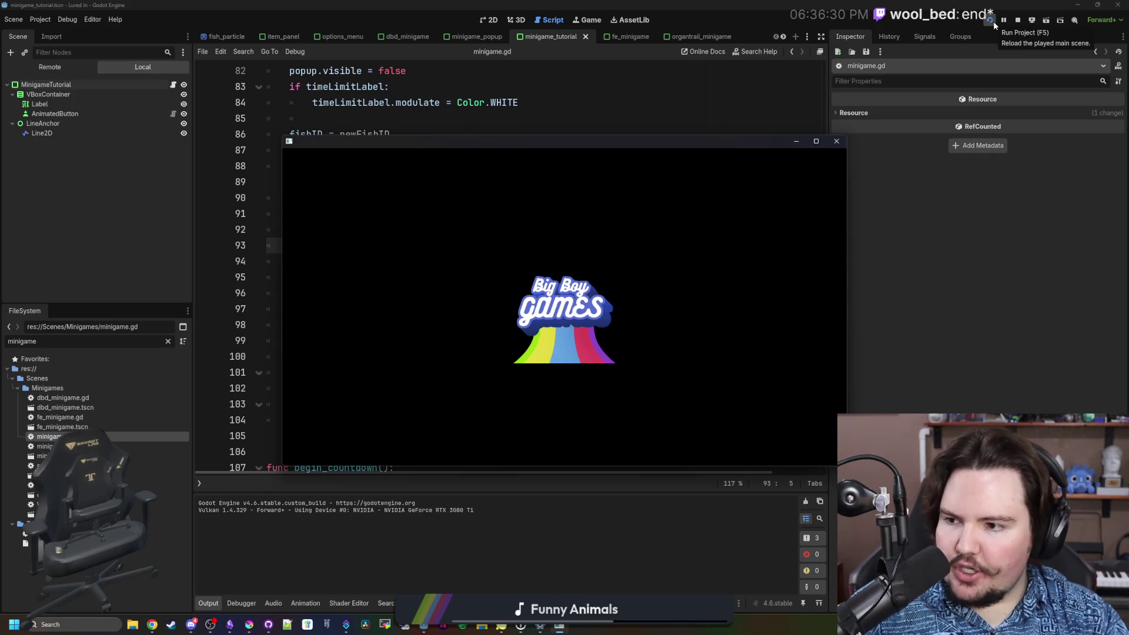
Back in minigame.gd, insert blank lines below the tutorial positioning line 94
{"action": "left_click", "coordinate": [492, 133]}
{"action": "left_click", "coordinate": [662, 332]}
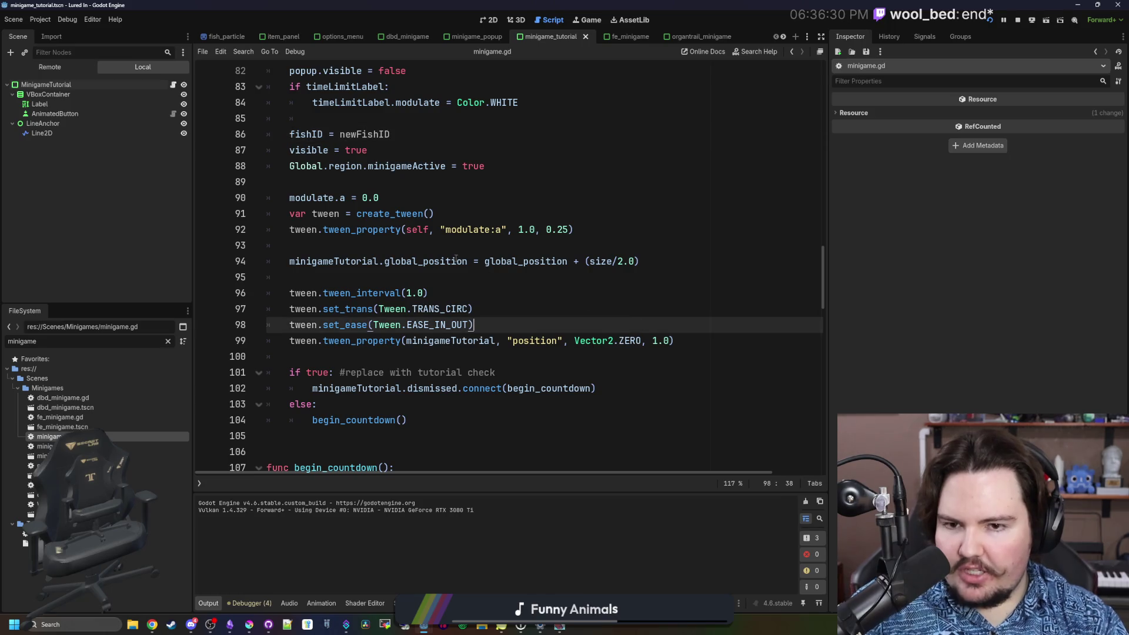
{"action": "left_click", "coordinate": [493, 249]}
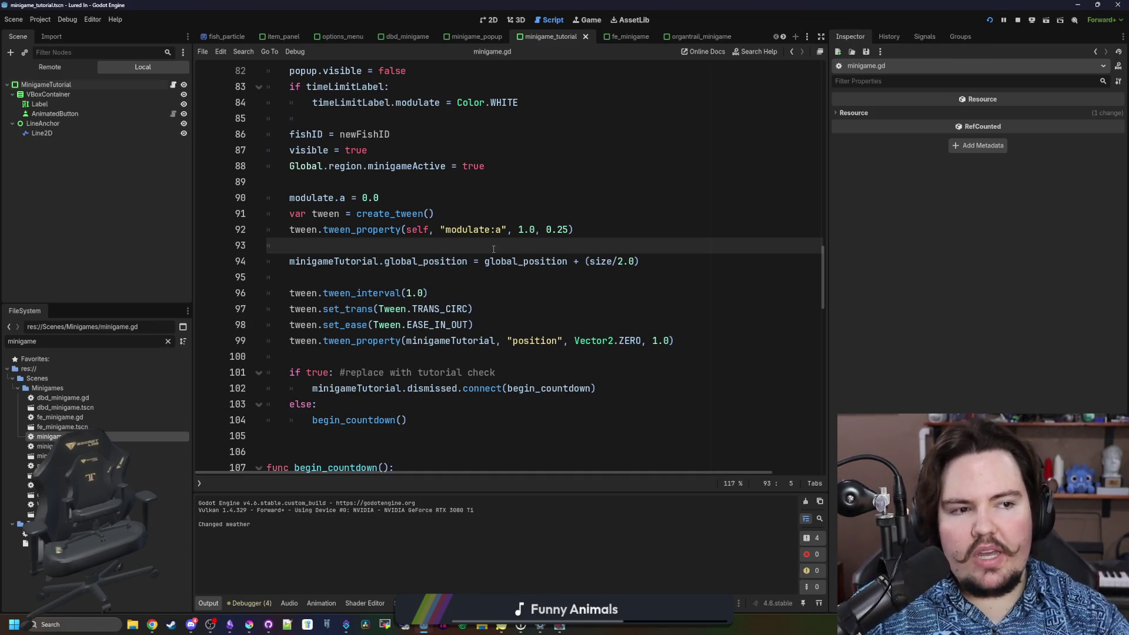
{"action": "left_click", "coordinate": [438, 271]}
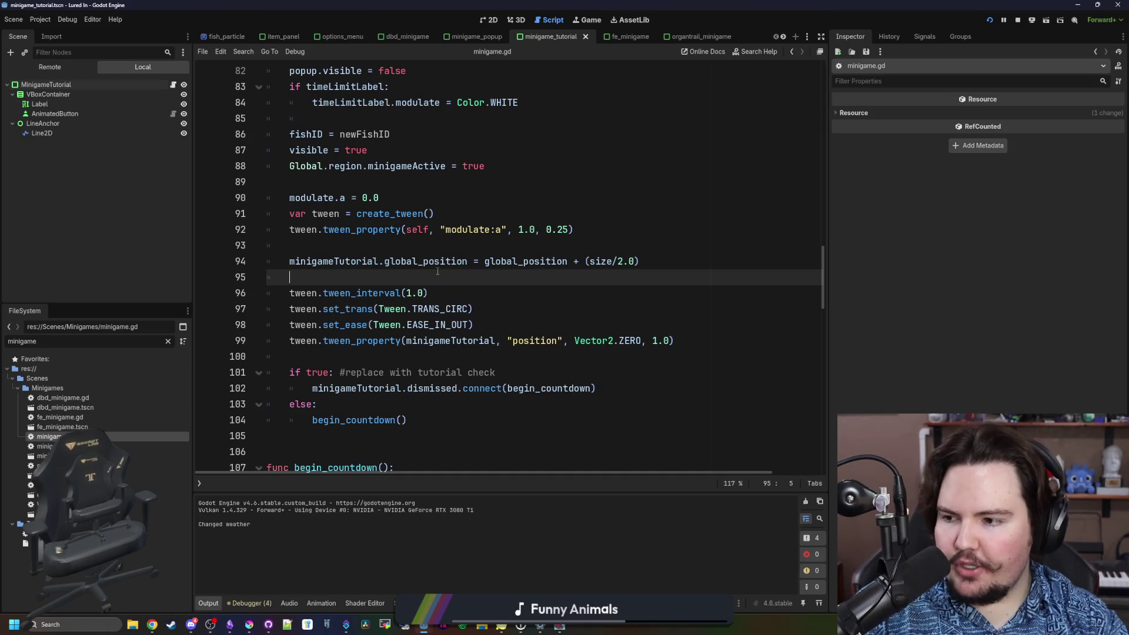
{"action": "key", "text": "Return"}
{"action": "key", "text": "Return"}
{"action": "key", "text": "Up"}
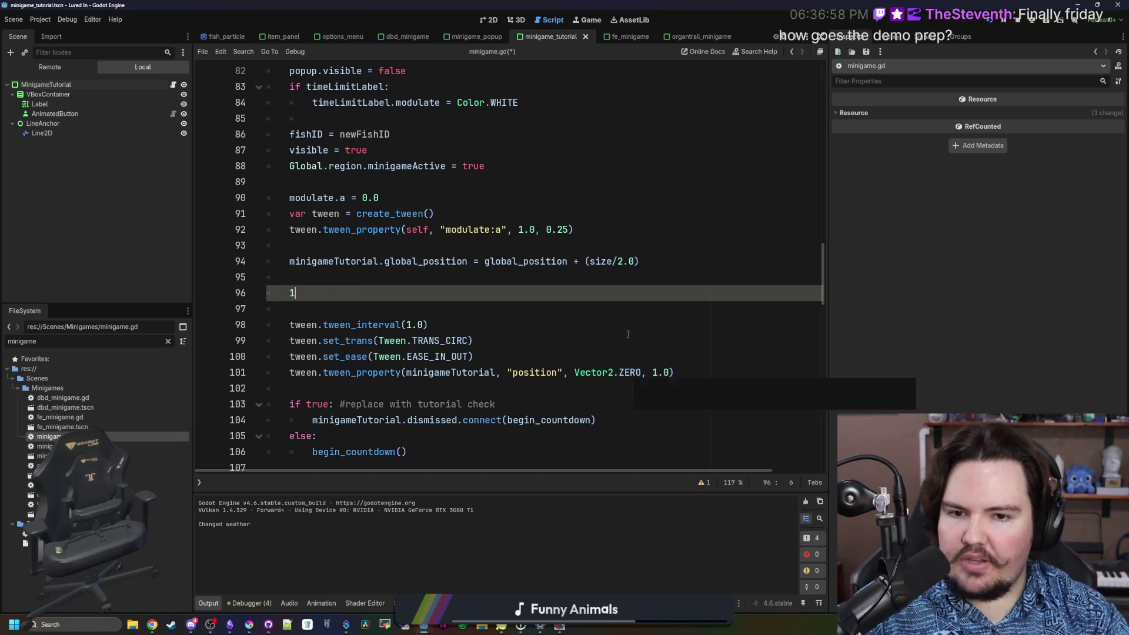
Restore (size/2.0) on line 94 and delete the extra blank lines and stray 1
{"action": "left_click", "coordinate": [636, 264]}
{"action": "key", "text": "BackSpace"}
{"action": "key", "text": "BackSpace"}
{"action": "key", "text": "BackSpace"}
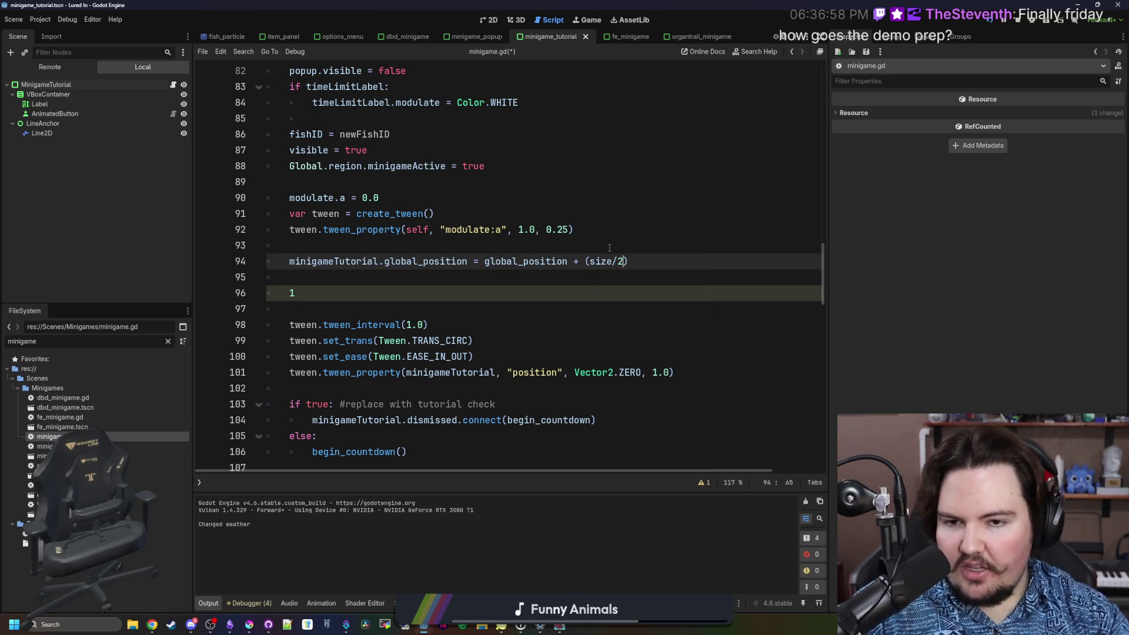
{"action": "left_click_drag", "start_coordinate": [599, 259], "coordinate": [621, 257]}
{"action": "left_click", "coordinate": [622, 255]}
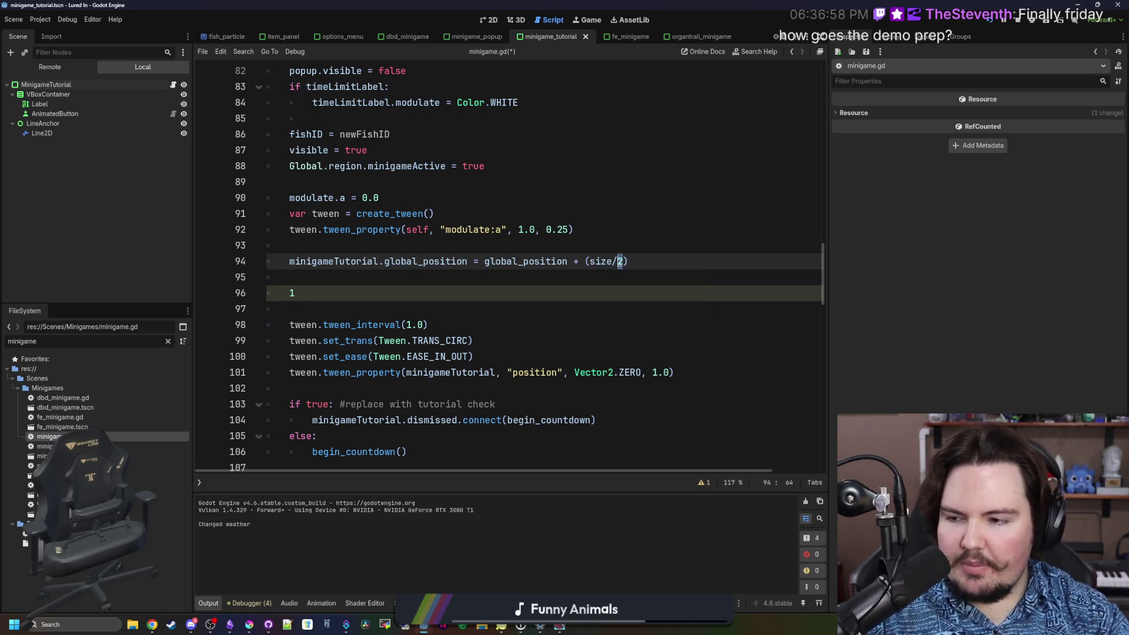
{"action": "type", "text": ".0"}
{"action": "left_click_drag", "start_coordinate": [292, 300], "coordinate": [638, 261]}
{"action": "key", "text": "BackSpace"}
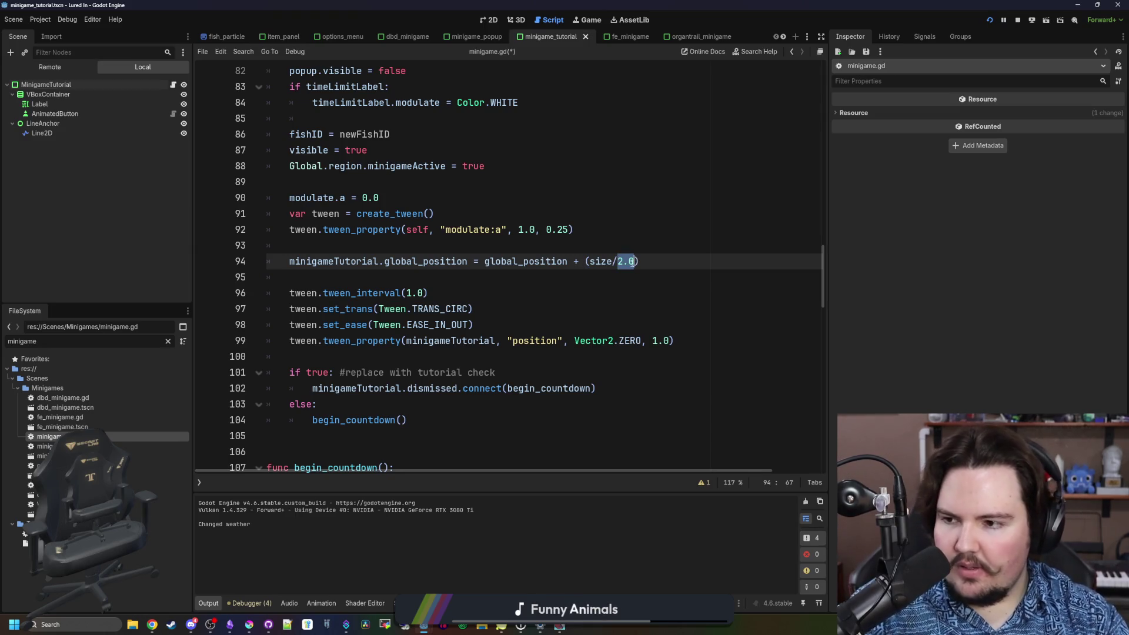
Review the fade code around the 0.0 alpha value, then save minigame.gd
{"action": "left_click", "coordinate": [597, 243]}
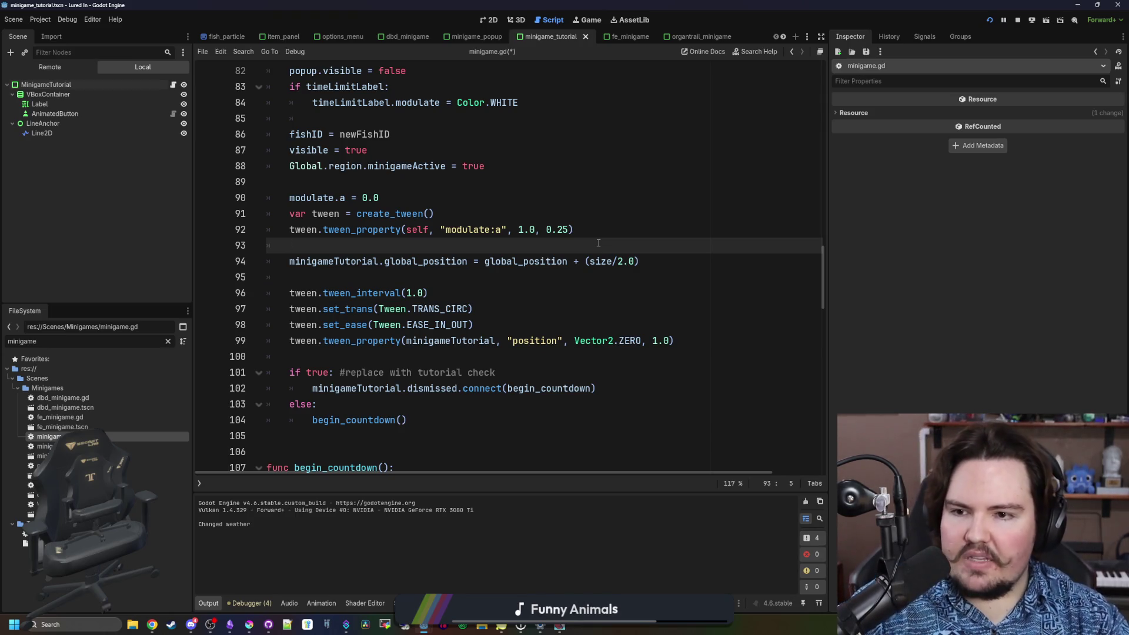
{"action": "scroll", "coordinate": [598, 243], "scroll_direction": "up", "scroll_amount": 2}
{"action": "scroll", "coordinate": [378, 276], "scroll_direction": "down", "scroll_amount": 1}
{"action": "left_click", "coordinate": [368, 245]}
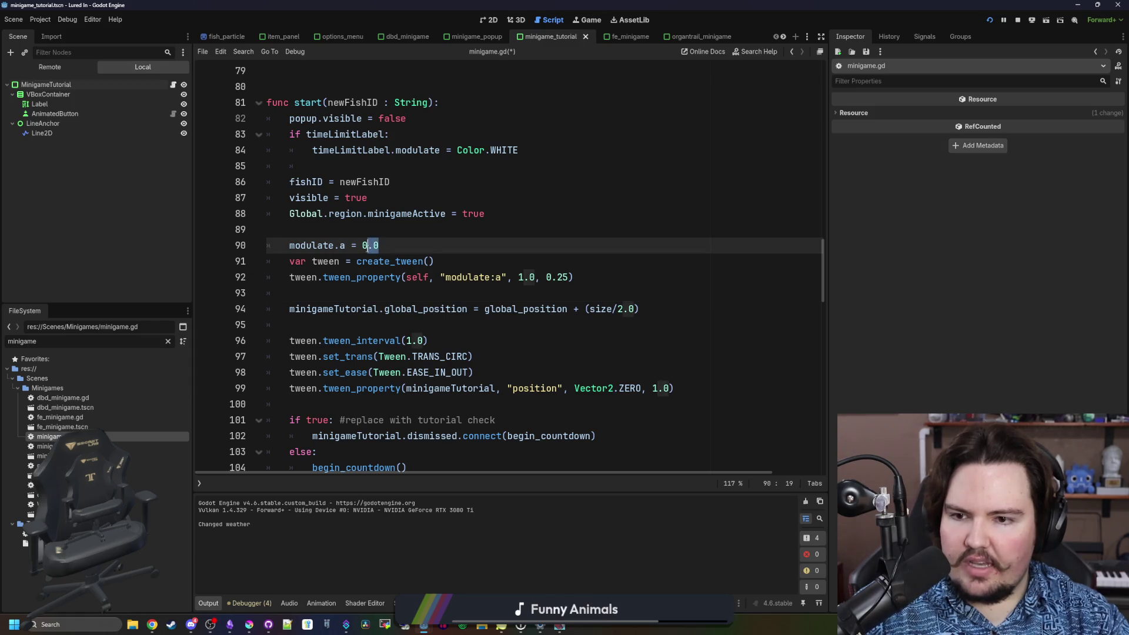
{"action": "left_click", "coordinate": [383, 230]}
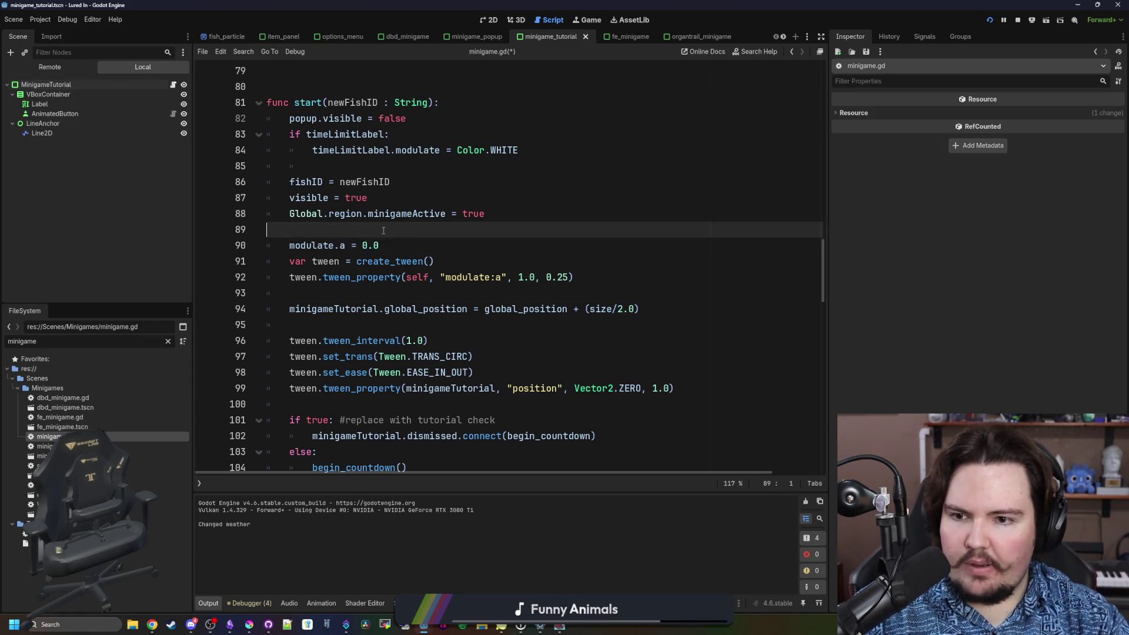
{"action": "double_click", "coordinate": [366, 246]}
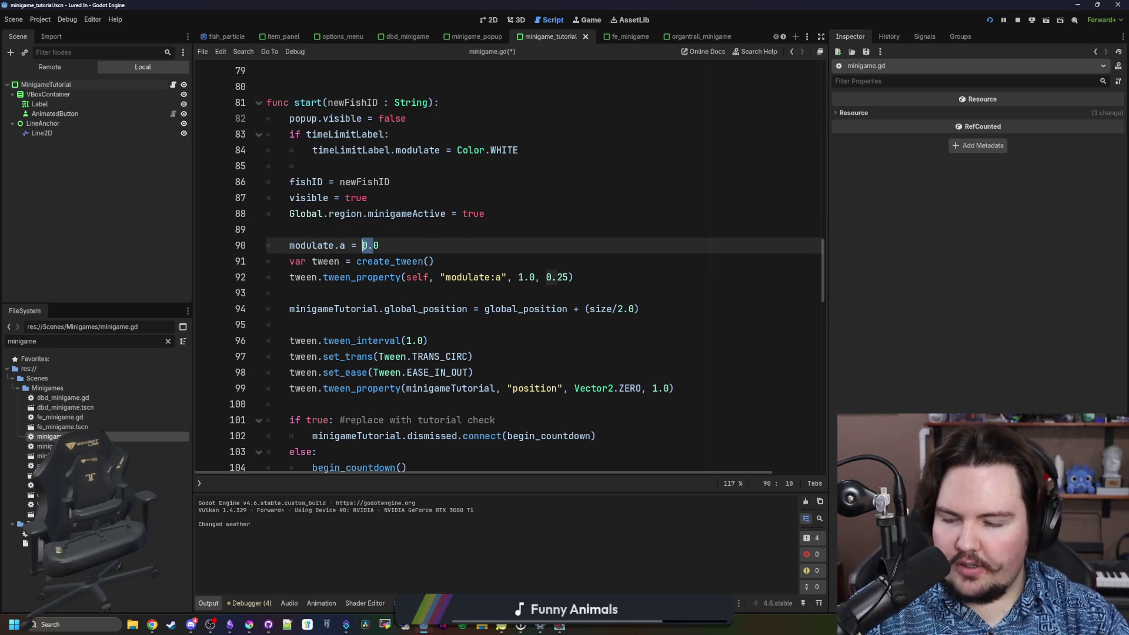
{"action": "left_click", "coordinate": [375, 246]}
{"action": "scroll", "coordinate": [375, 238], "scroll_direction": "down", "scroll_amount": 2}
{"action": "left_click", "coordinate": [415, 230]}
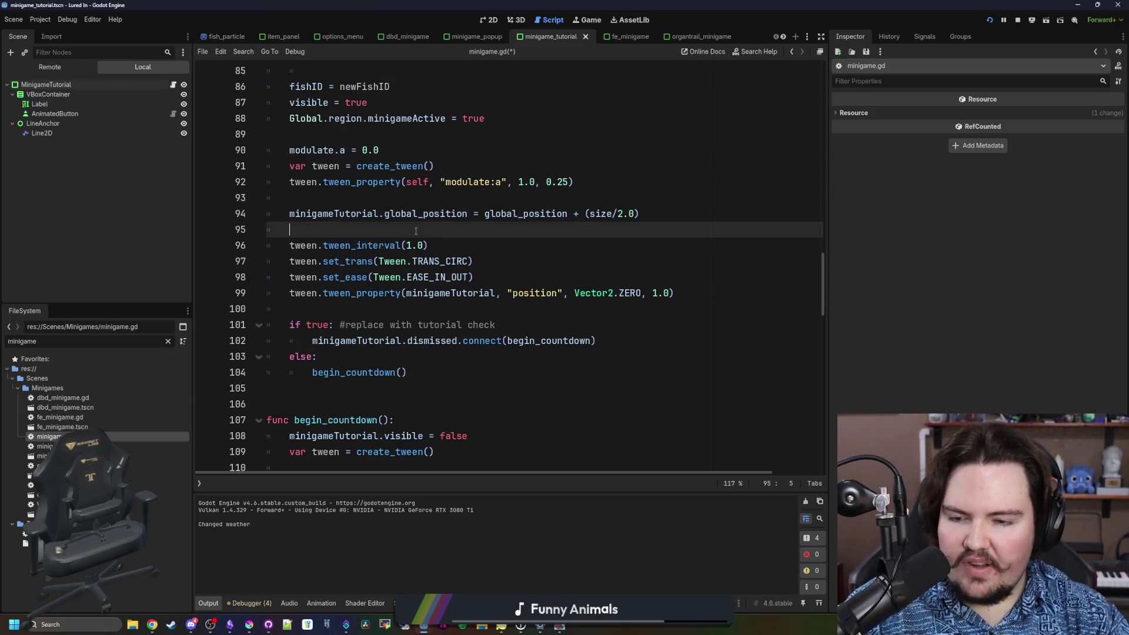
{"action": "key", "text": "ctrl+s"}
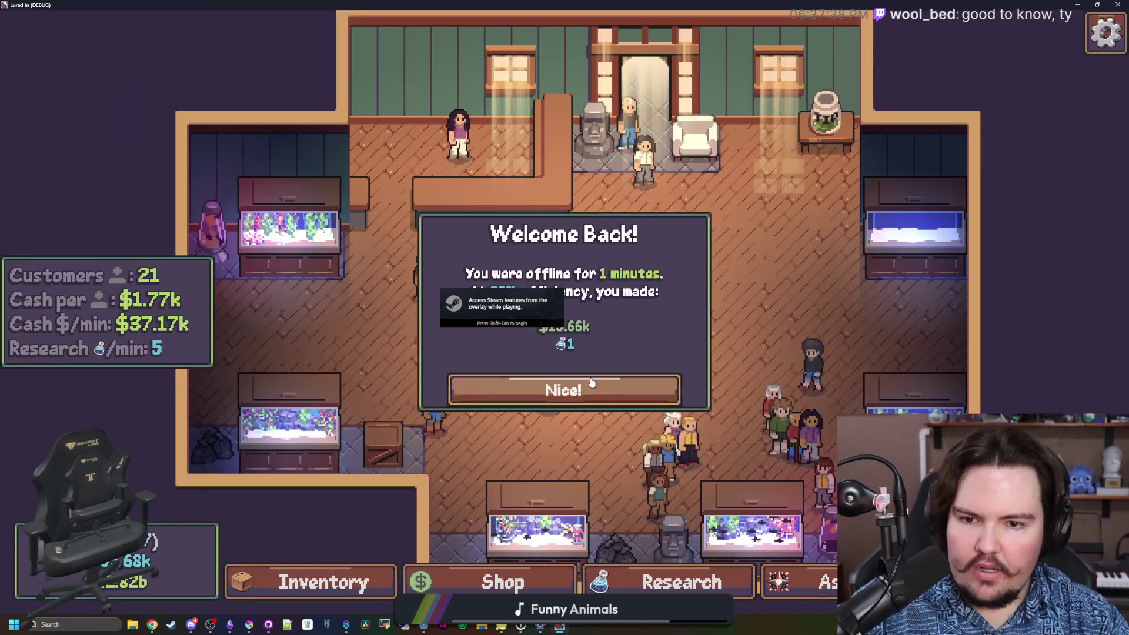
In the running game, dismiss the welcome back message, travel free to the pond, and leave fullscreen
{"action": "left_click", "coordinate": [592, 383]}
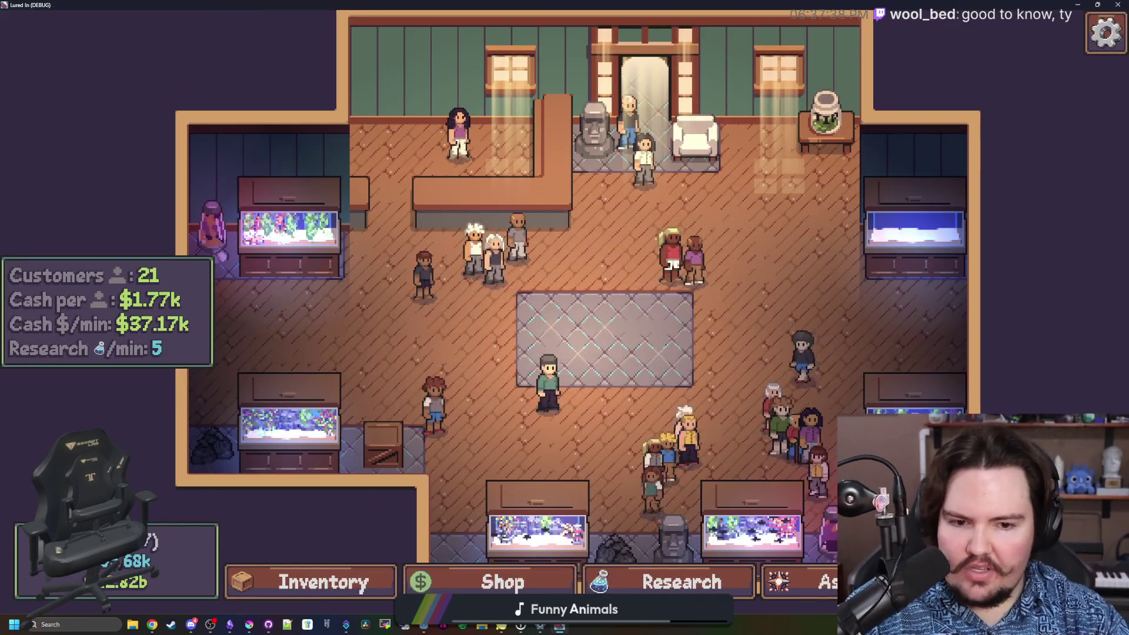
{"action": "key", "text": "t"}
{"action": "left_click", "coordinate": [755, 203]}
{"action": "key", "text": "F11"}
{"action": "scroll", "coordinate": [372, 283], "scroll_direction": "up", "scroll_amount": 5}
{"action": "scroll", "coordinate": [372, 284], "scroll_direction": "down", "scroll_amount": 3}
Add a temporary 'var poop : int = 1' test line below line 95
{"action": "left_click", "coordinate": [372, 277]}
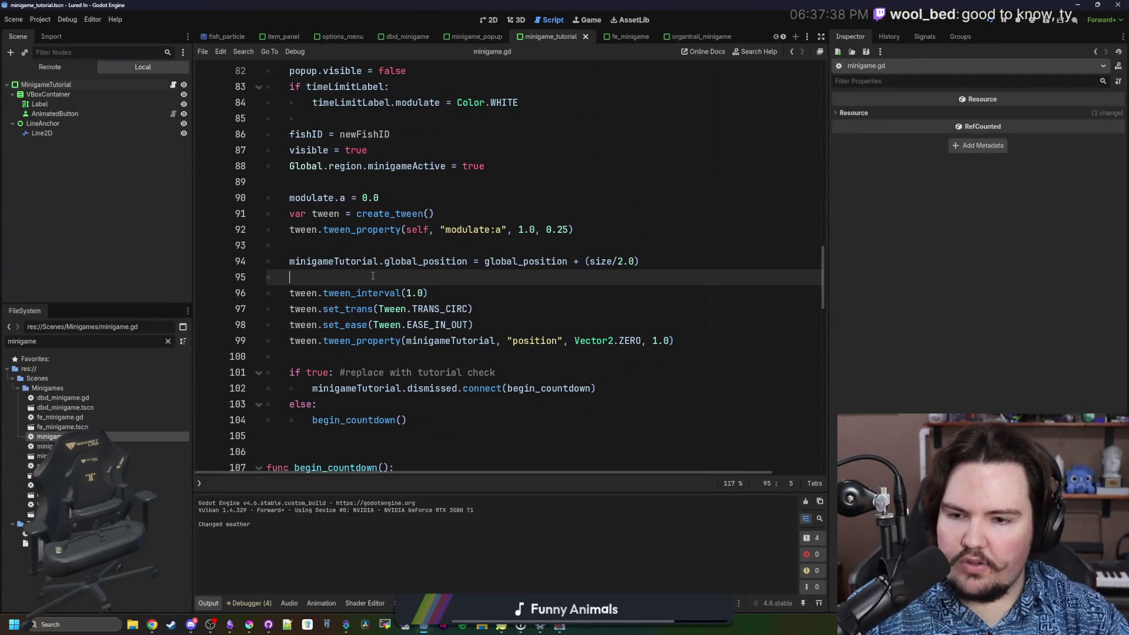
{"action": "key", "text": "Return"}
{"action": "key", "text": "Return"}
{"action": "key", "text": "Up"}
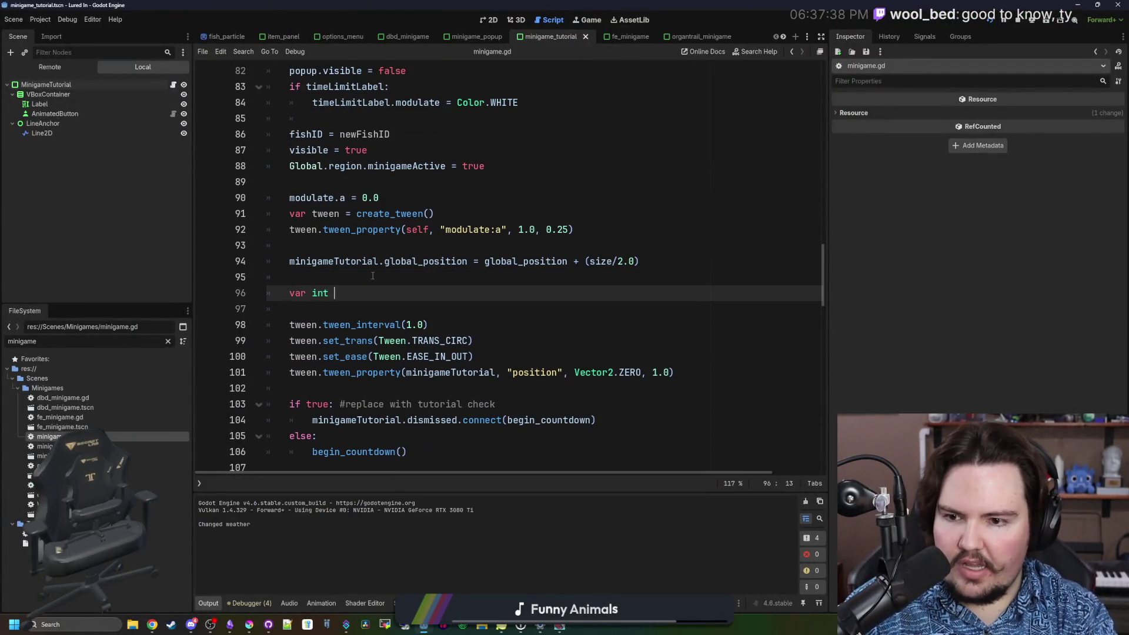
{"action": "key", "text": "BackSpace"}
{"action": "key", "text": "BackSpace"}
{"action": "key", "text": "BackSpace"}
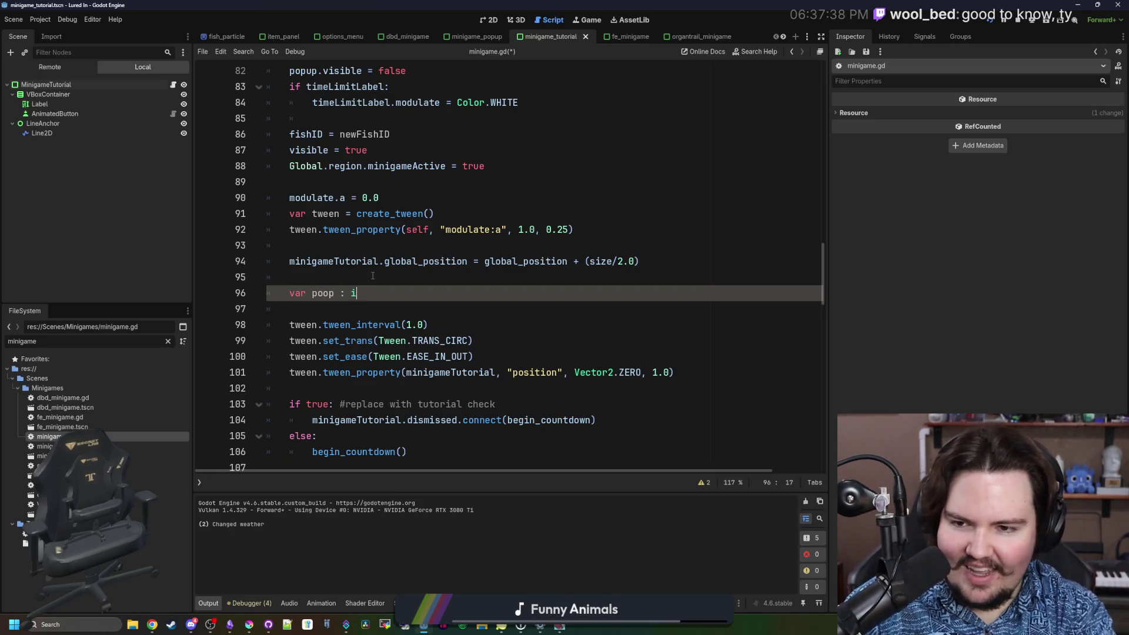
{"action": "left_click", "coordinate": [373, 276]}
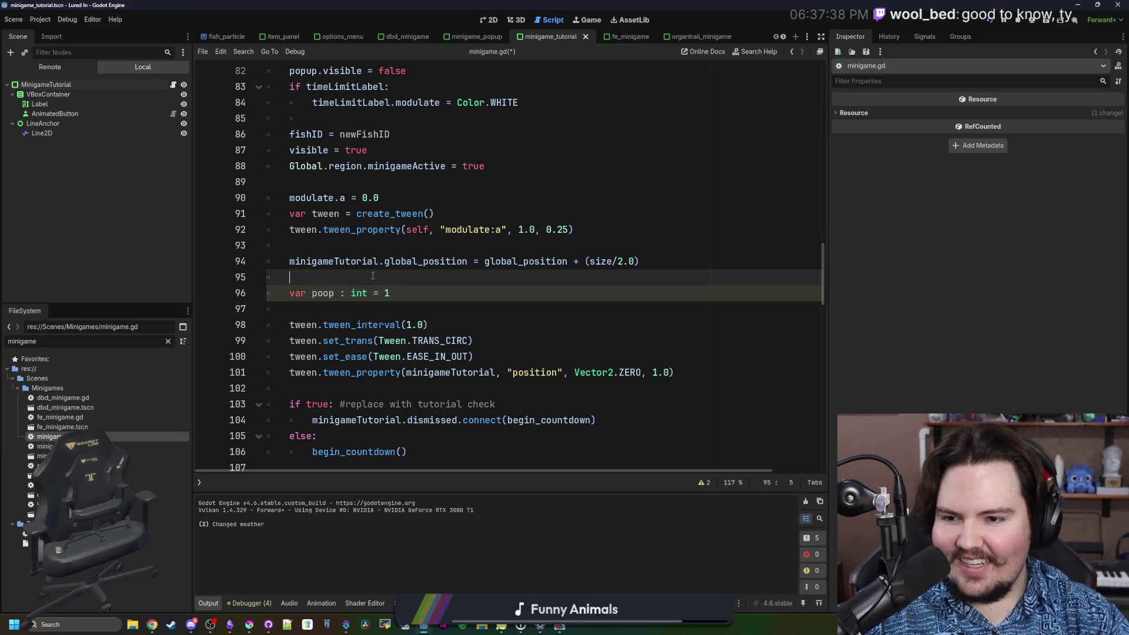
{"action": "double_click", "coordinate": [386, 293]}
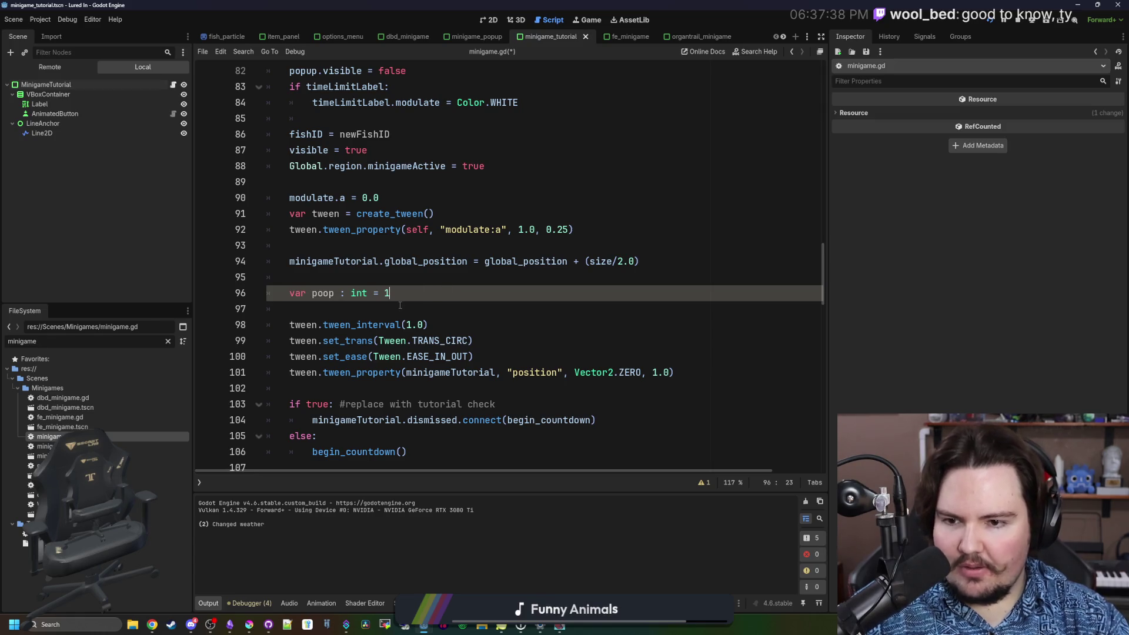
{"action": "left_click_drag", "start_coordinate": [436, 293], "coordinate": [206, 274]}
Change the test variable's type to float, then delete the line and save the script
{"action": "double_click", "coordinate": [359, 292]}
{"action": "type", "text": "float"}
{"action": "key", "text": "Left"}
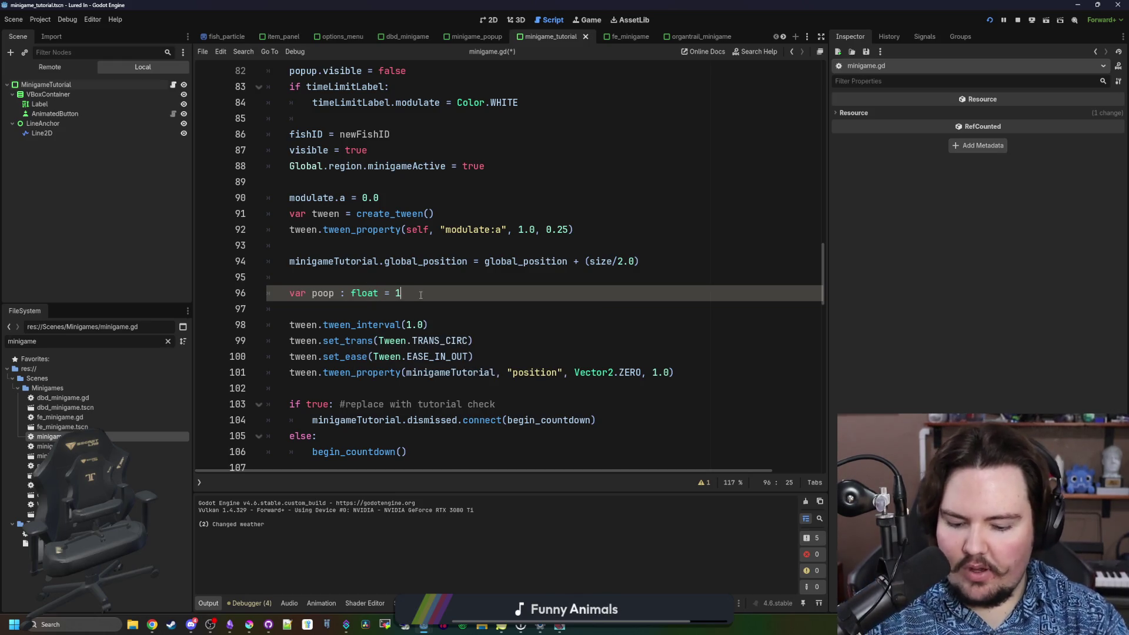
{"action": "triple_click", "coordinate": [420, 293]}
{"action": "key", "text": "BackSpace"}
{"action": "key", "text": "BackSpace"}
{"action": "key", "text": "BackSpace"}
{"action": "left_click", "coordinate": [348, 246]}
{"action": "key", "text": "ctrl+s"}
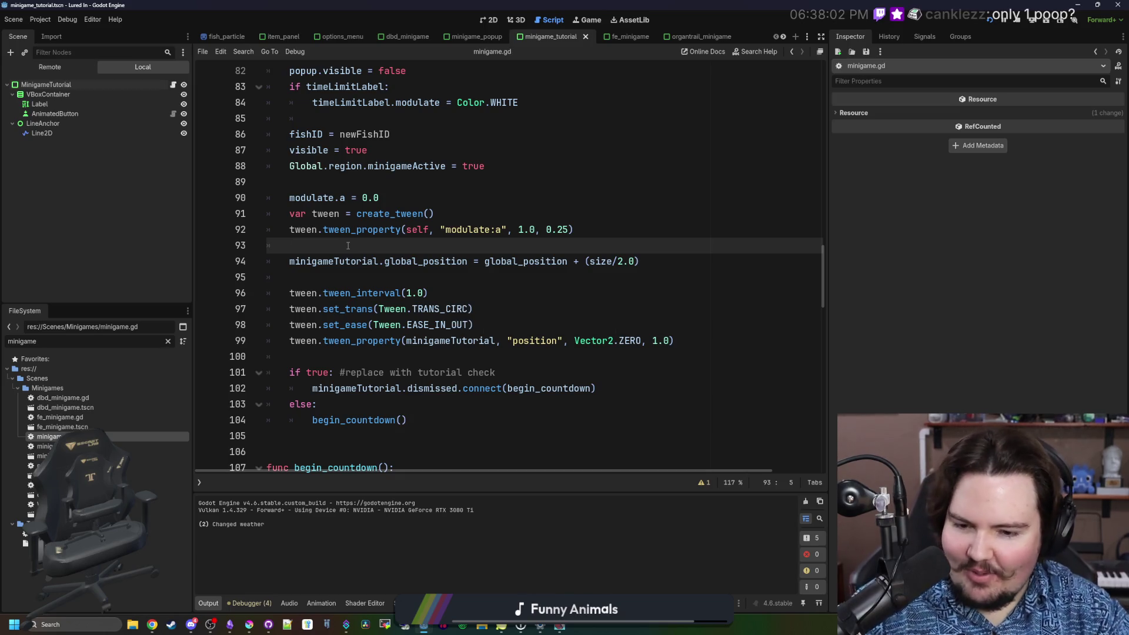
Run the game, start fishing with the 'minigame' debug command, then close the game
{"action": "key", "text": "F5"}
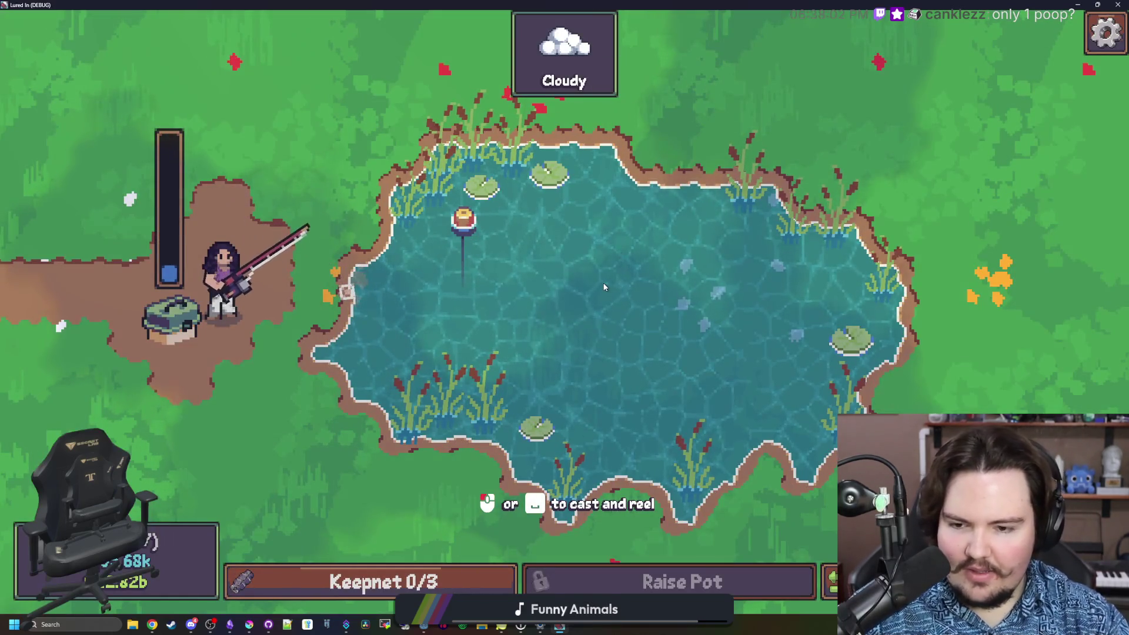
{"action": "key", "text": "grave"}
{"action": "type", "text": "minigame"}
{"action": "key", "text": "Return"}
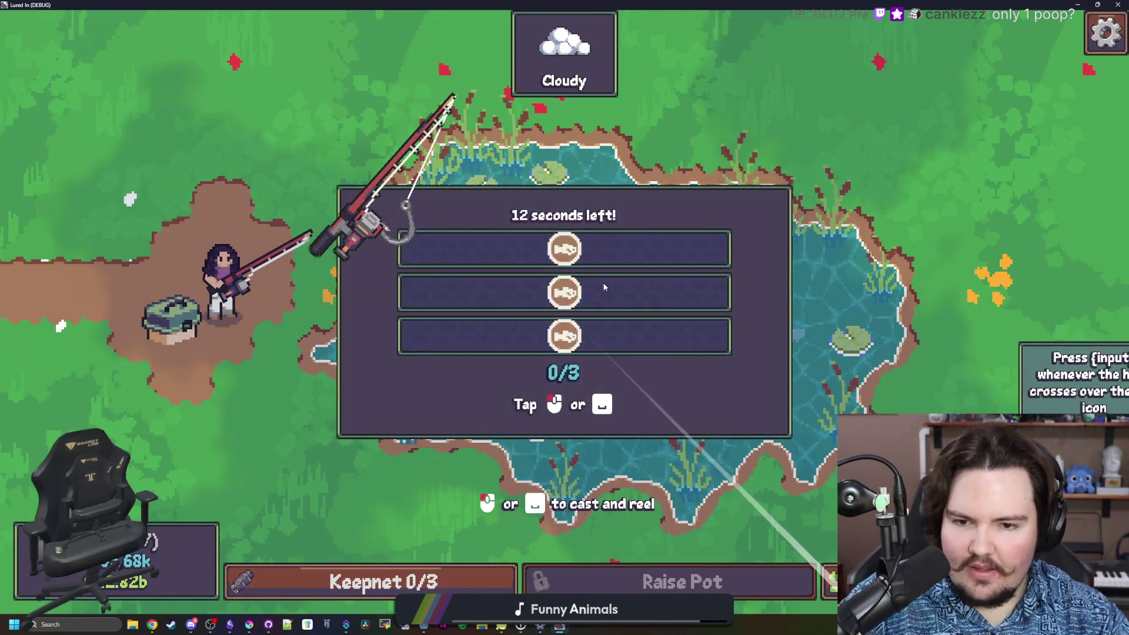
{"action": "mouse_move", "coordinate": [1088, 5]}
{"action": "left_mouse_down"}
{"action": "mouse_move", "coordinate": [645, 172]}
{"action": "mouse_move", "coordinate": [569, 229]}
{"action": "left_mouse_up"}
{"action": "left_click", "coordinate": [580, 226]}
Select the MinigameTutorial node to inspect its layout properties
{"action": "left_click", "coordinate": [434, 194]}
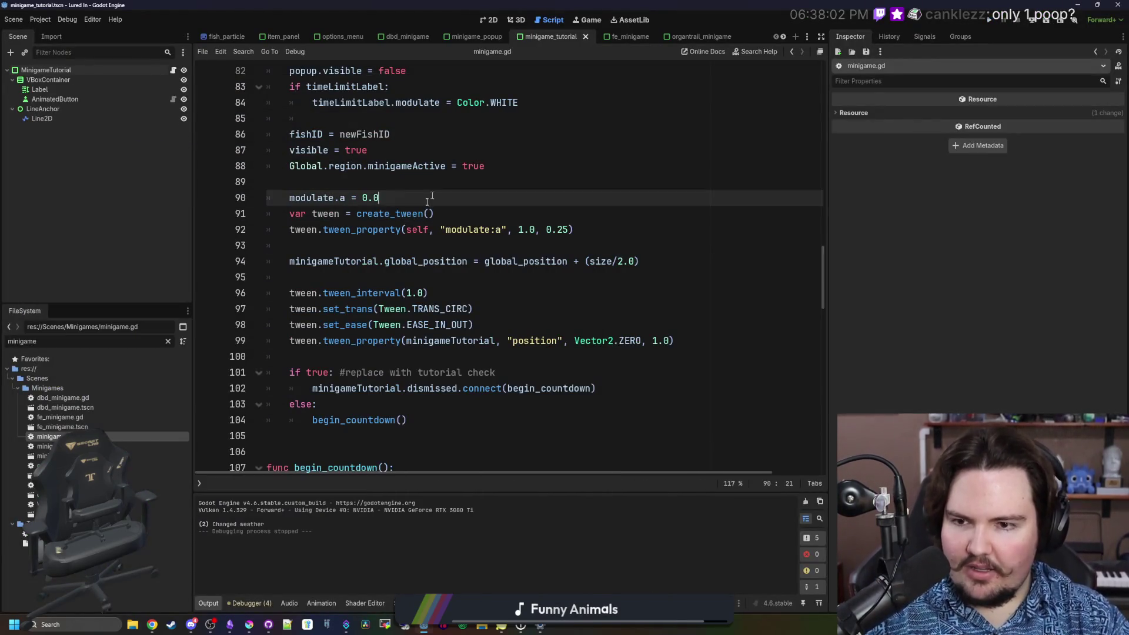
{"action": "left_click", "coordinate": [378, 245]}
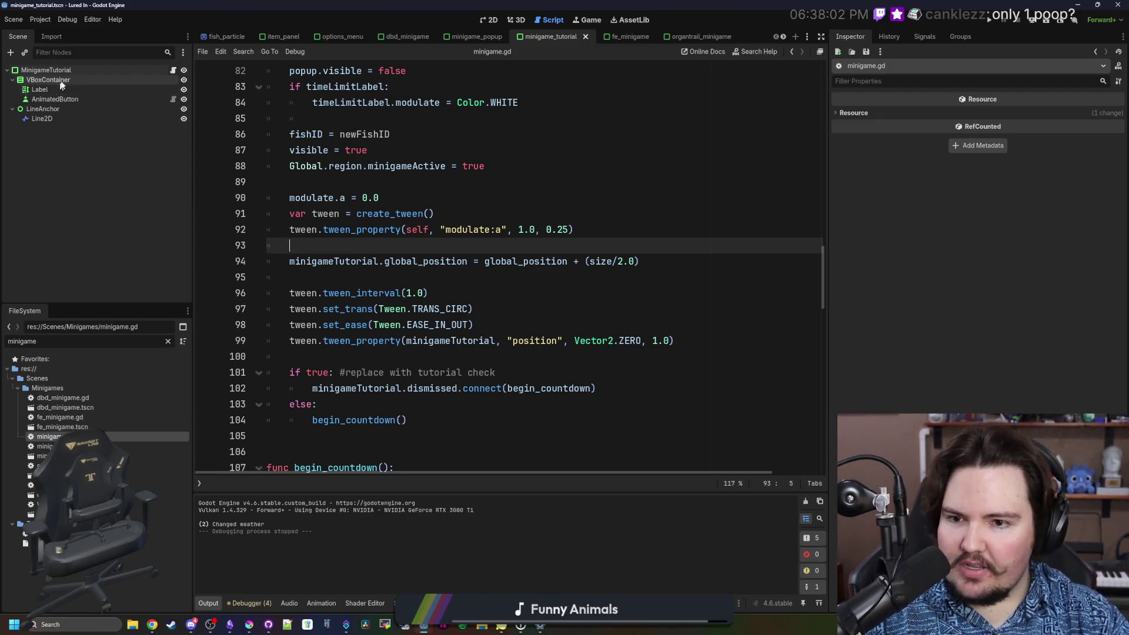
{"action": "left_click", "coordinate": [76, 69]}
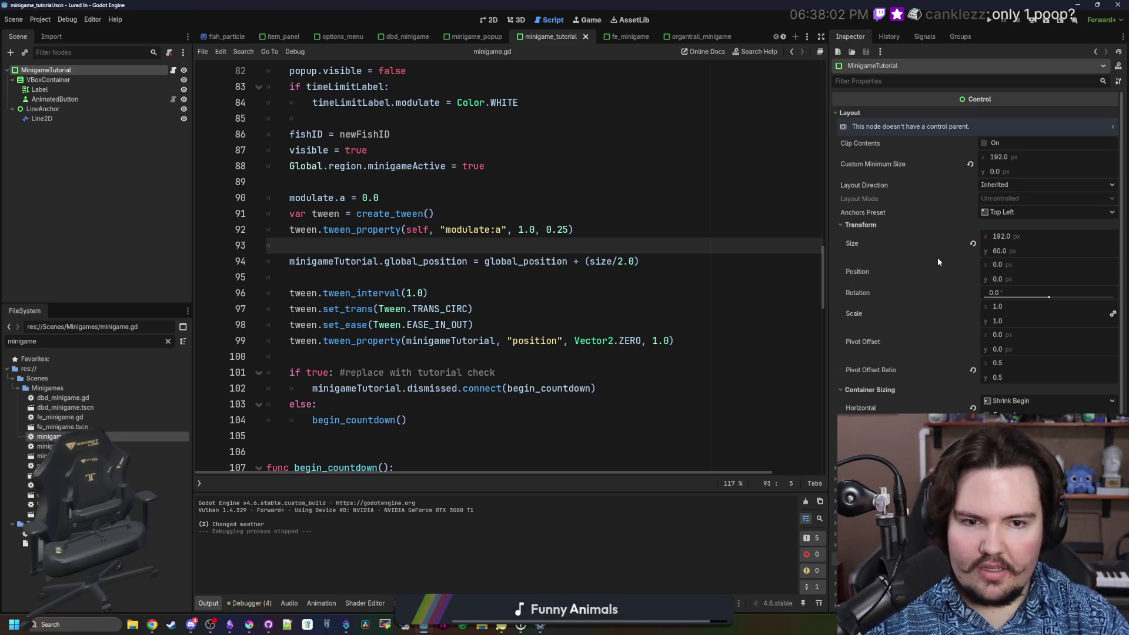
In the 2D view, turn on Vertical Expand in the tutorial Label's Container Sizing
{"action": "left_click", "coordinate": [495, 20]}
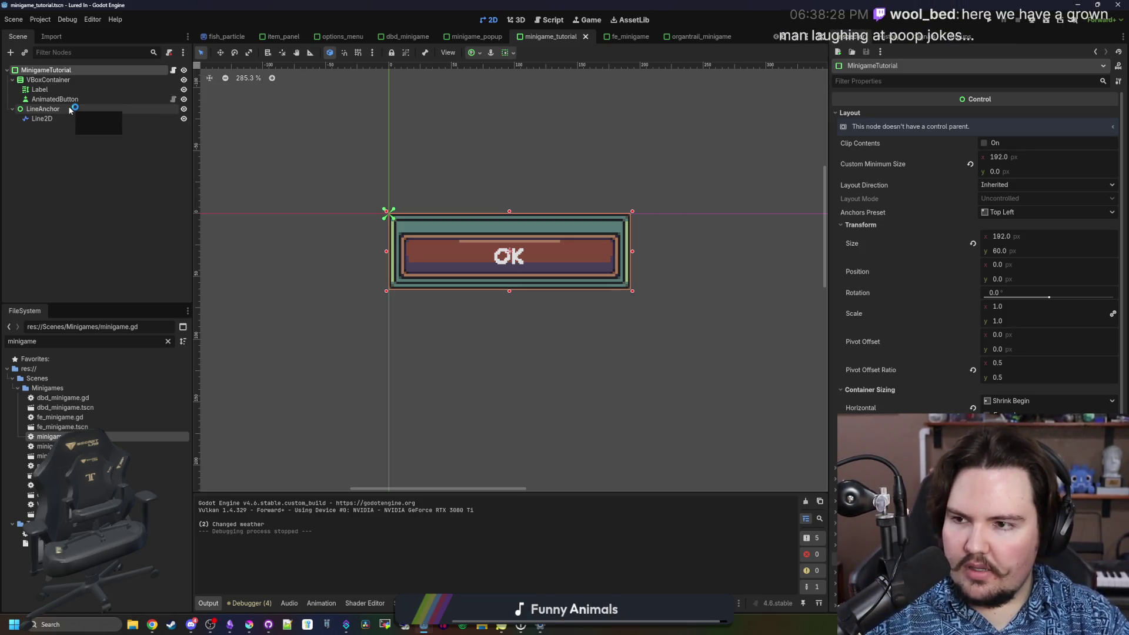
{"action": "scroll", "coordinate": [393, 322], "scroll_direction": "down", "scroll_amount": 4}
{"action": "scroll", "coordinate": [486, 332], "scroll_direction": "up", "scroll_amount": 3}
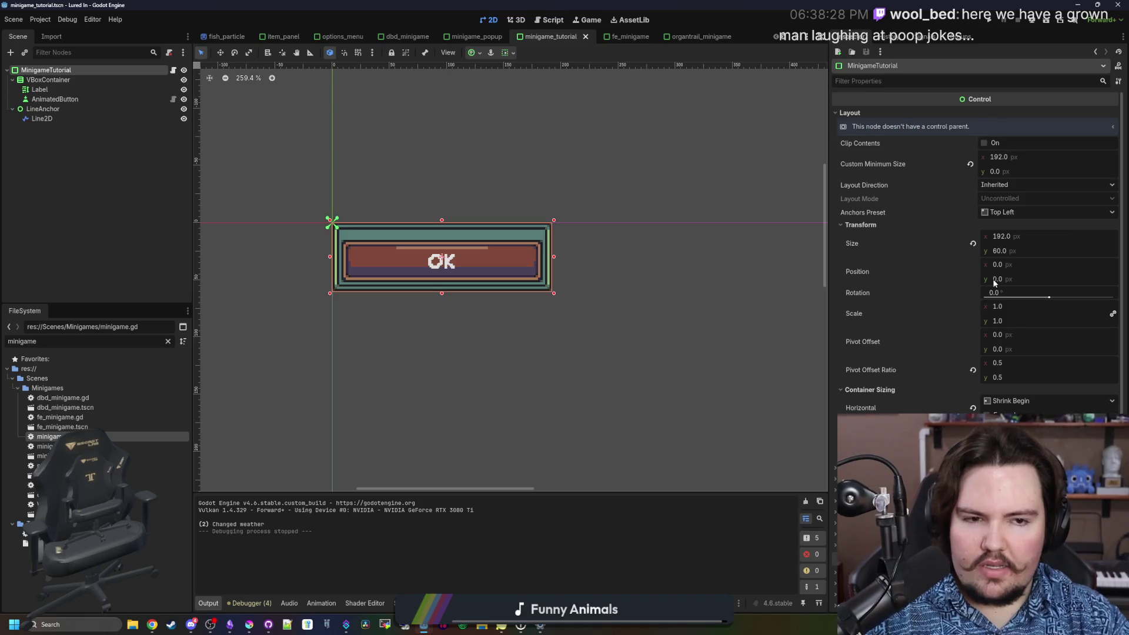
{"action": "scroll", "coordinate": [993, 282], "scroll_direction": "down", "scroll_amount": 3}
{"action": "scroll", "coordinate": [993, 281], "scroll_direction": "up", "scroll_amount": 3}
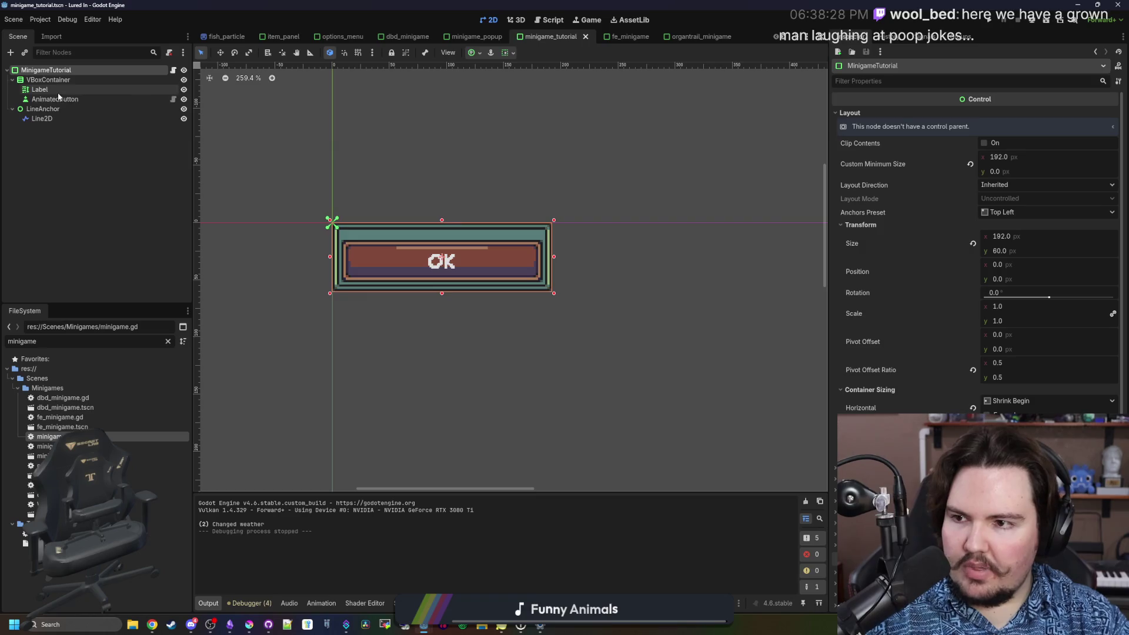
{"action": "left_click", "coordinate": [40, 89]}
{"action": "scroll", "coordinate": [1003, 301], "scroll_direction": "up", "scroll_amount": 8}
{"action": "scroll", "coordinate": [738, 293], "scroll_direction": "up", "scroll_amount": 5}
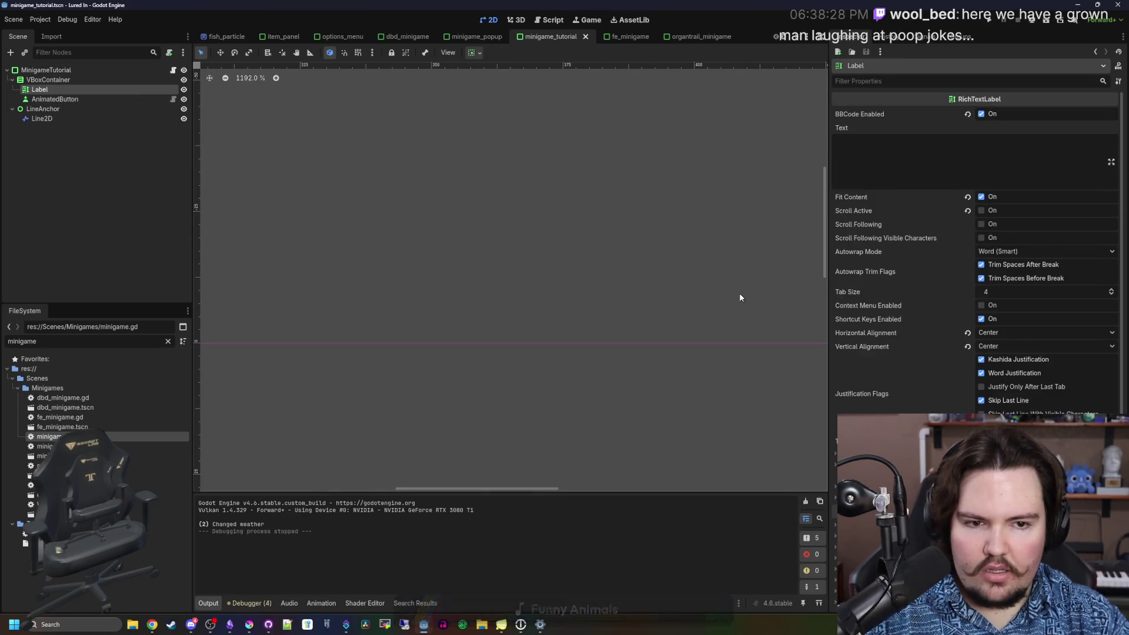
{"action": "scroll", "coordinate": [344, 365], "scroll_direction": "up", "scroll_amount": 3}
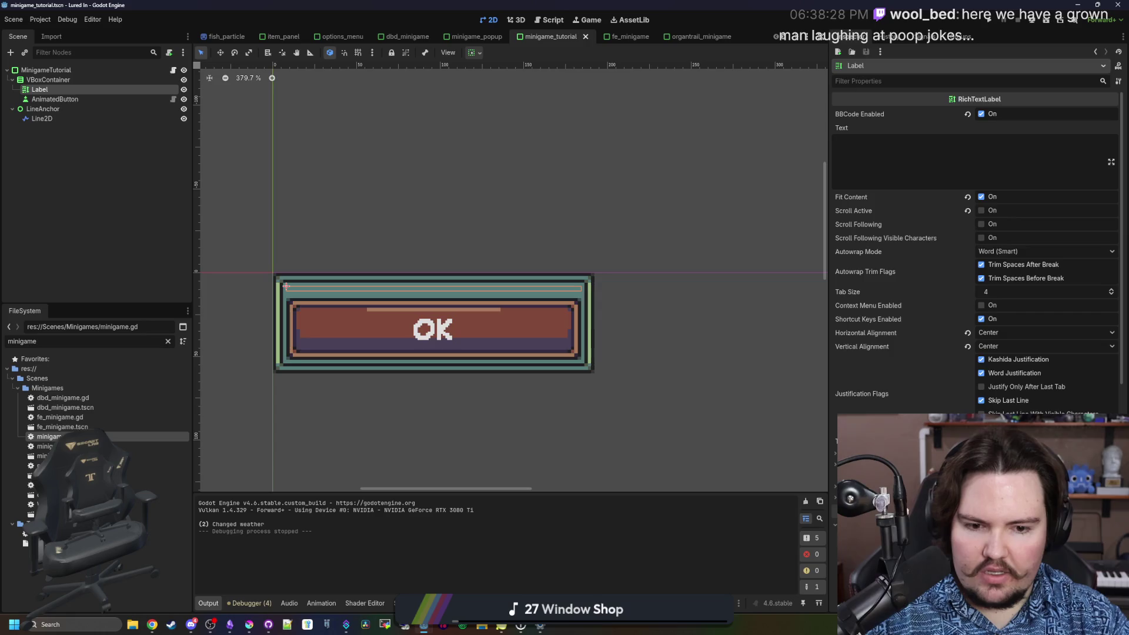
{"action": "scroll", "coordinate": [975, 252], "scroll_direction": "down", "scroll_amount": 5}
{"action": "left_click", "coordinate": [870, 376]}
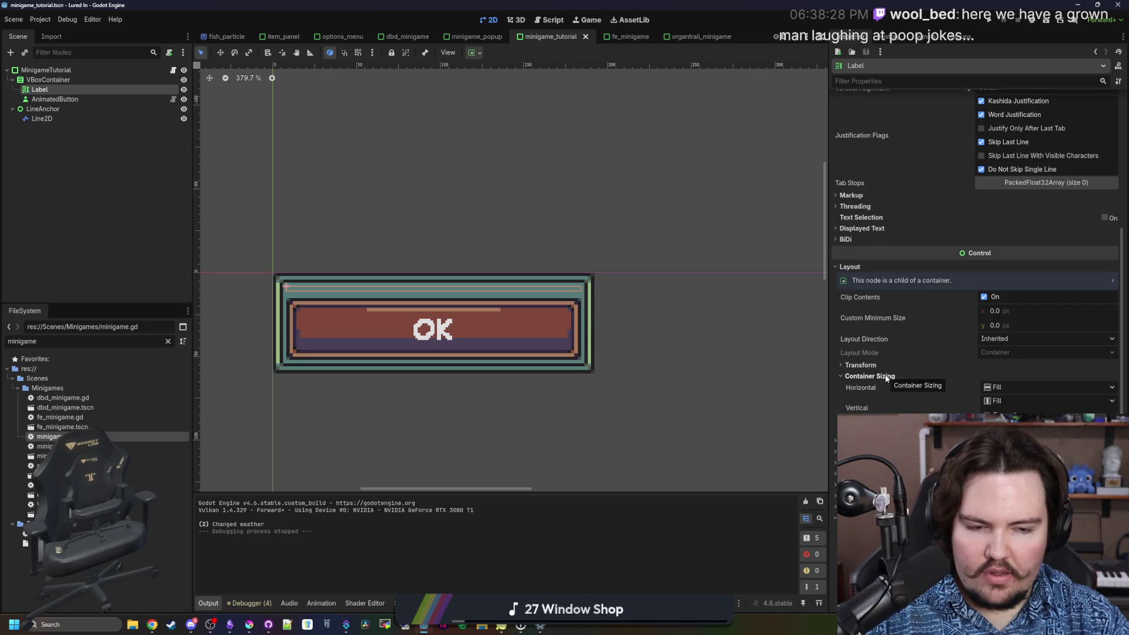
{"action": "left_click", "coordinate": [1011, 411]}
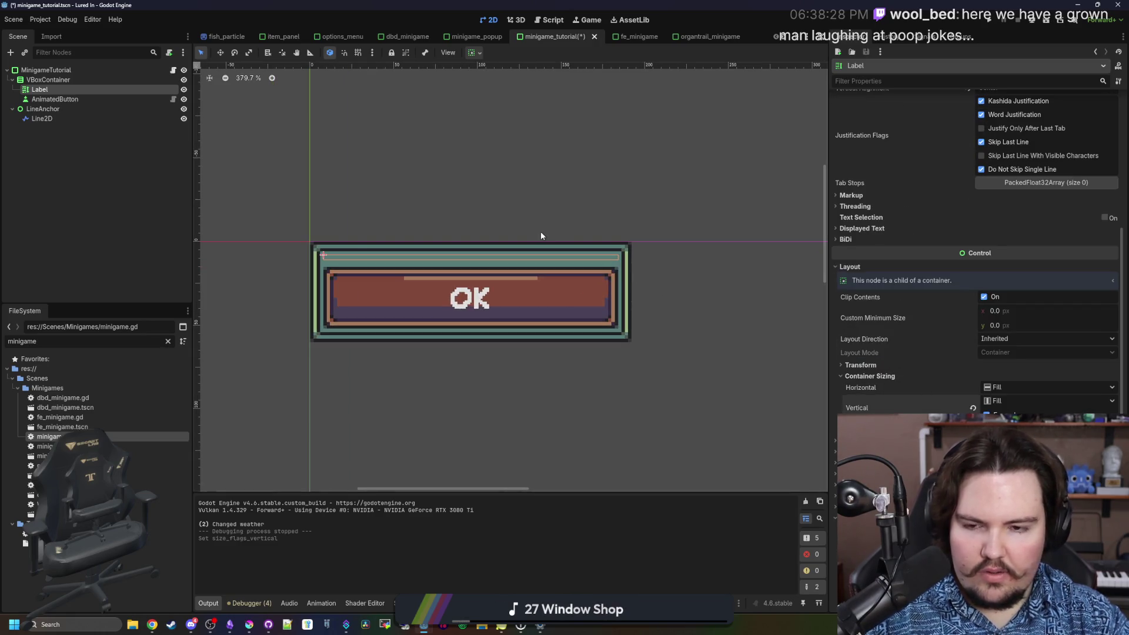
Save the tutorial scene and reopen minigame.gd from the FileSystem
{"action": "scroll", "coordinate": [540, 231], "scroll_direction": "down", "scroll_amount": 1}
{"action": "key", "text": "ctrl+s"}
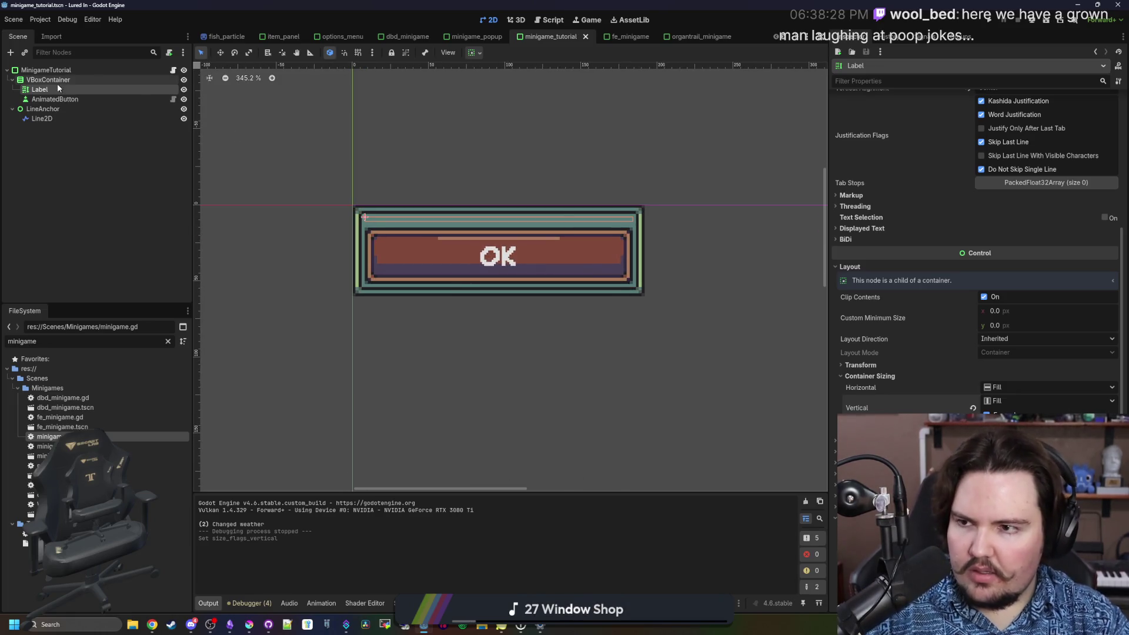
{"action": "left_click", "coordinate": [116, 166]}
{"action": "key", "text": "ctrl+s"}
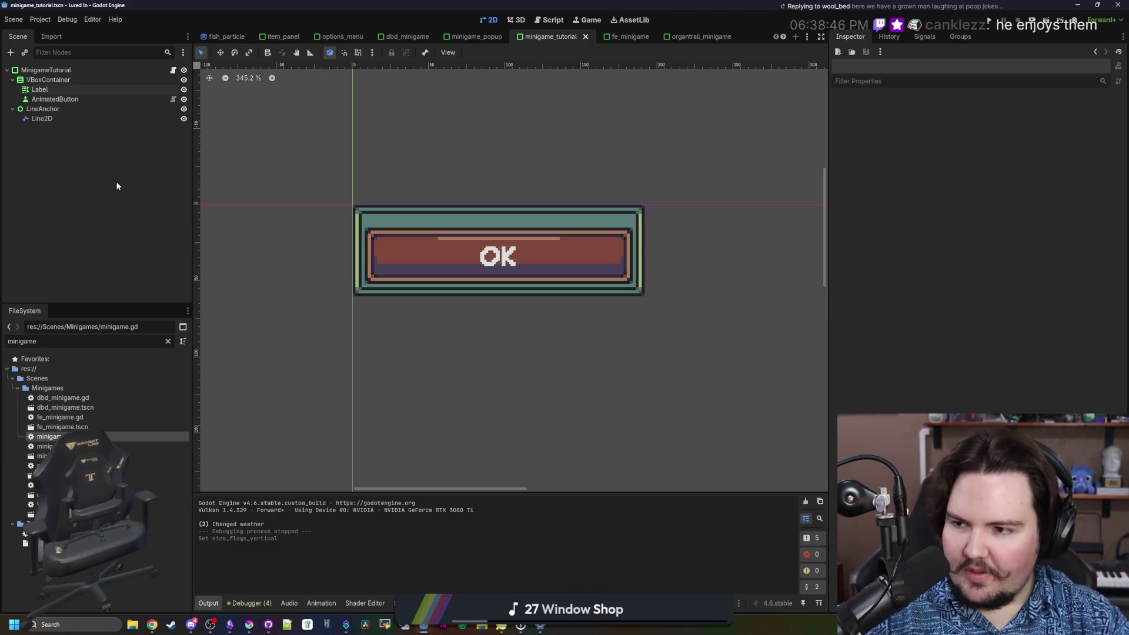
{"action": "double_click", "coordinate": [146, 436]}
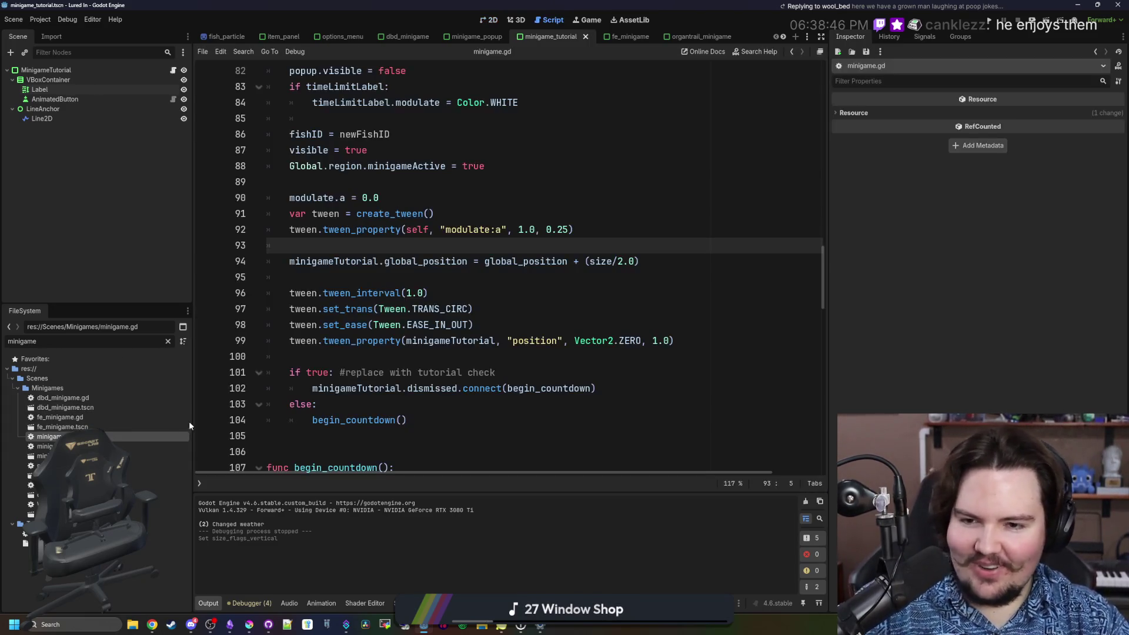
Save minigame.gd, select MinigameTutorial, and run the project again
{"action": "left_click", "coordinate": [375, 277]}
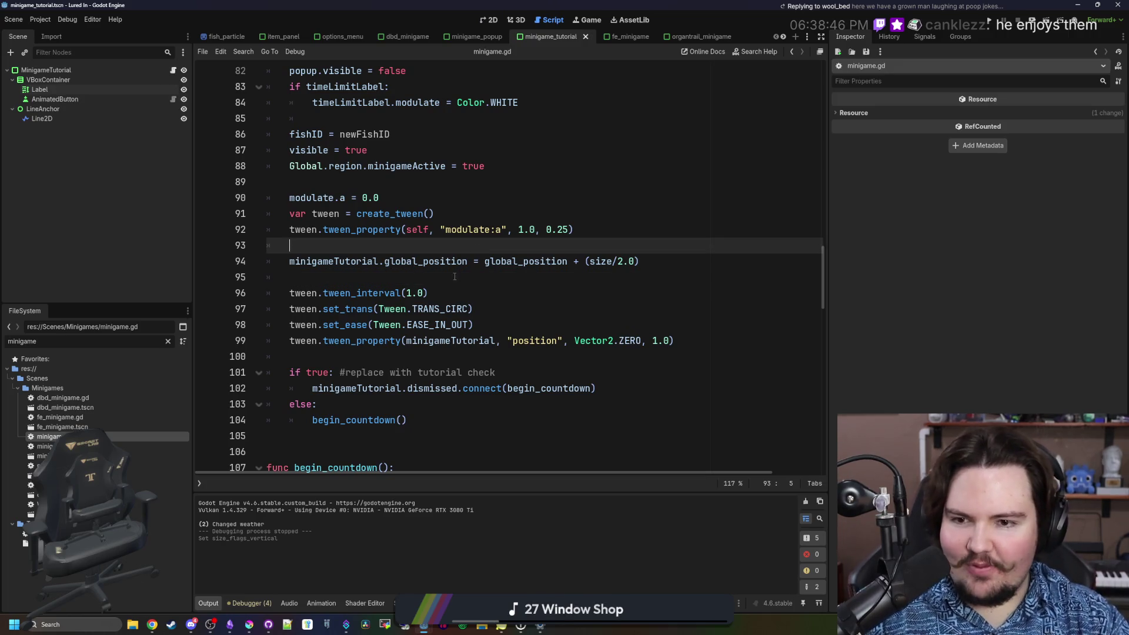
{"action": "left_click", "coordinate": [437, 289]}
{"action": "key", "text": "ctrl+s"}
{"action": "left_click", "coordinate": [456, 282]}
{"action": "left_click", "coordinate": [46, 70]}
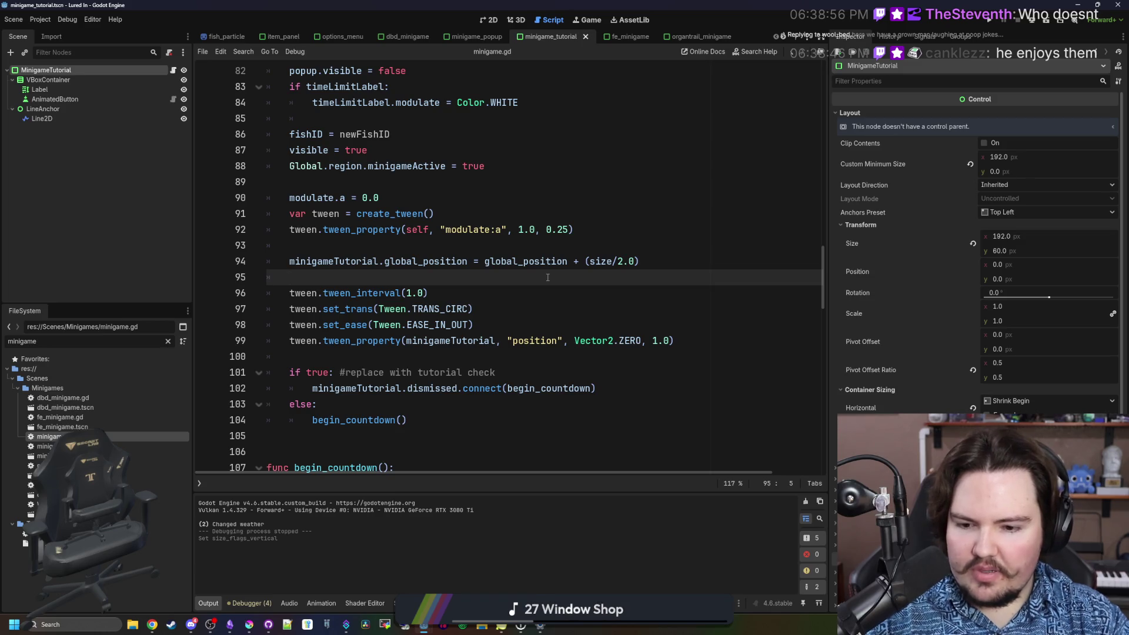
{"action": "left_click", "coordinate": [989, 23]}
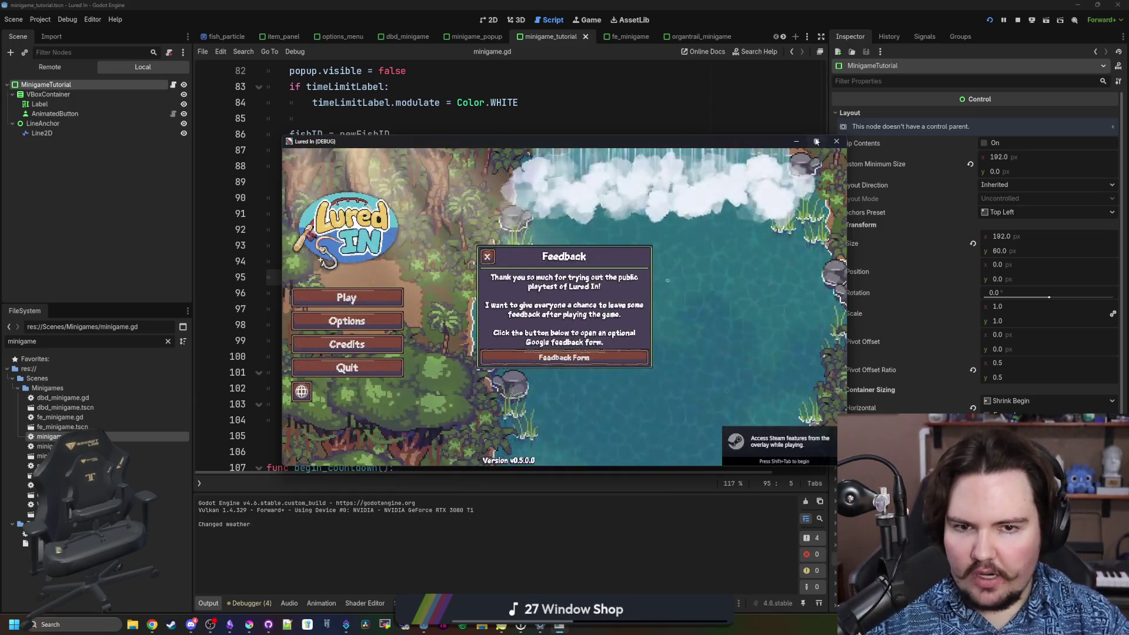
Maximize the game, close the Feedback popup, start playing and travel to the pond
{"action": "left_click", "coordinate": [816, 141]}
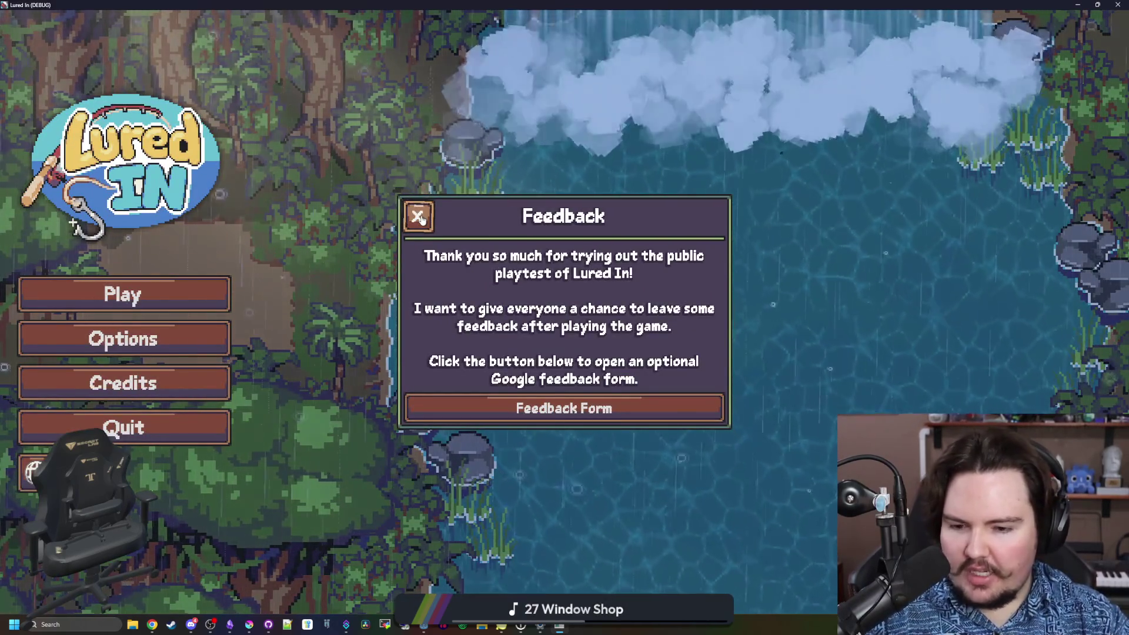
{"action": "left_click", "coordinate": [420, 218]}
{"action": "left_click", "coordinate": [82, 305]}
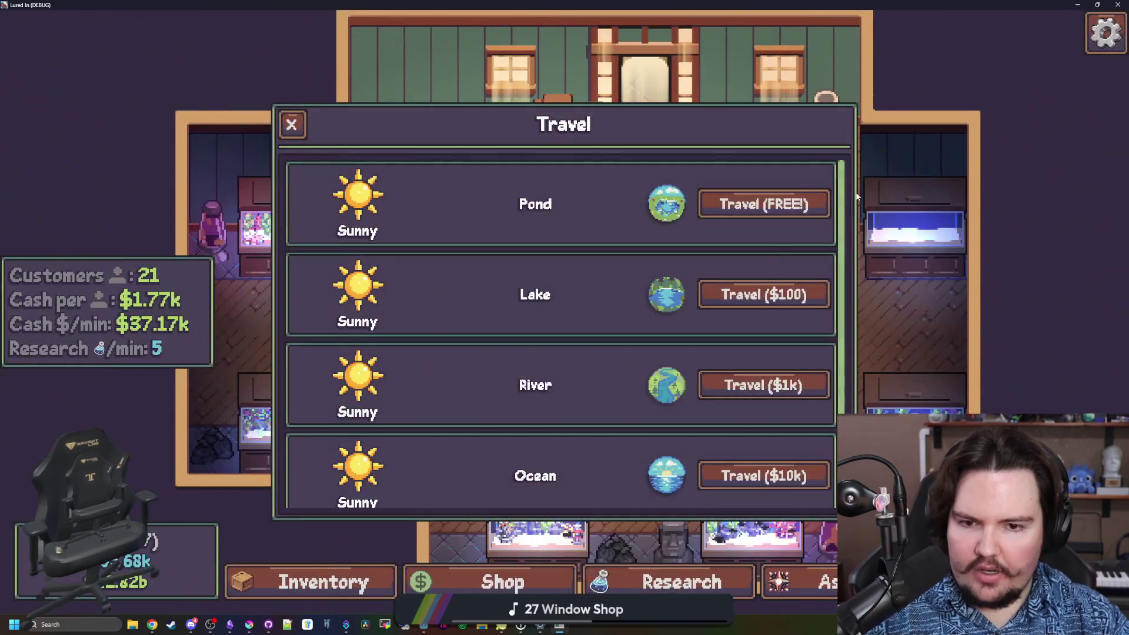
{"action": "left_click", "coordinate": [764, 204]}
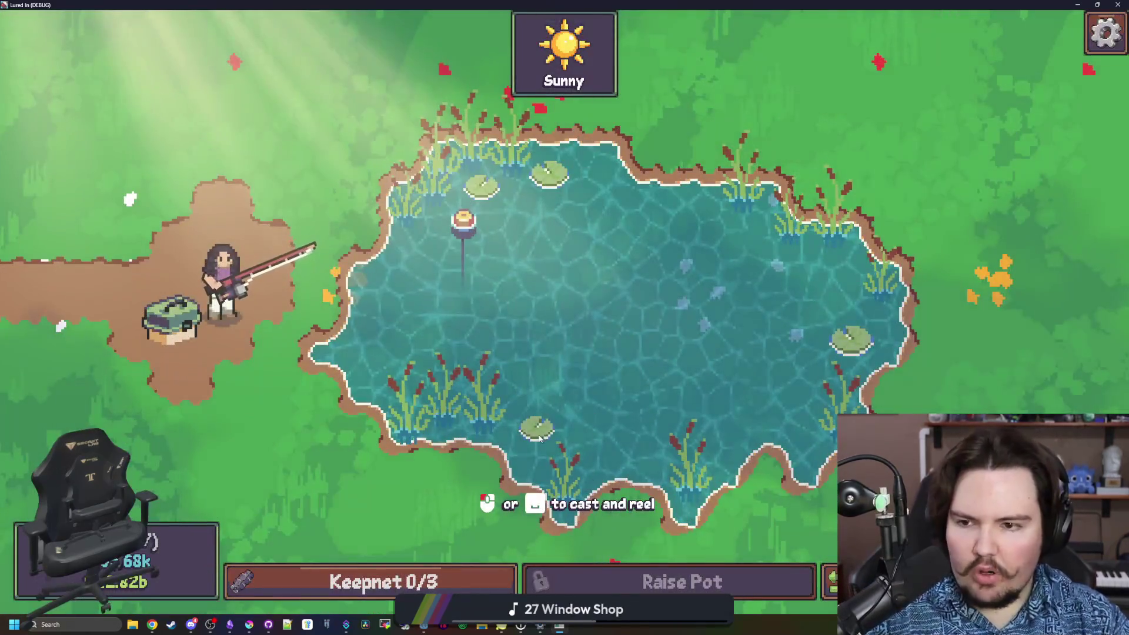
Launch the fishing minigame with the 'minigame' debug command, then stop the game
{"action": "key", "text": "grave"}
{"action": "type", "text": "minigame"}
{"action": "key", "text": "Return"}
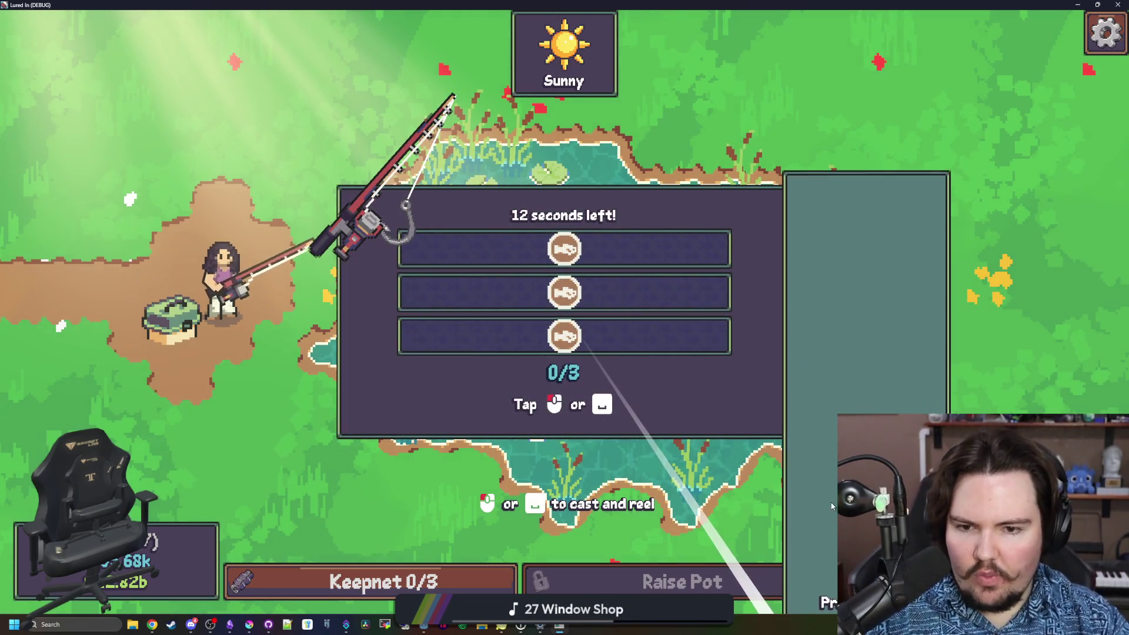
{"action": "key", "text": "super+Down"}
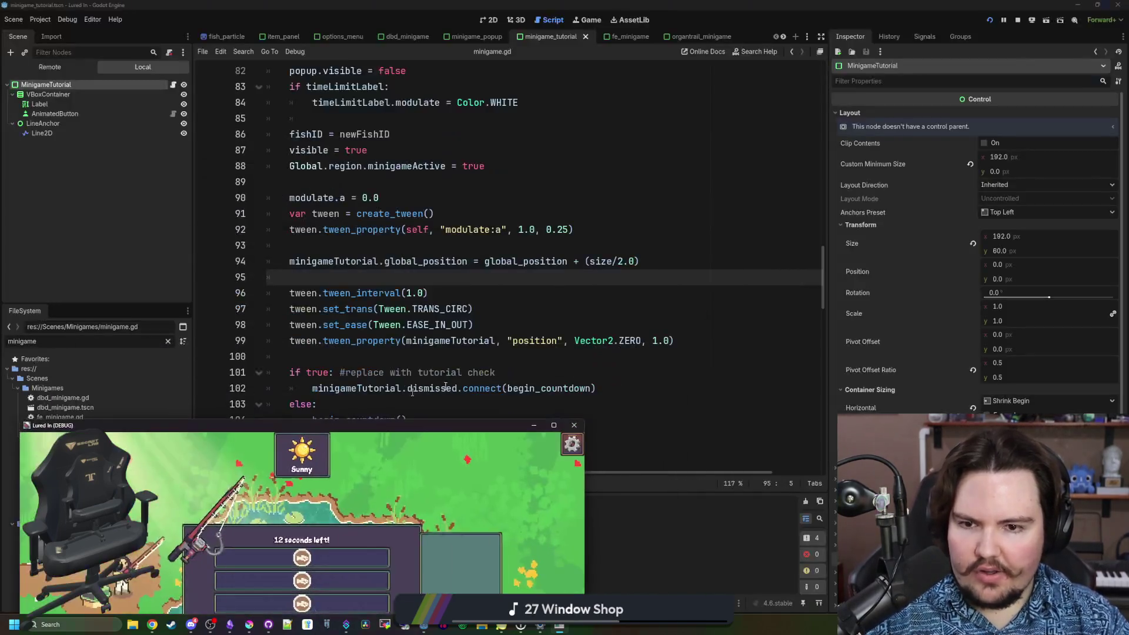
{"action": "left_click", "coordinate": [574, 425]}
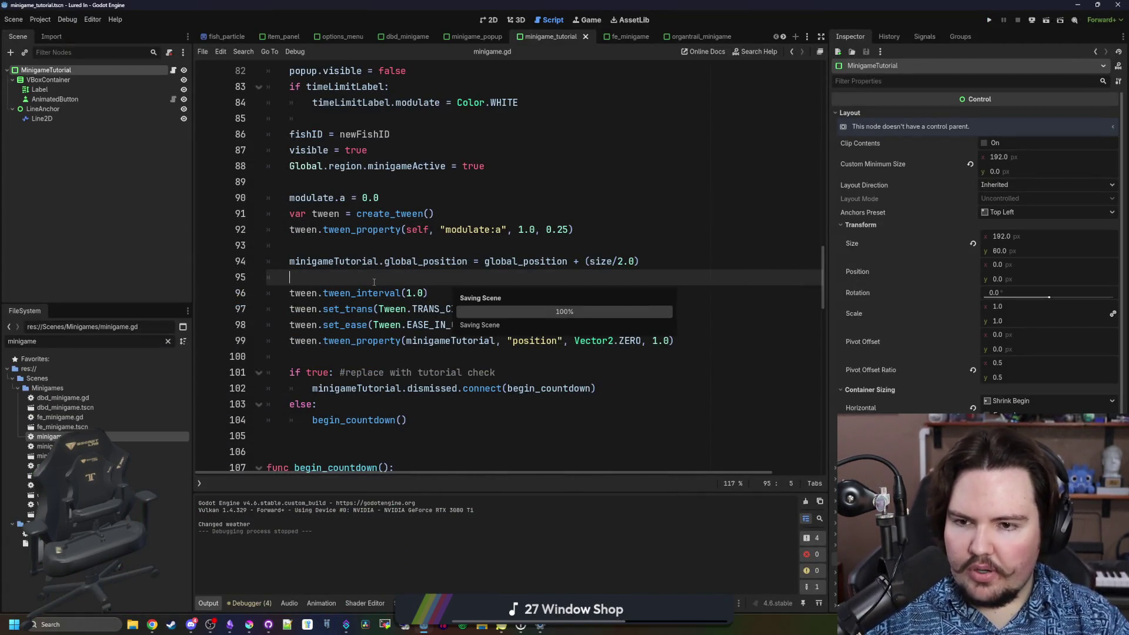
Delete the ' + (size/2.0)' offset from line 94, then save and relaunch the game
{"action": "scroll", "coordinate": [380, 277], "scroll_direction": "up", "scroll_amount": 2}
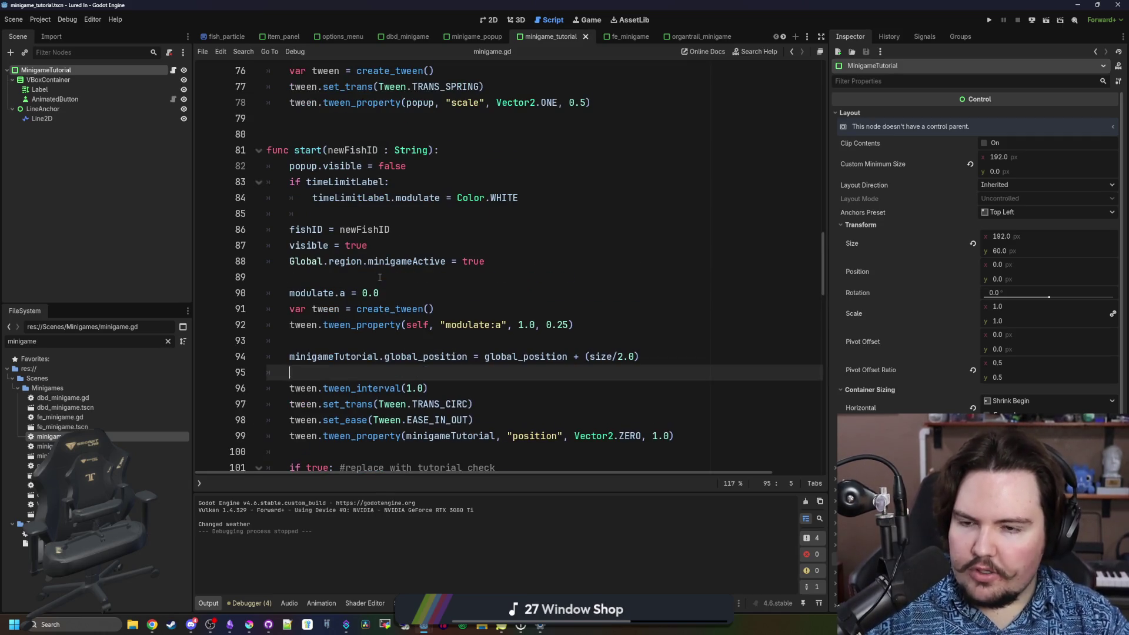
{"action": "scroll", "coordinate": [380, 277], "scroll_direction": "down", "scroll_amount": 2}
{"action": "key", "text": "ctrl+s"}
{"action": "key", "text": "ctrl+s"}
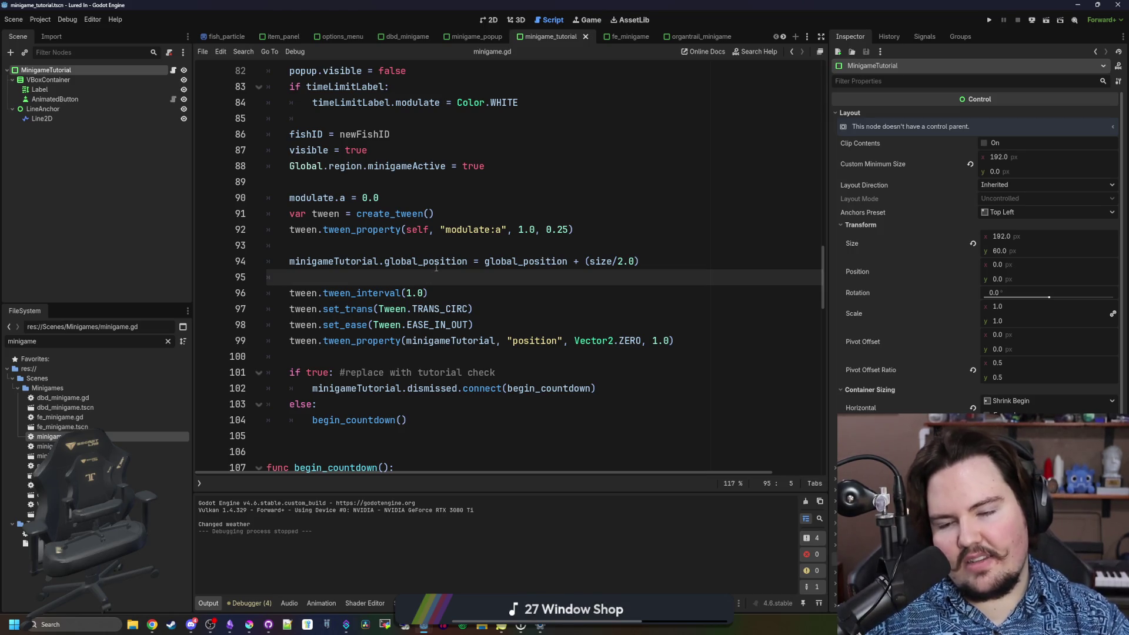
{"action": "left_click", "coordinate": [404, 244]}
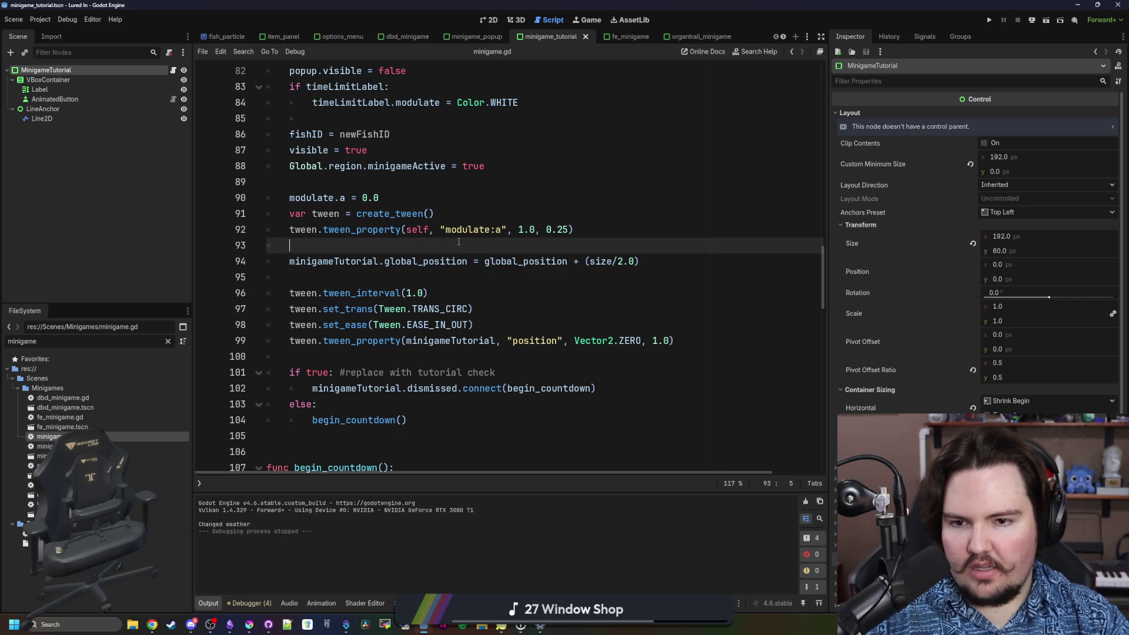
{"action": "left_click_drag", "start_coordinate": [637, 268], "coordinate": [569, 265]}
{"action": "key", "text": "BackSpace"}
{"action": "left_click", "coordinate": [581, 250]}
{"action": "key", "text": "ctrl+s"}
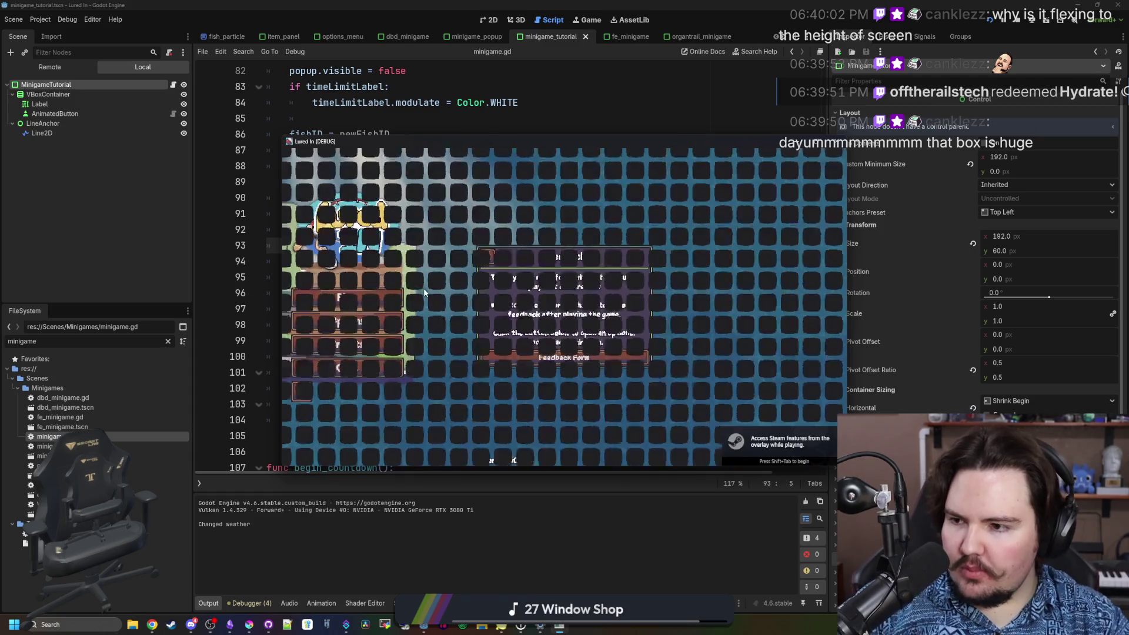
Dismiss the feedback popup, start playing and travel to the Pond
{"action": "left_click", "coordinate": [486, 256]}
{"action": "left_click", "coordinate": [347, 297]}
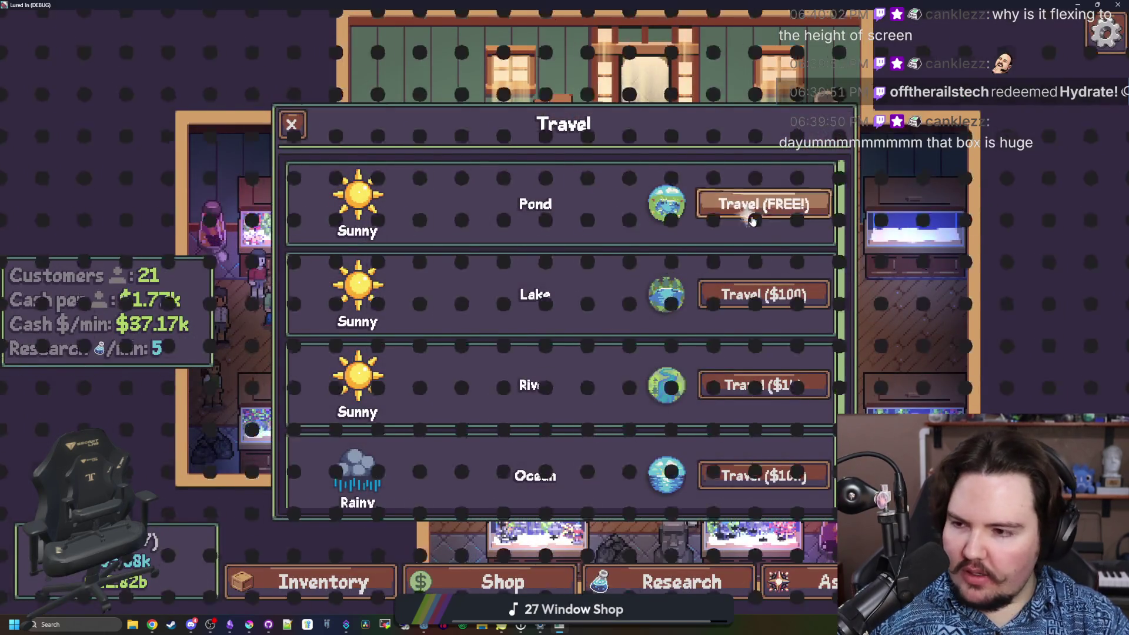
{"action": "left_click", "coordinate": [755, 202]}
Run the 'minigame' command from the command menu and return the game to windowed mode
{"action": "key", "text": "grave"}
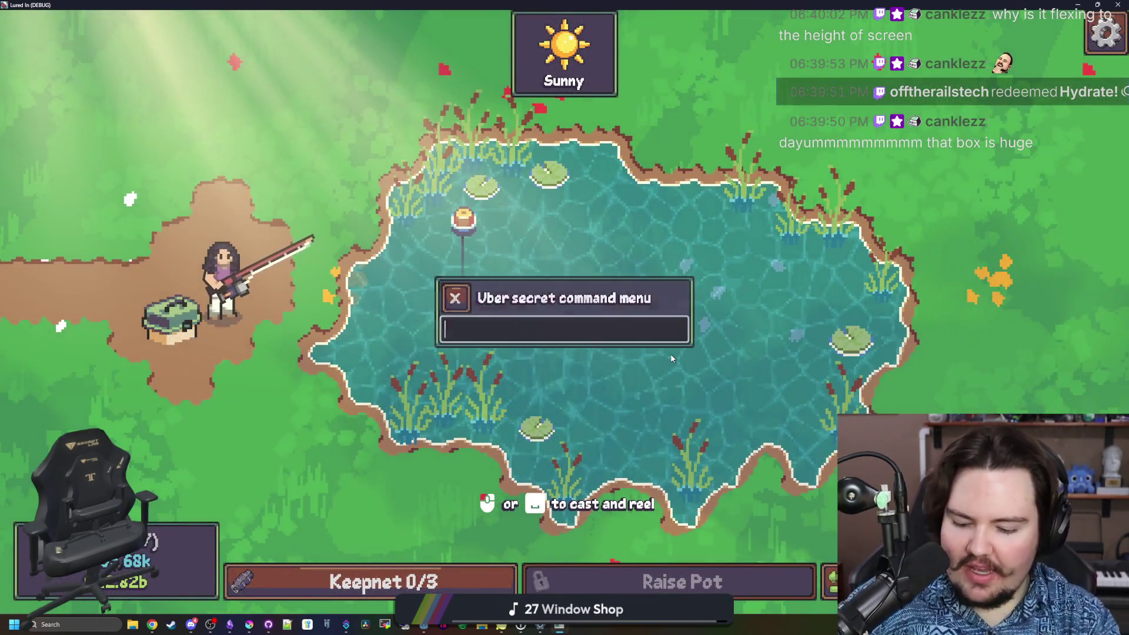
{"action": "type", "text": "minigame"}
{"action": "key", "text": "Return"}
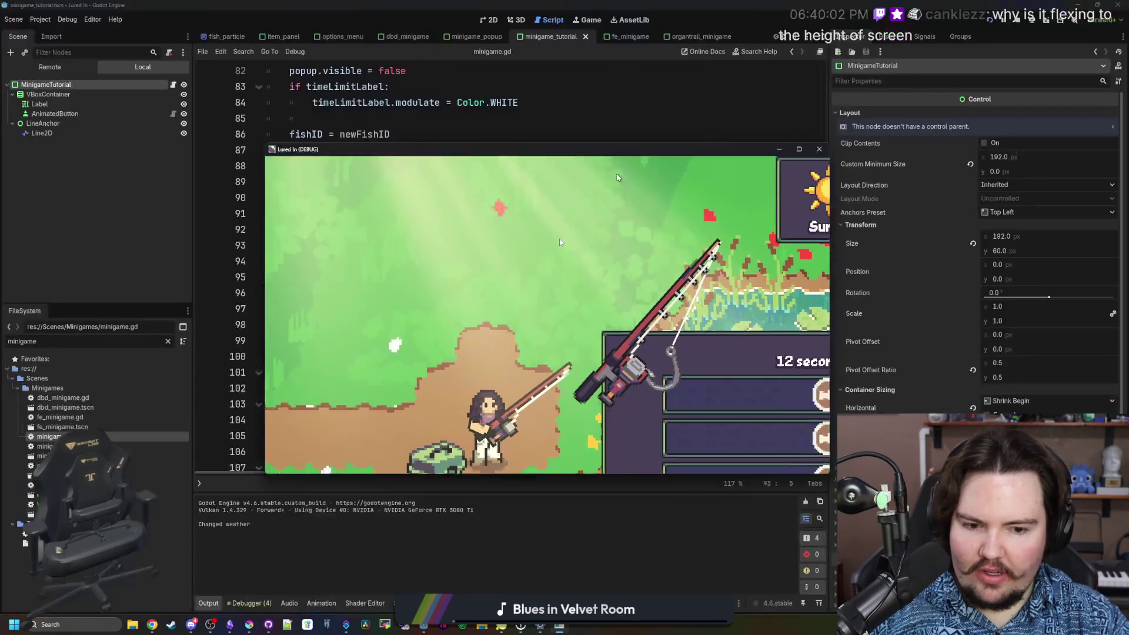
{"action": "key", "text": "F11"}
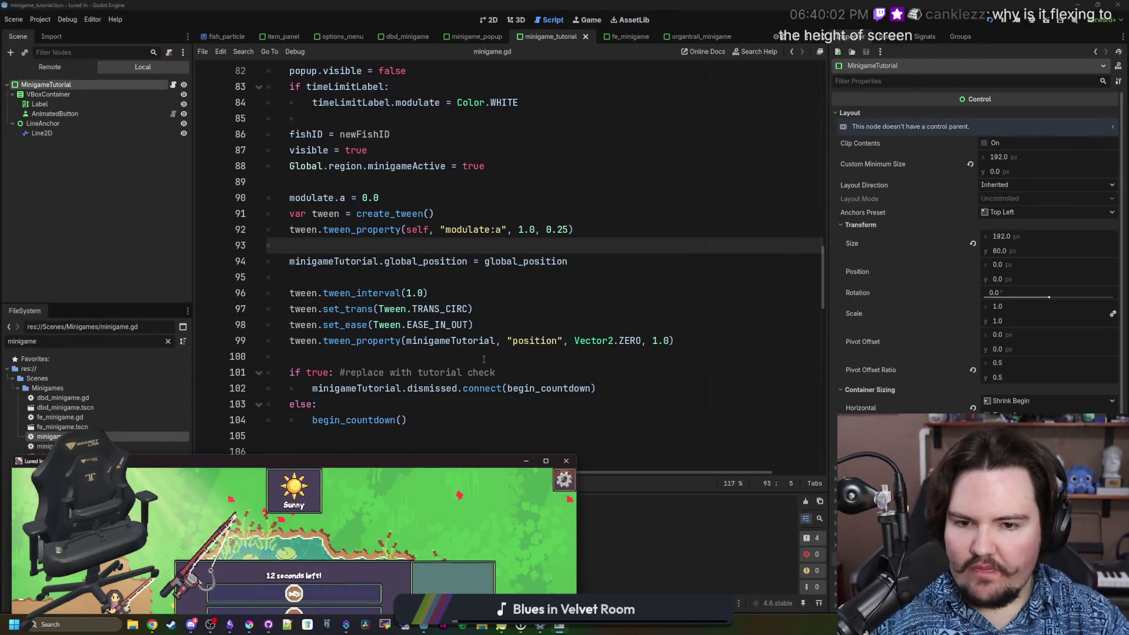
Stop the game and change global_position to position on line 94
{"action": "double_click", "coordinate": [426, 261]}
{"action": "key", "text": "F8"}
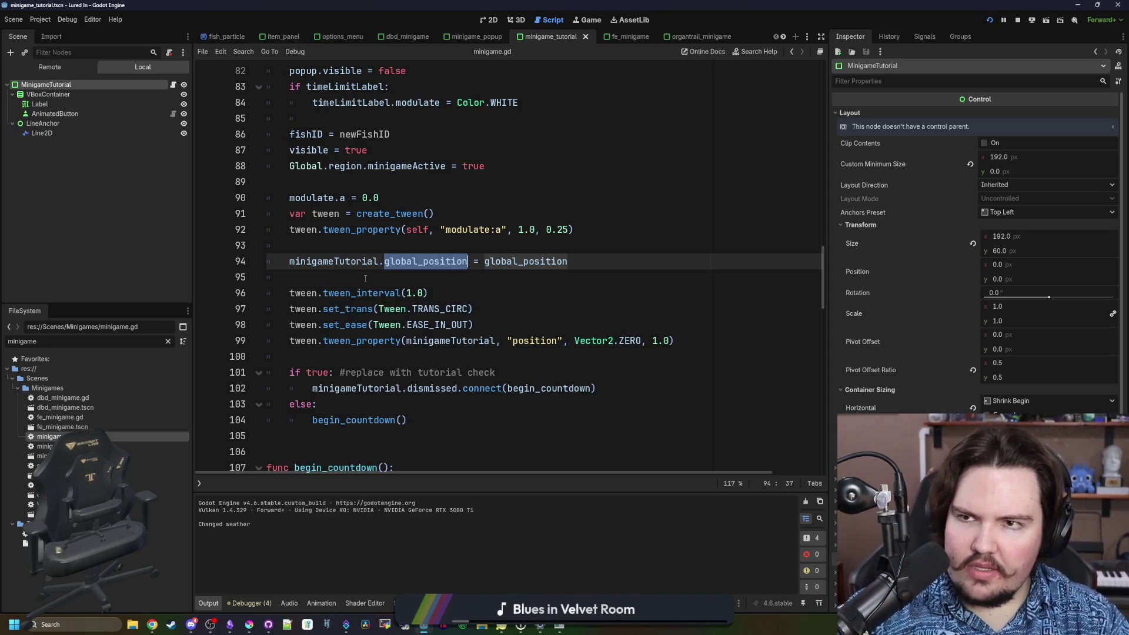
{"action": "type", "text": "position"}
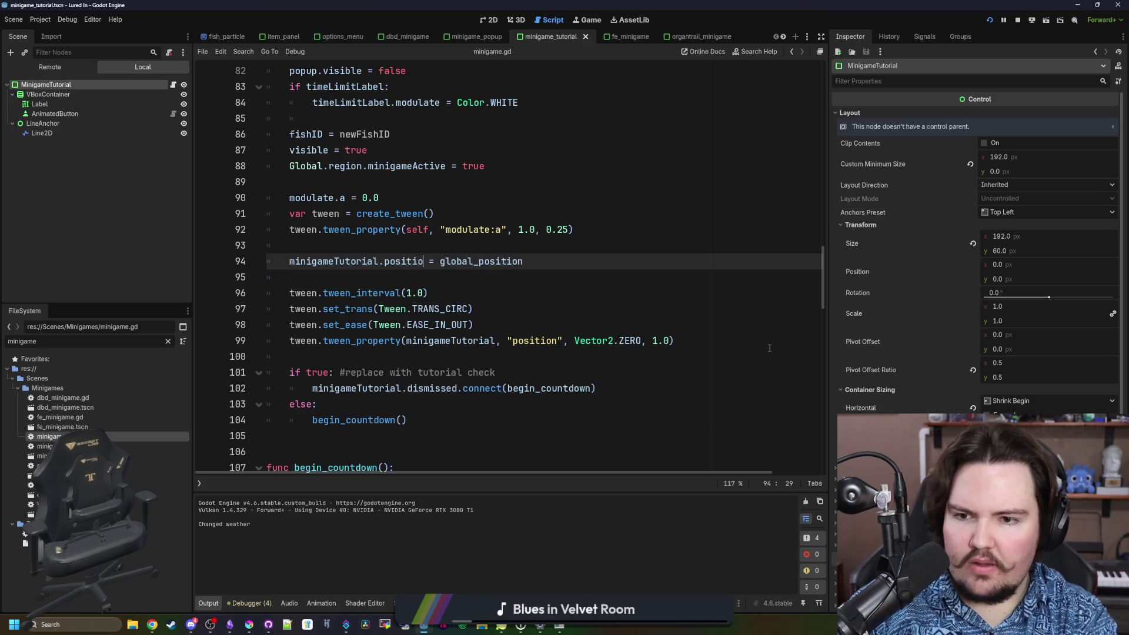
Set line 94's value to Vector2(-200, 0), save the script and relaunch the game
{"action": "double_click", "coordinate": [531, 263]}
{"action": "key", "text": "BackSpace"}
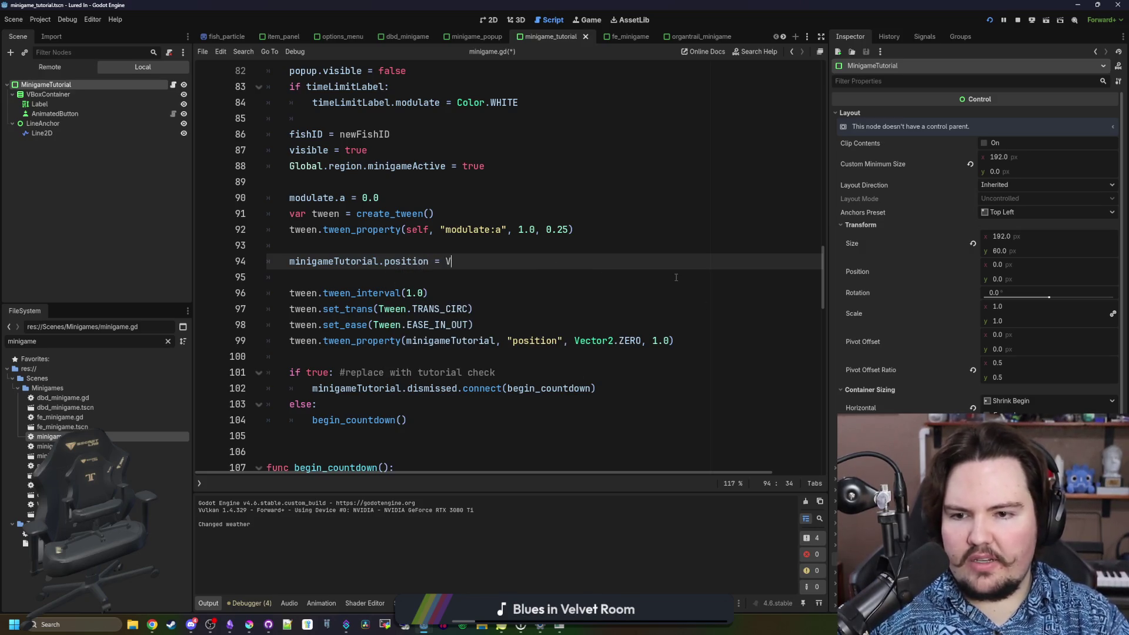
{"action": "type", "text": "Vector2(-20"}
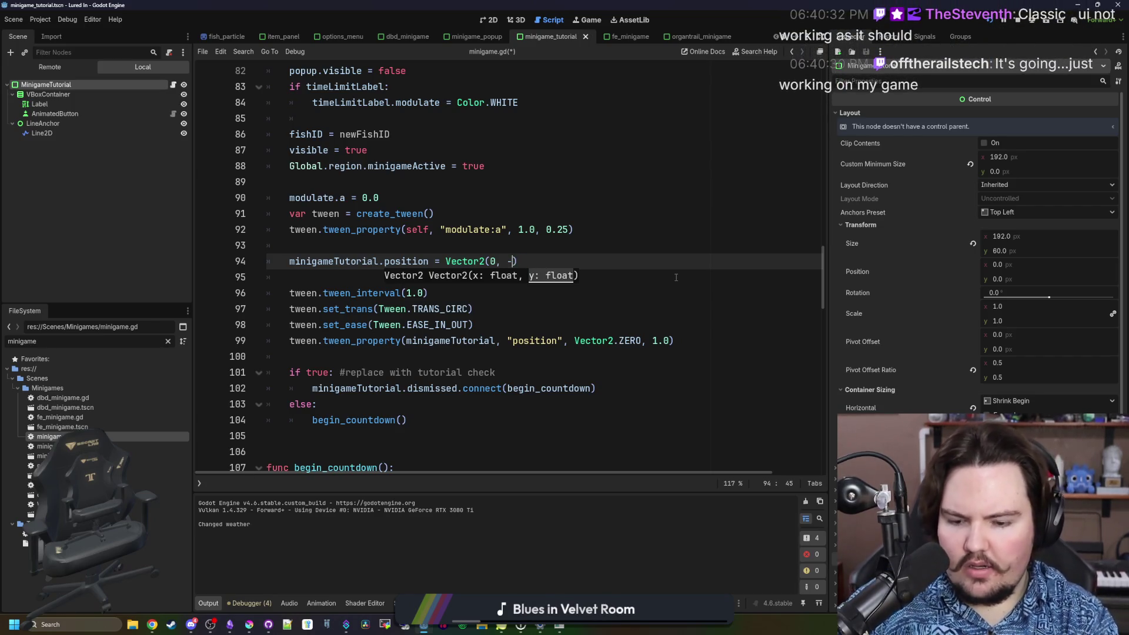
{"action": "type", "text": "0"}
{"action": "left_click", "coordinate": [675, 277]}
{"action": "key", "text": "ctrl+s"}
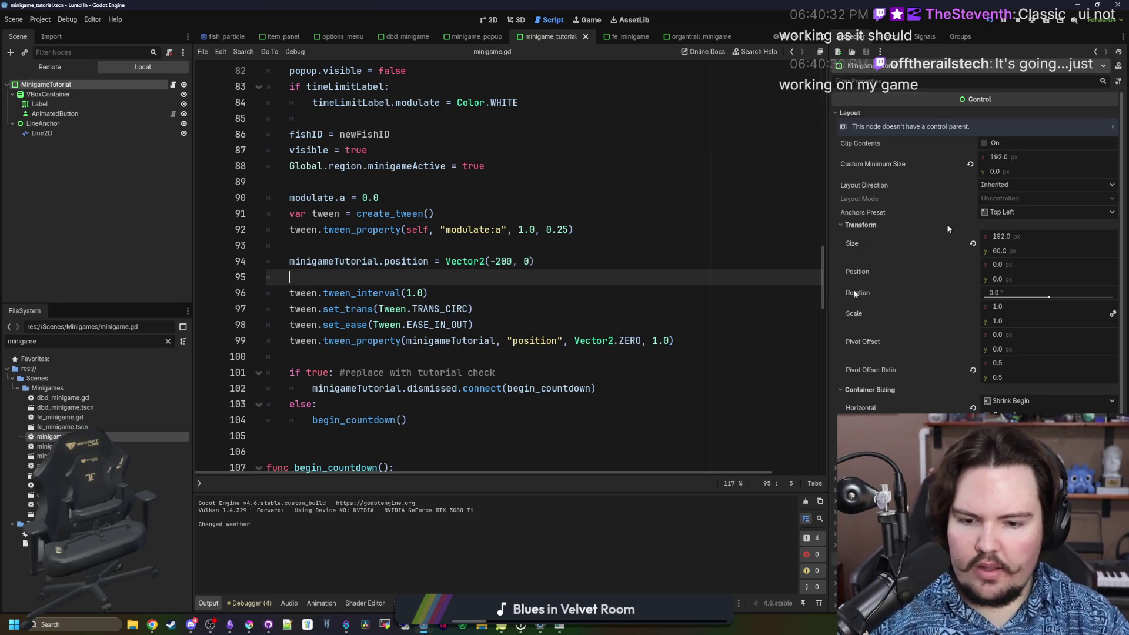
{"action": "left_click", "coordinate": [983, 19]}
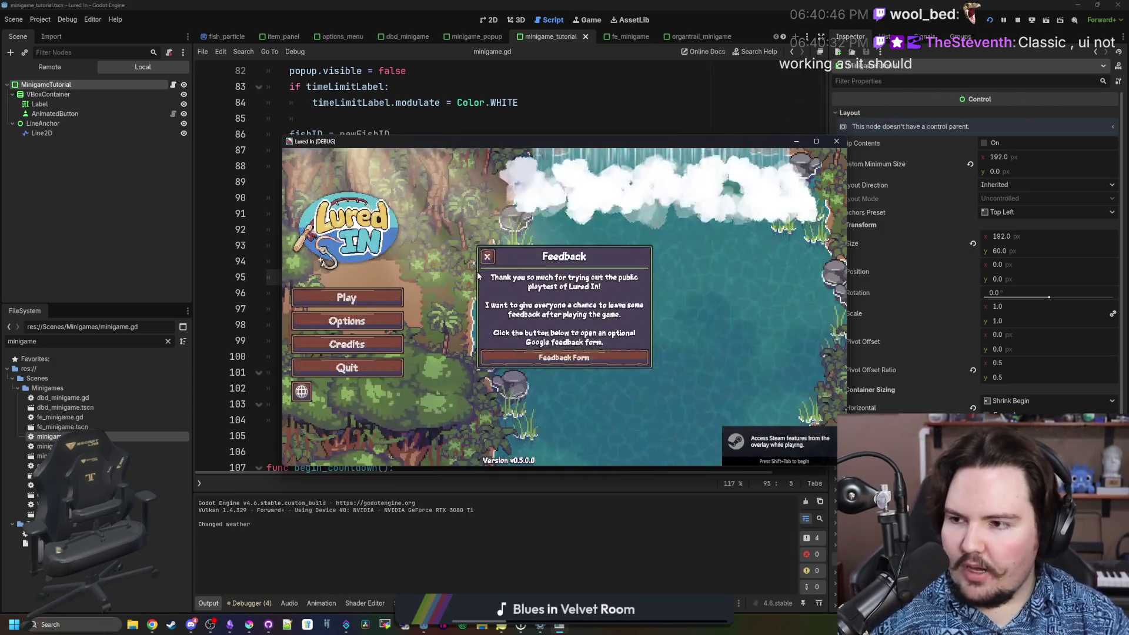
Dismiss the feedback and welcome-back popups, start playing and travel to the Pond
{"action": "left_click", "coordinate": [486, 257]}
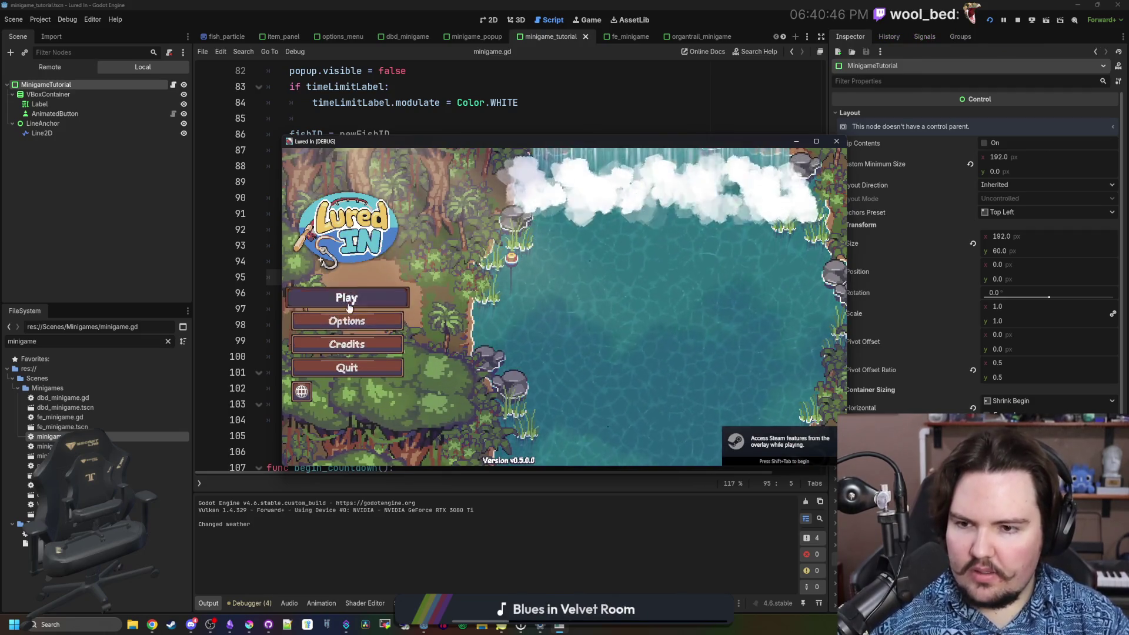
{"action": "left_click", "coordinate": [346, 298]}
{"action": "left_click", "coordinate": [813, 447]}
{"action": "left_click", "coordinate": [671, 257]}
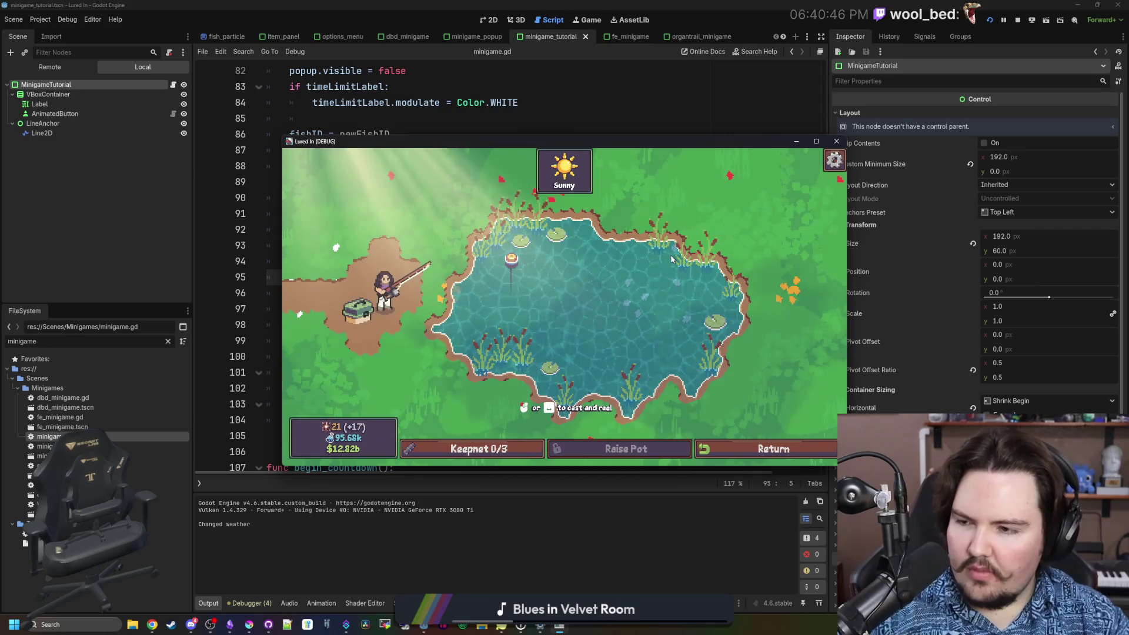
Launch the minigame with the 'minigame' command, then stop the game and save
{"action": "key", "text": "grave"}
{"action": "type", "text": "minigame ot"}
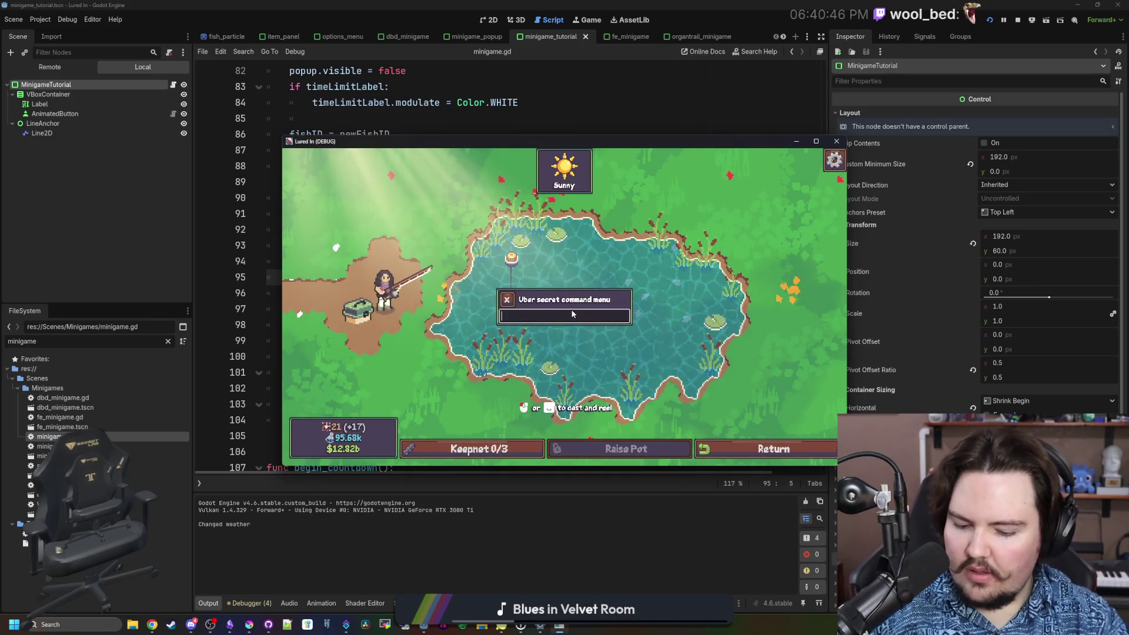
{"action": "key", "text": "Return"}
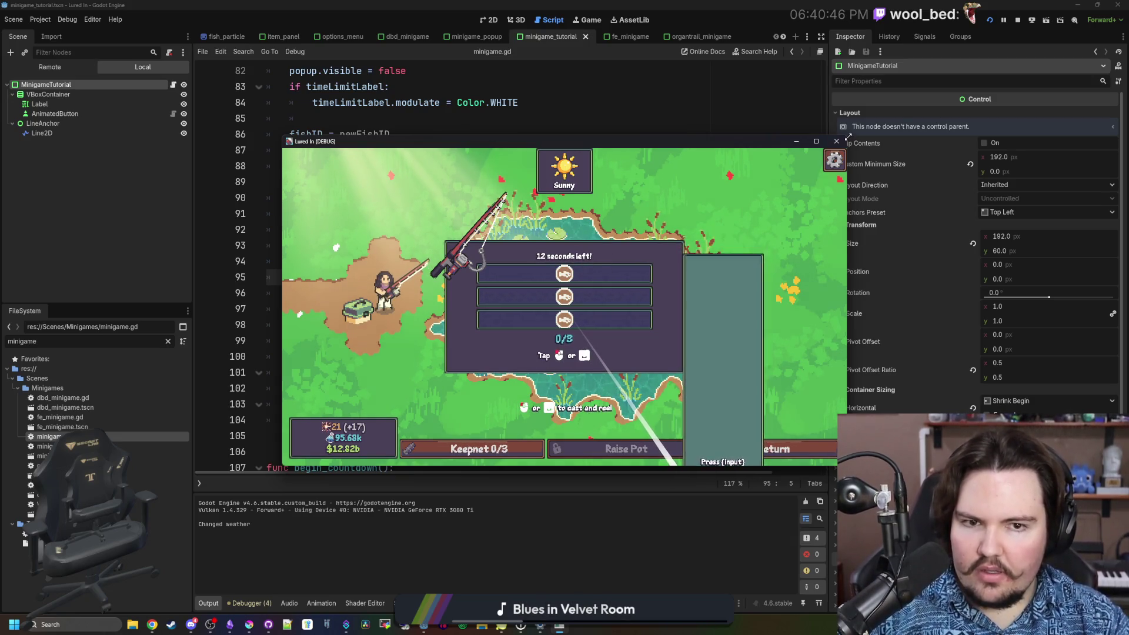
{"action": "key", "text": "F8"}
{"action": "key", "text": "ctrl+s"}
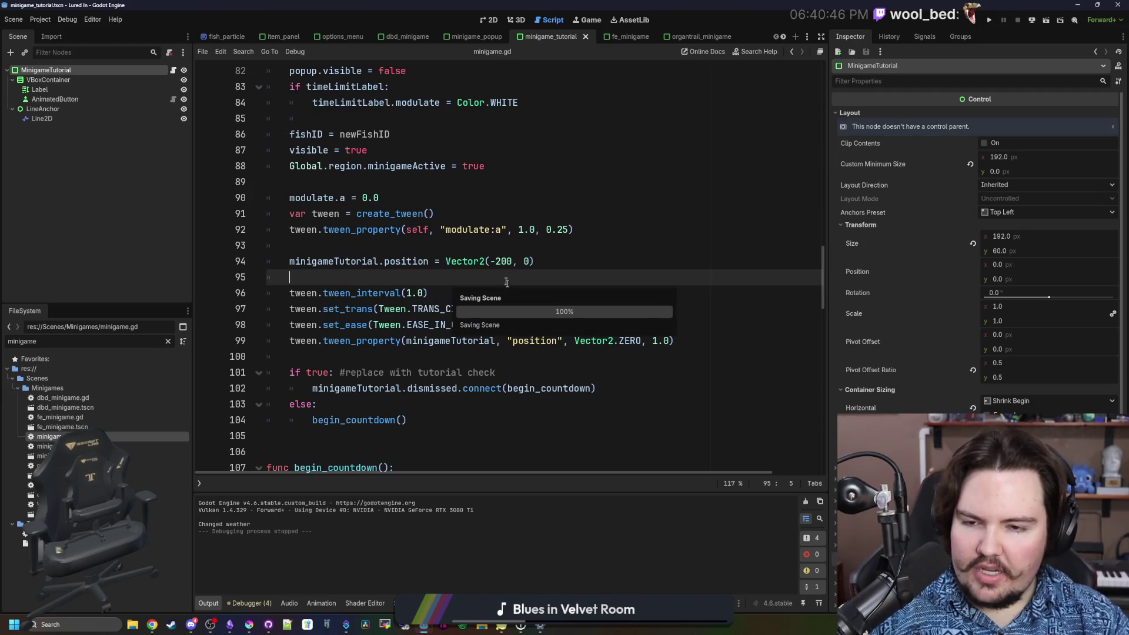
Replace line 94's Vector2(-200, 0) with size/2.0, save minigame.gd and relaunch the game
{"action": "left_click_drag", "start_coordinate": [534, 261], "coordinate": [445, 261]}
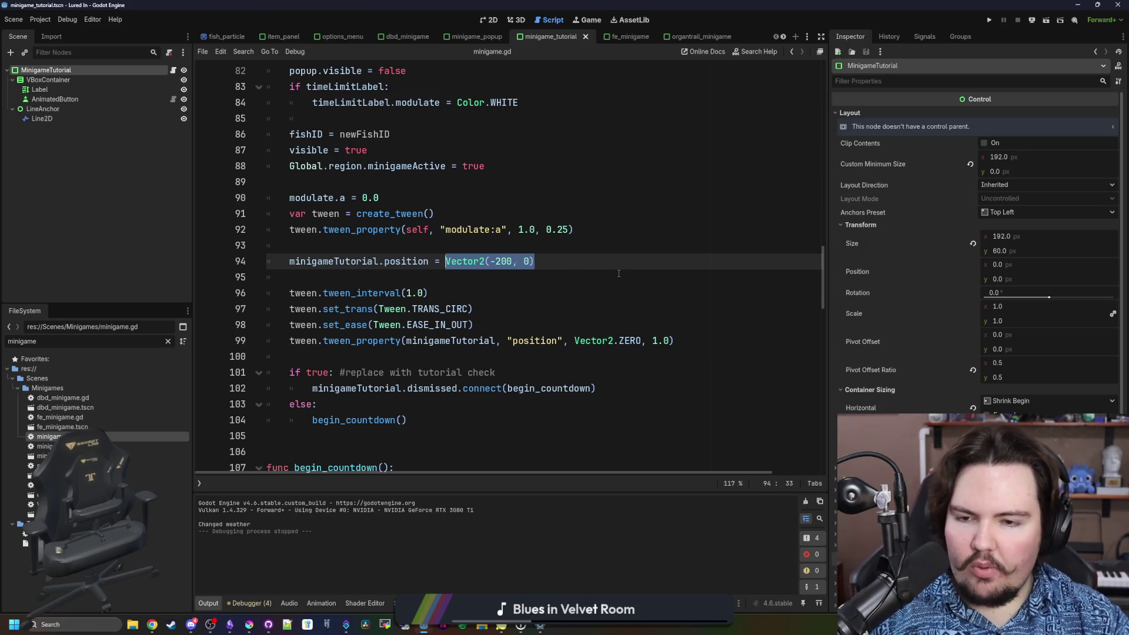
{"action": "type", "text": "size/2."}
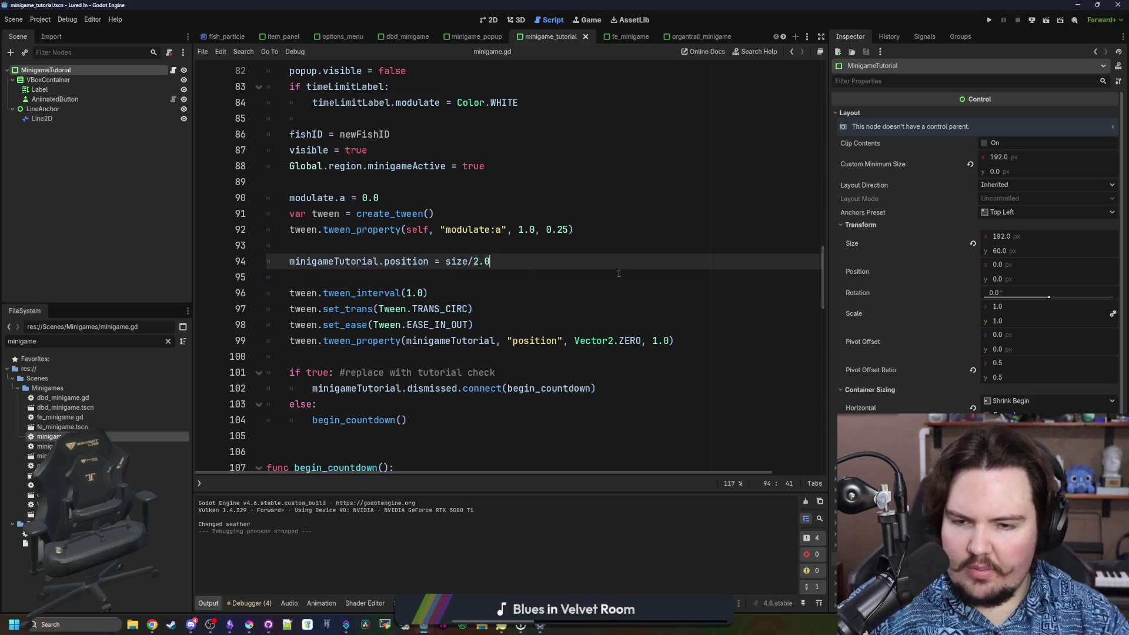
{"action": "key", "text": "Down"}
{"action": "key", "text": "ctrl+s"}
{"action": "left_click", "coordinate": [451, 250]}
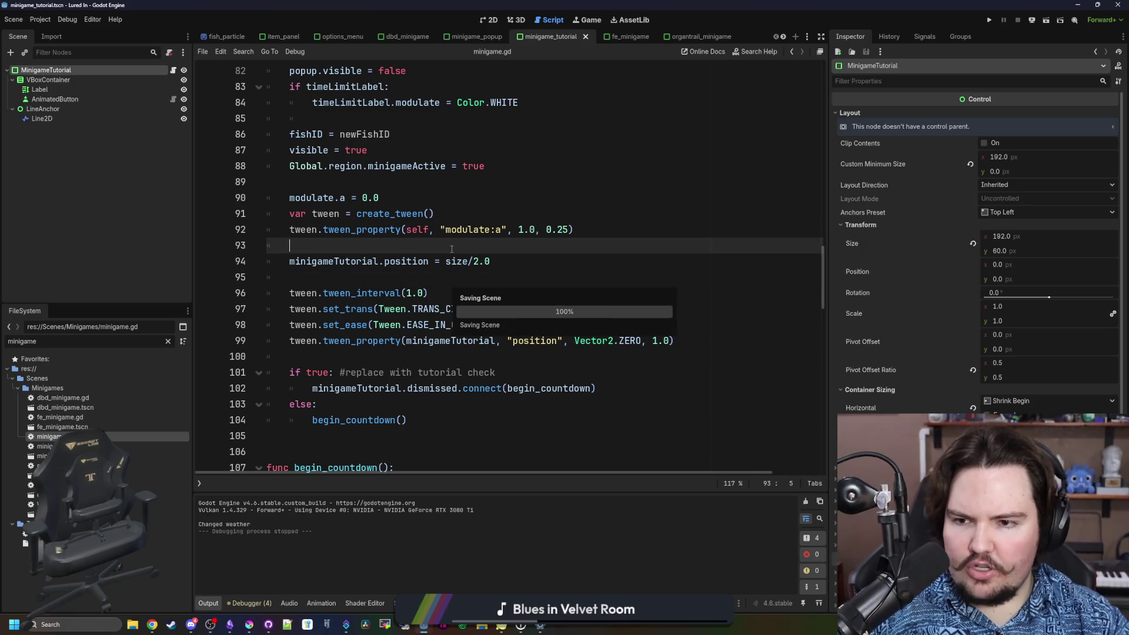
{"action": "left_click", "coordinate": [988, 20]}
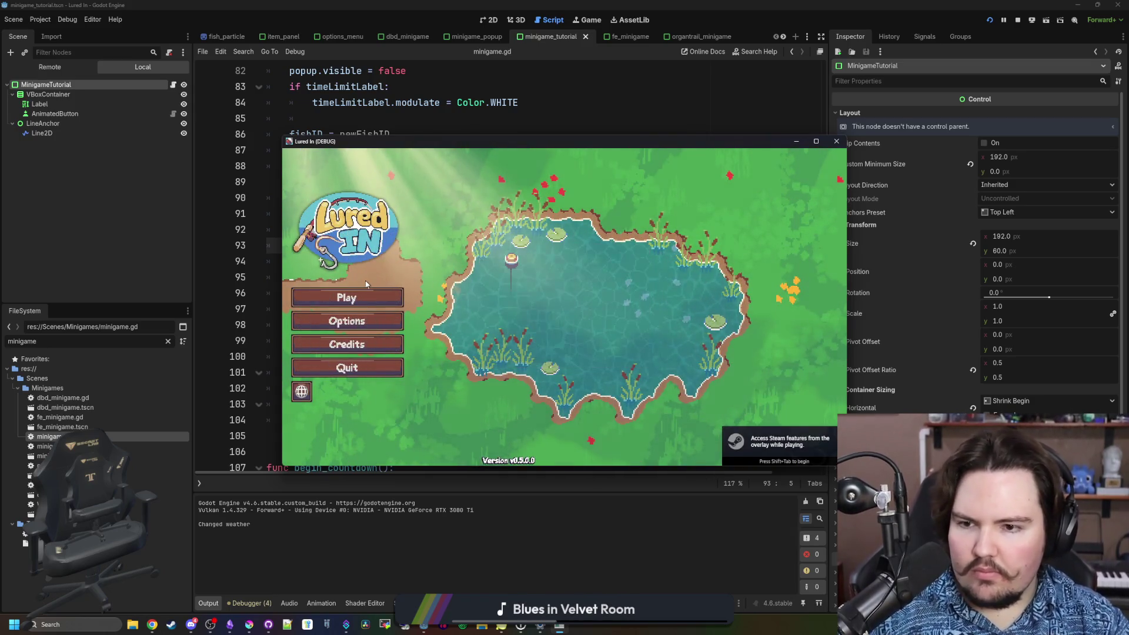
Travel free to the Pond to view the tutorial placement, then save the scene in the script editor
{"action": "left_click", "coordinate": [360, 296]}
{"action": "left_click", "coordinate": [665, 254]}
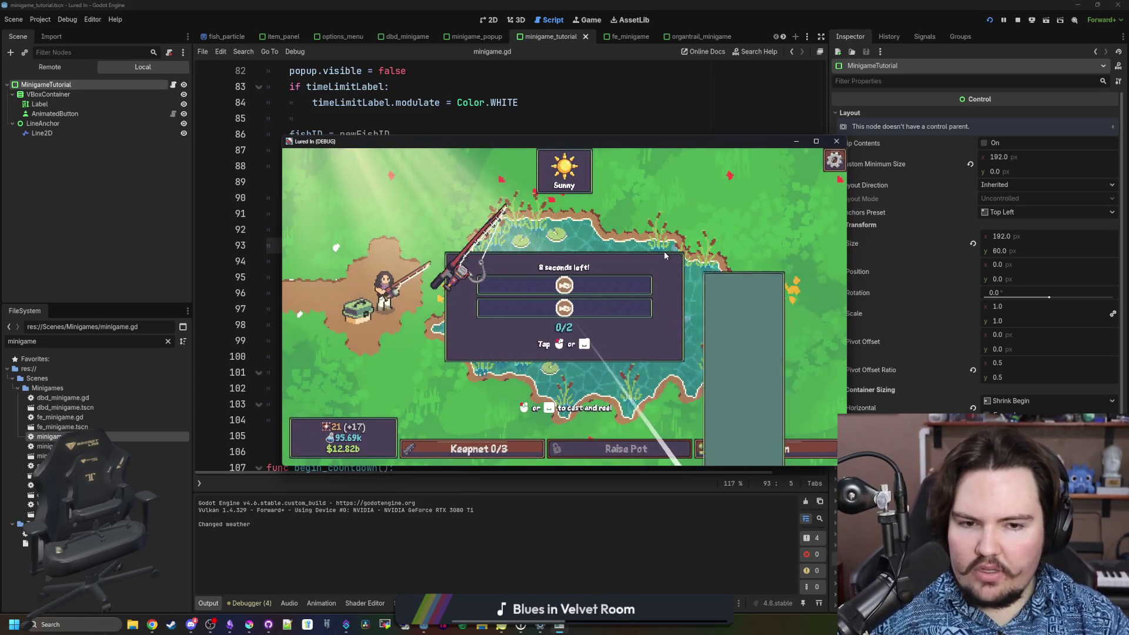
{"action": "left_click", "coordinate": [390, 87]}
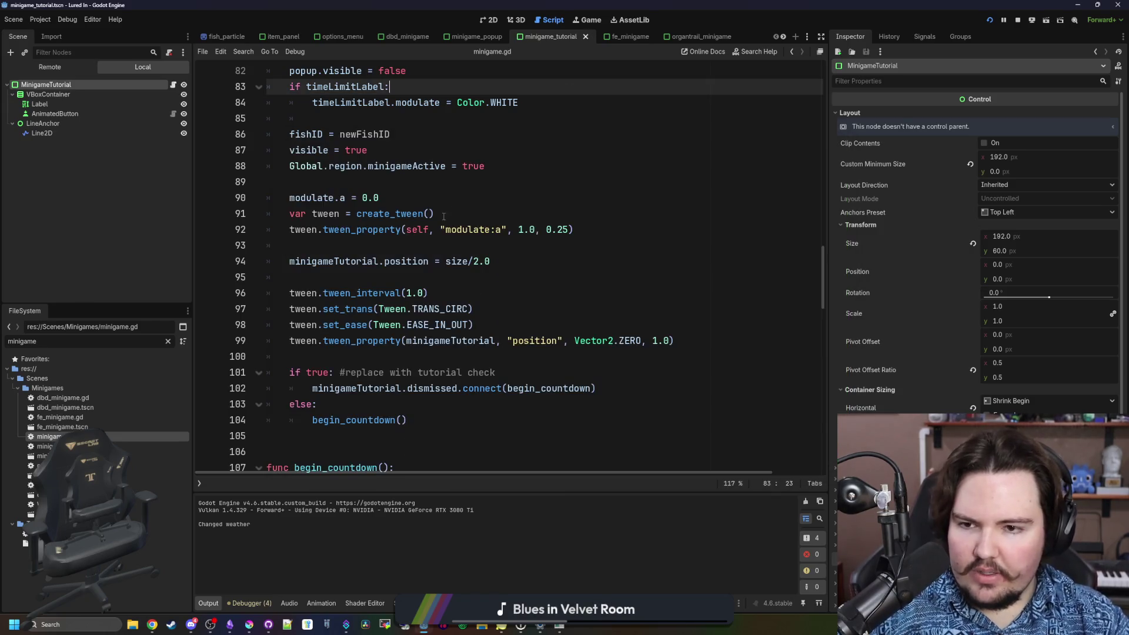
{"action": "left_click", "coordinate": [422, 238]}
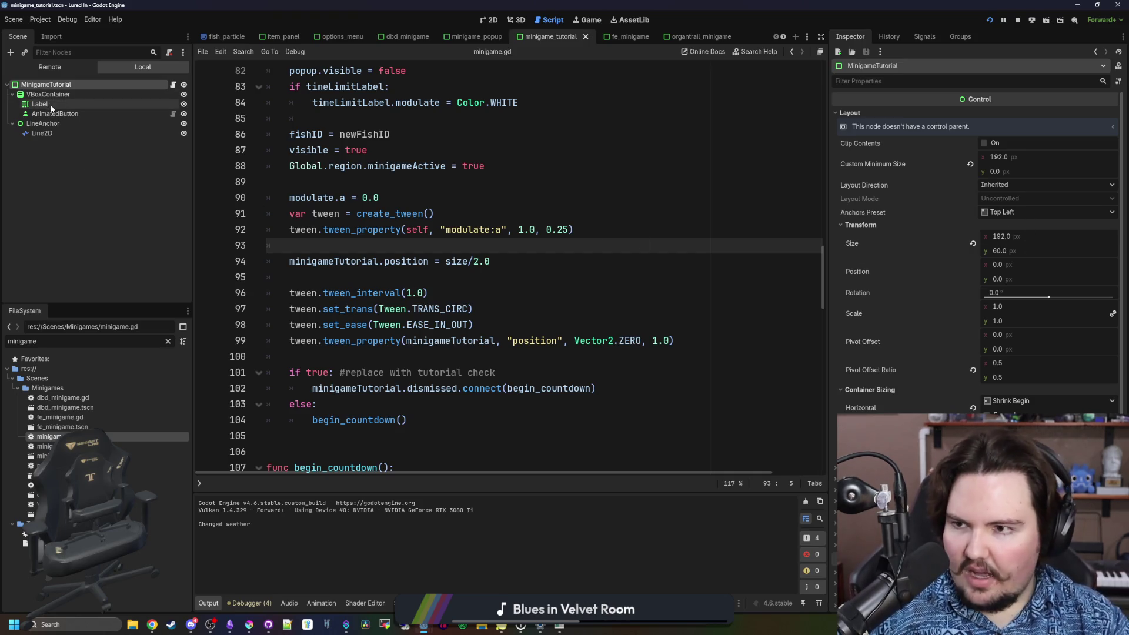
{"action": "key", "text": "ctrl+s"}
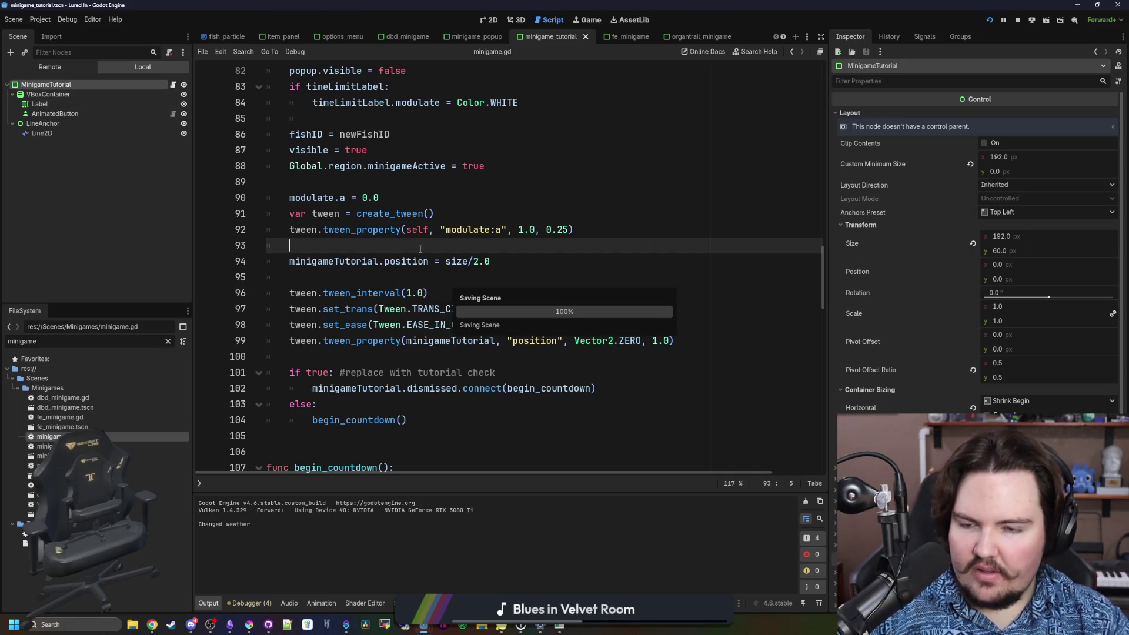
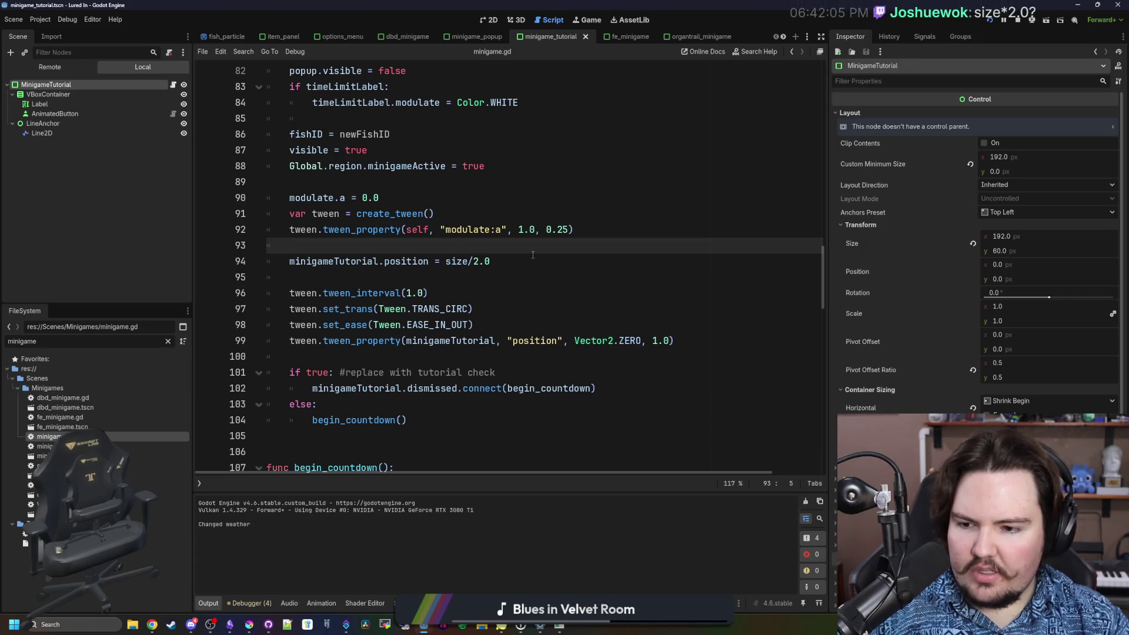
Put a minus before size/2.0 on line 94 so it reads -size/2.0, and save minigame.gd
{"action": "scroll", "coordinate": [976, 264], "scroll_direction": "down", "scroll_amount": 3}
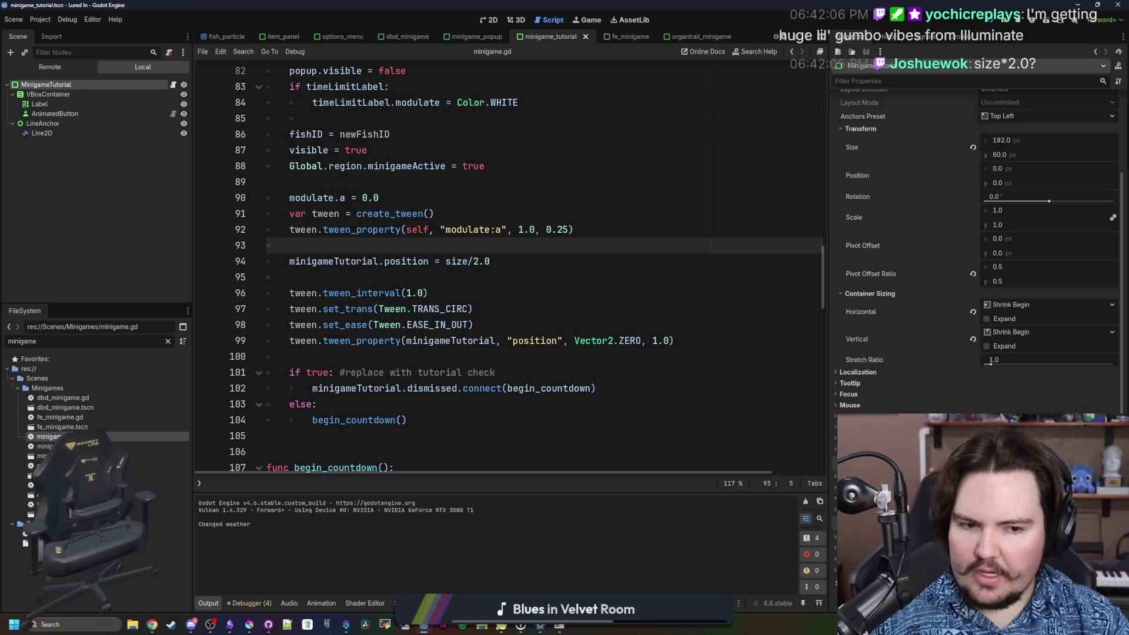
{"action": "scroll", "coordinate": [976, 247], "scroll_direction": "up", "scroll_amount": 3}
{"action": "left_click", "coordinate": [513, 269]}
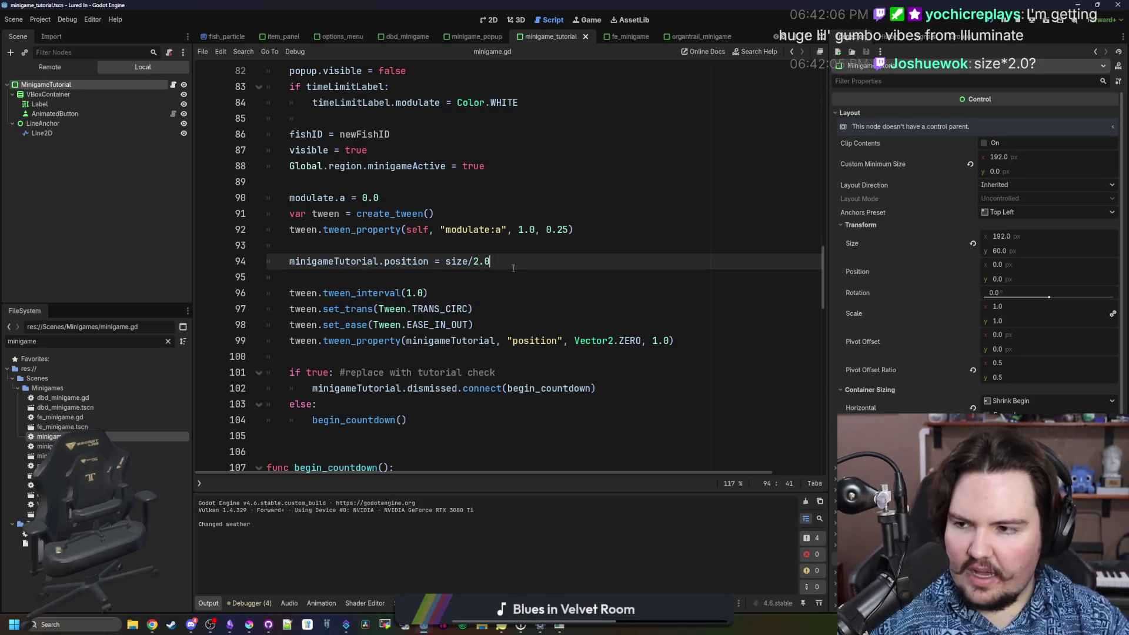
{"action": "left_click", "coordinate": [403, 248]}
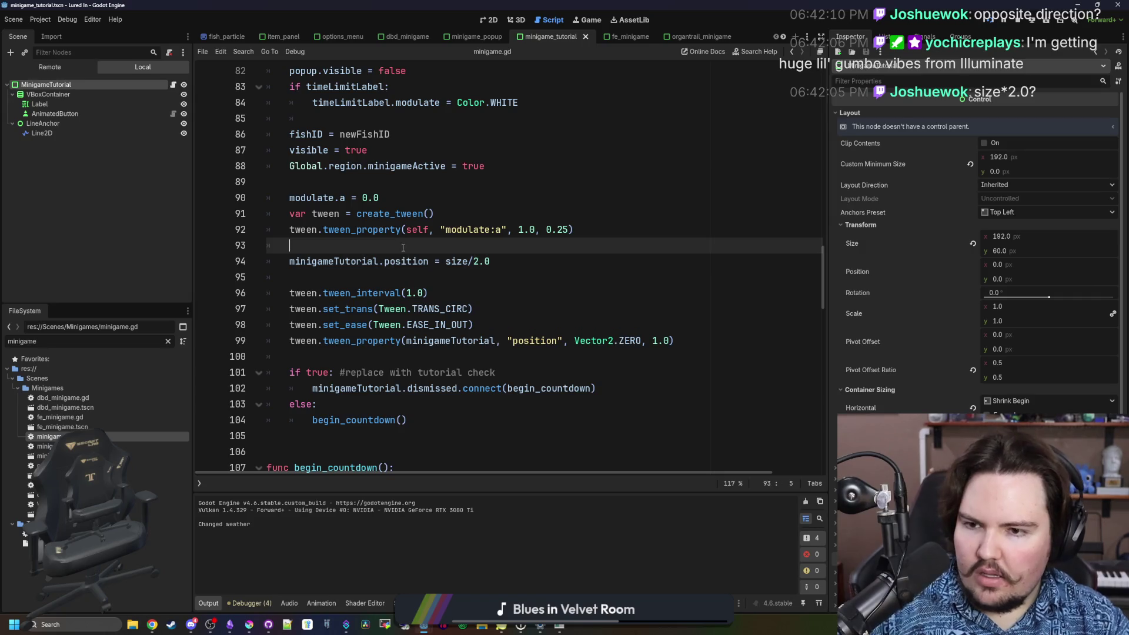
{"action": "left_click", "coordinate": [524, 258]}
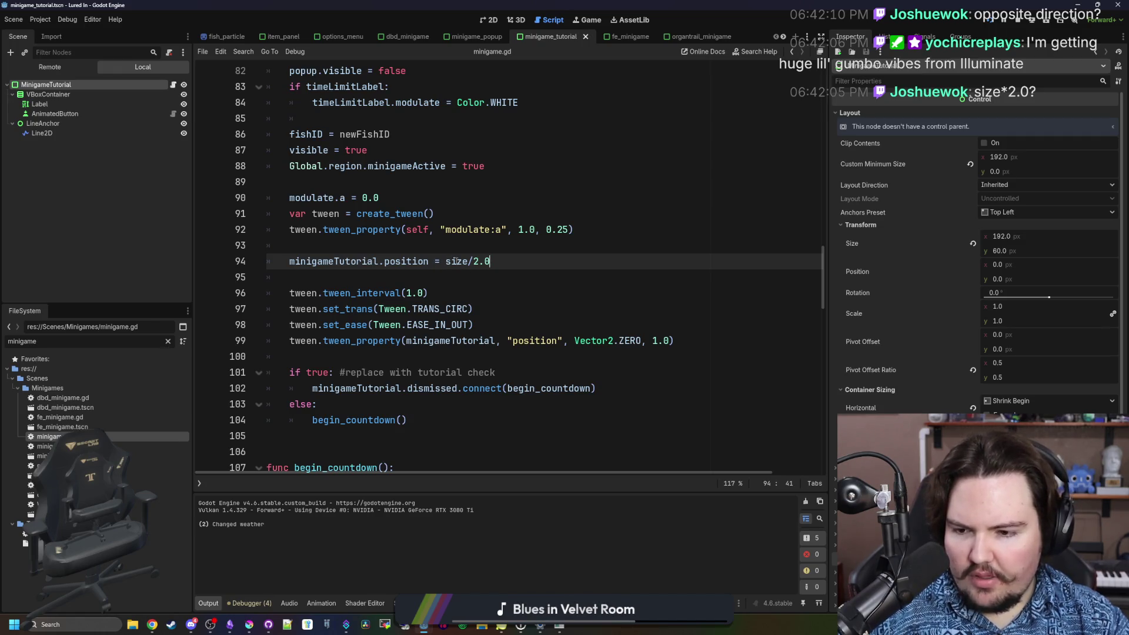
{"action": "mouse_move", "coordinate": [456, 261]}
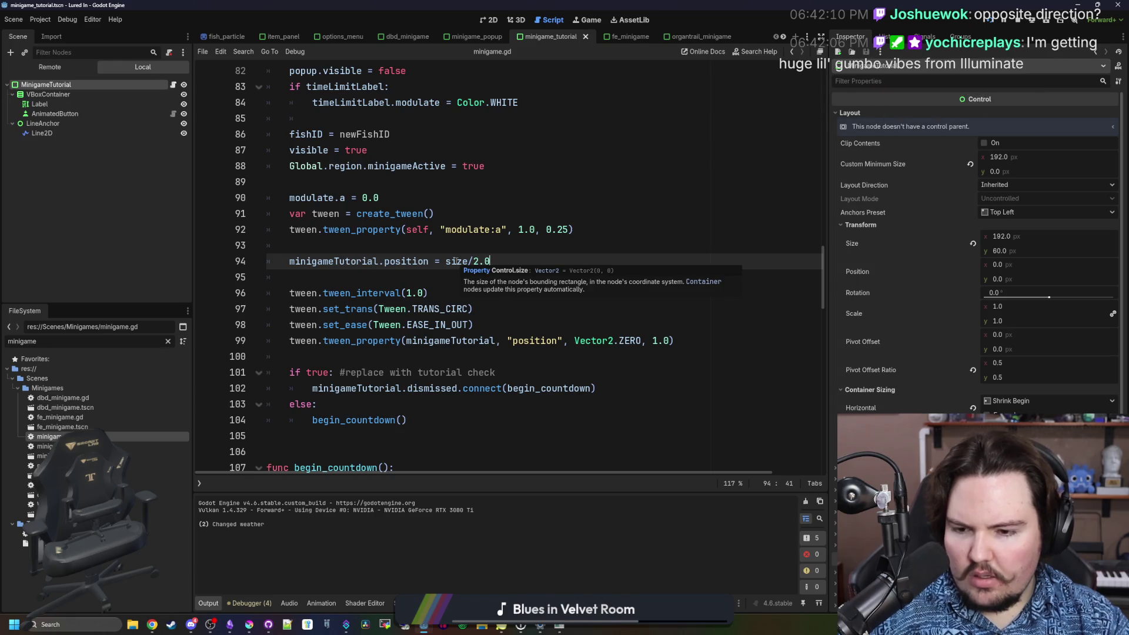
{"action": "left_click_drag", "start_coordinate": [504, 261], "coordinate": [446, 261]}
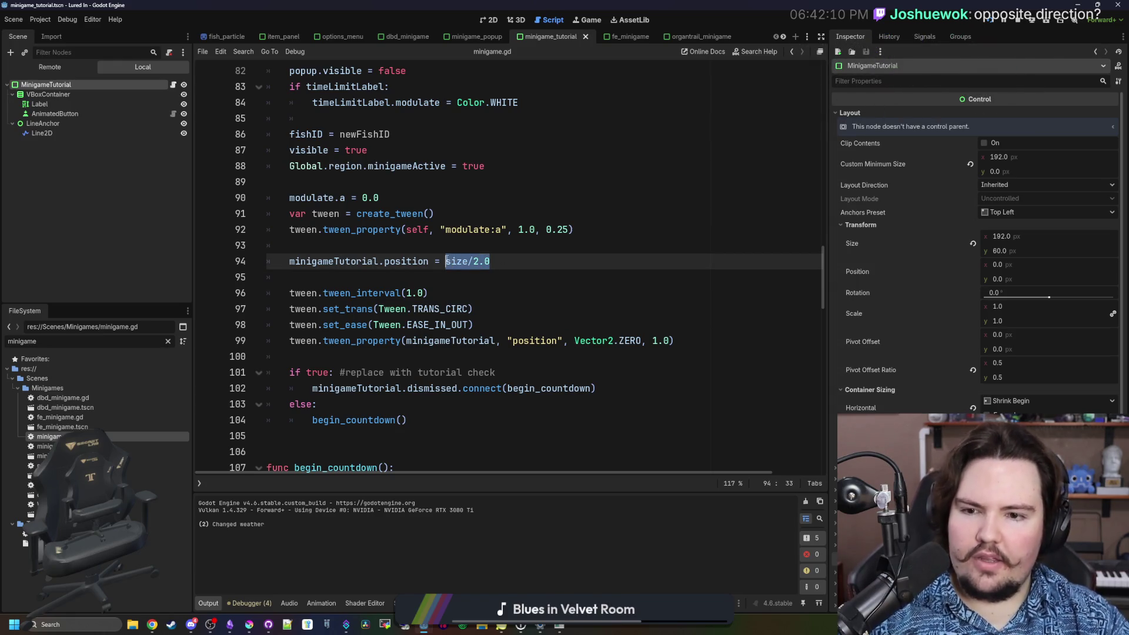
{"action": "mouse_move", "coordinate": [446, 261]}
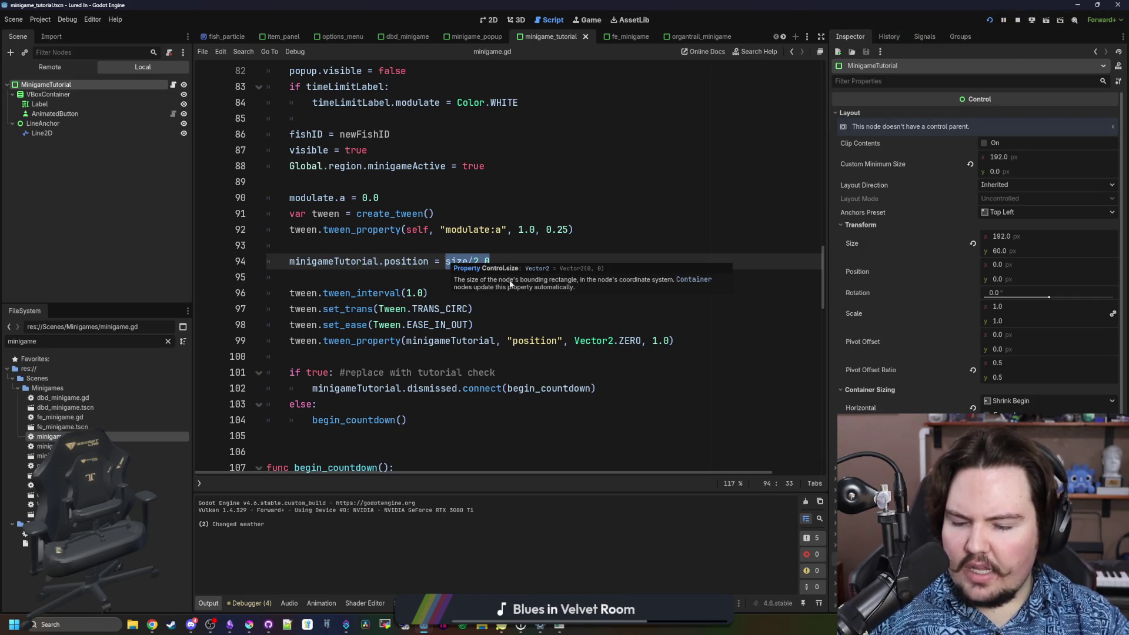
{"action": "key", "text": "Left"}
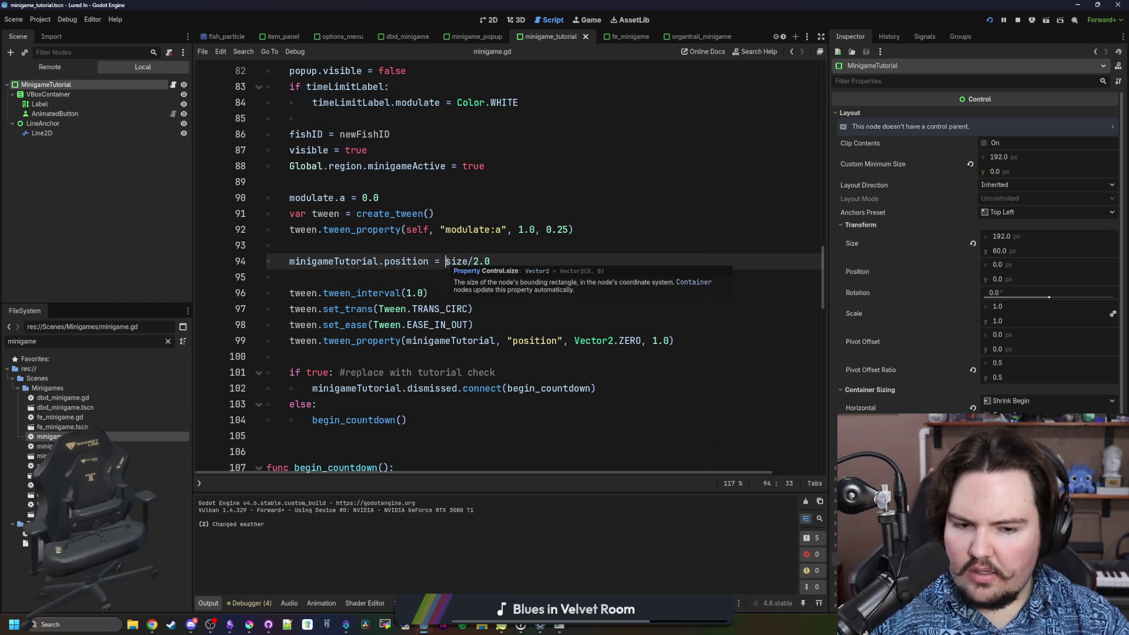
{"action": "type", "text": "-"}
{"action": "key", "text": "Up"}
{"action": "key", "text": "ctrl+s"}
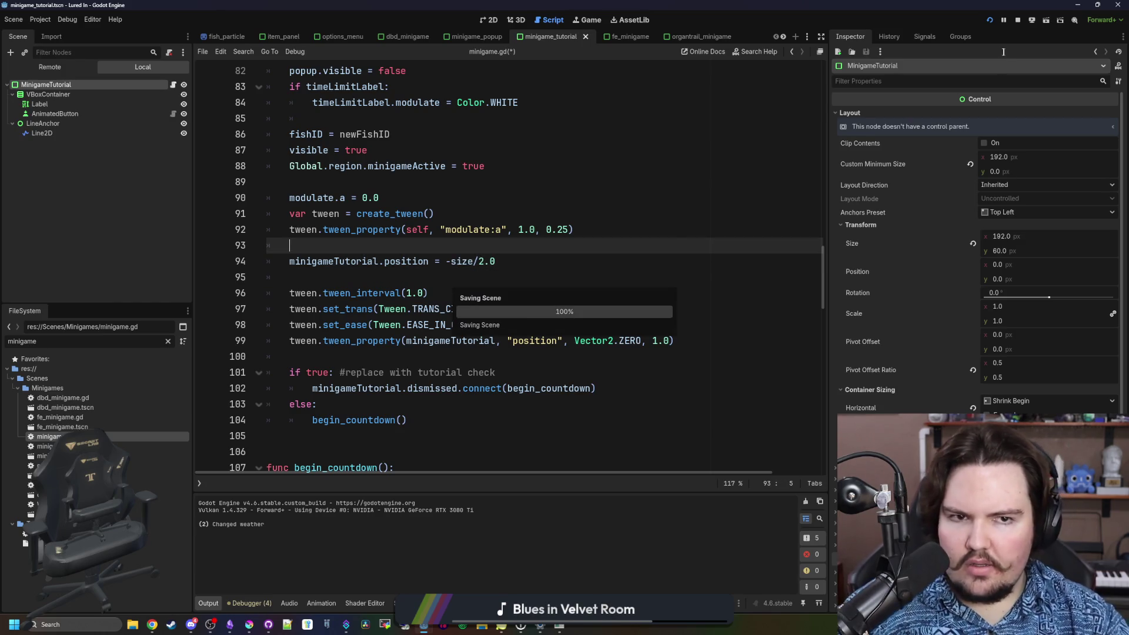
{"action": "left_click", "coordinate": [989, 21]}
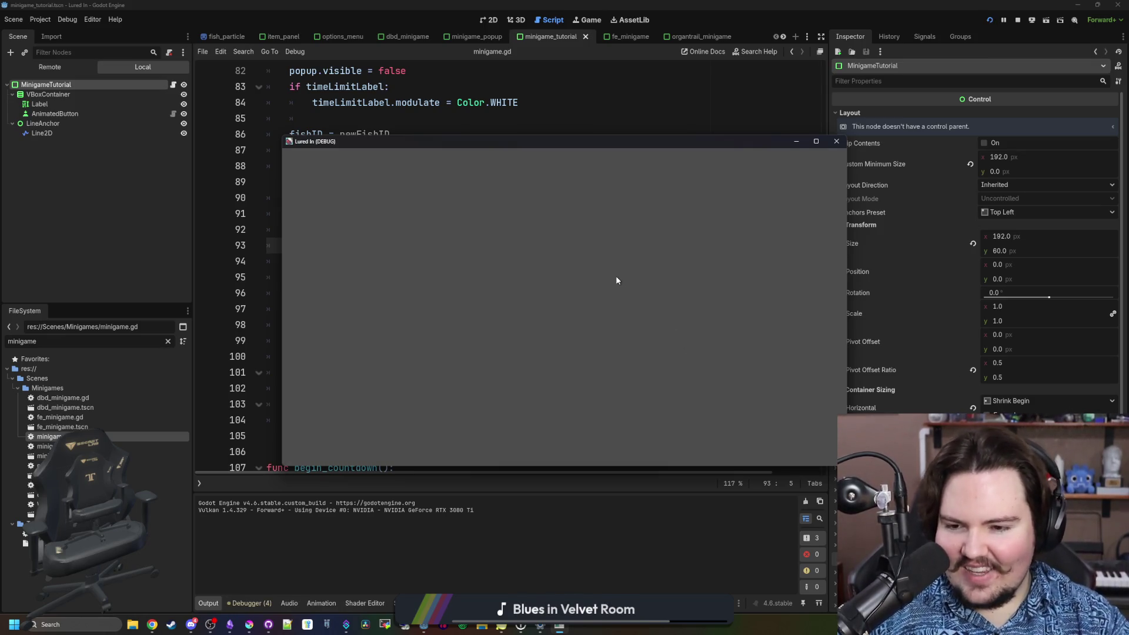
{"action": "left_click", "coordinate": [486, 254]}
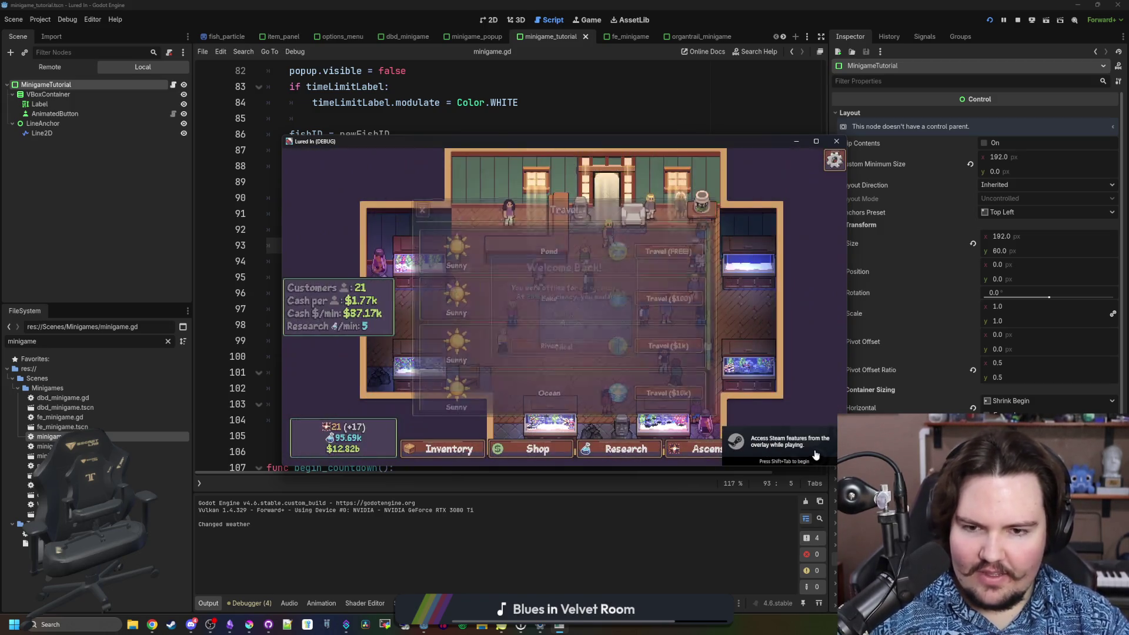
{"action": "left_click", "coordinate": [816, 141]}
{"action": "type", "text": "minigame"}
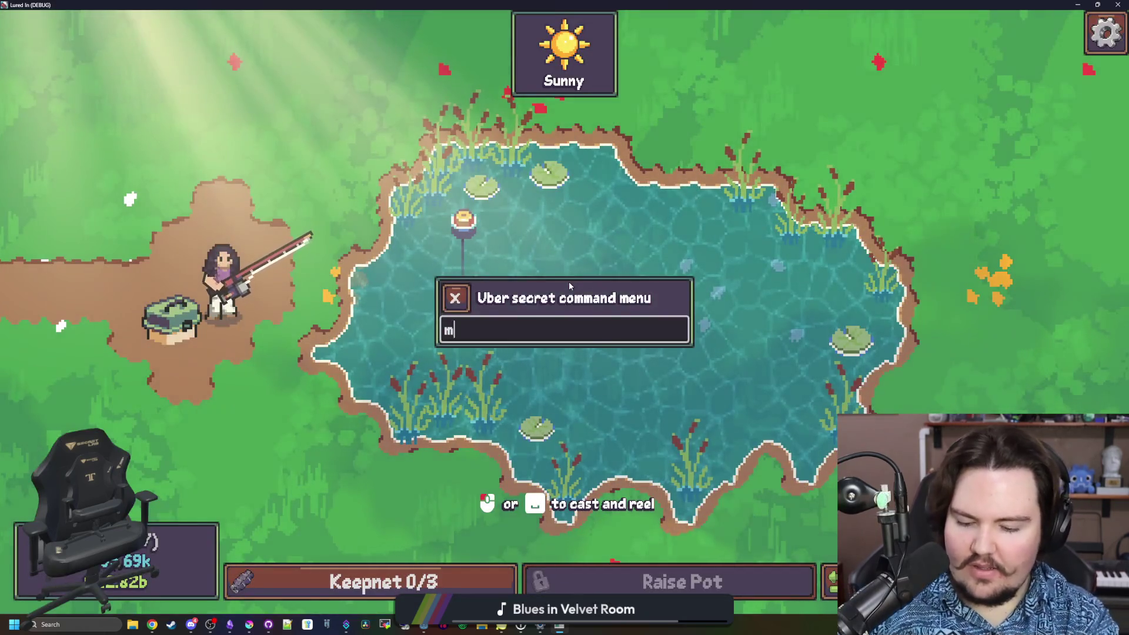
{"action": "key", "text": "Return"}
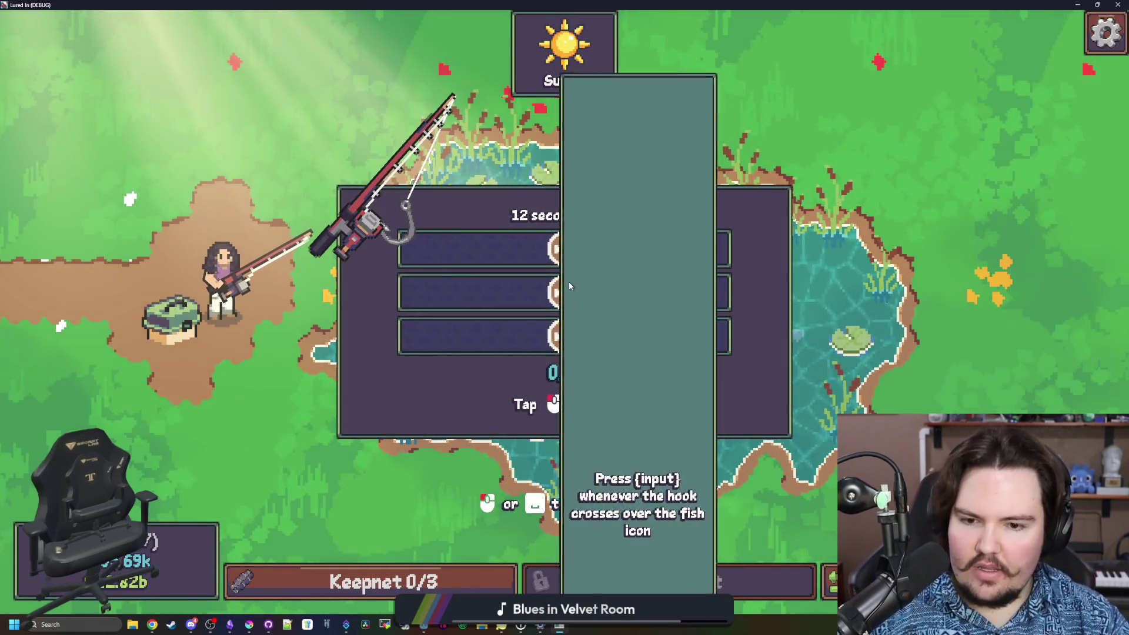
{"action": "left_click", "coordinate": [1097, 5]}
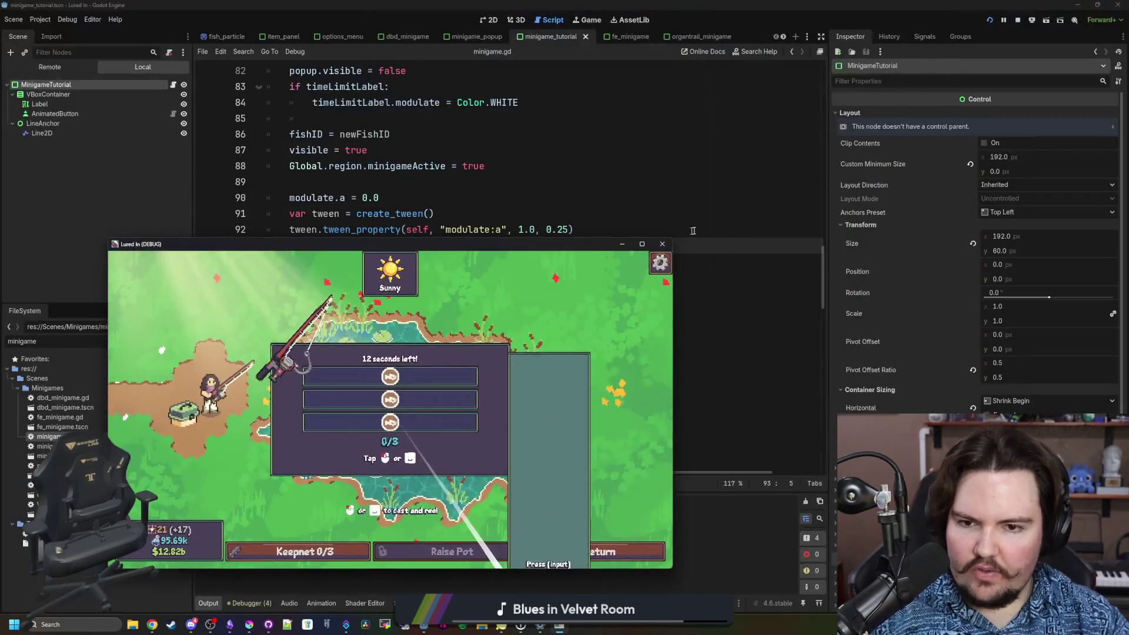
{"action": "left_click", "coordinate": [660, 257]}
{"action": "key", "text": "ctrl+s"}
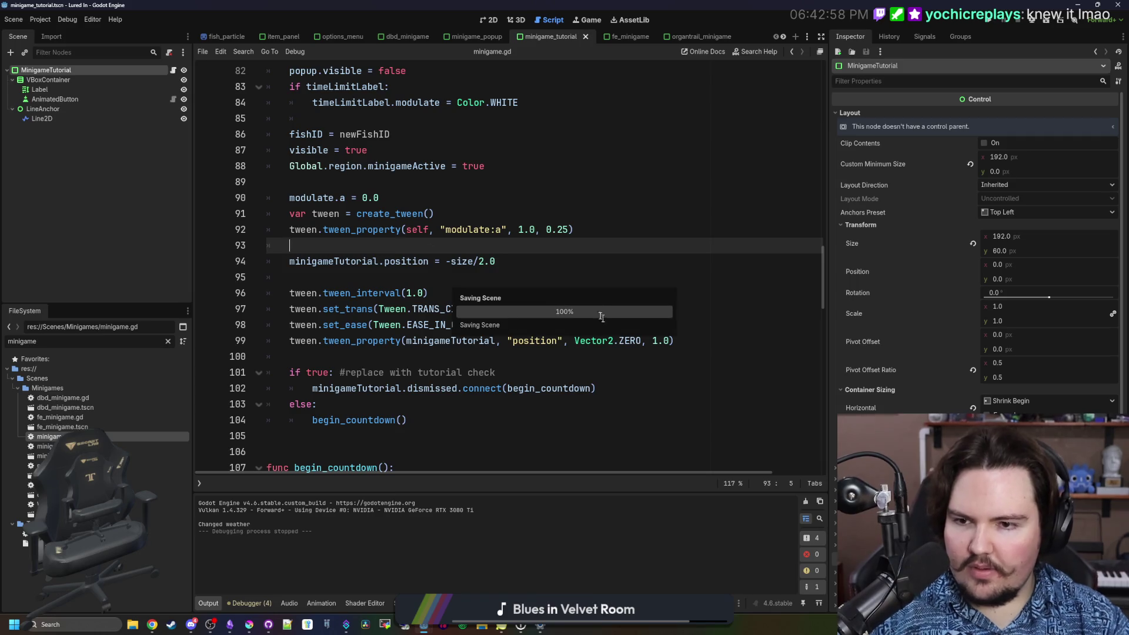
Extend line 94 to -size/2.0 - (minigameTutorial.size/2.0) and save the script
{"action": "left_click", "coordinate": [554, 262]}
{"action": "key", "text": "Return"}
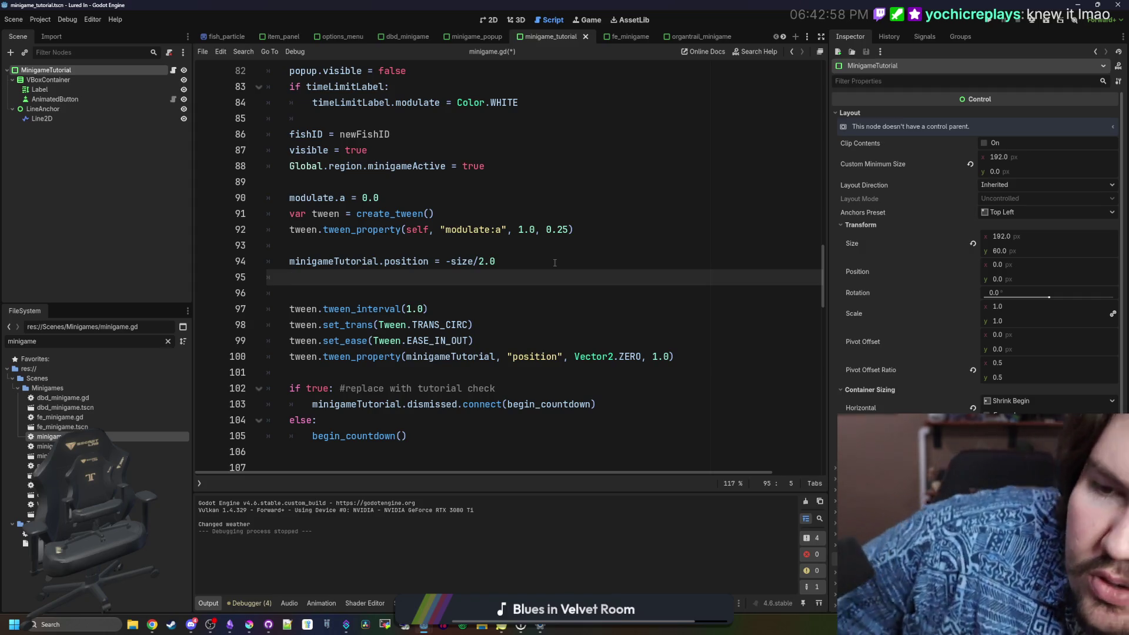
{"action": "left_click", "coordinate": [555, 263]}
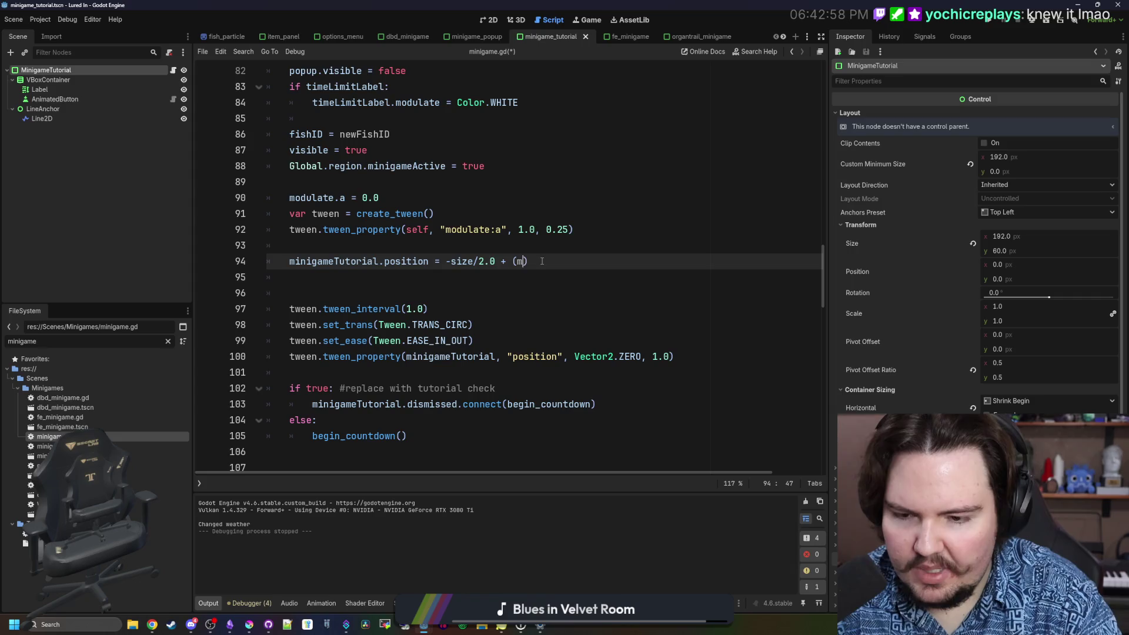
{"action": "type", "text": "Tutorial.siz"}
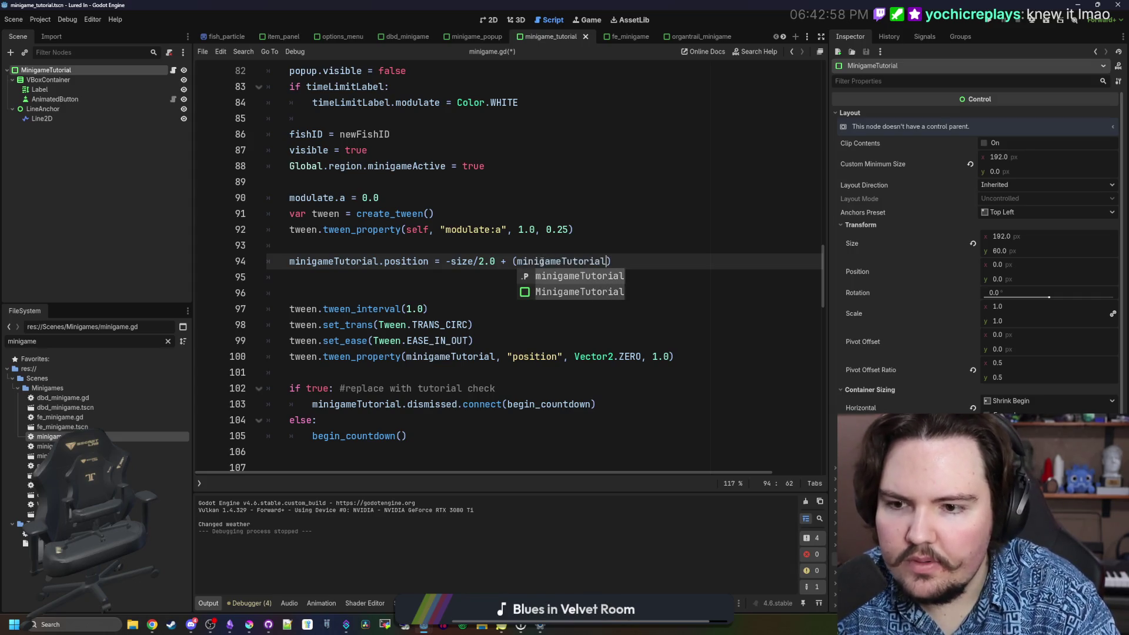
{"action": "type", "text": "e/2.0"}
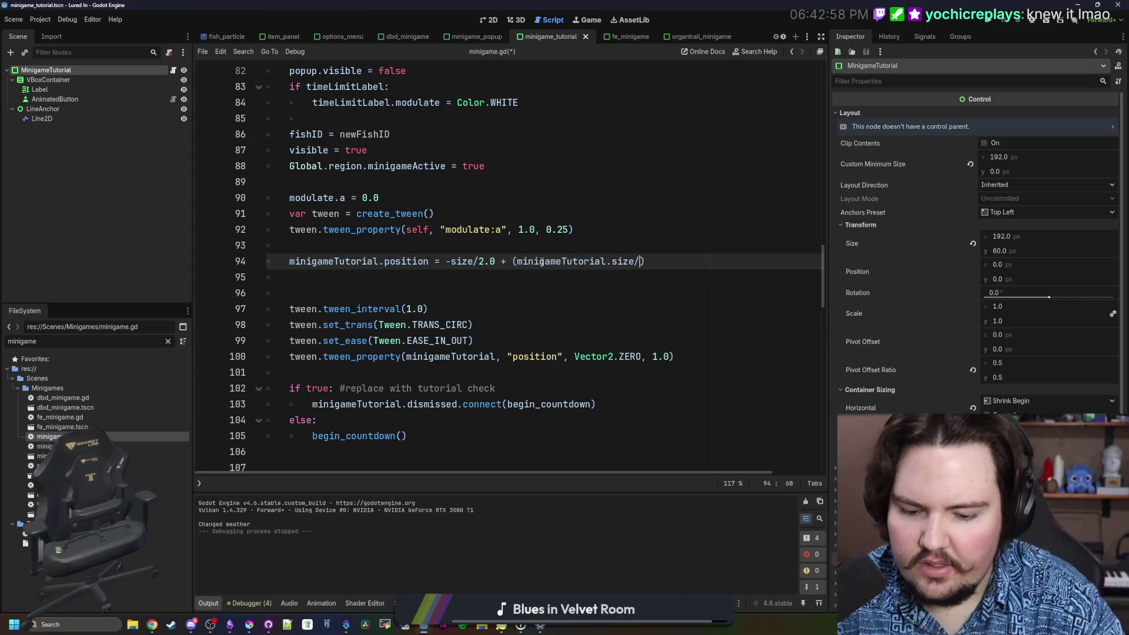
{"action": "left_click", "coordinate": [504, 261]}
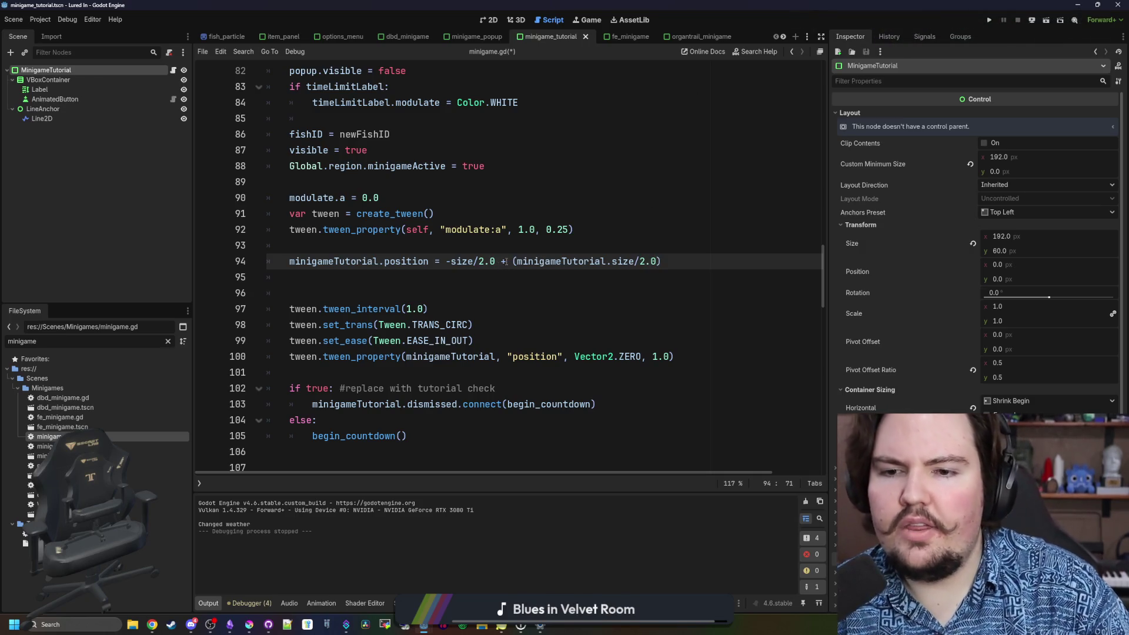
{"action": "key", "text": "BackSpace"}
{"action": "type", "text": "-"}
{"action": "left_click", "coordinate": [580, 247]}
{"action": "key", "text": "ctrl+s"}
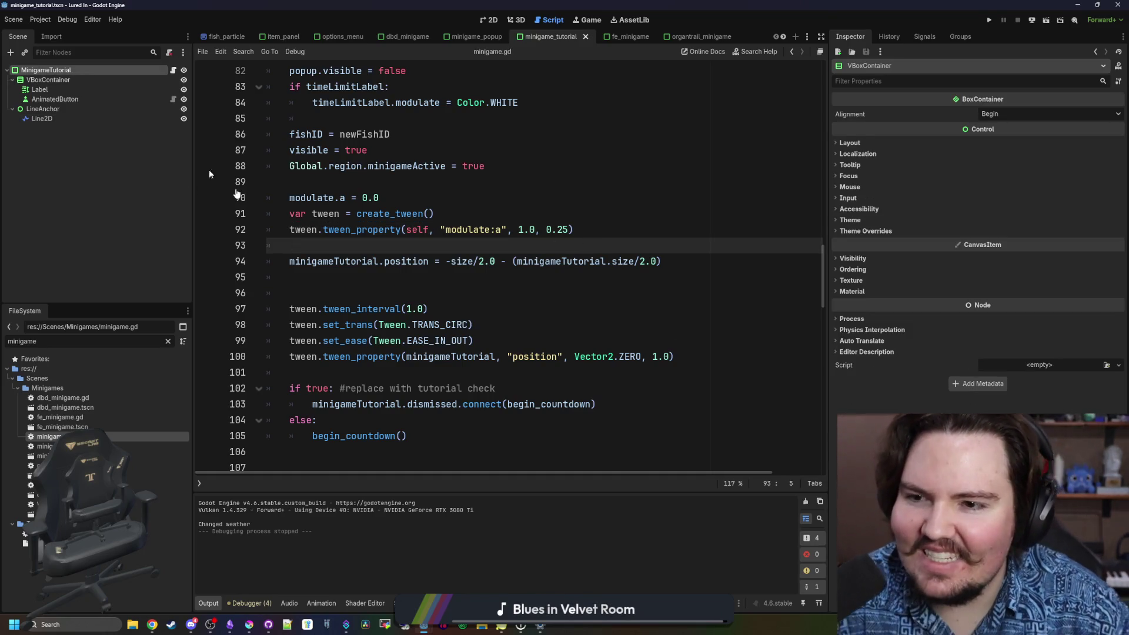
{"action": "left_click", "coordinate": [377, 261]}
{"action": "key", "text": "ctrl+s"}
{"action": "key", "text": "ctrl+F1"}
{"action": "scroll", "coordinate": [477, 233], "scroll_direction": "down", "scroll_amount": 5}
{"action": "scroll", "coordinate": [529, 259], "scroll_direction": "up", "scroll_amount": 3}
{"action": "key", "text": "ctrl+s"}
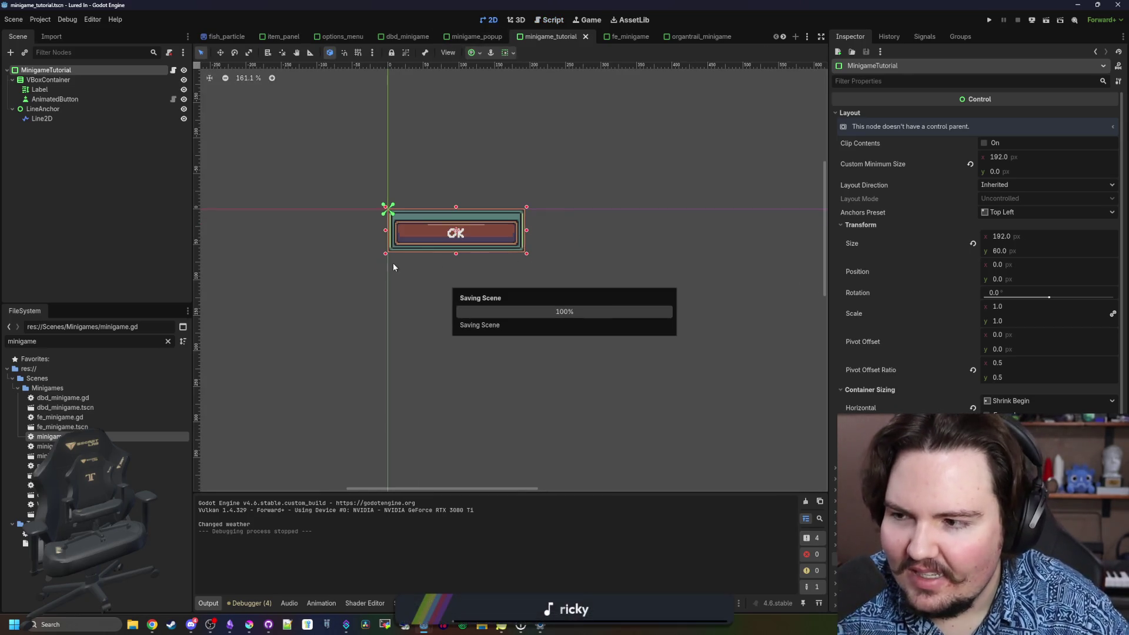
{"action": "scroll", "coordinate": [464, 273], "scroll_direction": "down", "scroll_amount": 3}
{"action": "scroll", "coordinate": [411, 208], "scroll_direction": "up", "scroll_amount": 3}
{"action": "key", "text": "ctrl+s"}
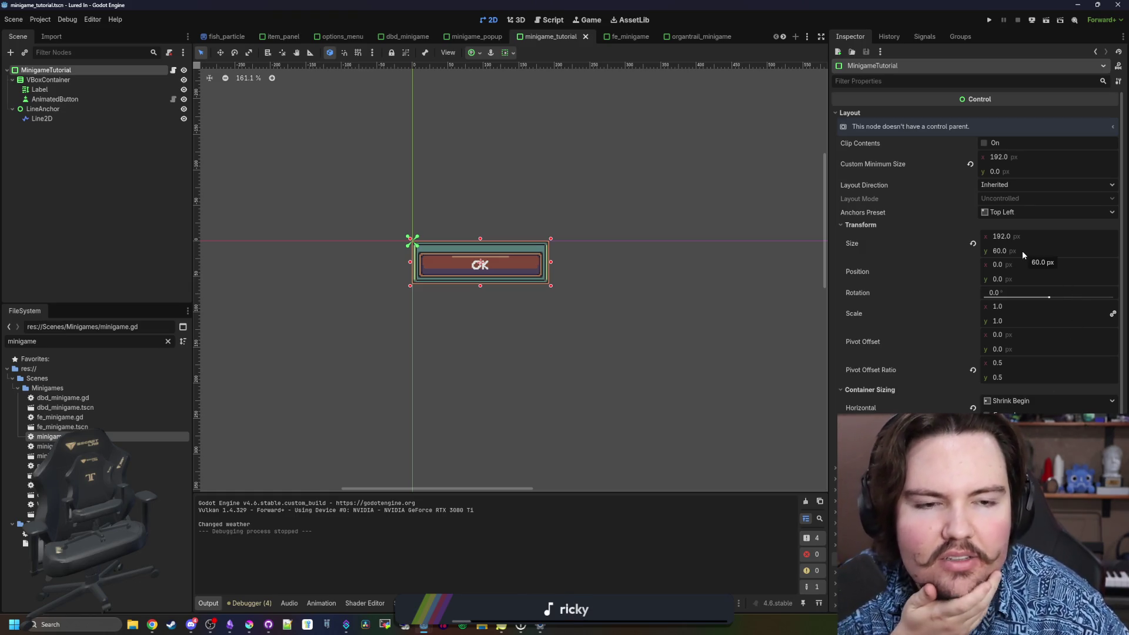
{"action": "left_click", "coordinate": [172, 70]}
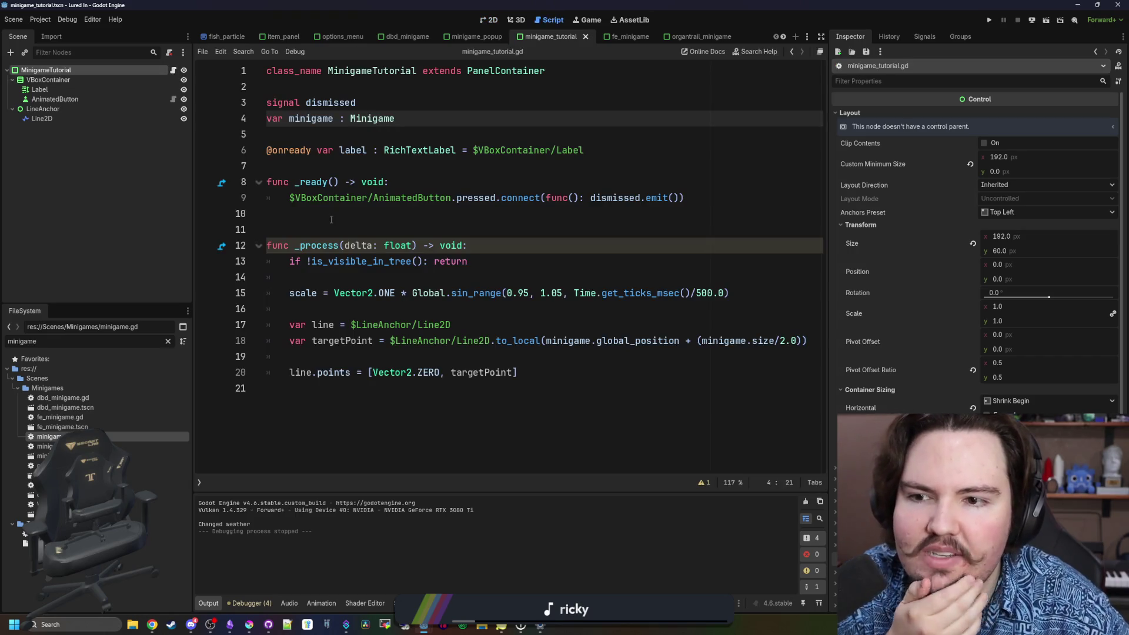
{"action": "key", "text": "alt+Left"}
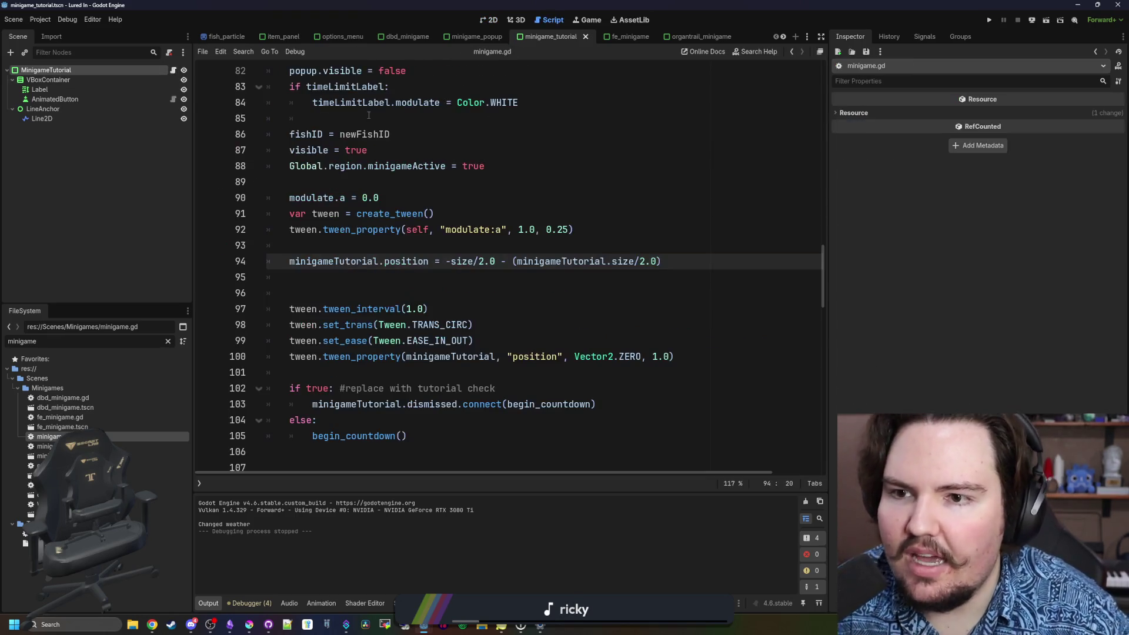
Add minigameTutorial.size.y = 0.0 above the position line, save, and run the project
{"action": "key", "text": "Return"}
{"action": "key", "text": "Return"}
{"action": "key", "text": "Up"}
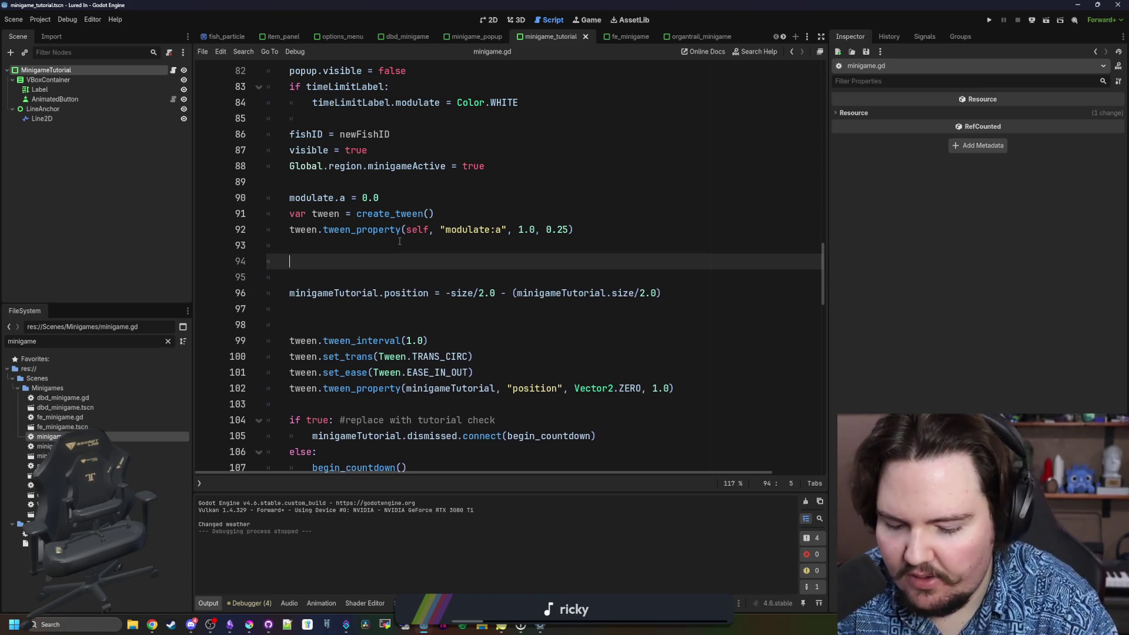
{"action": "type", "text": "minigameTutorial.size = 0.0"}
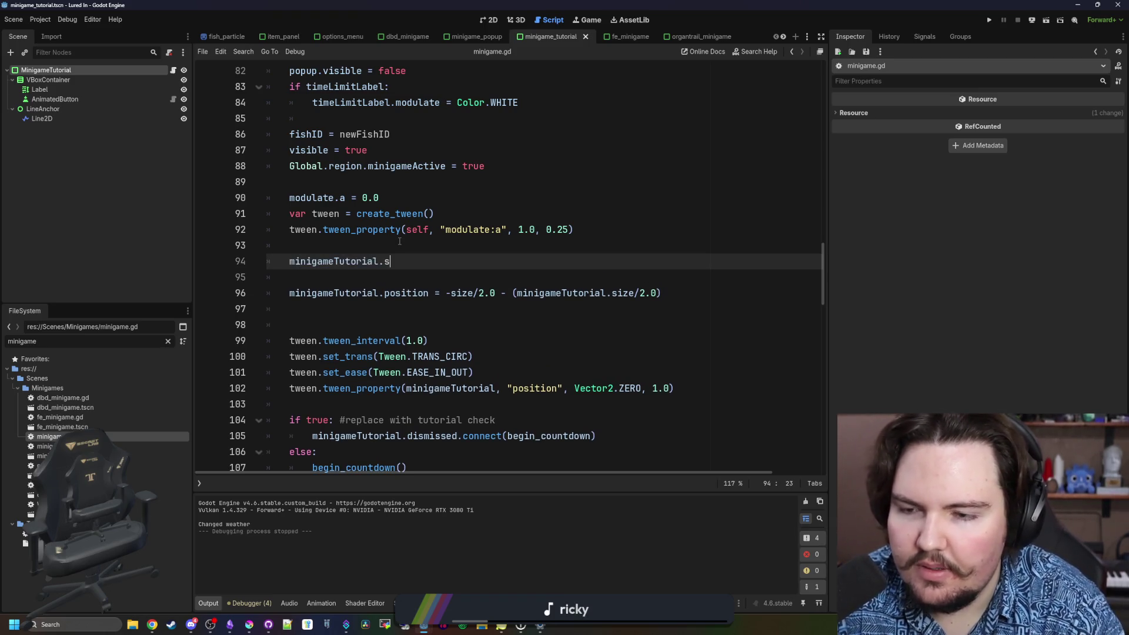
{"action": "left_click", "coordinate": [489, 241]}
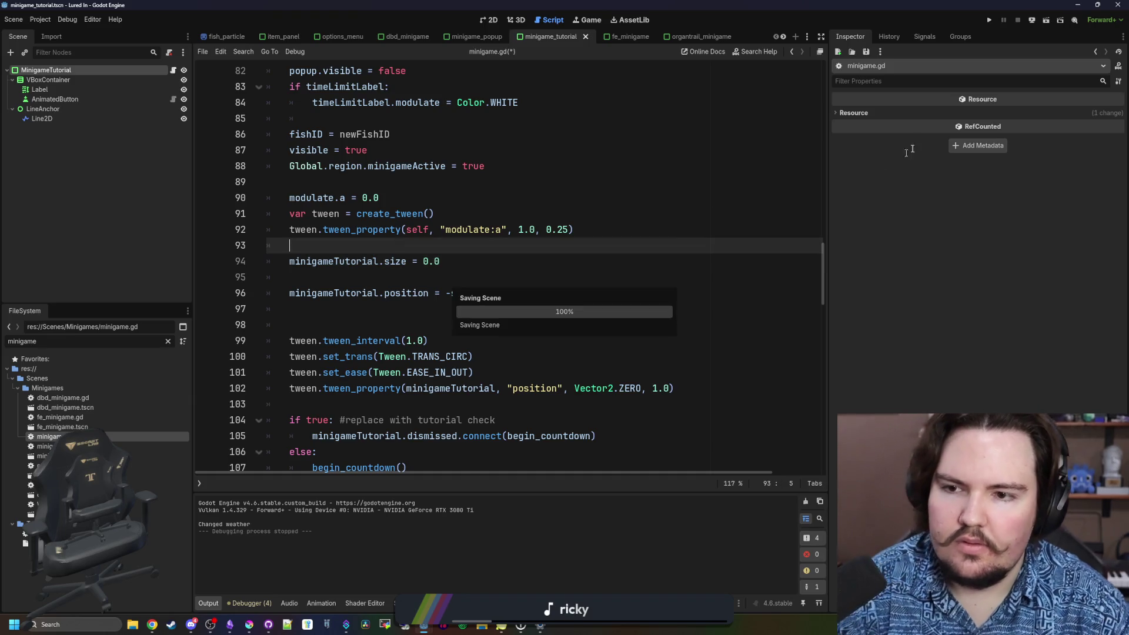
{"action": "left_click", "coordinate": [411, 261]}
{"action": "type", "text": ".y"}
{"action": "left_click", "coordinate": [471, 245]}
{"action": "left_click", "coordinate": [989, 20]}
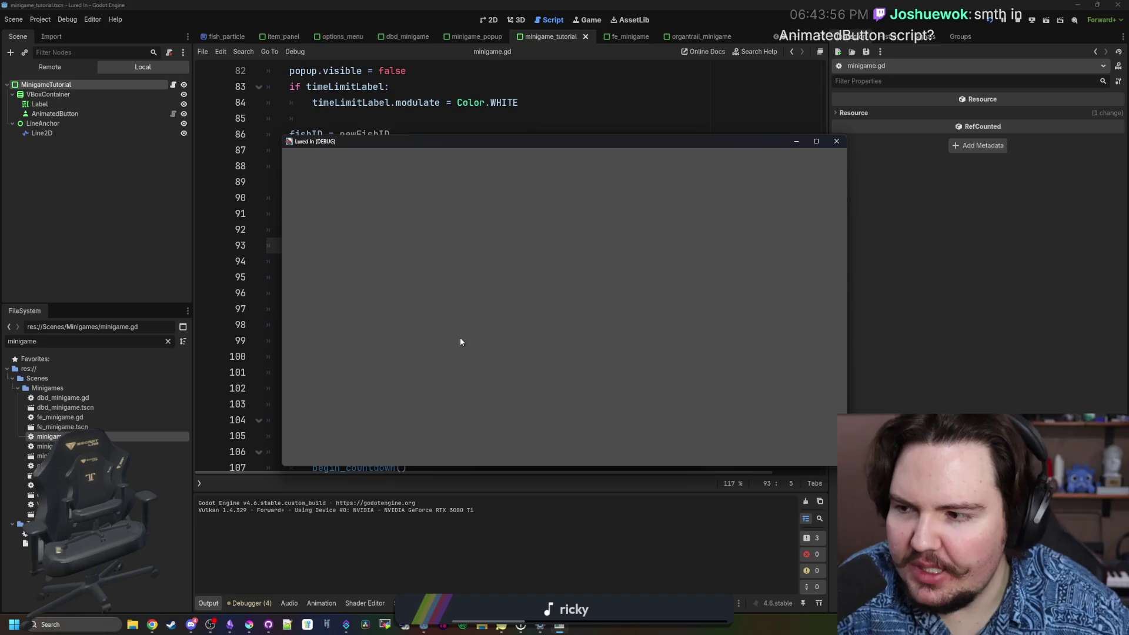
In the test run, enter the 'minigame' command, dismiss the tutorial popup, then close the game
{"action": "left_click", "coordinate": [365, 288]}
{"action": "left_click", "coordinate": [354, 293]}
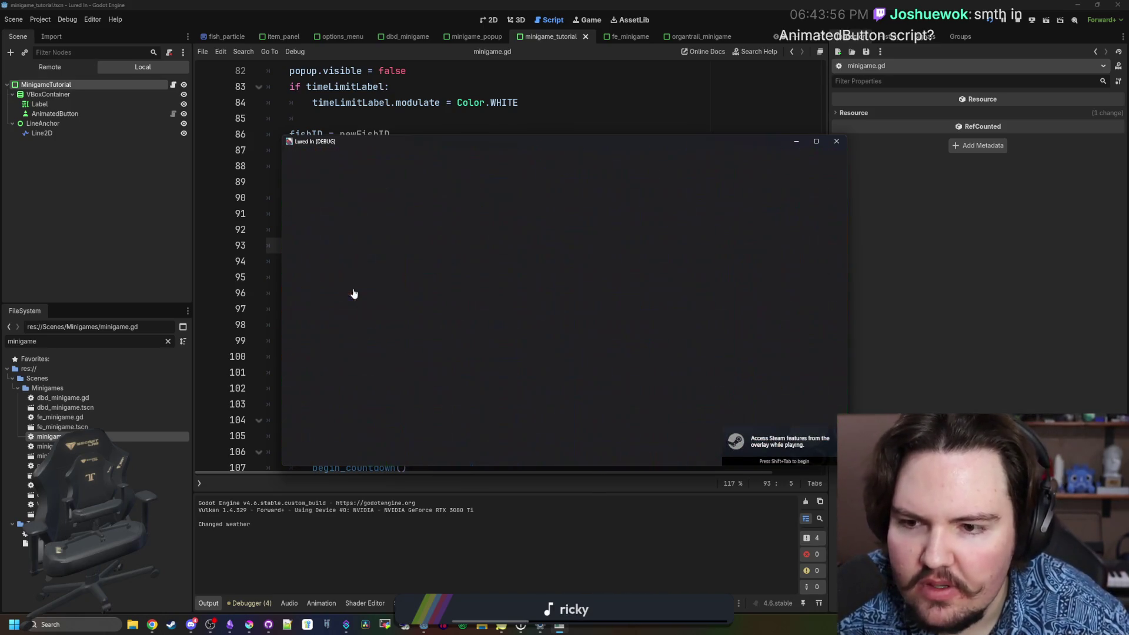
{"action": "left_click", "coordinate": [670, 253]}
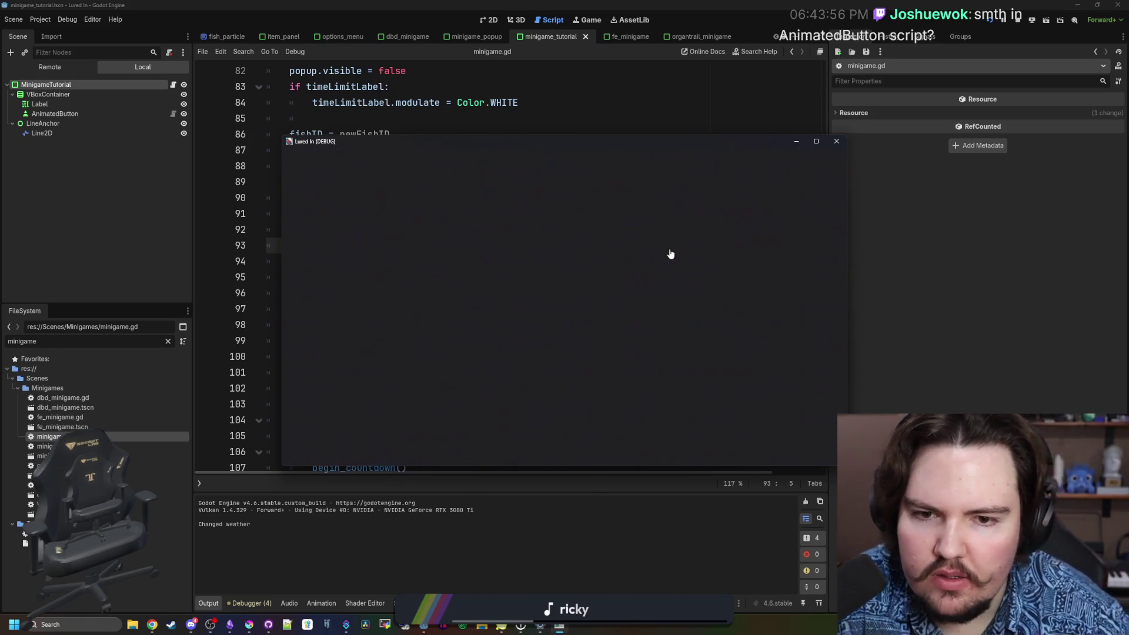
{"action": "type", "text": "minigame"}
{"action": "key", "text": "Return"}
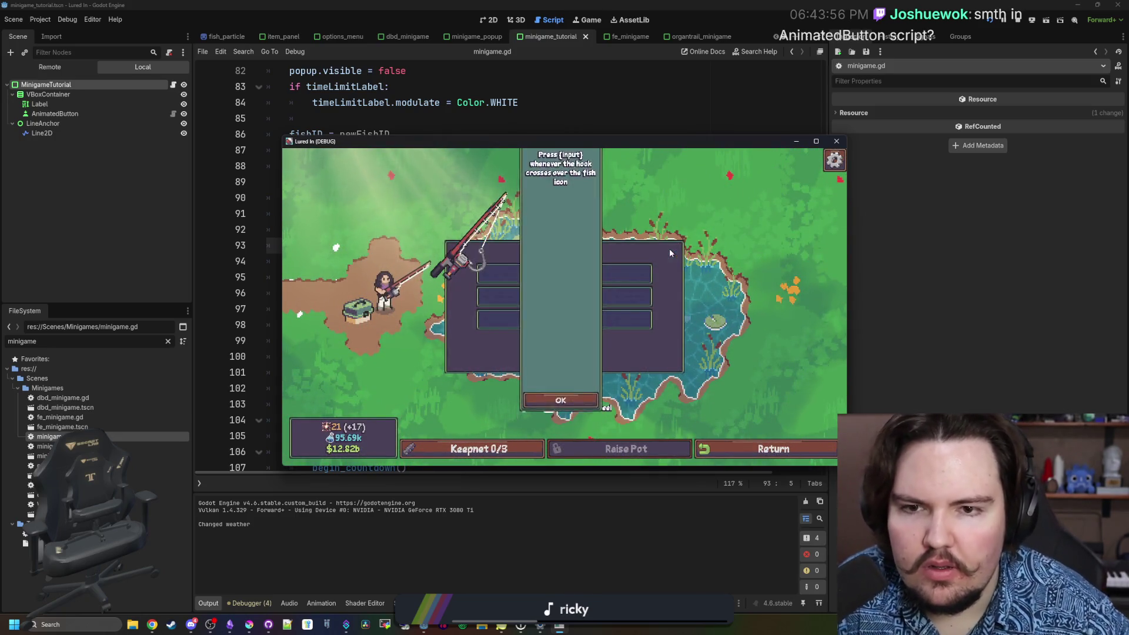
{"action": "key", "text": "space"}
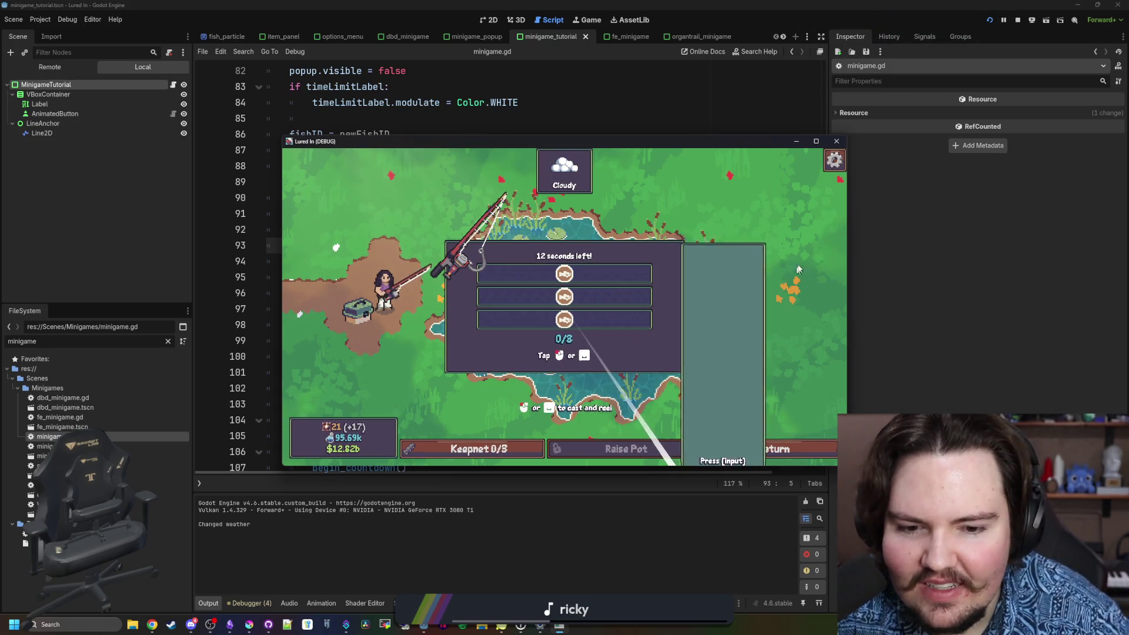
{"action": "left_click", "coordinate": [836, 142]}
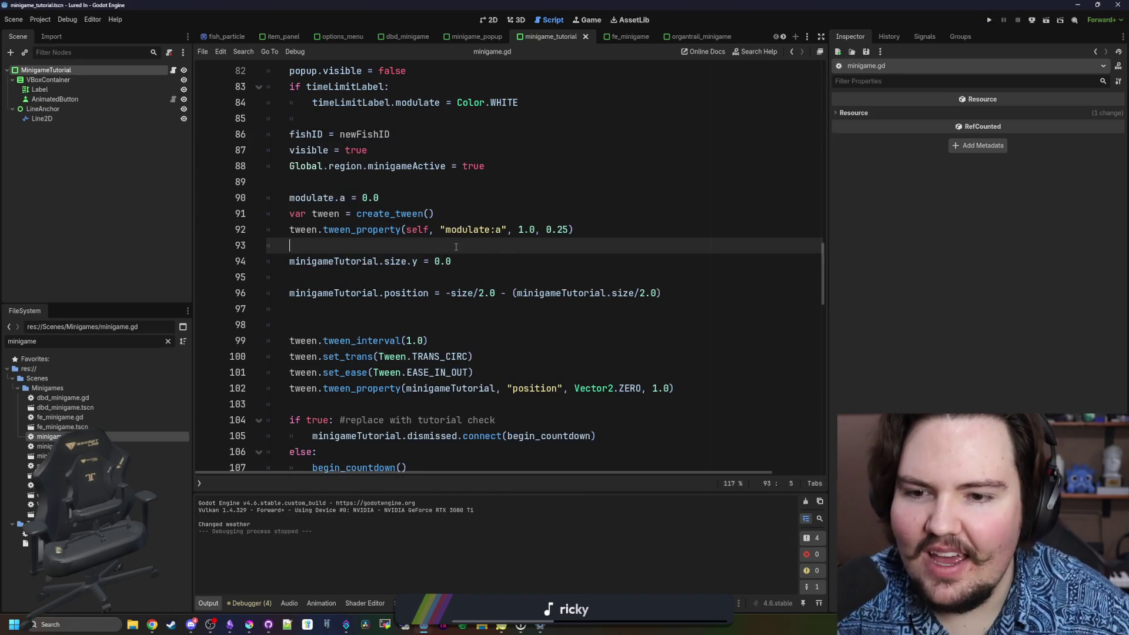
Delete the minigameTutorial.size.y = 0.0 line and its blank lines, save, and switch to the 2D view
{"action": "left_click_drag", "start_coordinate": [451, 261], "coordinate": [241, 258]}
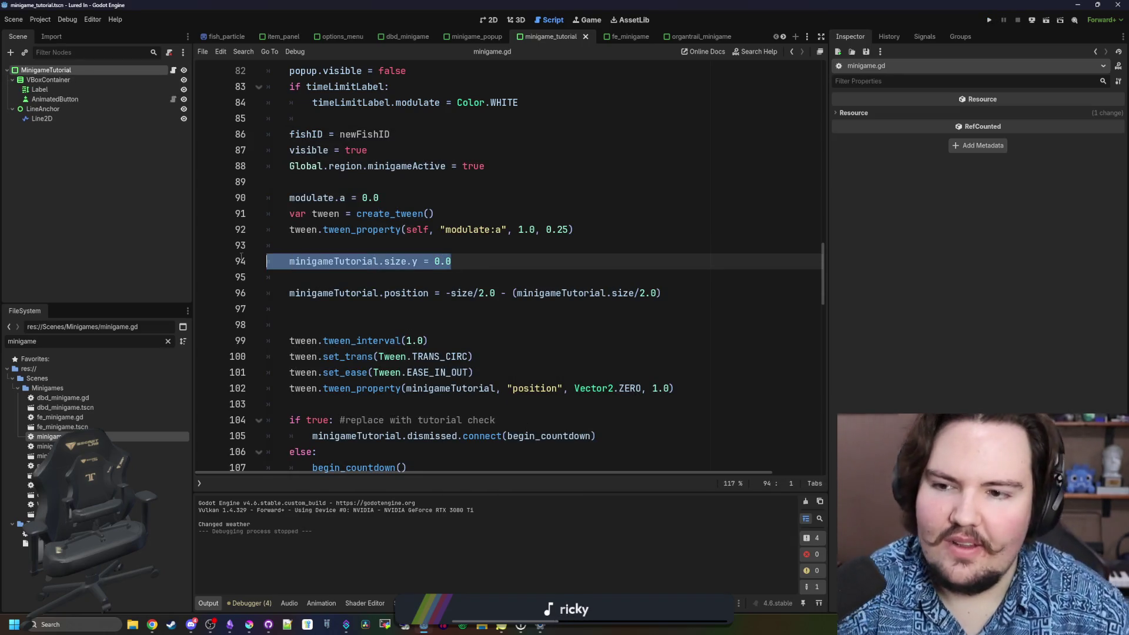
{"action": "key", "text": "BackSpace"}
{"action": "key", "text": "BackSpace"}
{"action": "key", "text": "BackSpace"}
{"action": "left_click", "coordinate": [384, 245]}
{"action": "key", "text": "ctrl+s"}
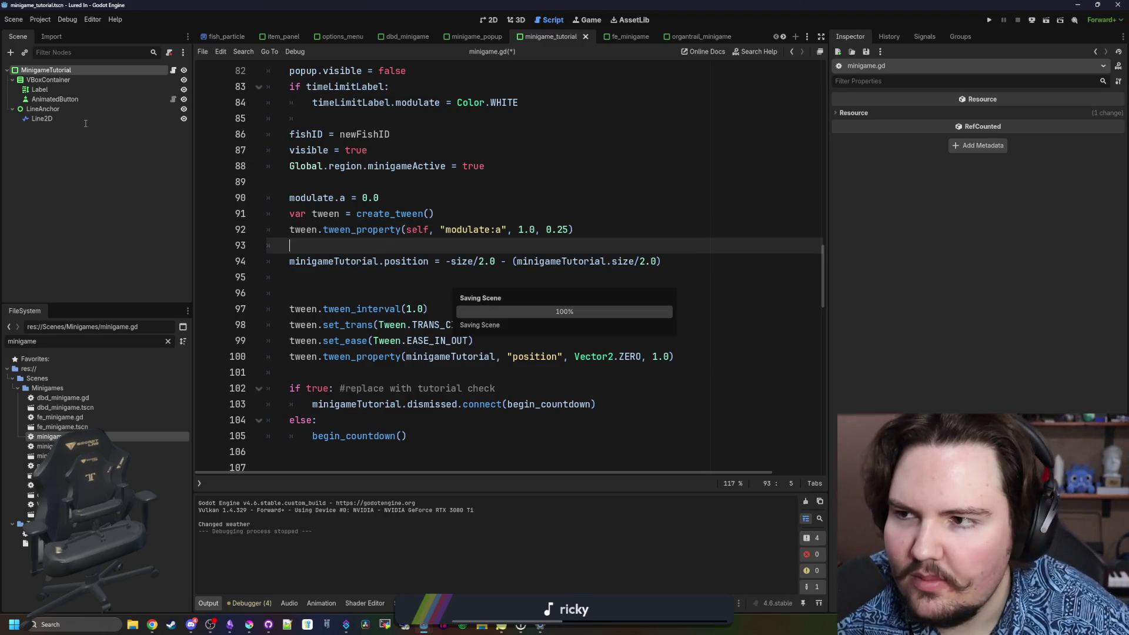
{"action": "key", "text": "ctrl+s"}
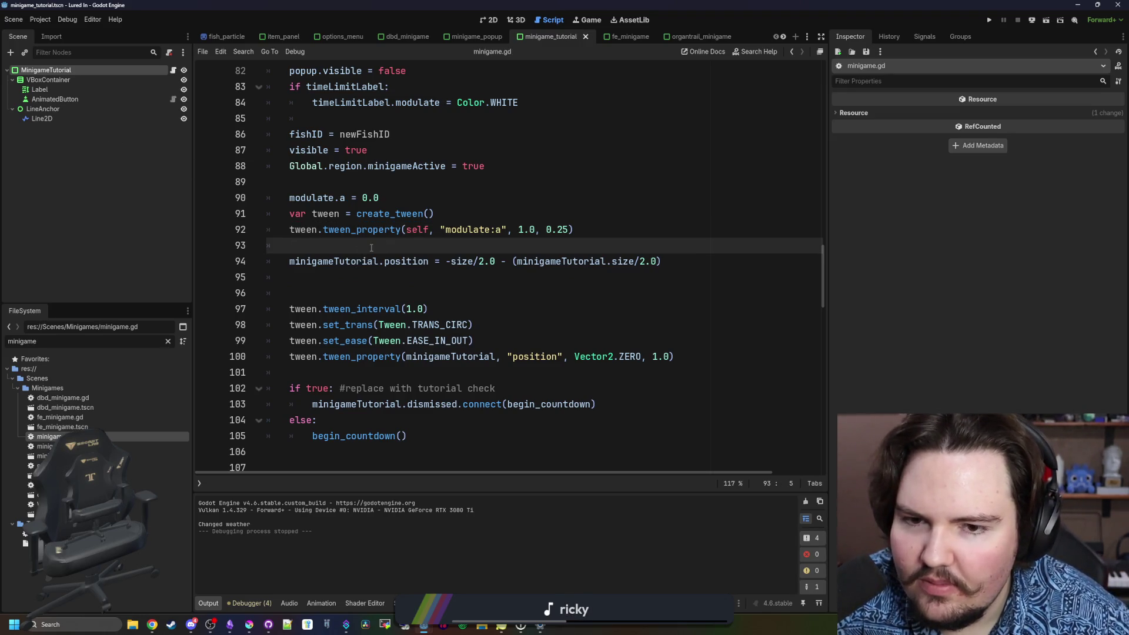
{"action": "scroll", "coordinate": [475, 291], "scroll_direction": "down", "scroll_amount": 3}
{"action": "scroll", "coordinate": [441, 285], "scroll_direction": "up", "scroll_amount": 3}
{"action": "left_click", "coordinate": [382, 276]}
{"action": "key", "text": "ctrl+s"}
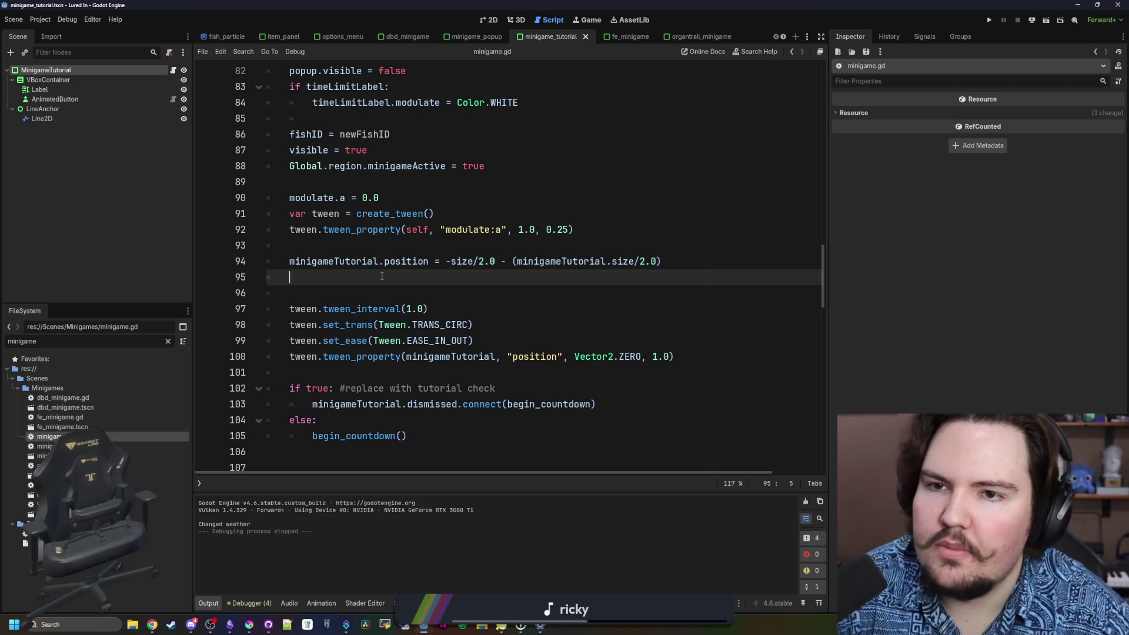
{"action": "left_click", "coordinate": [488, 20]}
{"action": "scroll", "coordinate": [554, 262], "scroll_direction": "up", "scroll_amount": 4}
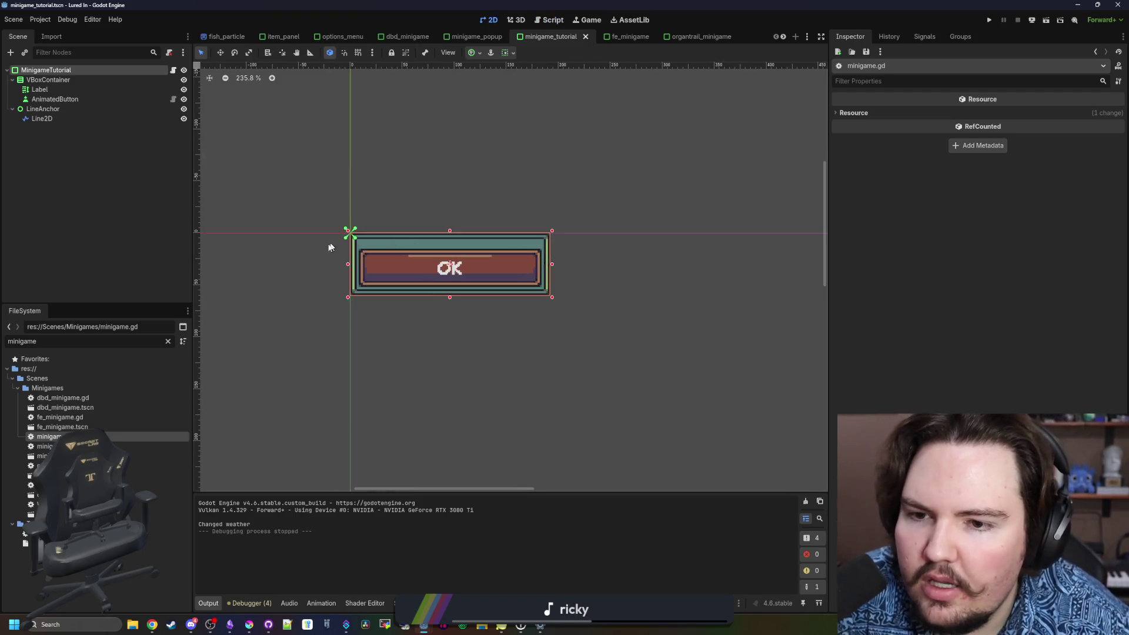
Set the tutorial Label's autowrap mode to Arbitrary and save the scene
{"action": "scroll", "coordinate": [689, 306], "scroll_direction": "up", "scroll_amount": 1}
{"action": "left_click", "coordinate": [588, 276]}
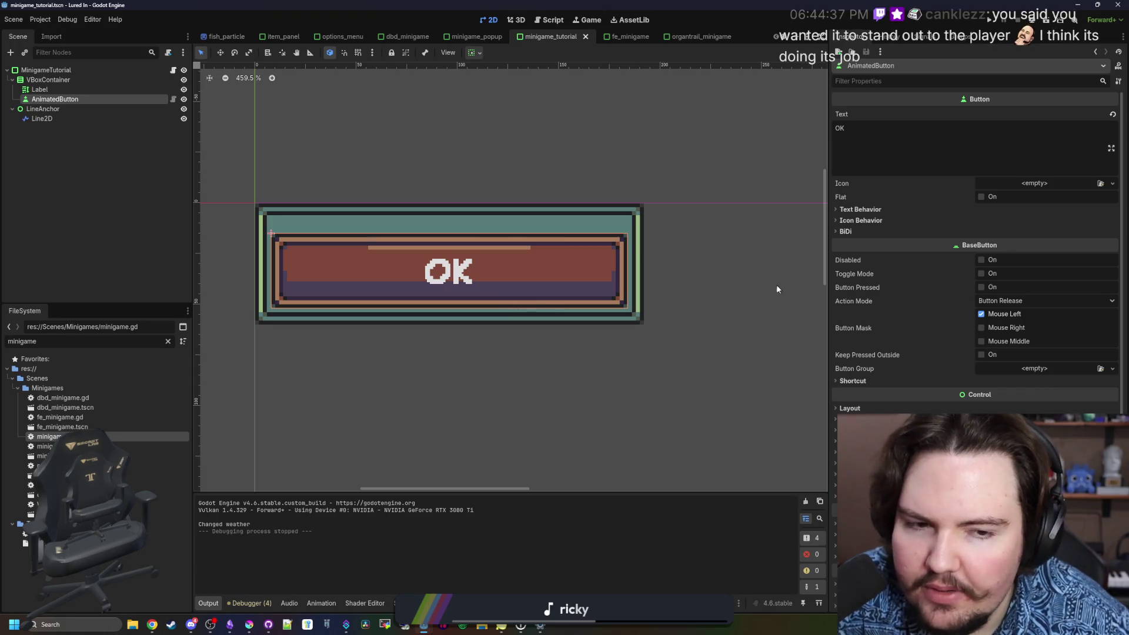
{"action": "left_click", "coordinate": [940, 408]}
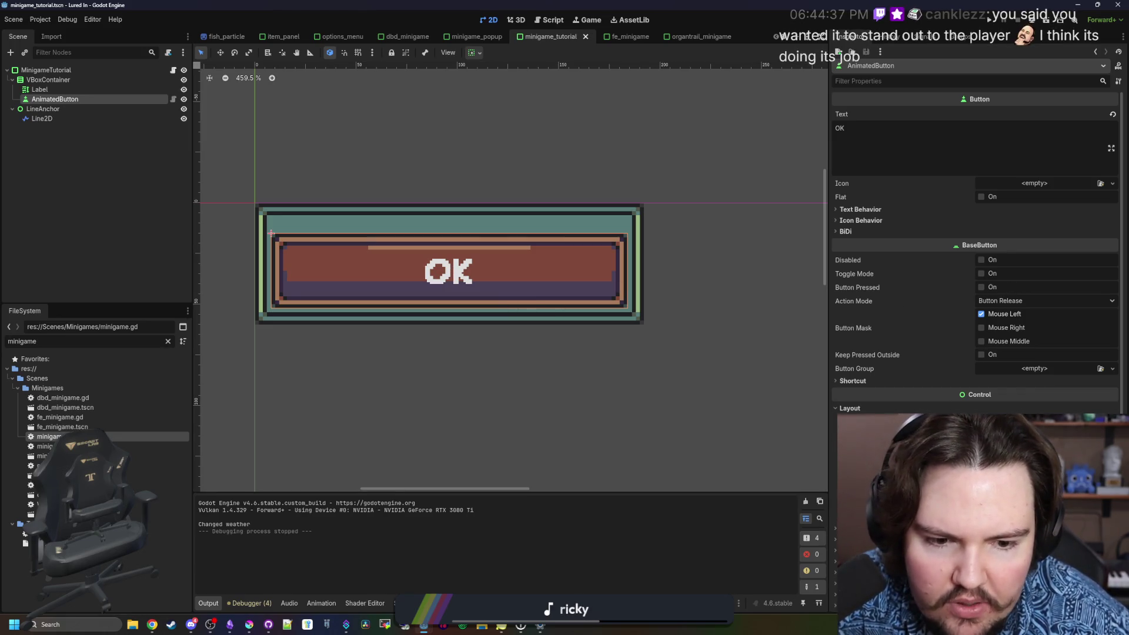
{"action": "left_click", "coordinate": [40, 89]}
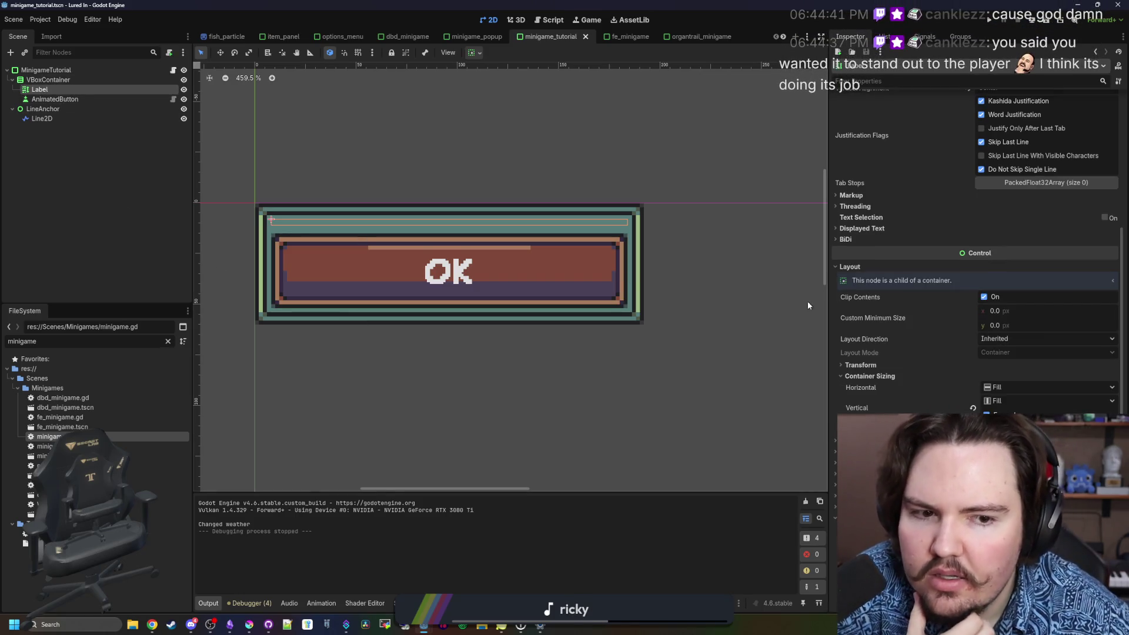
{"action": "left_click", "coordinate": [972, 407]}
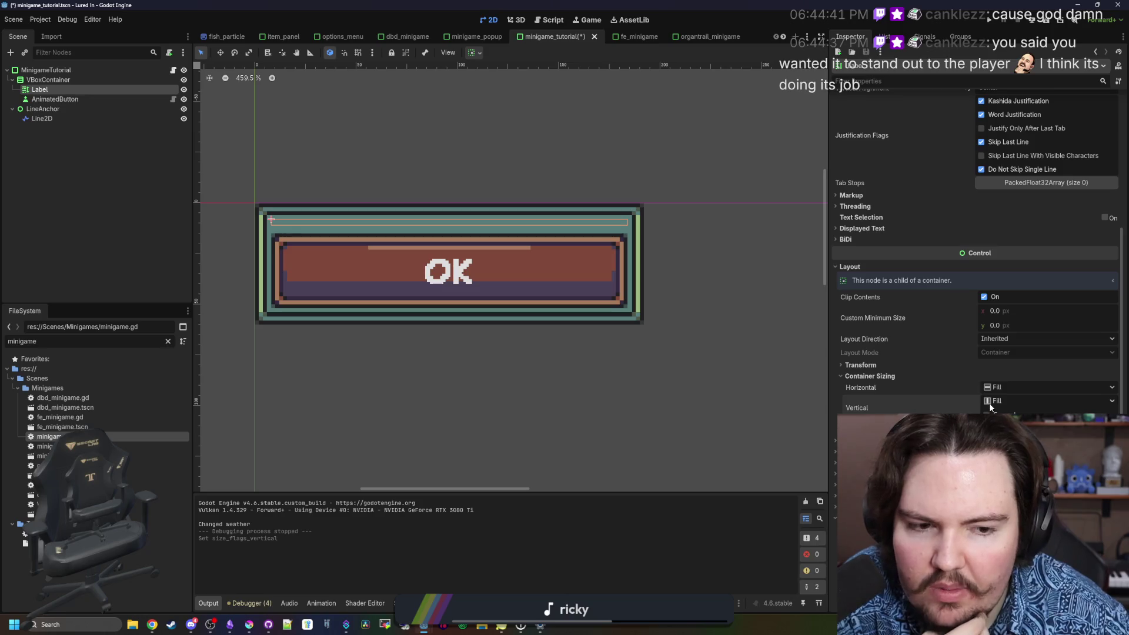
{"action": "scroll", "coordinate": [967, 399], "scroll_direction": "up", "scroll_amount": 5}
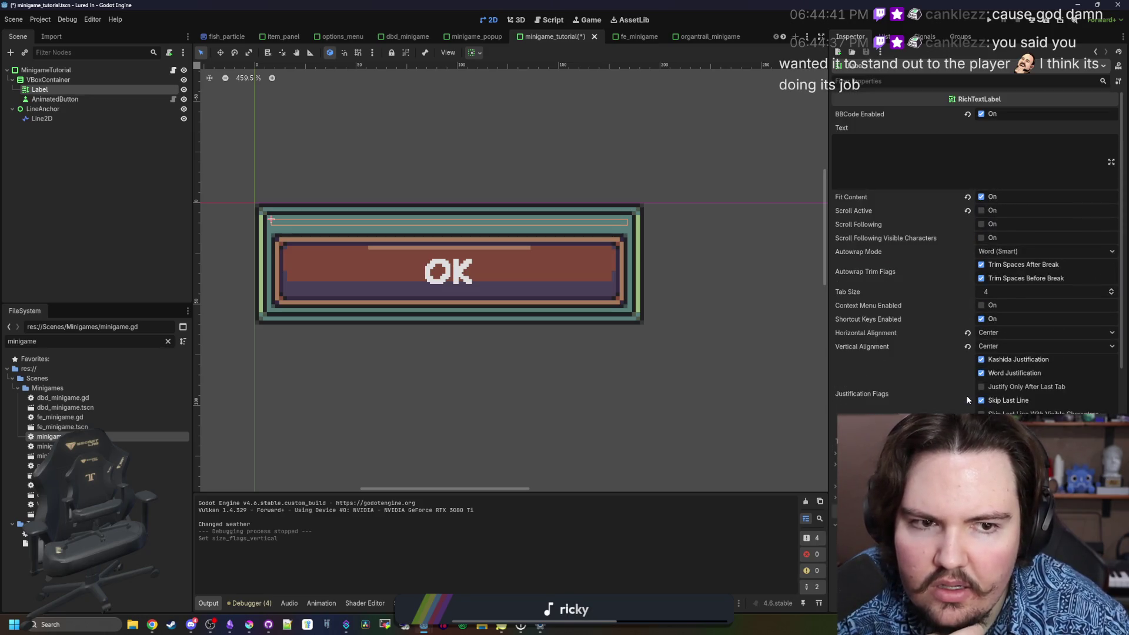
{"action": "left_click", "coordinate": [1007, 249]}
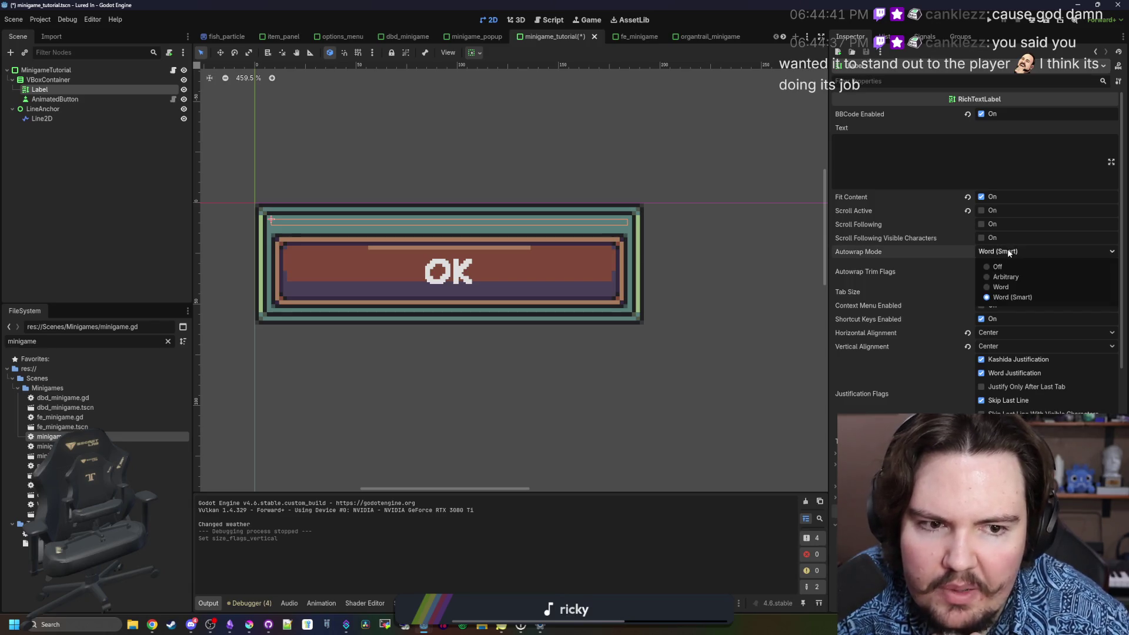
{"action": "left_click", "coordinate": [1007, 276]}
{"action": "left_click", "coordinate": [1008, 251]}
{"action": "left_click", "coordinate": [1011, 276]}
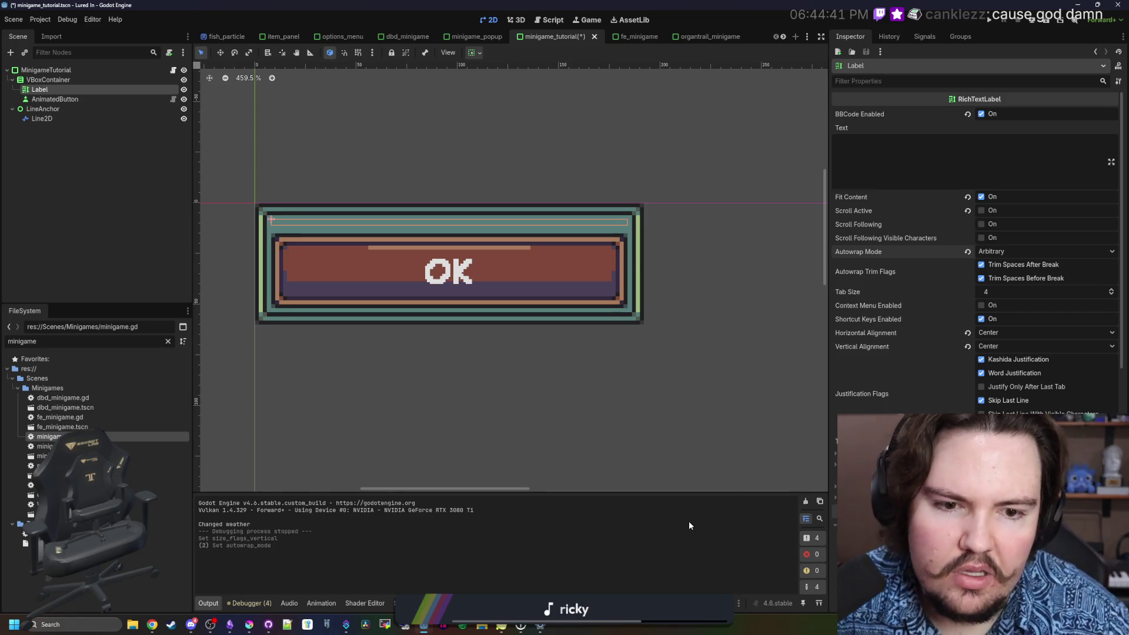
{"action": "key", "text": "ctrl+s"}
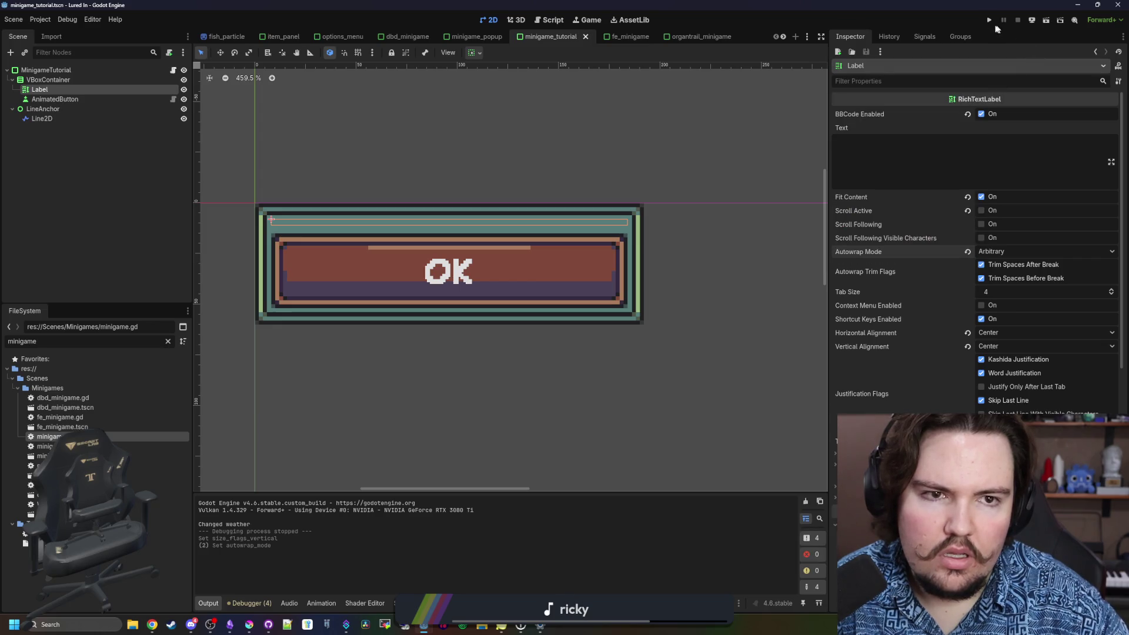
Fill the Label with long placeholder test text and switch autowrap back to Word (Smart)
{"action": "left_click", "coordinate": [869, 181]}
{"action": "type", "text": "ddddddddddd"}
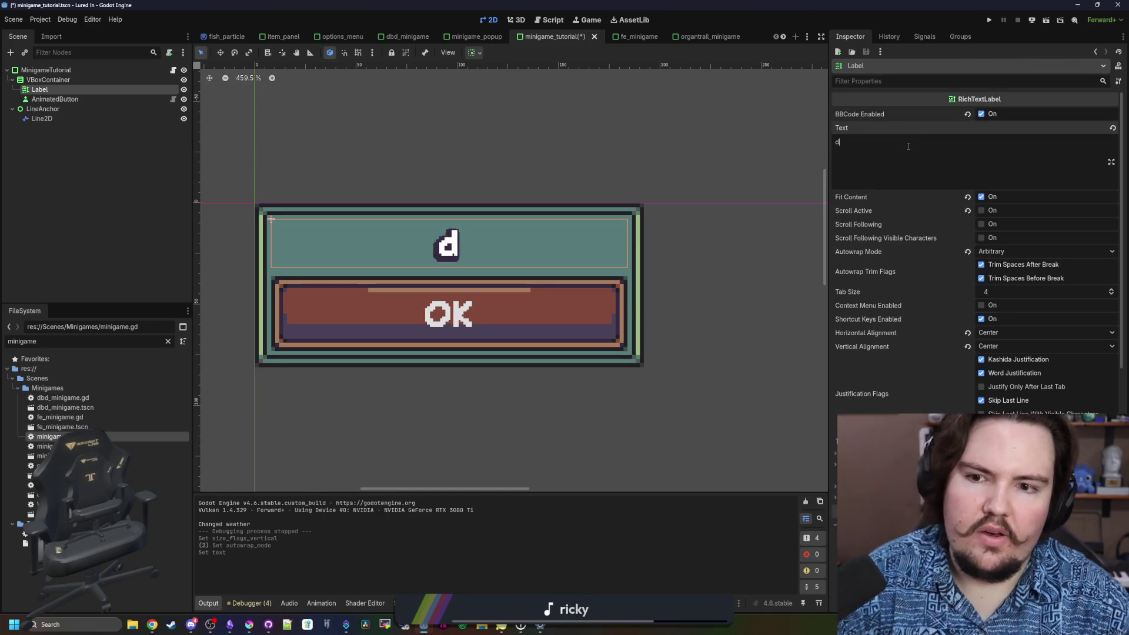
{"action": "type", "text": "ddddddddddddddd"}
{"action": "left_click", "coordinate": [1046, 251]}
{"action": "left_click", "coordinate": [1017, 301]}
{"action": "type", "text": "dddddddddddd dwasd wasd wa"}
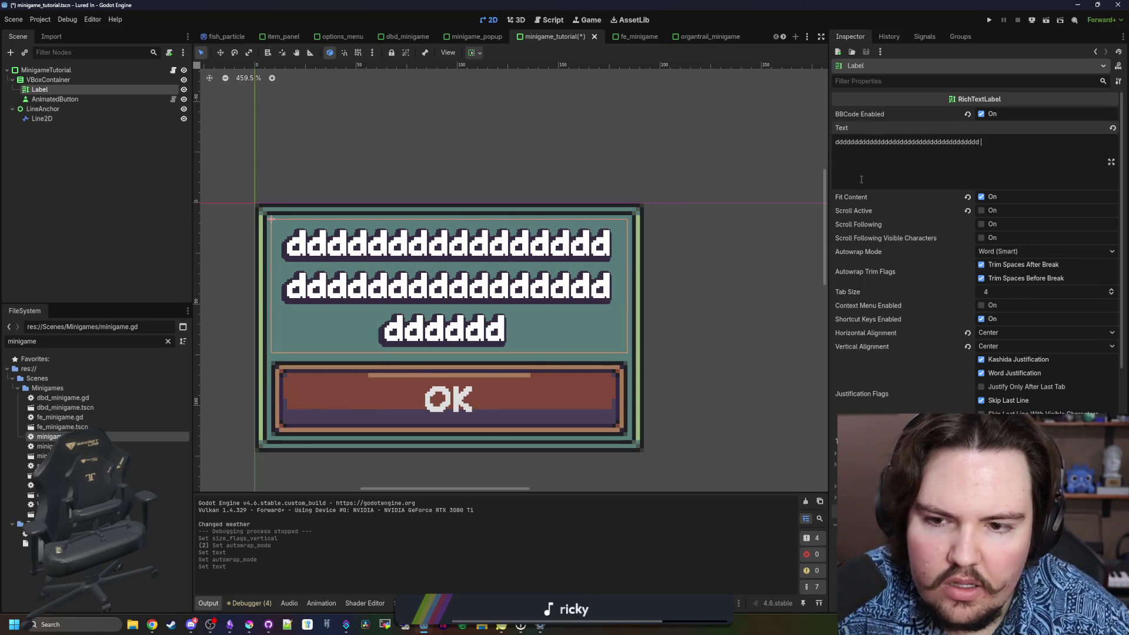
{"action": "type", "text": "sd wasd wAdw AWDS wA"}
{"action": "scroll", "coordinate": [468, 253], "scroll_direction": "down", "scroll_amount": 5}
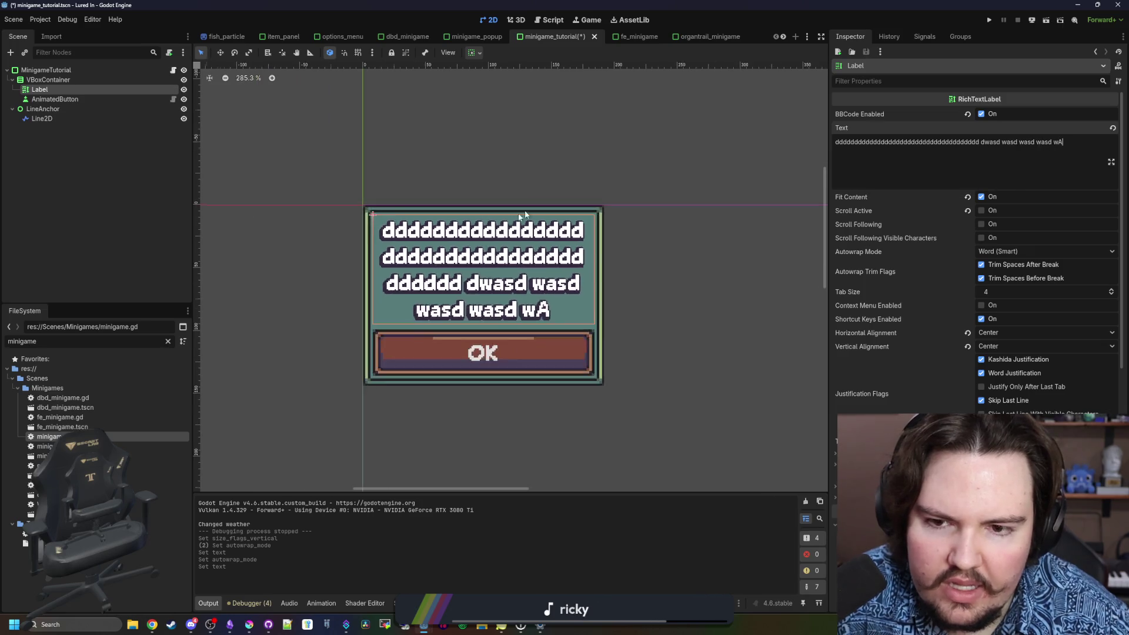
{"action": "type", "text": "d wWD guyWADG uywaGdyu waGYudw aGyudwgYUdwgyuDgwyuaADW"}
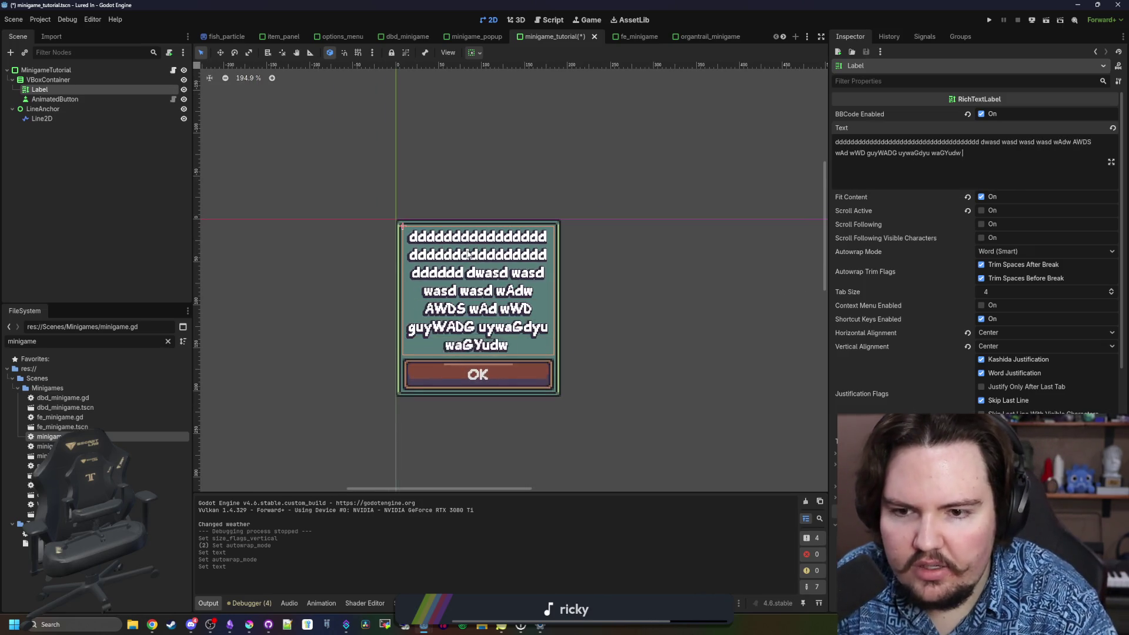
{"action": "scroll", "coordinate": [932, 297], "scroll_direction": "down", "scroll_amount": 5}
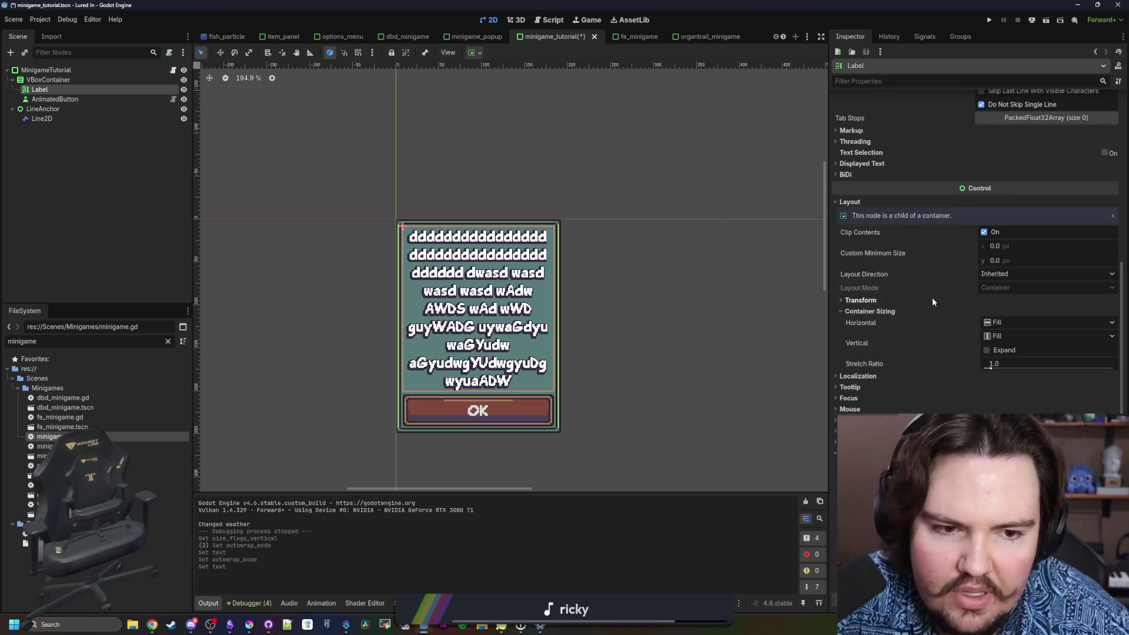
Turn on the Label's Vertical Expand container sizing, clear its text, and save the scene
{"action": "left_click", "coordinate": [986, 351]}
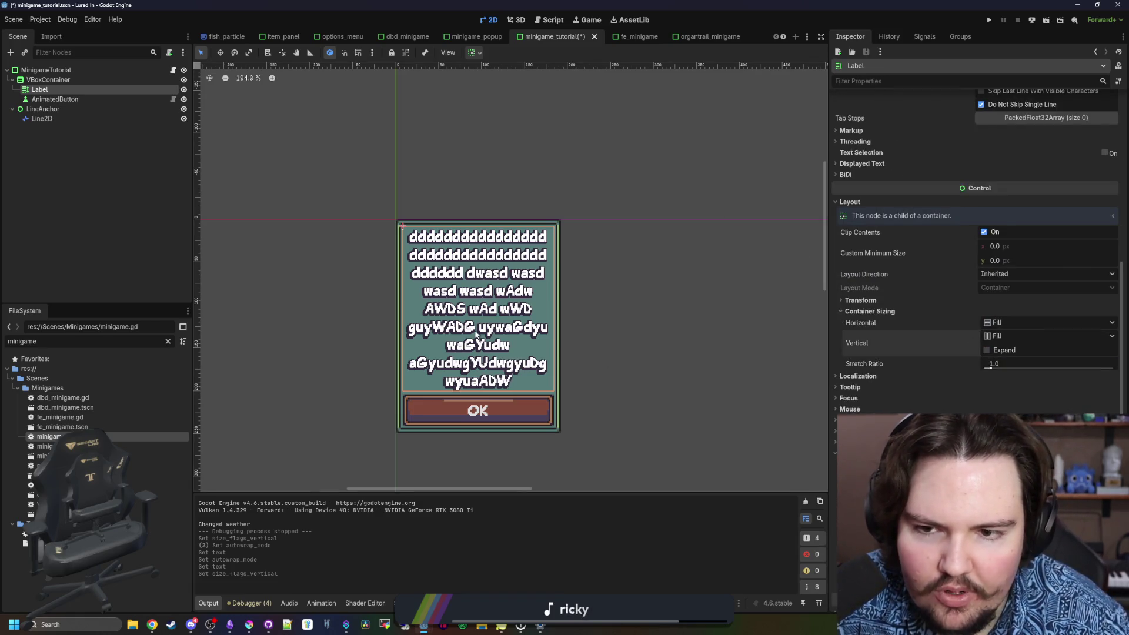
{"action": "scroll", "coordinate": [476, 333], "scroll_direction": "down", "scroll_amount": 3}
{"action": "scroll", "coordinate": [478, 429], "scroll_direction": "up", "scroll_amount": 4}
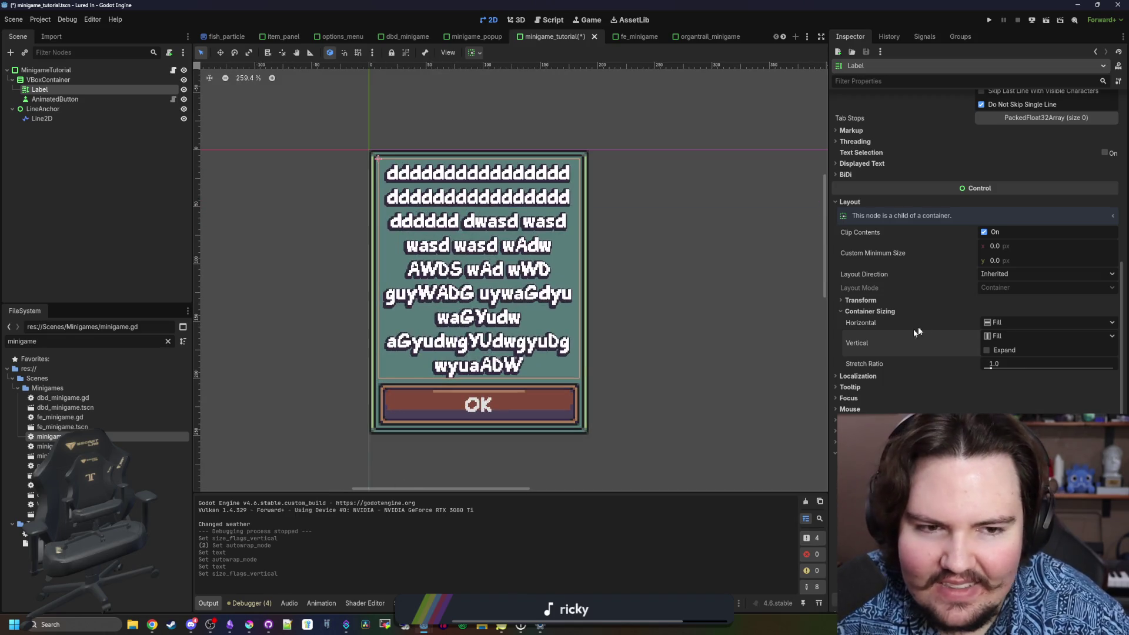
{"action": "scroll", "coordinate": [926, 320], "scroll_direction": "up", "scroll_amount": 10}
{"action": "scroll", "coordinate": [925, 320], "scroll_direction": "down", "scroll_amount": 5}
{"action": "scroll", "coordinate": [926, 319], "scroll_direction": "up", "scroll_amount": 5}
{"action": "left_click", "coordinate": [1085, 147]}
{"action": "key", "text": "BackSpace"}
{"action": "key", "text": "BackSpace"}
{"action": "key", "text": "BackSpace"}
{"action": "key", "text": "BackSpace"}
{"action": "key", "text": "BackSpace"}
{"action": "key", "text": "BackSpace"}
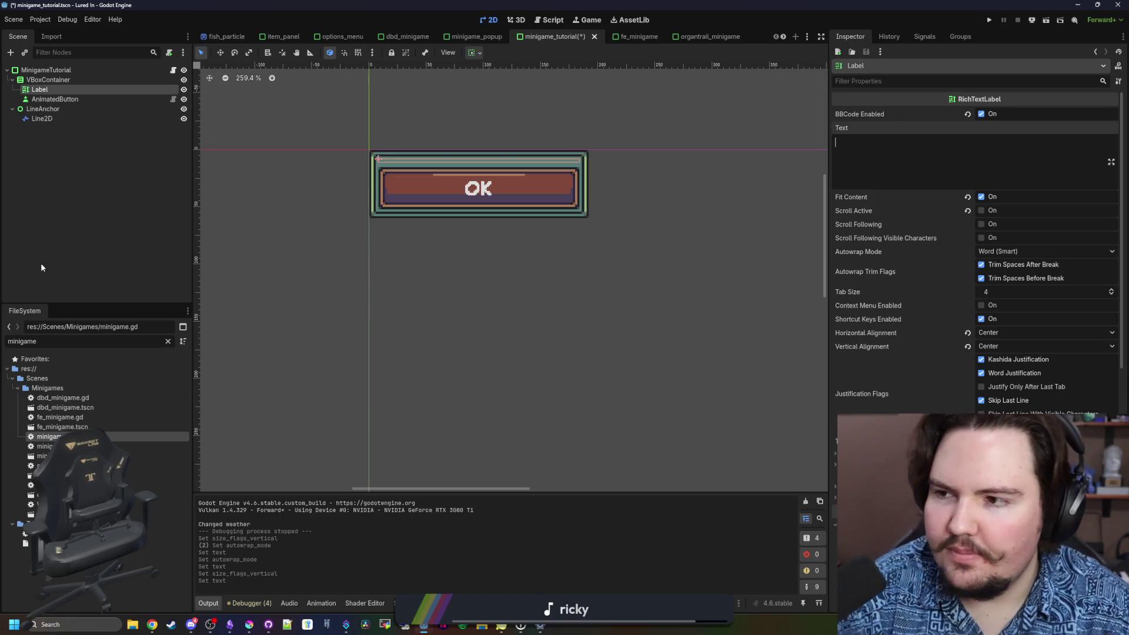
{"action": "left_click", "coordinate": [85, 230]}
{"action": "key", "text": "ctrl+s"}
{"action": "key", "text": "ctrl+s"}
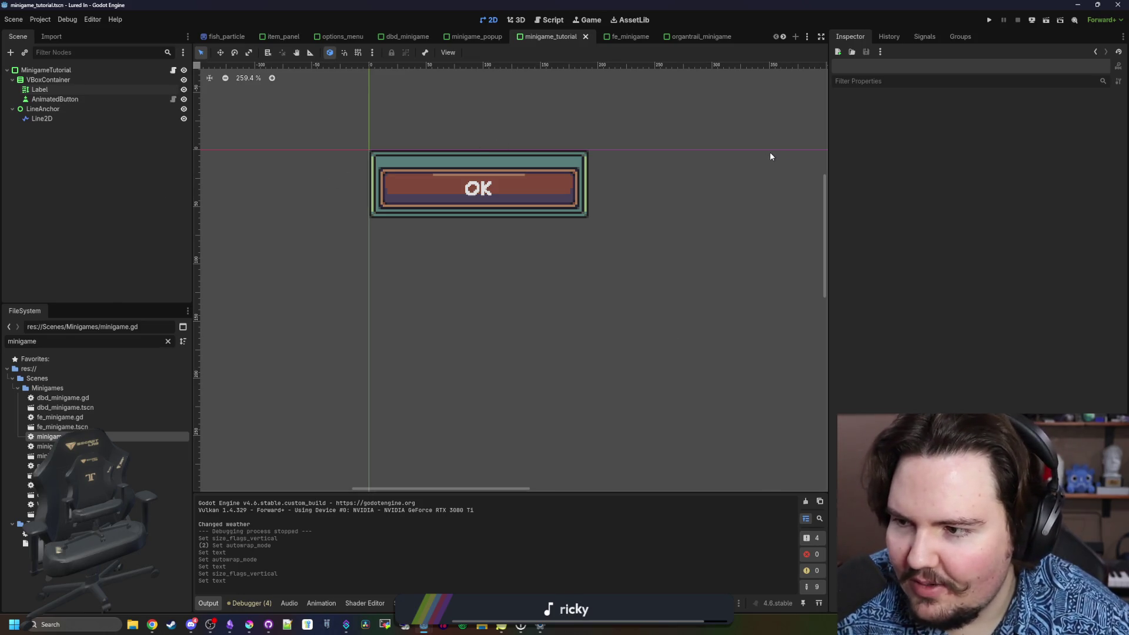
Launch the game, then inspect the VBoxContainer's container sizing options
{"action": "left_click", "coordinate": [988, 20]}
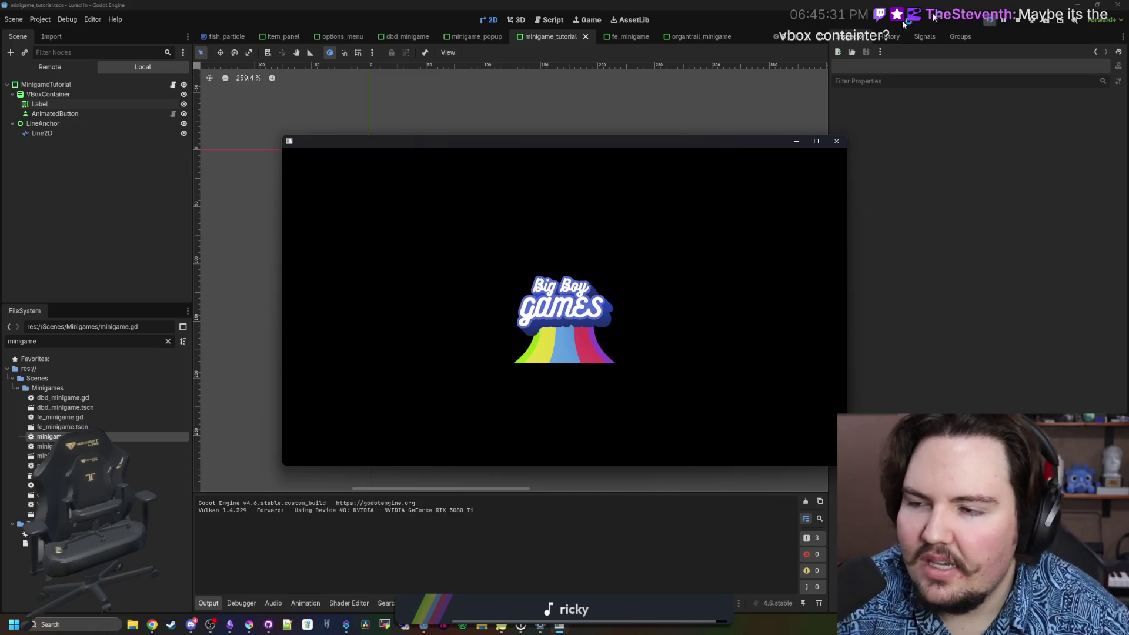
{"action": "left_click", "coordinate": [55, 96]}
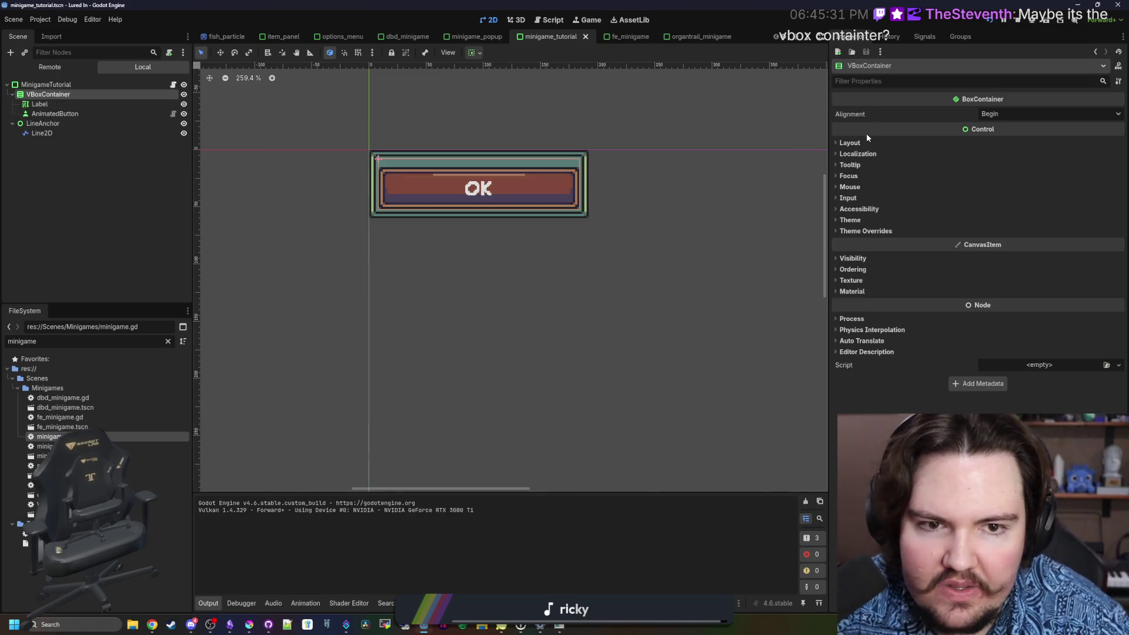
{"action": "left_click", "coordinate": [865, 139]}
{"action": "left_click", "coordinate": [882, 254]}
{"action": "left_click", "coordinate": [883, 254]}
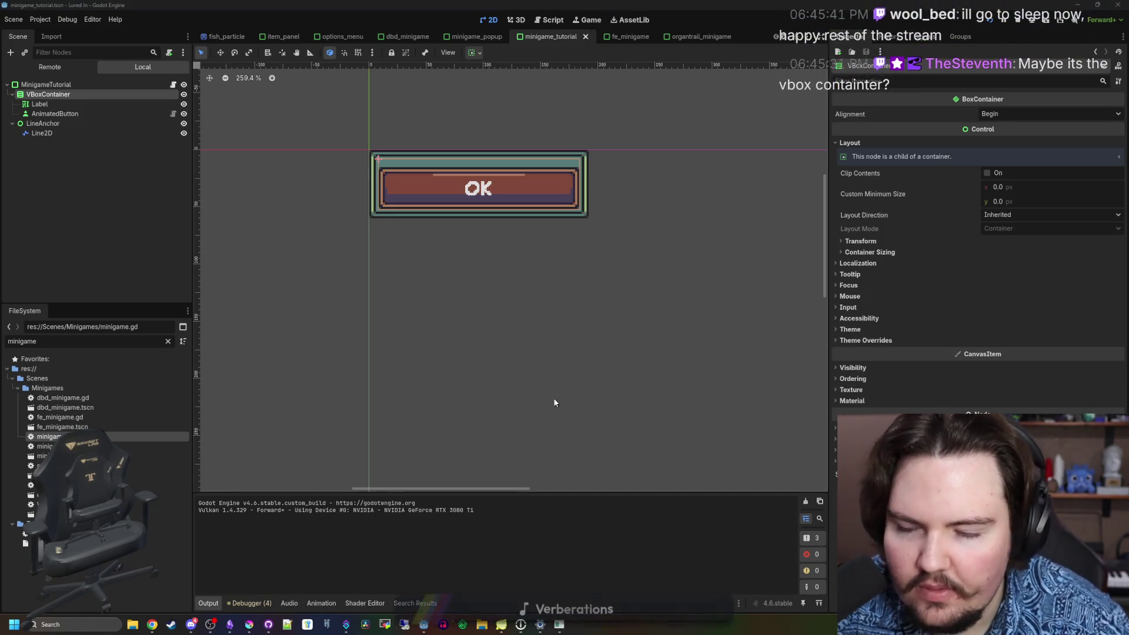
Relaunch the game, reach the pond, enter 'minigame dbd' to check the popup, then close it
{"action": "key", "text": "F5"}
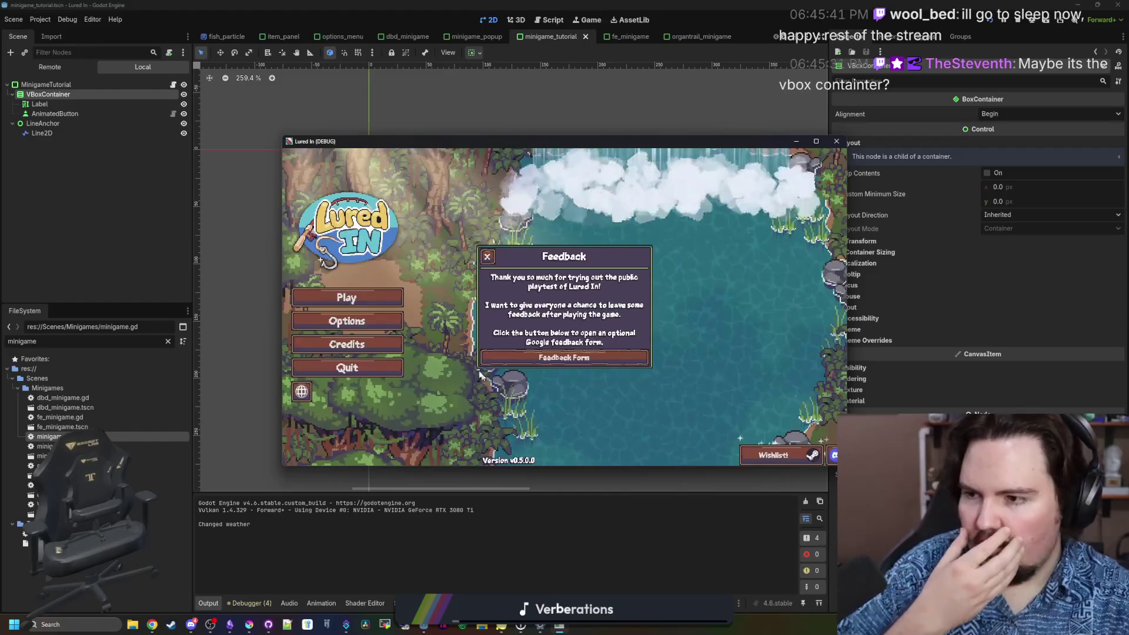
{"action": "key", "text": "Escape"}
{"action": "key", "text": "Return"}
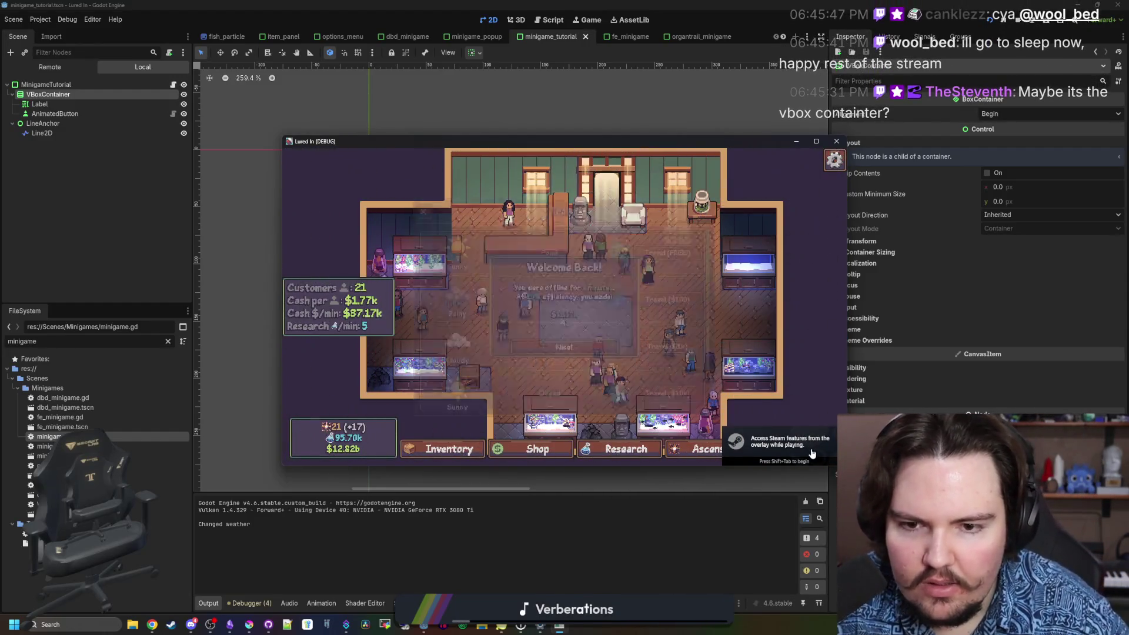
{"action": "left_click", "coordinate": [678, 259]}
{"action": "key", "text": "grave"}
{"action": "type", "text": "mini"}
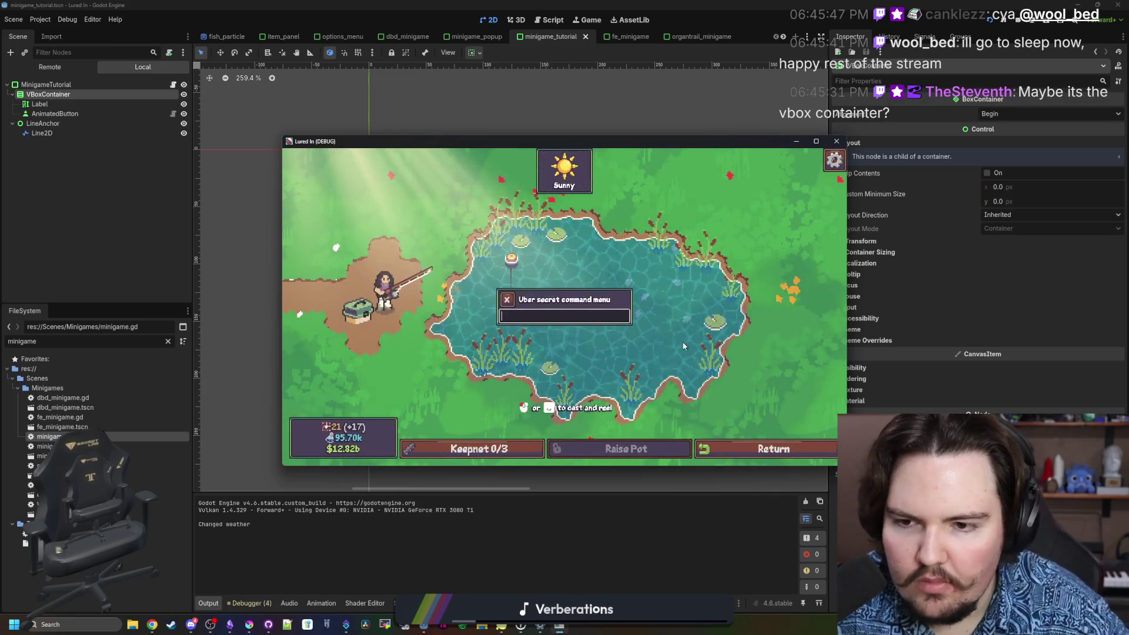
{"action": "type", "text": "game dbd"}
{"action": "key", "text": "Return"}
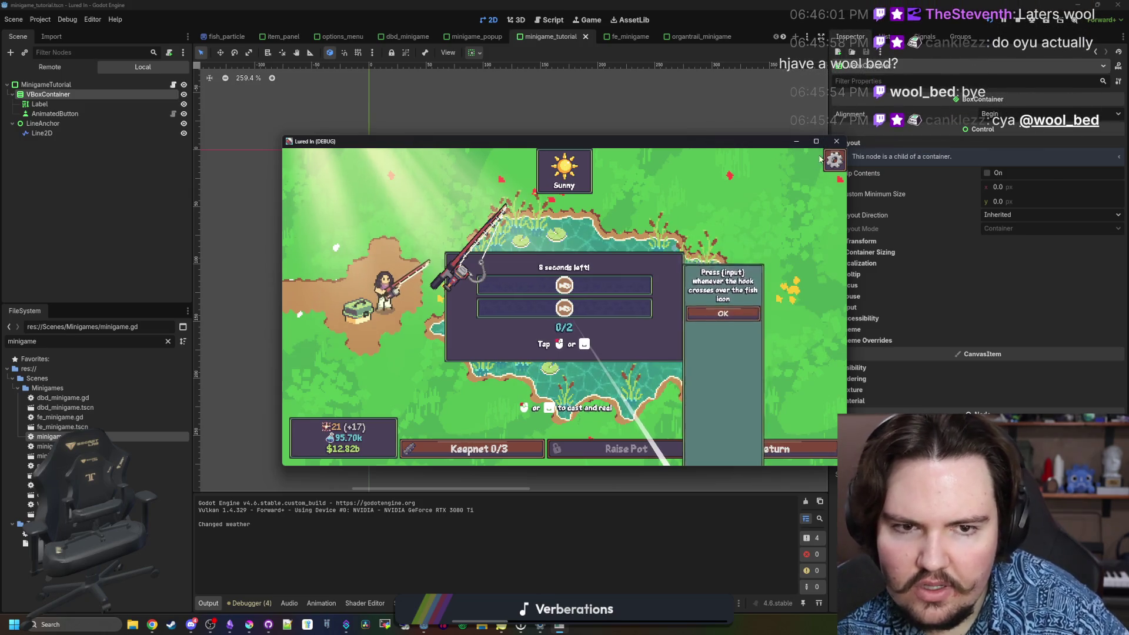
{"action": "left_click", "coordinate": [836, 141]}
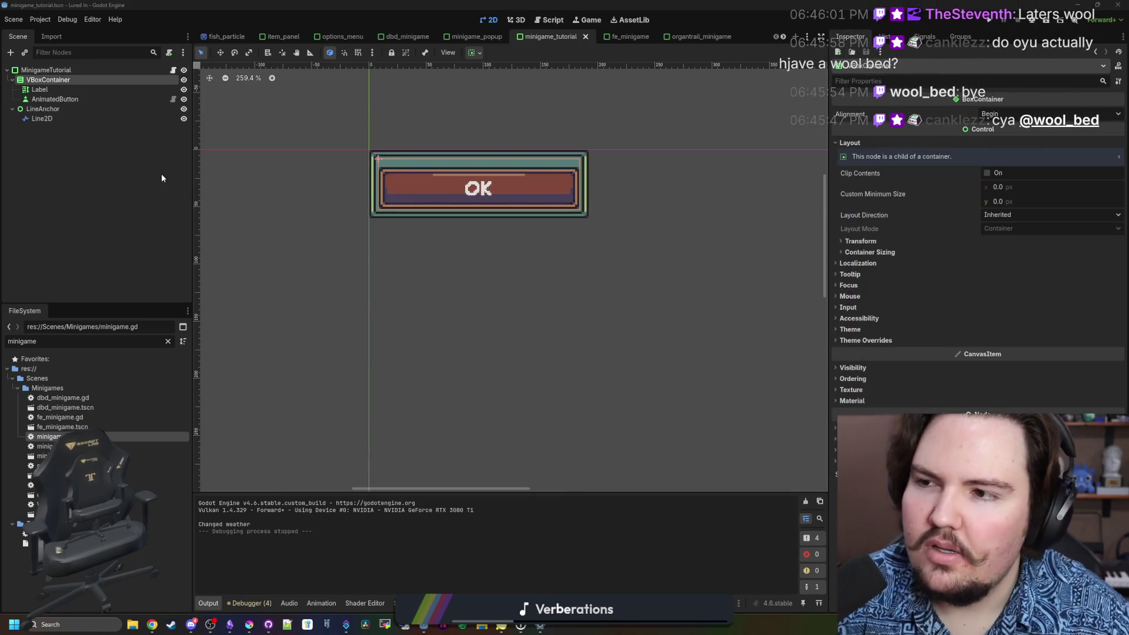
Save the scene and select the Label to review its text properties
{"action": "key", "text": "ctrl+s"}
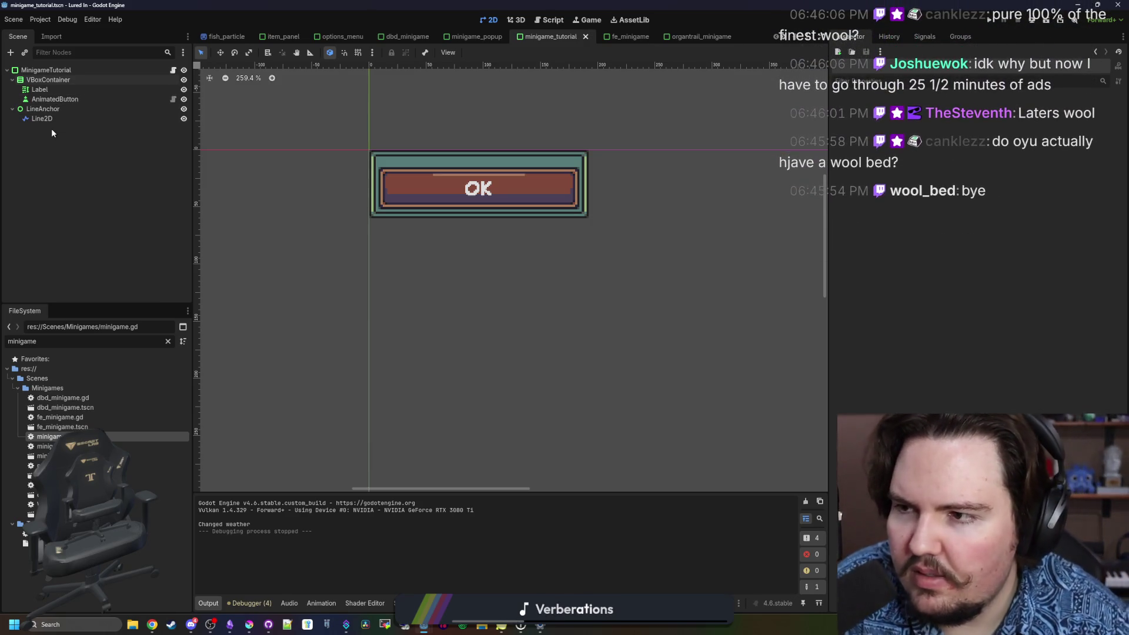
{"action": "left_click", "coordinate": [98, 99]}
{"action": "left_click", "coordinate": [69, 89]}
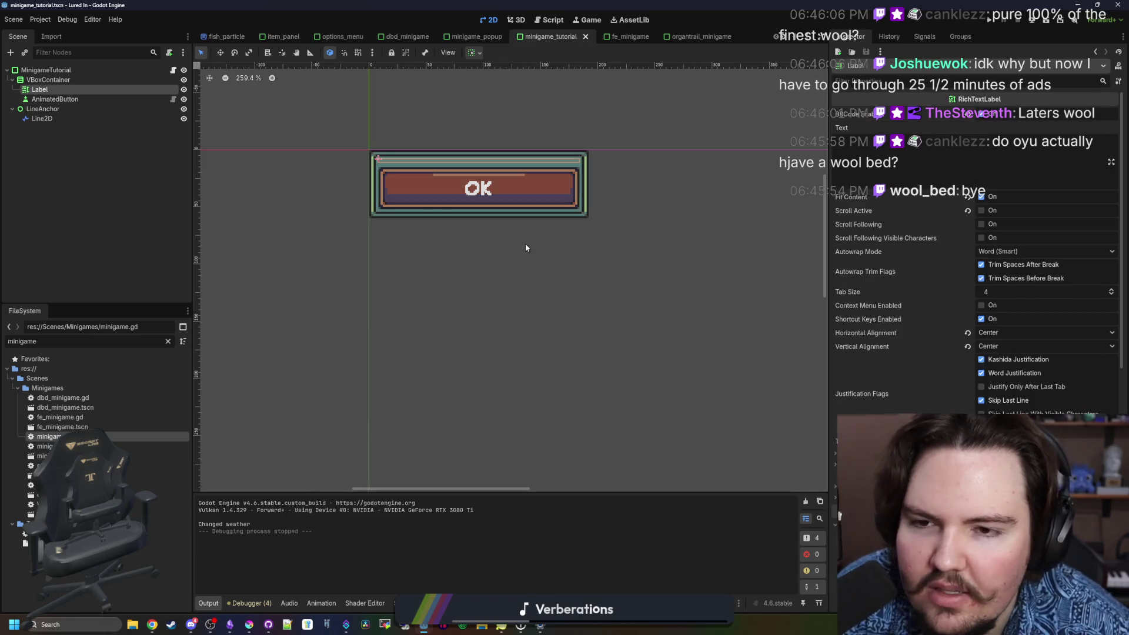
{"action": "scroll", "coordinate": [464, 294], "scroll_direction": "up", "scroll_amount": 3}
{"action": "key", "text": "ctrl+s"}
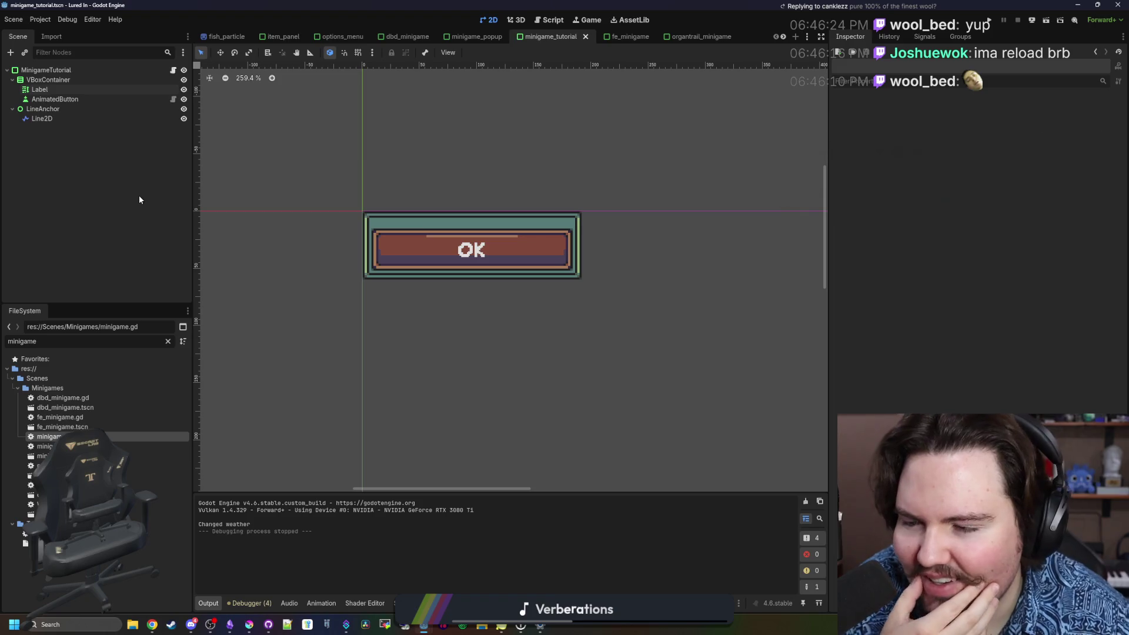
Set the Label's vertical alignment to Top, keep autowrap at Word (Smart), and save
{"action": "left_click", "coordinate": [39, 89]}
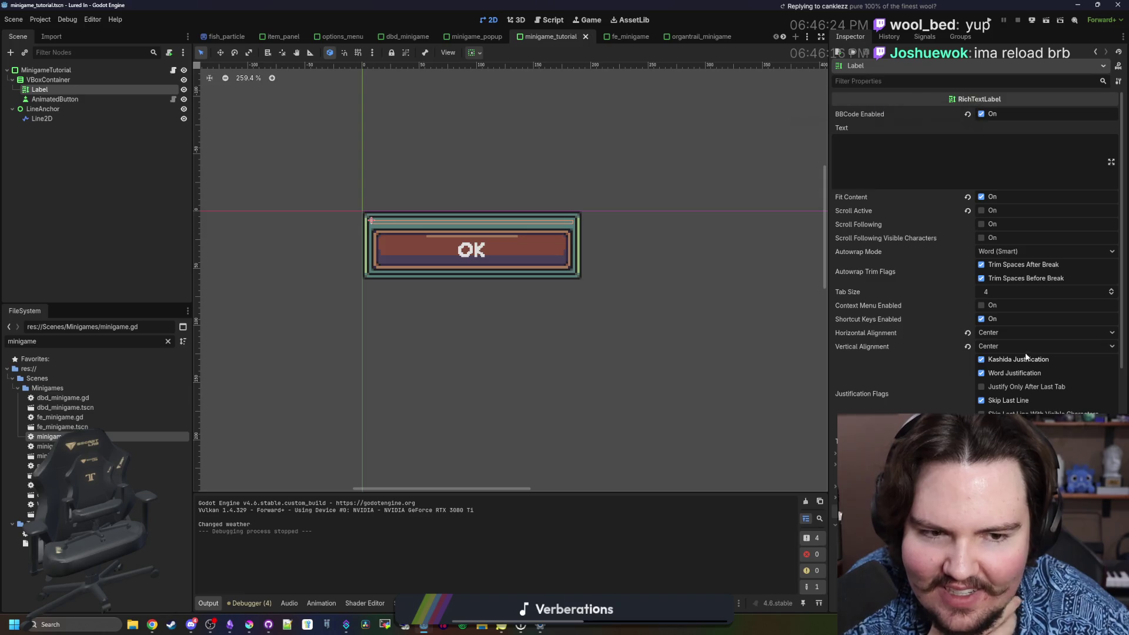
{"action": "left_click", "coordinate": [1007, 334]}
{"action": "left_click", "coordinate": [1006, 342]}
{"action": "left_click", "coordinate": [1003, 360]}
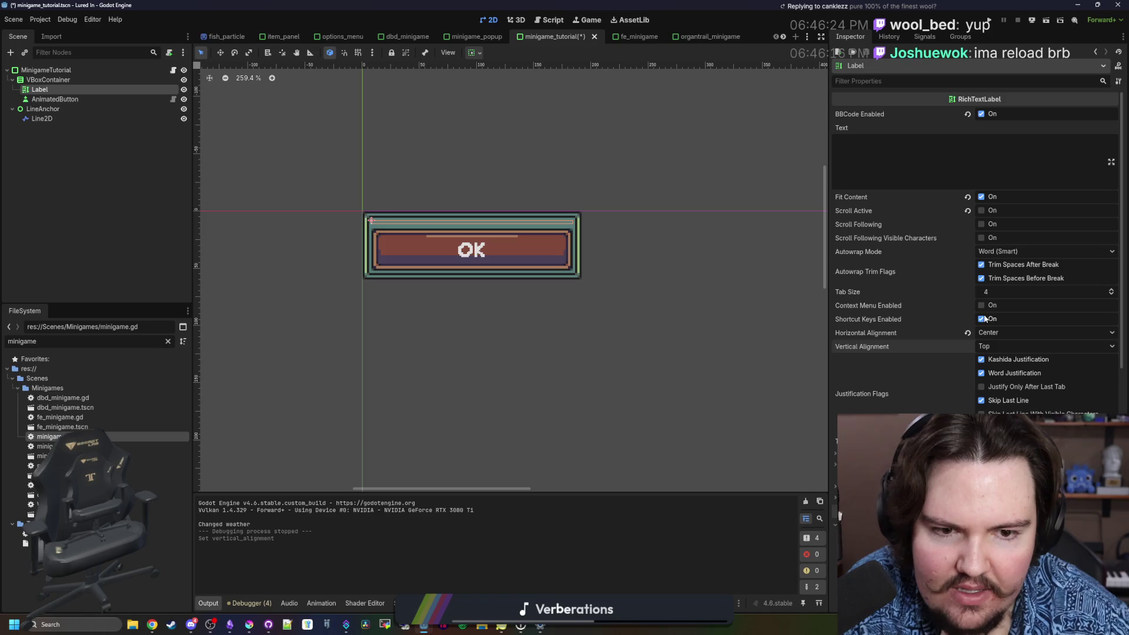
{"action": "left_click", "coordinate": [993, 252]}
{"action": "left_click", "coordinate": [997, 250]}
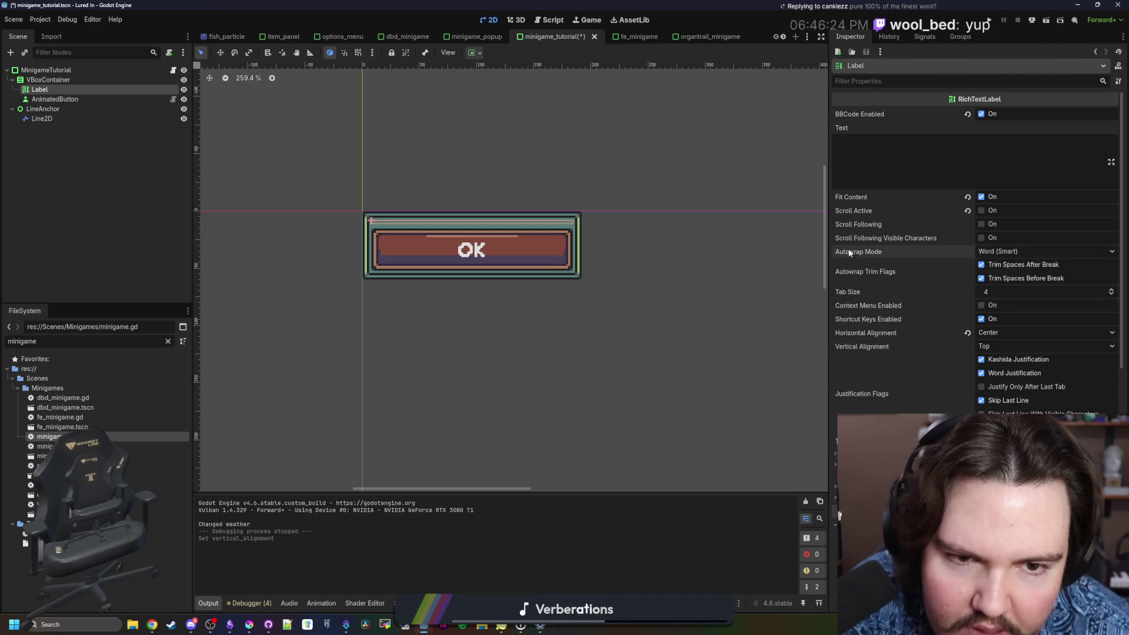
{"action": "scroll", "coordinate": [912, 235], "scroll_direction": "down", "scroll_amount": 10}
{"action": "left_click", "coordinate": [53, 205]}
{"action": "key", "text": "ctrl+s"}
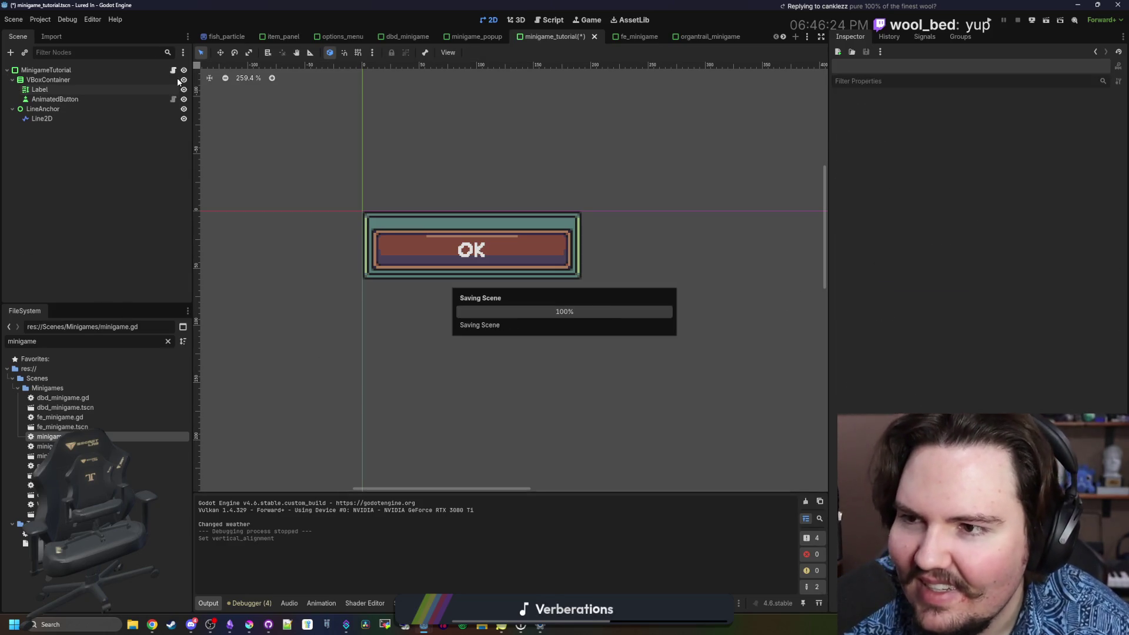
{"action": "left_click", "coordinate": [173, 70]}
Add a print(size) debug line inside _process in minigame_tutorial.gd
{"action": "left_click", "coordinate": [463, 274]}
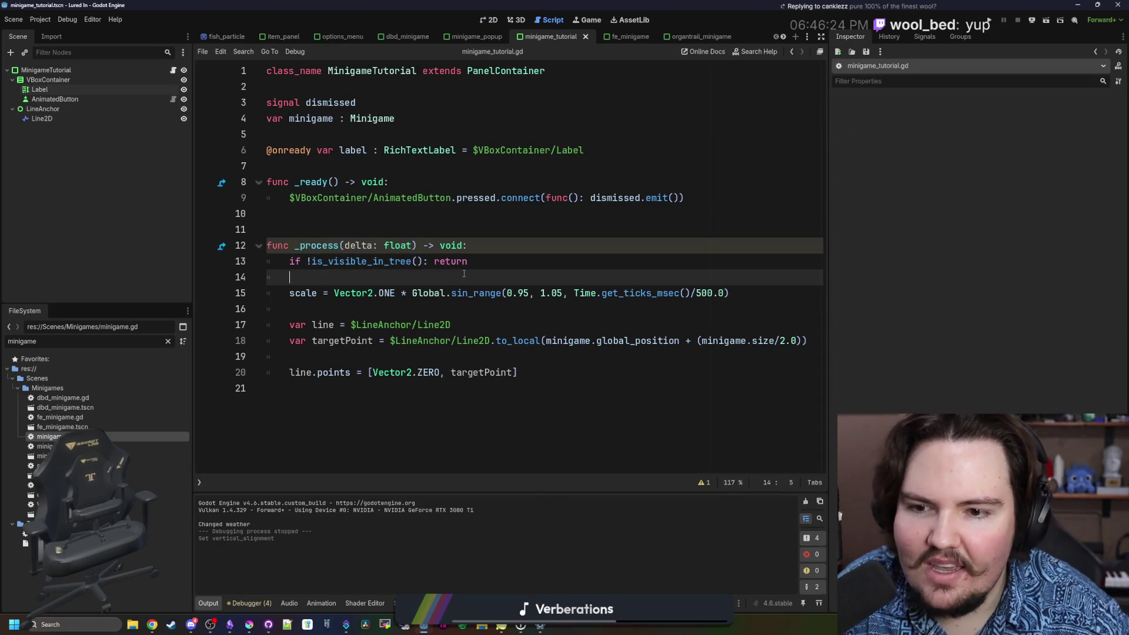
{"action": "key", "text": "Return"}
{"action": "key", "text": "Return"}
{"action": "key", "text": "Up"}
{"action": "type", "text": "print"}
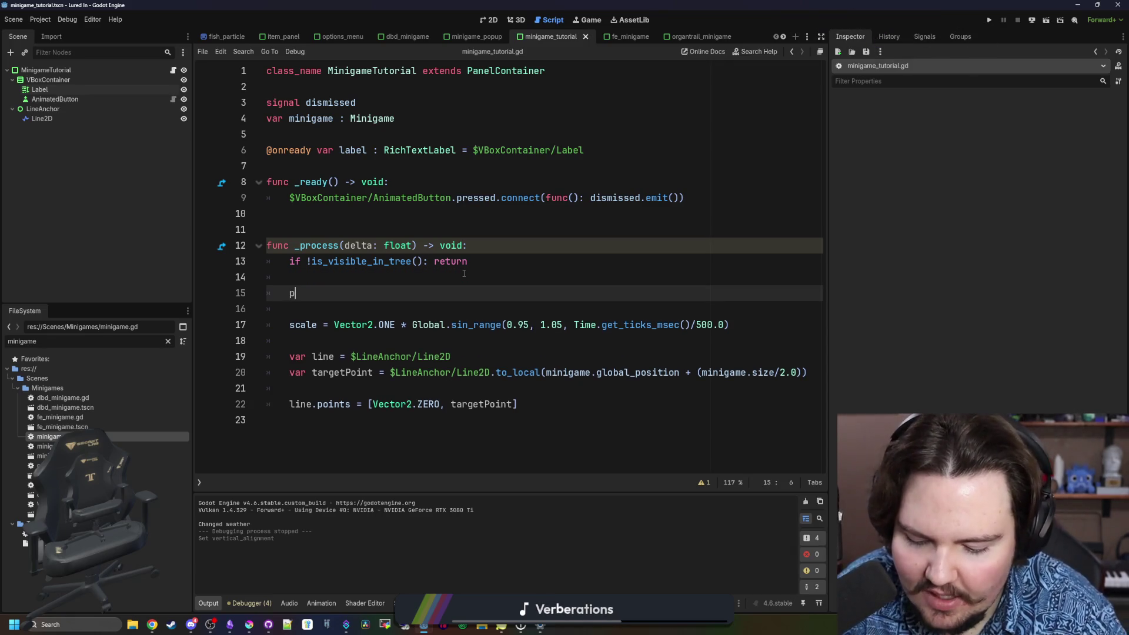
{"action": "type", "text": "(\""}
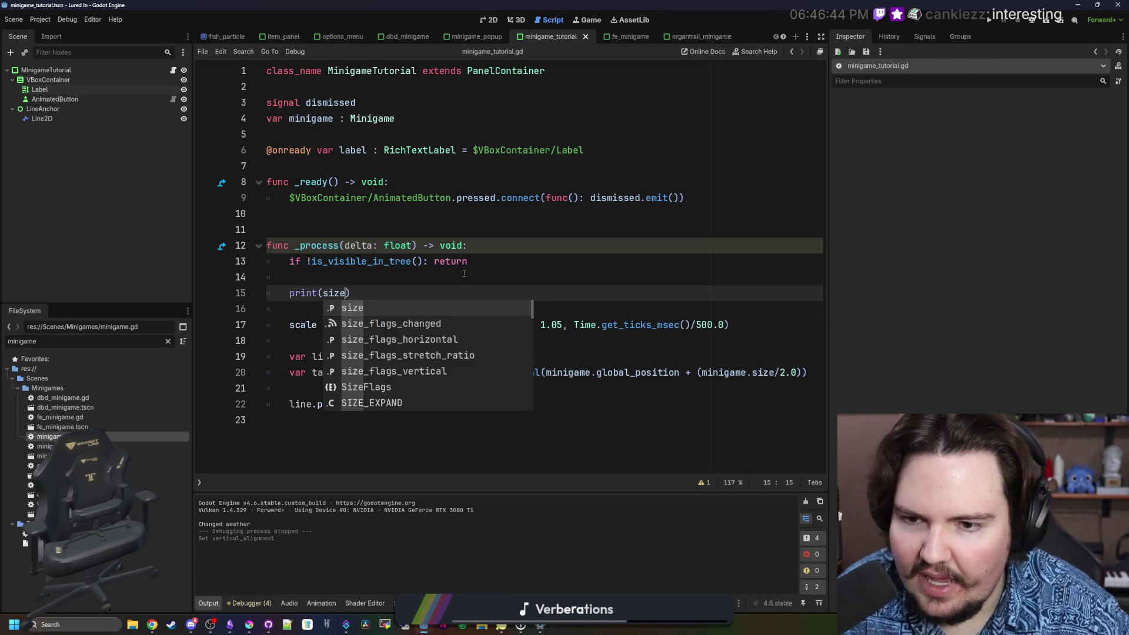
{"action": "key", "text": "Return"}
{"action": "key", "text": "Up"}
Run the game, start the minigame with 'minigame ot' at the pond, then stop the run
{"action": "left_click", "coordinate": [991, 25]}
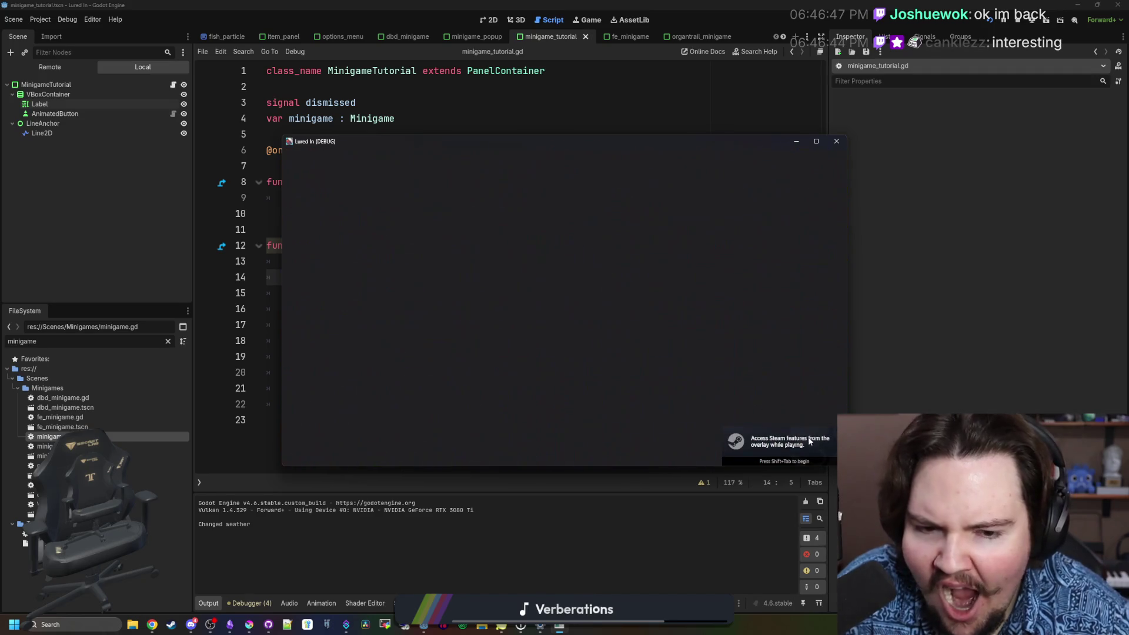
{"action": "left_click", "coordinate": [688, 254]}
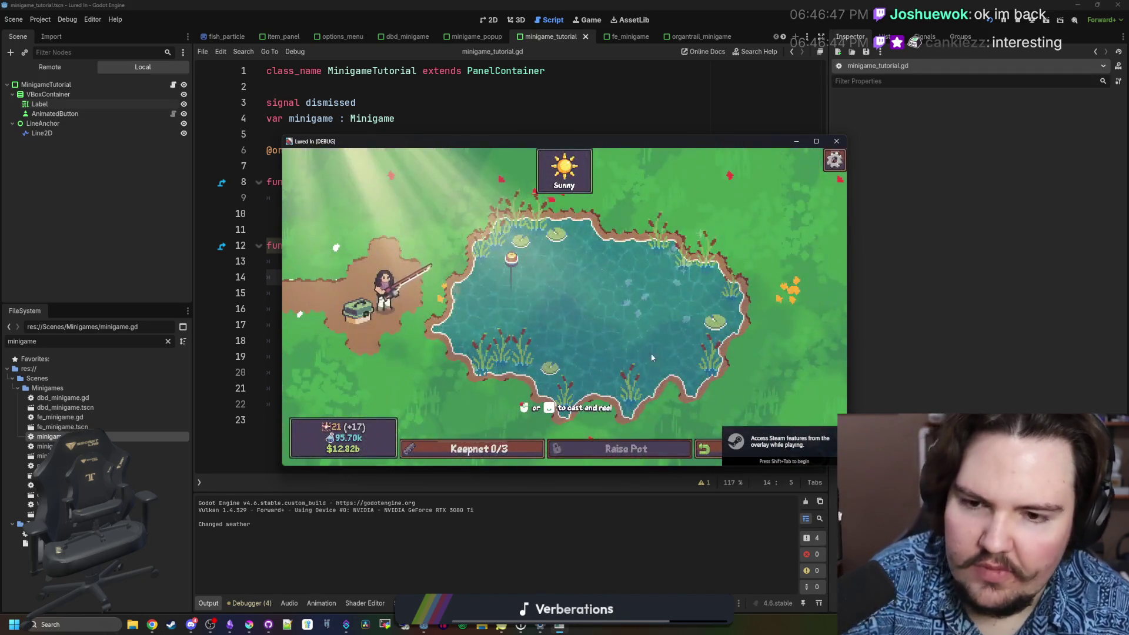
{"action": "key", "text": "grave"}
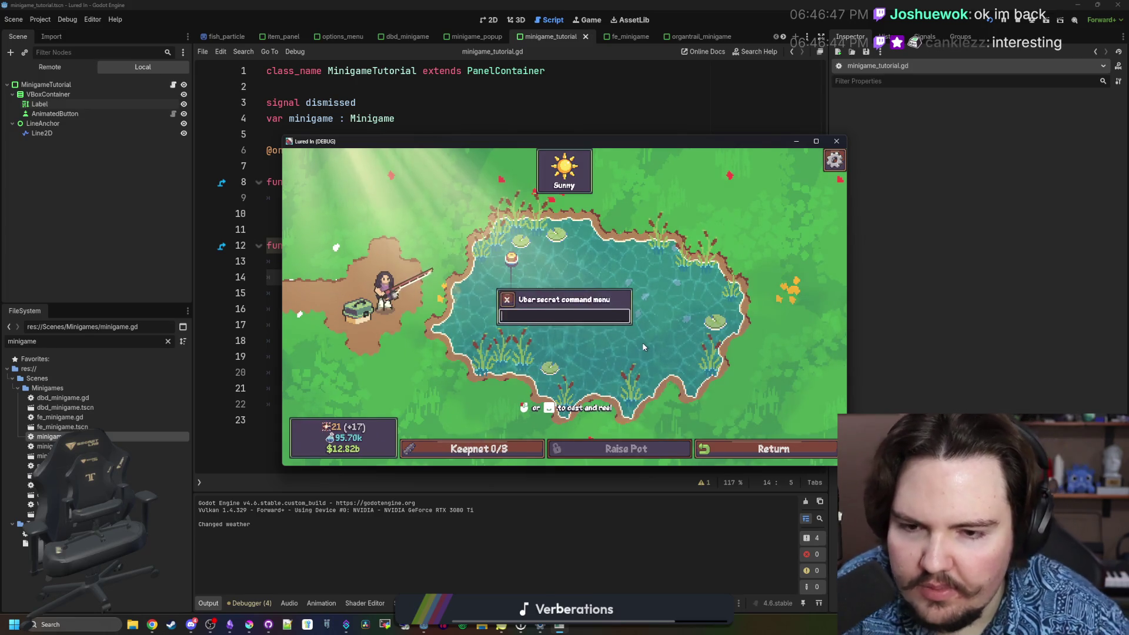
{"action": "type", "text": "minigame ot"}
{"action": "key", "text": "Return"}
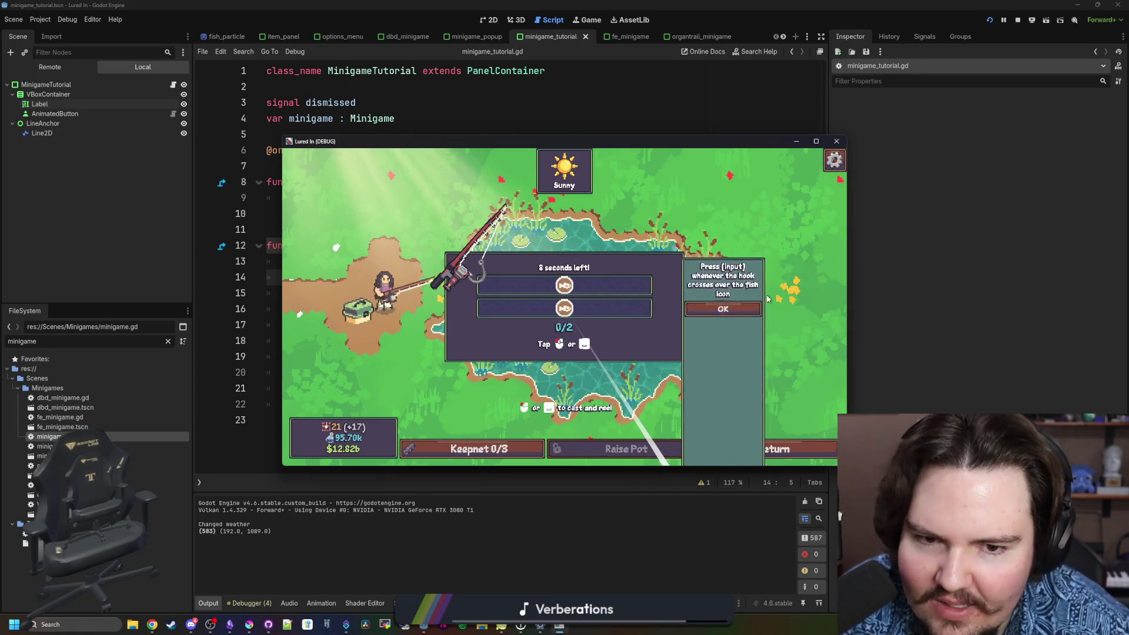
{"action": "key", "text": "F8"}
Delete the temporary print(size) line from _process
{"action": "left_click", "coordinate": [503, 151]}
{"action": "left_click", "coordinate": [435, 213]}
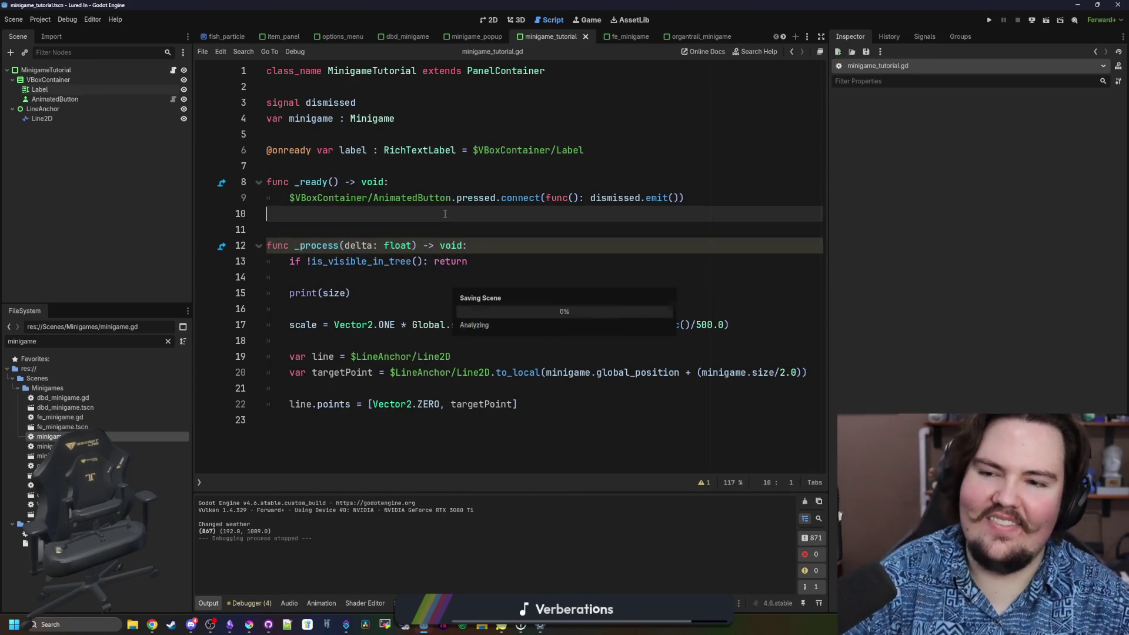
{"action": "left_click", "coordinate": [348, 293]}
{"action": "left_click_drag", "start_coordinate": [349, 292], "coordinate": [253, 268]}
{"action": "left_click", "coordinate": [351, 293]}
{"action": "left_click_drag", "start_coordinate": [352, 293], "coordinate": [276, 276]}
{"action": "key", "text": "BackSpace"}
{"action": "left_click", "coordinate": [318, 231]}
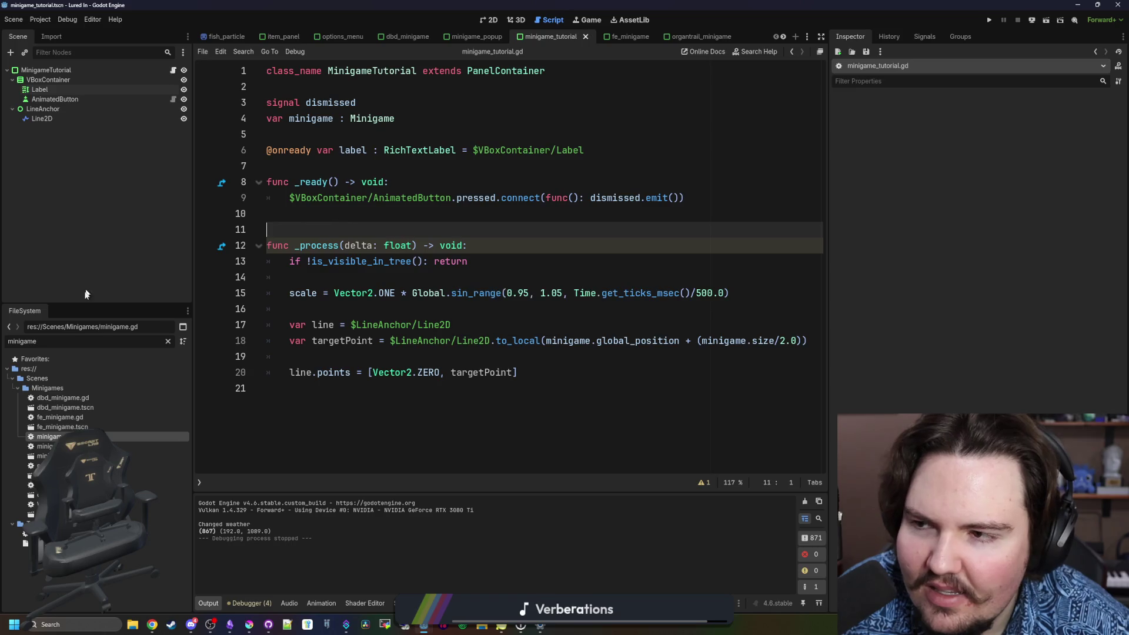
{"action": "left_click", "coordinate": [459, 35]}
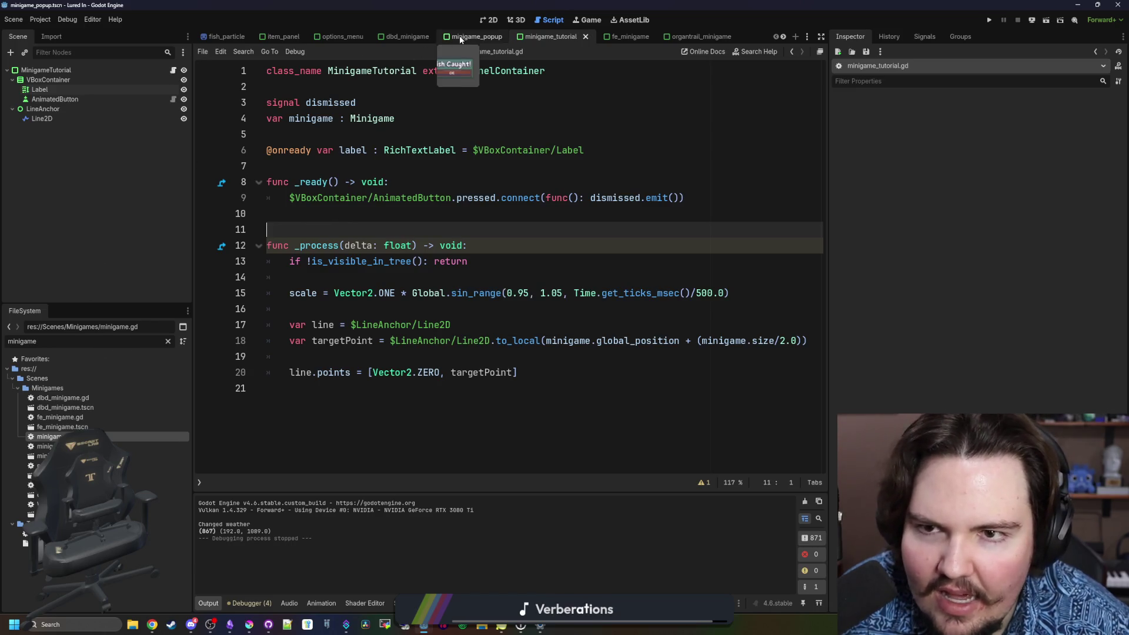
{"action": "left_click", "coordinate": [488, 20]}
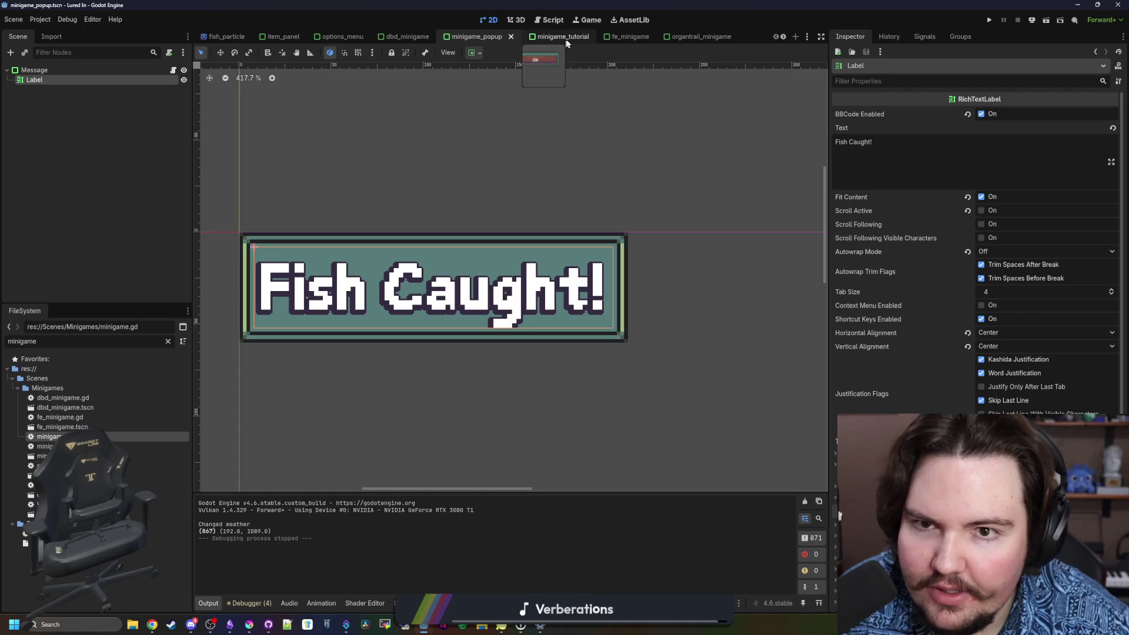
{"action": "left_click", "coordinate": [564, 37]}
{"action": "left_click", "coordinate": [626, 36]}
{"action": "left_click", "coordinate": [74, 157]}
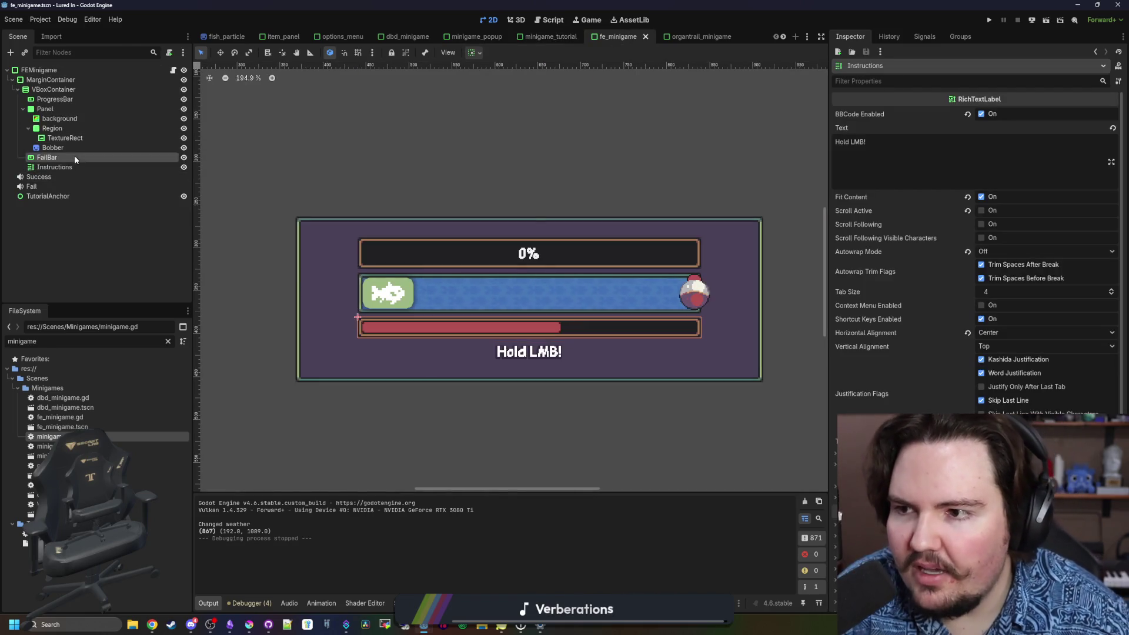
{"action": "left_click", "coordinate": [53, 196]}
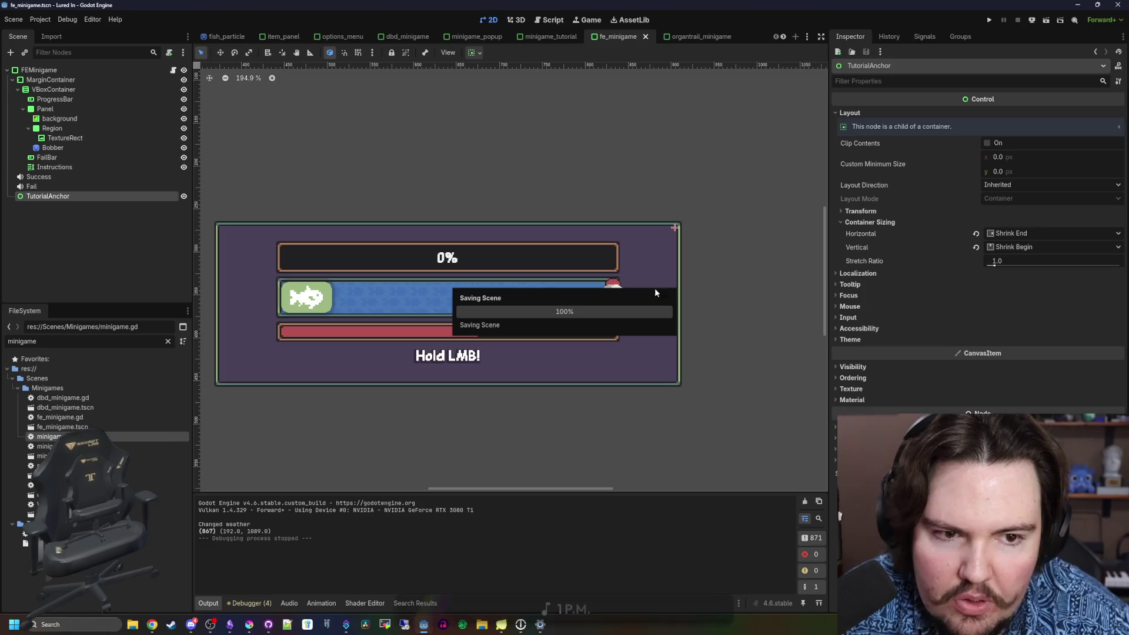
{"action": "left_click", "coordinate": [879, 213]}
{"action": "left_click", "coordinate": [879, 213]}
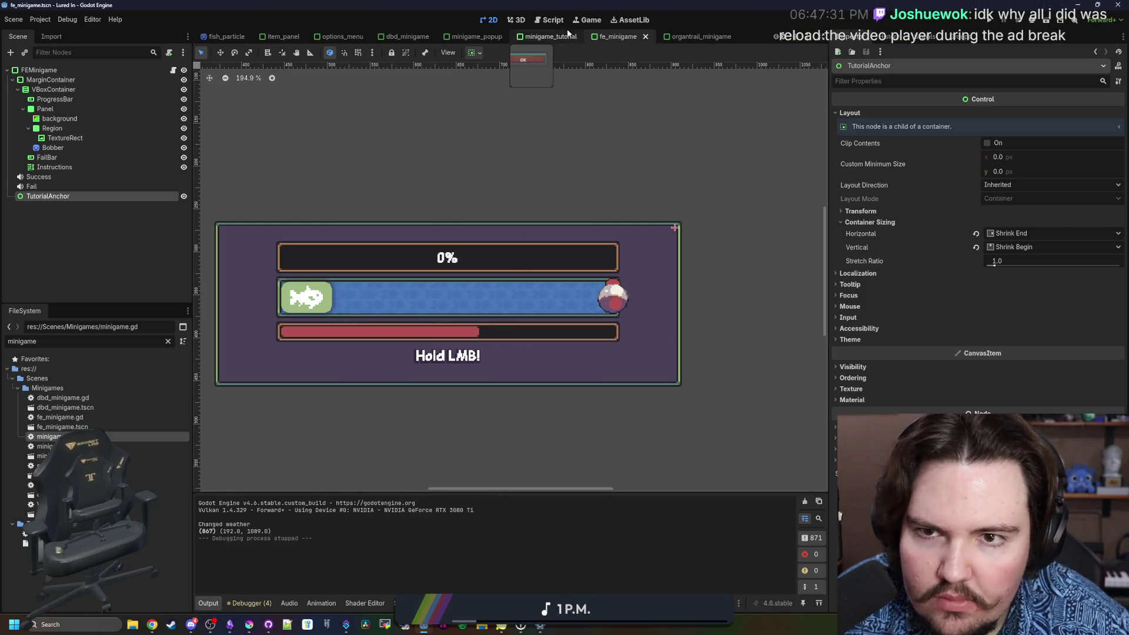
{"action": "left_click", "coordinate": [550, 37]}
{"action": "key", "text": "ctrl+s"}
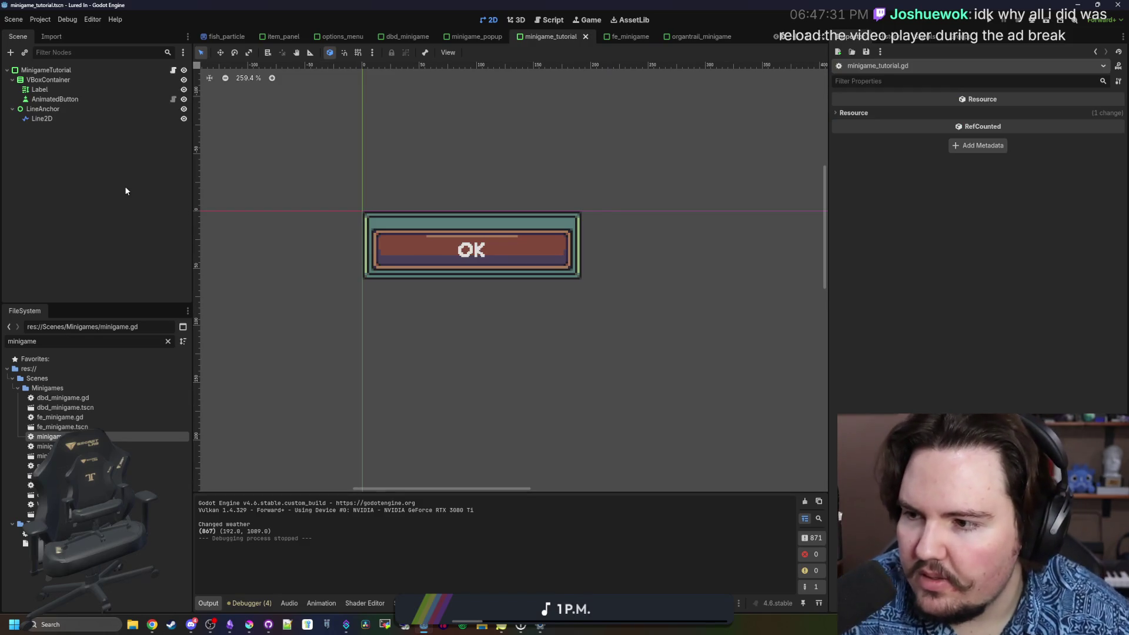
{"action": "key", "text": "ctrl+s"}
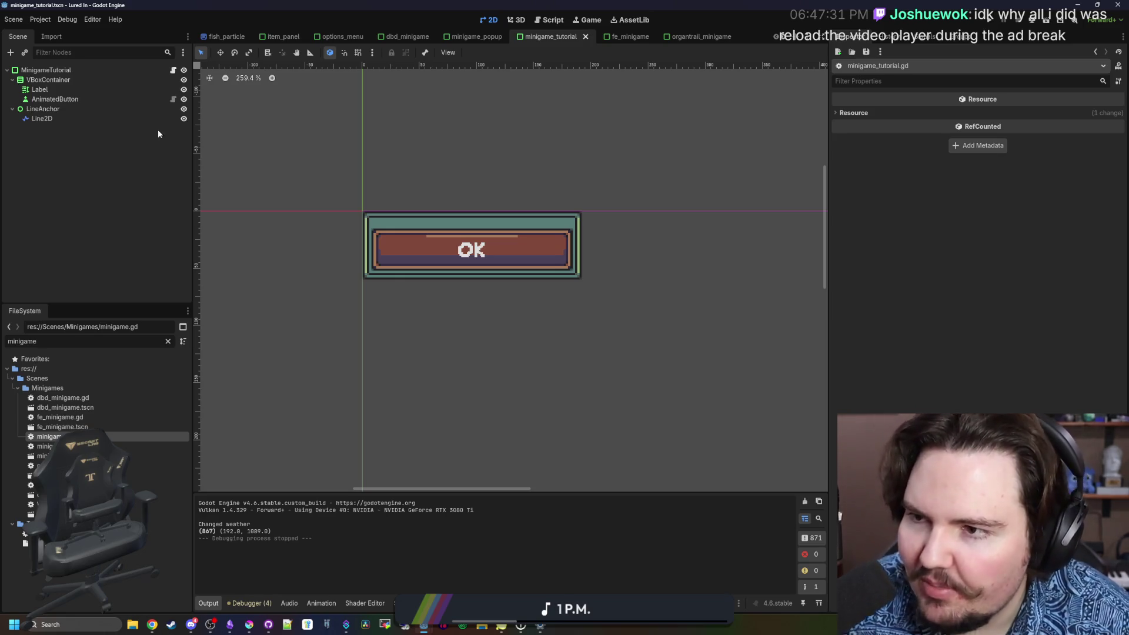
{"action": "left_click", "coordinate": [173, 70]}
{"action": "left_click", "coordinate": [401, 207]}
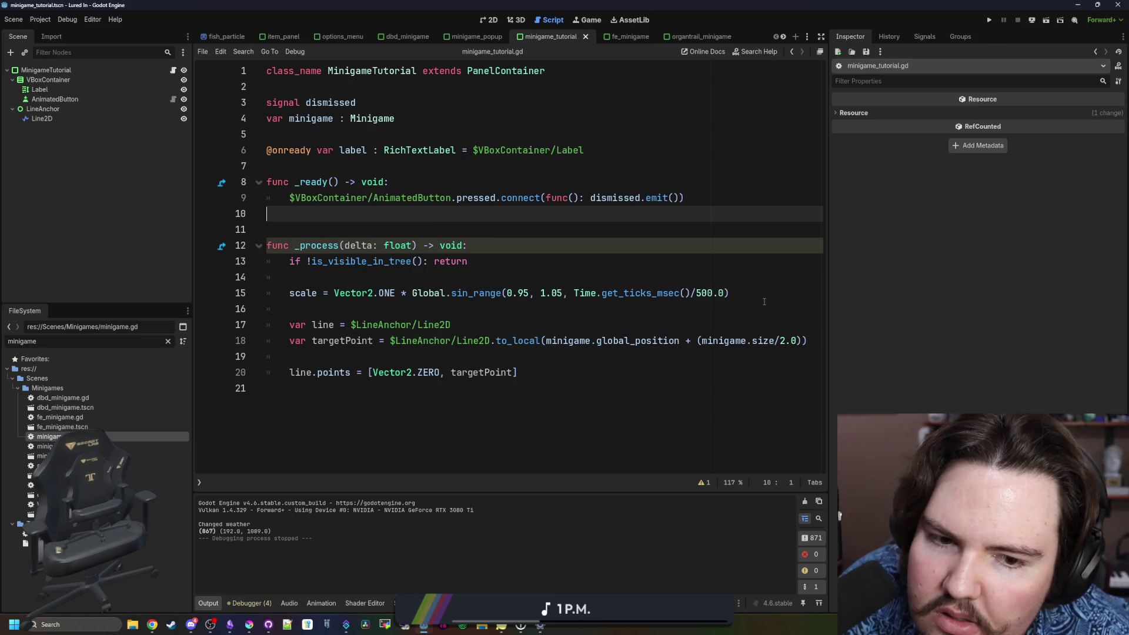
Widen the script editor and review fe_minigame.gd and minigame.gd around line 96
{"action": "left_click_drag", "start_coordinate": [829, 316], "coordinate": [858, 316]}
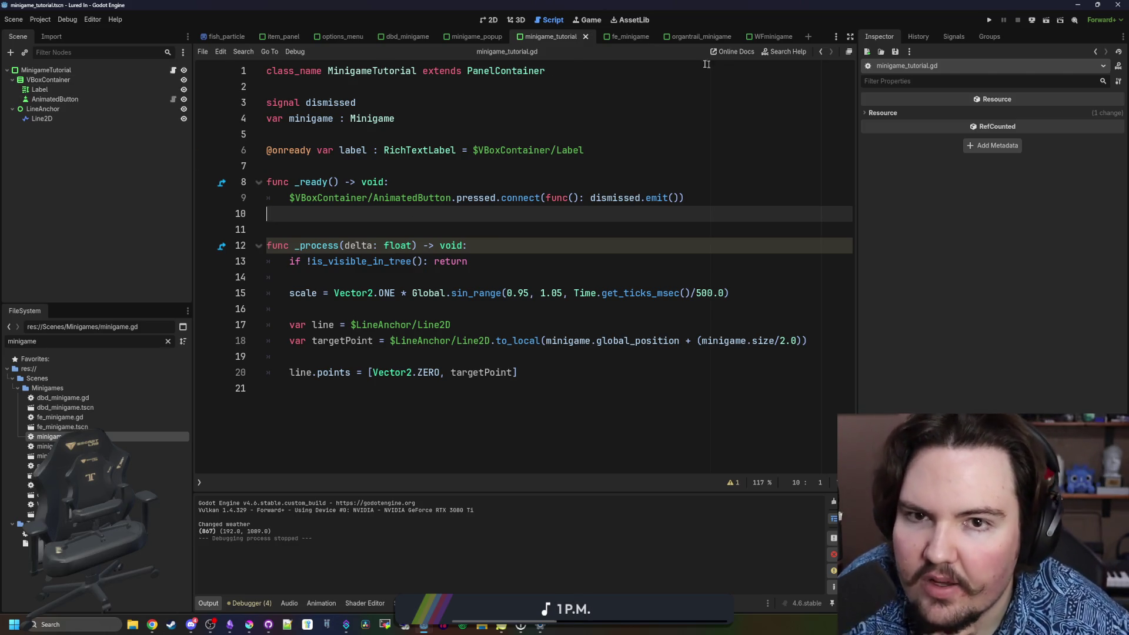
{"action": "left_click", "coordinate": [618, 37]}
{"action": "scroll", "coordinate": [413, 239], "scroll_direction": "down", "scroll_amount": 1}
{"action": "scroll", "coordinate": [412, 239], "scroll_direction": "down", "scroll_amount": 8}
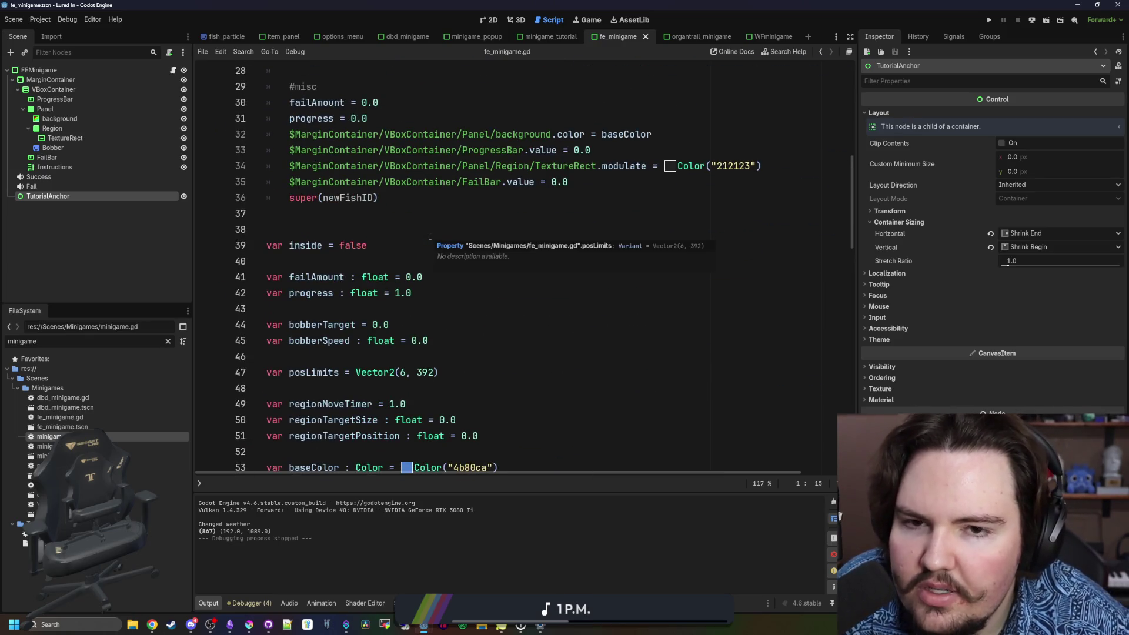
{"action": "scroll", "coordinate": [429, 237], "scroll_direction": "up", "scroll_amount": 9}
{"action": "left_click", "coordinate": [327, 69], "text": "ctrl"}
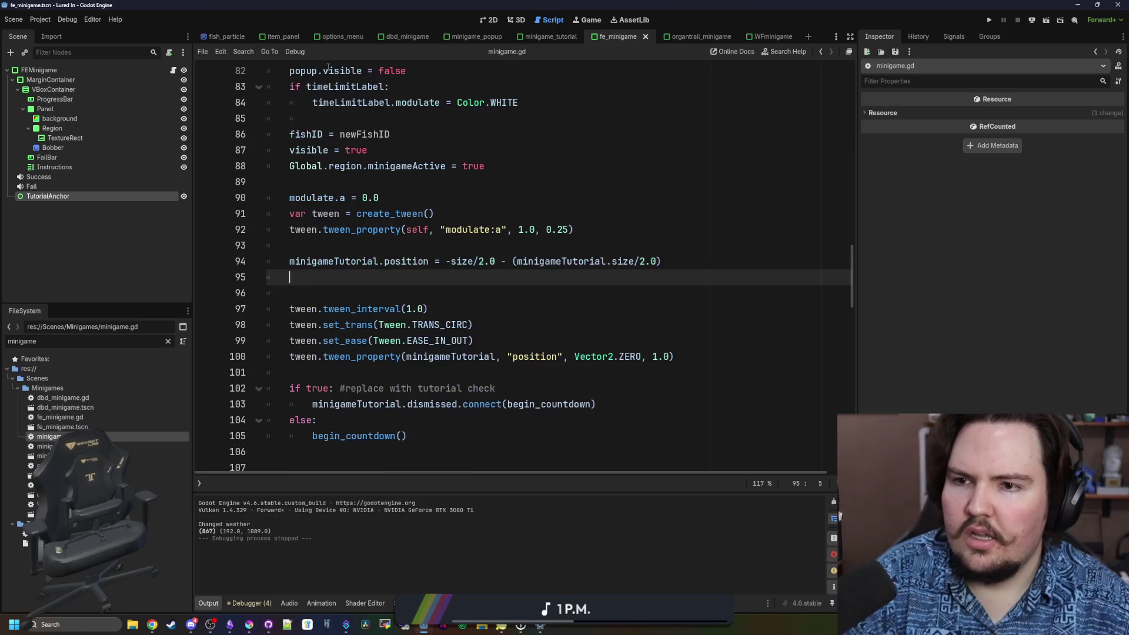
{"action": "left_click", "coordinate": [417, 287]}
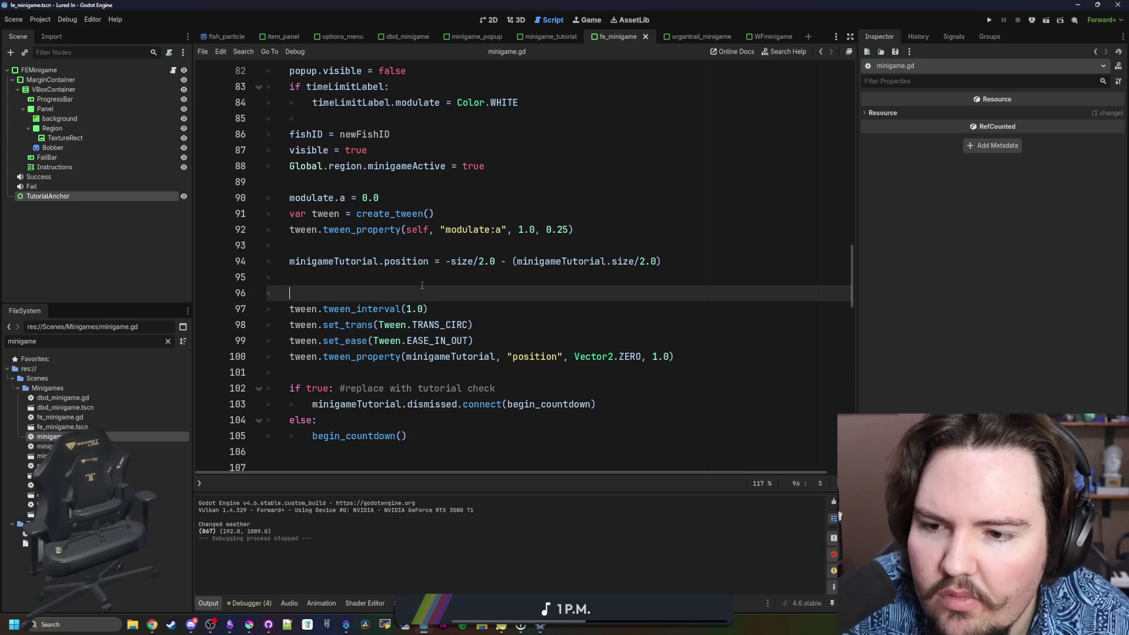
{"action": "scroll", "coordinate": [422, 285], "scroll_direction": "down", "scroll_amount": 1}
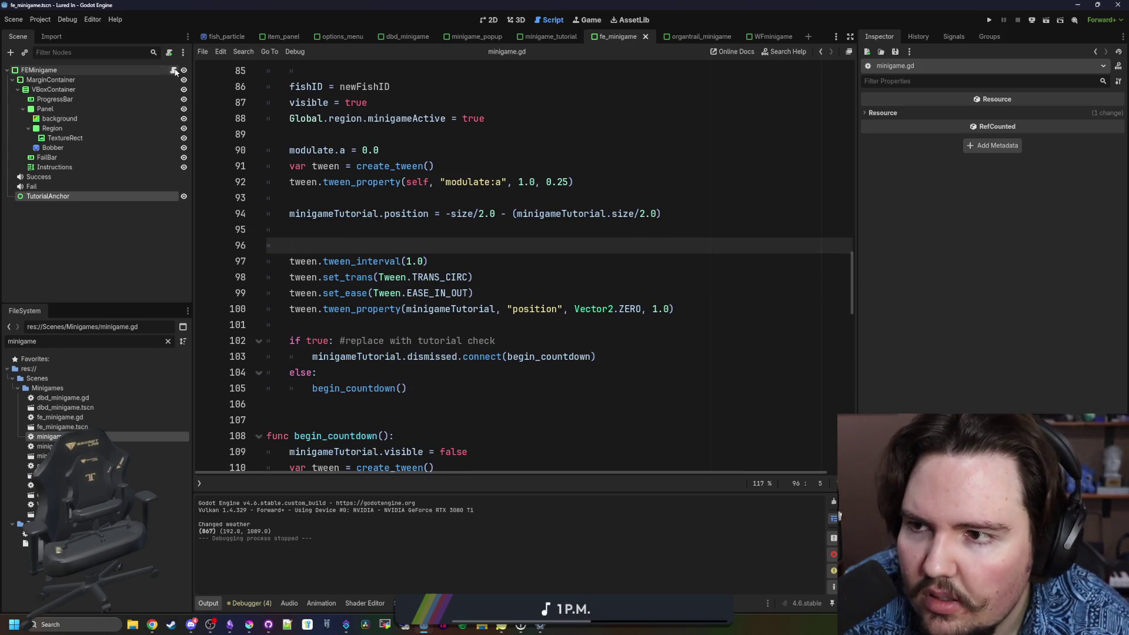
{"action": "key", "text": "alt+Left"}
In minigame_tutorial.gd's _process, insert a new line and type size.y = 0.0
{"action": "left_click", "coordinate": [523, 37]}
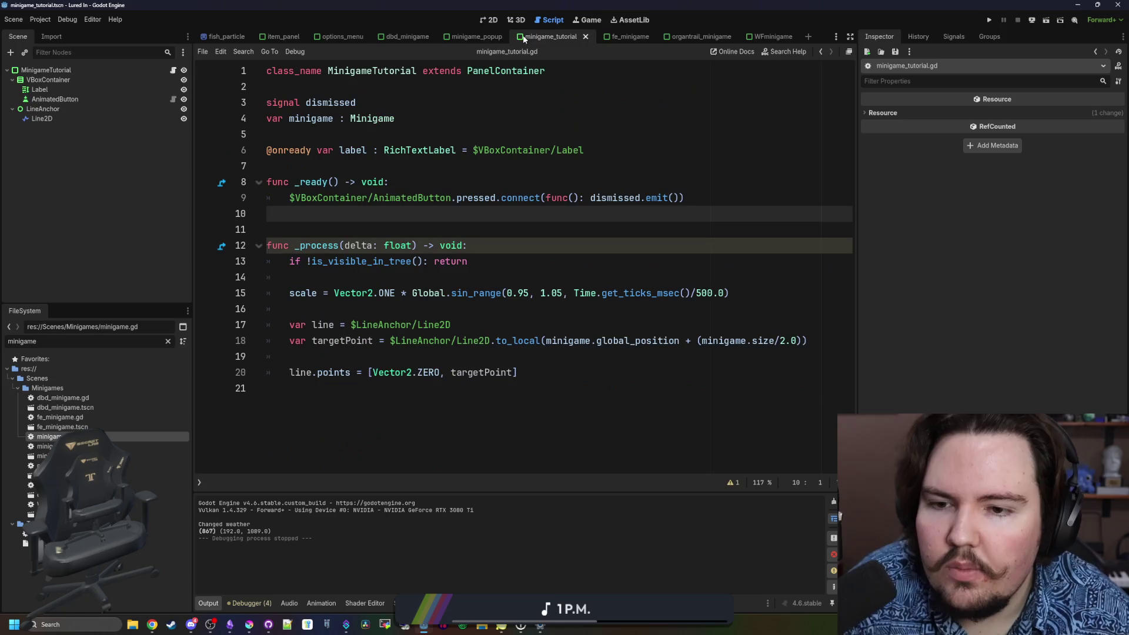
{"action": "left_click", "coordinate": [437, 276]}
{"action": "key", "text": "Return"}
{"action": "key", "text": "Return"}
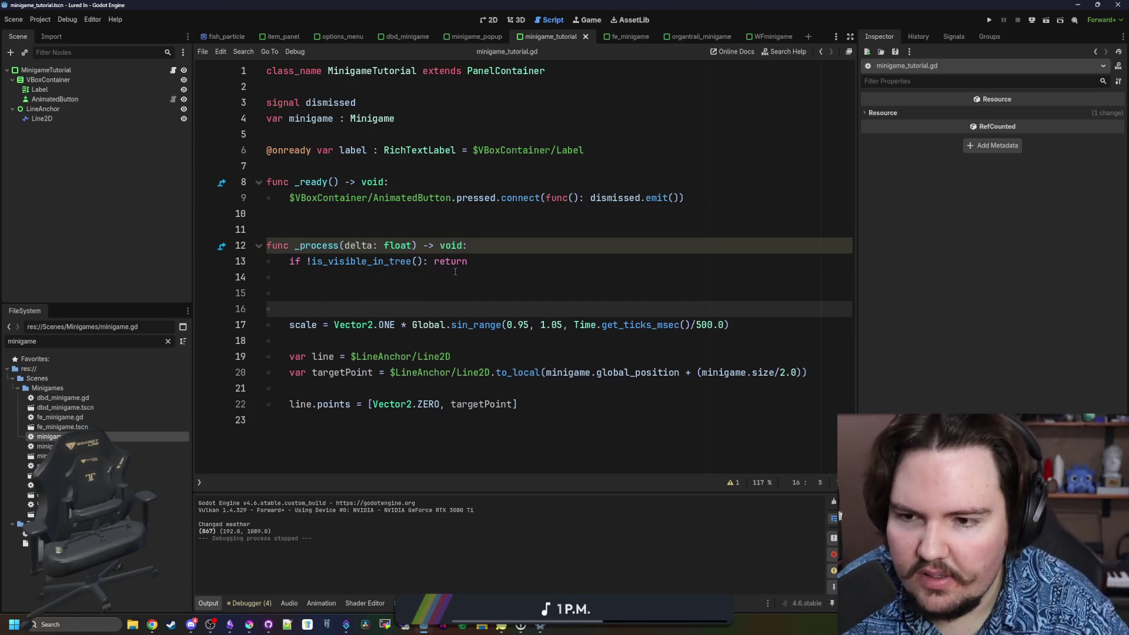
{"action": "key", "text": "Up"}
{"action": "type", "text": "size.y = "}
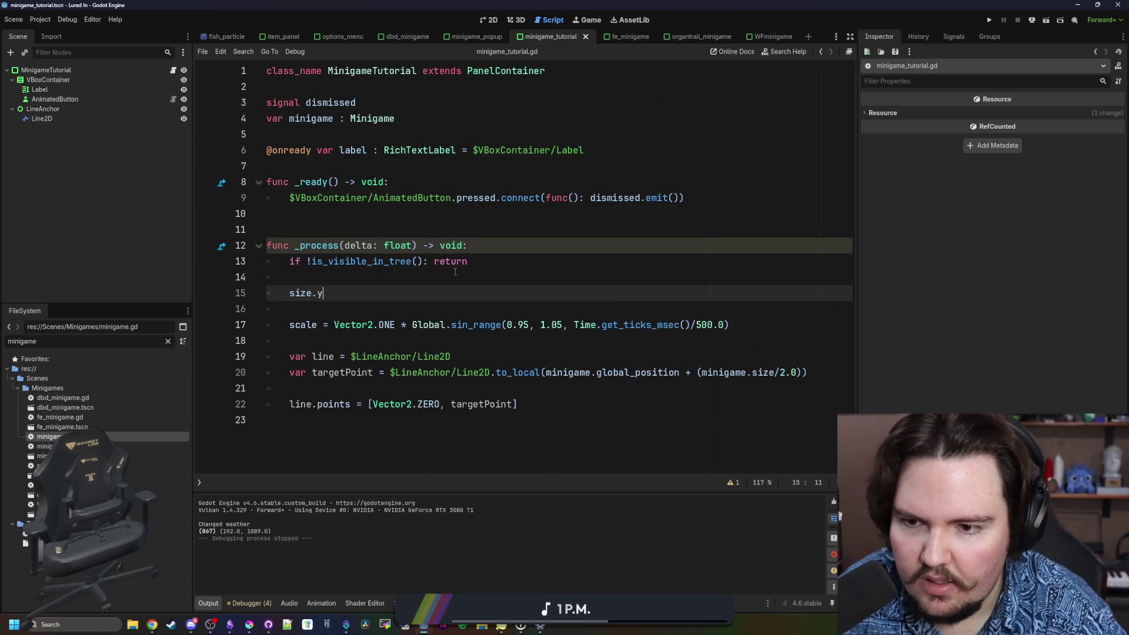
{"action": "type", "text": "0.0"}
Save minigame_tutorial.gd with size.y = 0.0 in _process and run the project
{"action": "left_click", "coordinate": [455, 272]}
{"action": "key", "text": "ctrl+s"}
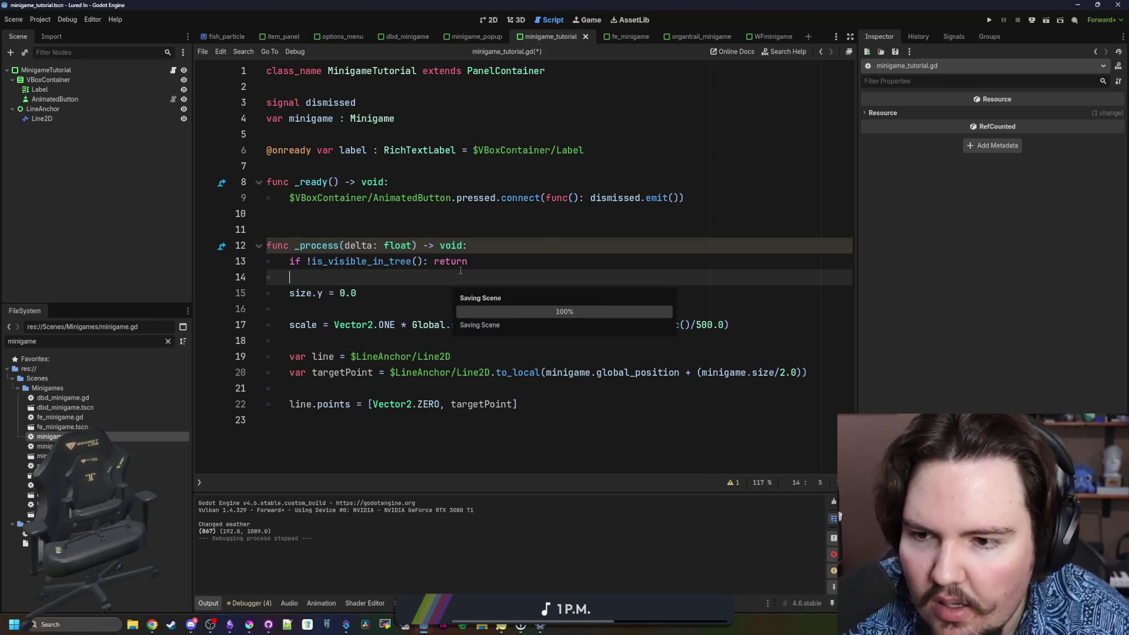
{"action": "left_click", "coordinate": [990, 20]}
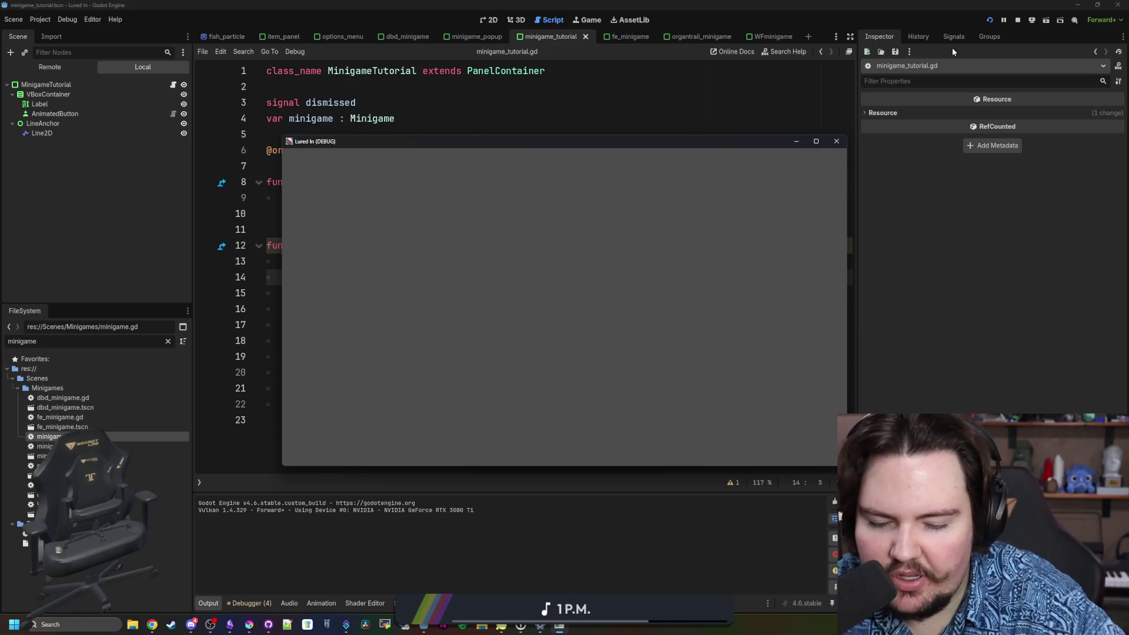
In-game, travel to the sunny pond, run 'minigame' in the command console, then stop the game
{"action": "left_click", "coordinate": [486, 257]}
{"action": "left_click", "coordinate": [346, 298]}
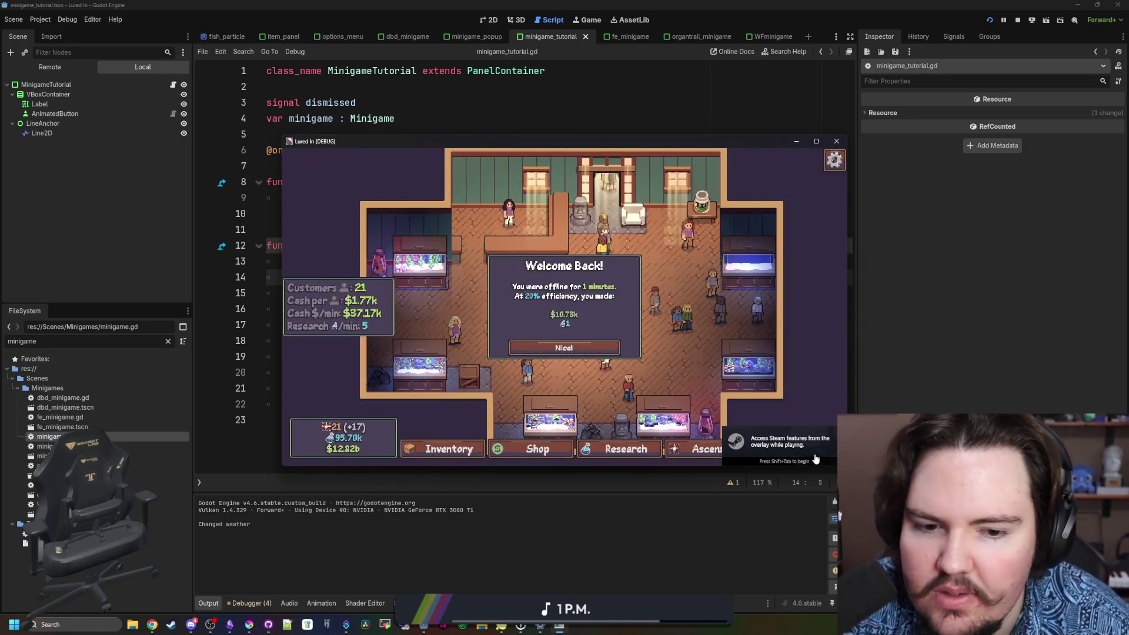
{"action": "left_click", "coordinate": [816, 458]}
{"action": "left_click", "coordinate": [668, 250]}
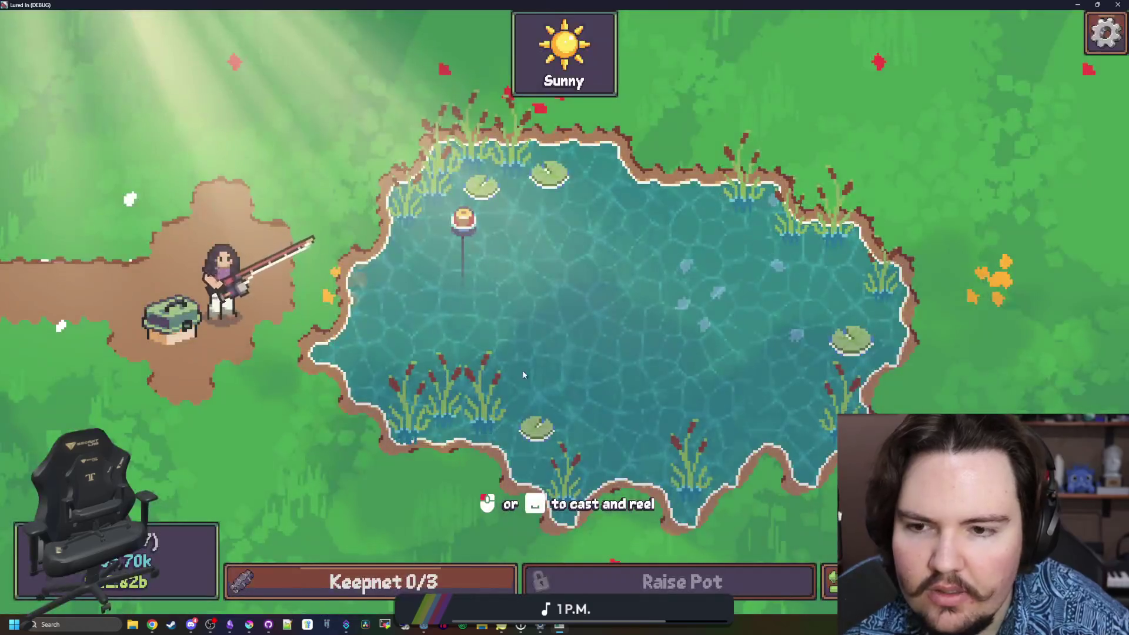
{"action": "key", "text": "grave"}
{"action": "type", "text": "mi"}
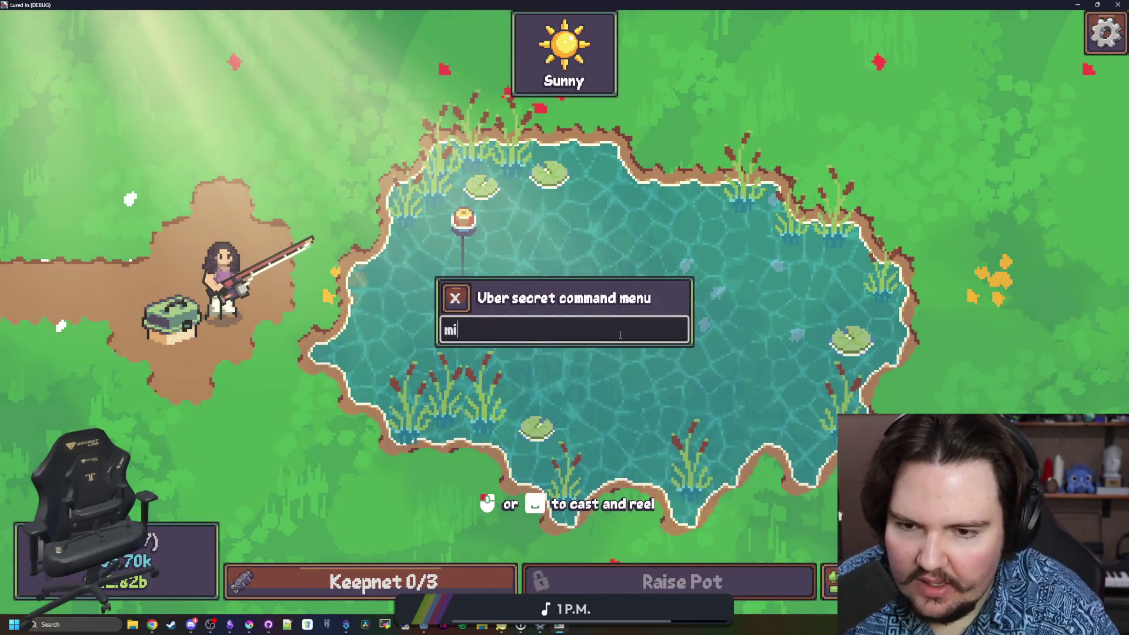
{"action": "type", "text": "nigame"}
{"action": "key", "text": "Return"}
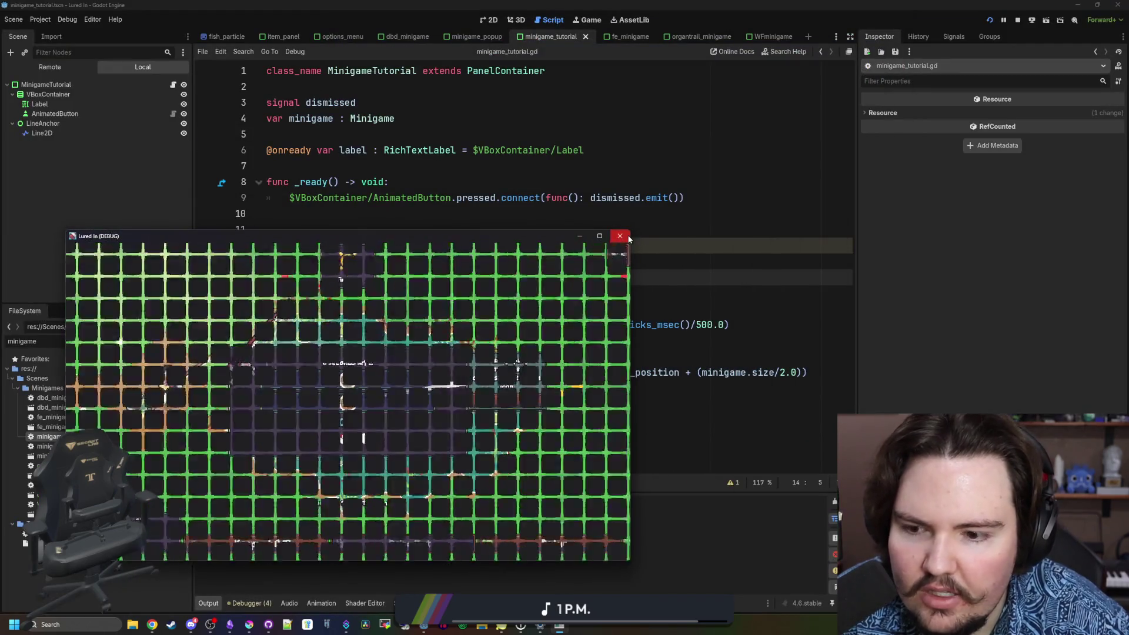
{"action": "left_click", "coordinate": [622, 233]}
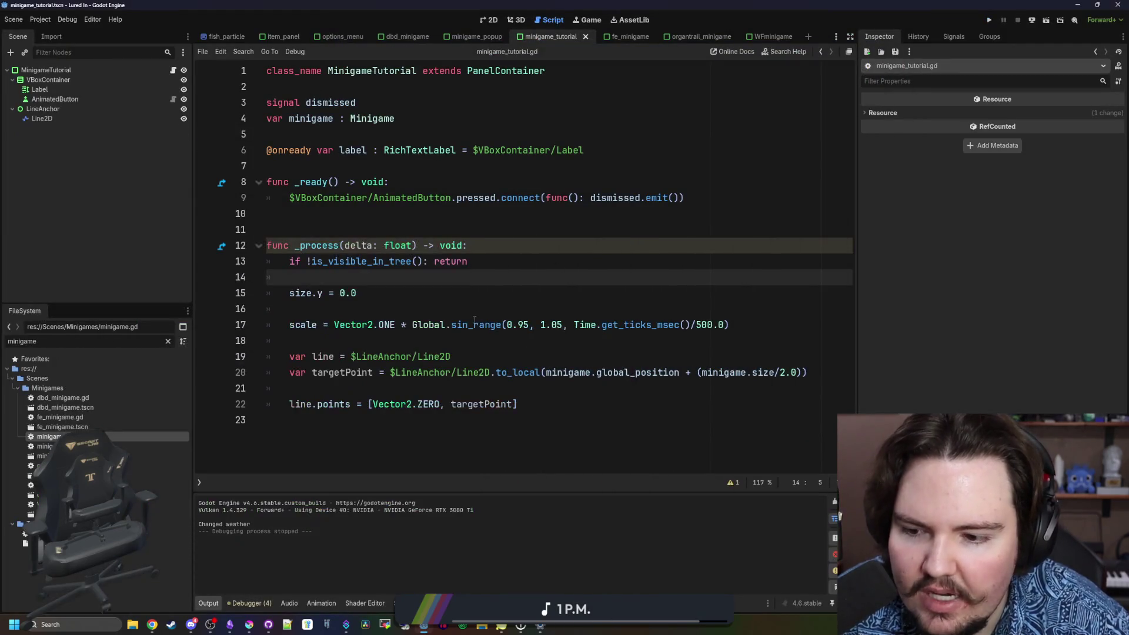
Put size.y = 0.0 in both _ready and _process of the tutorial script and save
{"action": "left_click", "coordinate": [390, 292]}
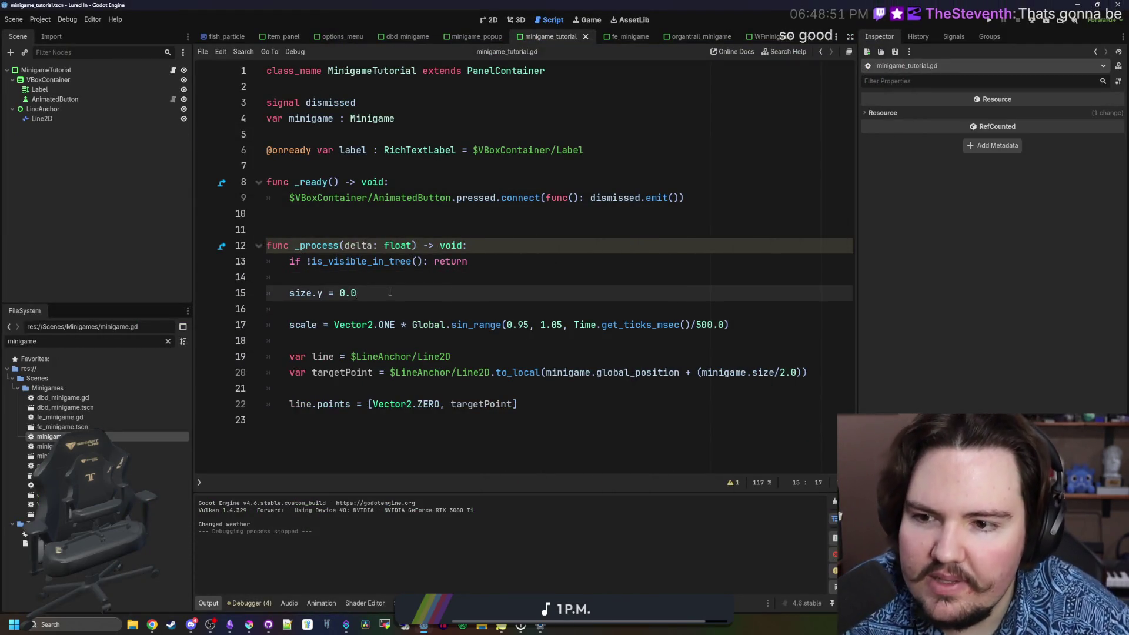
{"action": "left_click_drag", "start_coordinate": [389, 292], "coordinate": [290, 288]}
{"action": "key", "text": "ctrl+x"}
{"action": "left_click", "coordinate": [339, 214]}
{"action": "key", "text": "ctrl+v"}
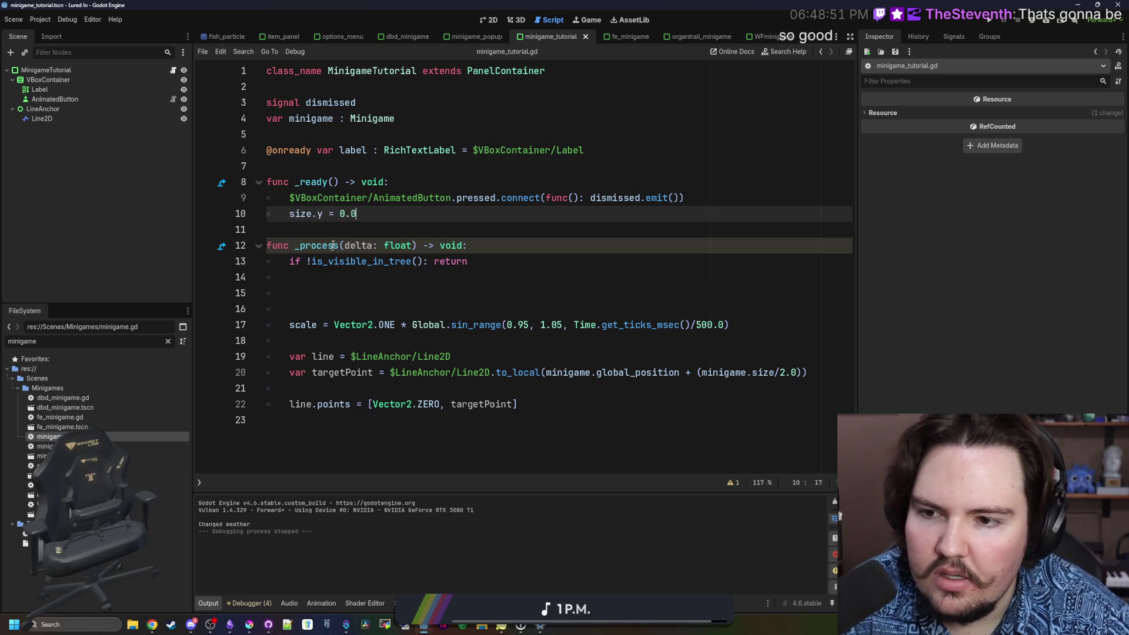
{"action": "key", "text": "Return"}
{"action": "left_click", "coordinate": [327, 298]}
{"action": "key", "text": "ctrl+v"}
{"action": "key", "text": "Delete"}
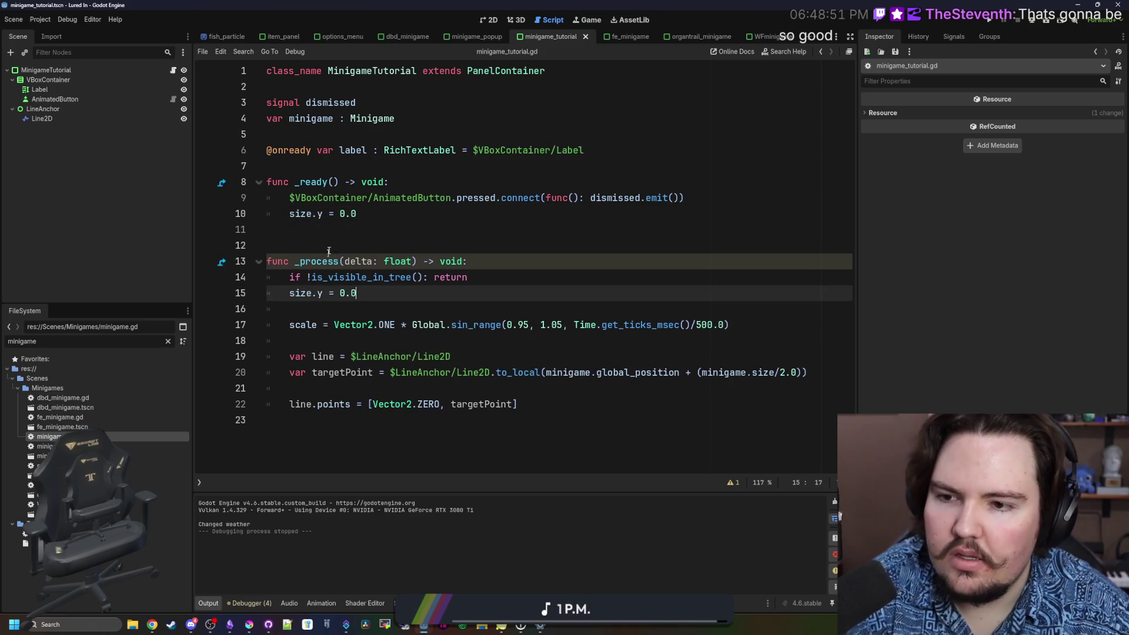
{"action": "key", "text": "Up"}
{"action": "key", "text": "Up"}
{"action": "key", "text": "Up"}
{"action": "key", "text": "ctrl+s"}
Run the game, travel to the pond, and launch 'minigame ot' from the command console
{"action": "left_click", "coordinate": [989, 23]}
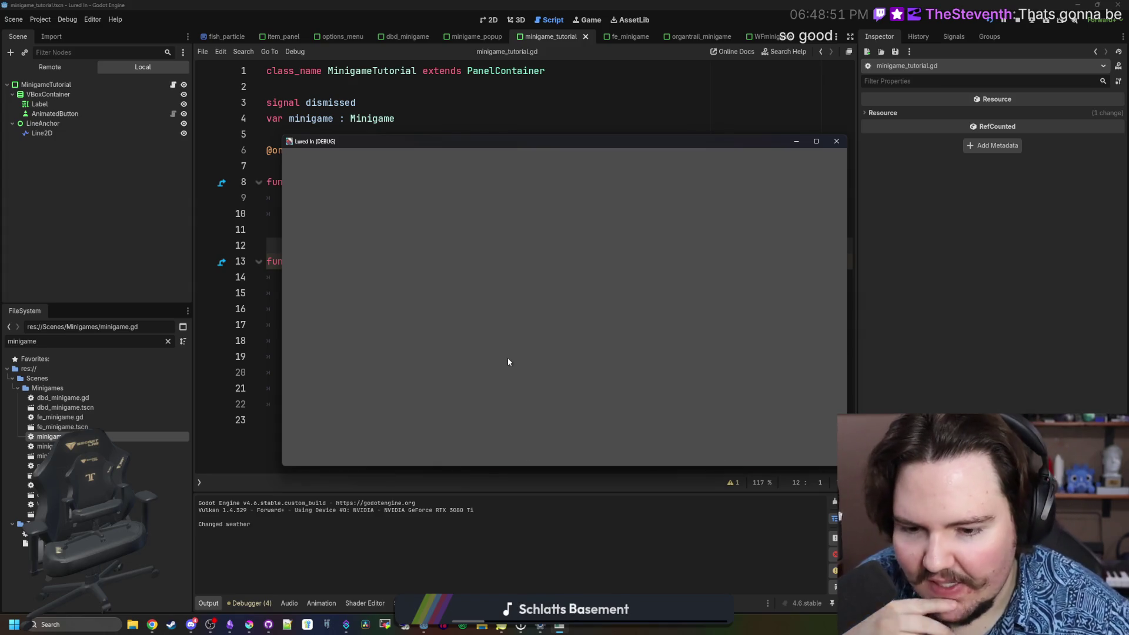
{"action": "left_click", "coordinate": [364, 303]}
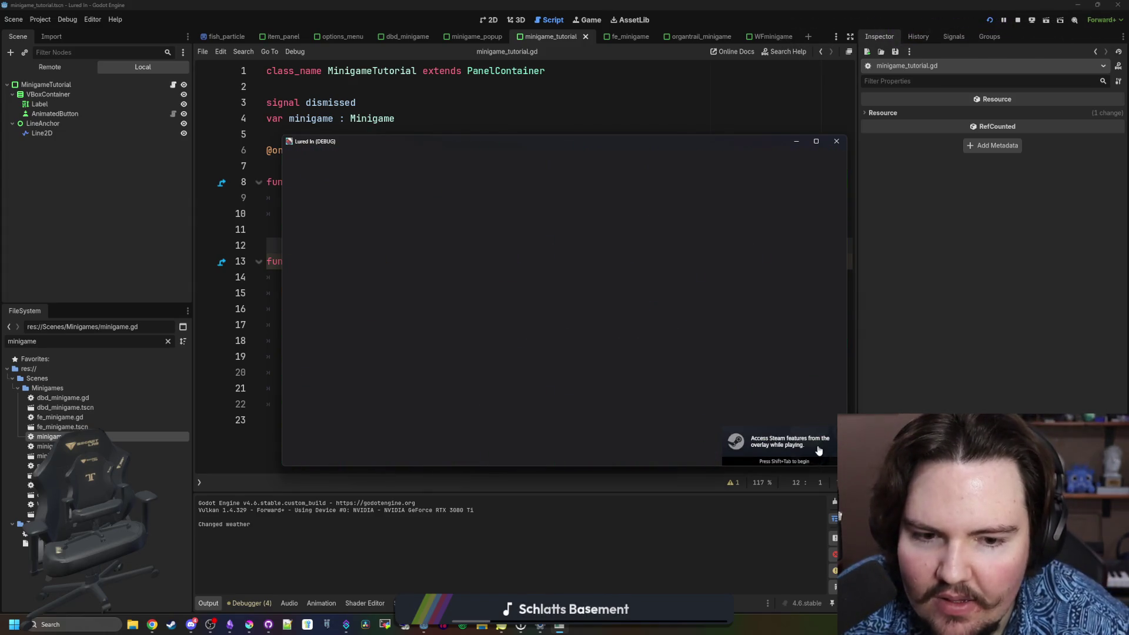
{"action": "left_click", "coordinate": [669, 249]}
{"action": "key", "text": "grave"}
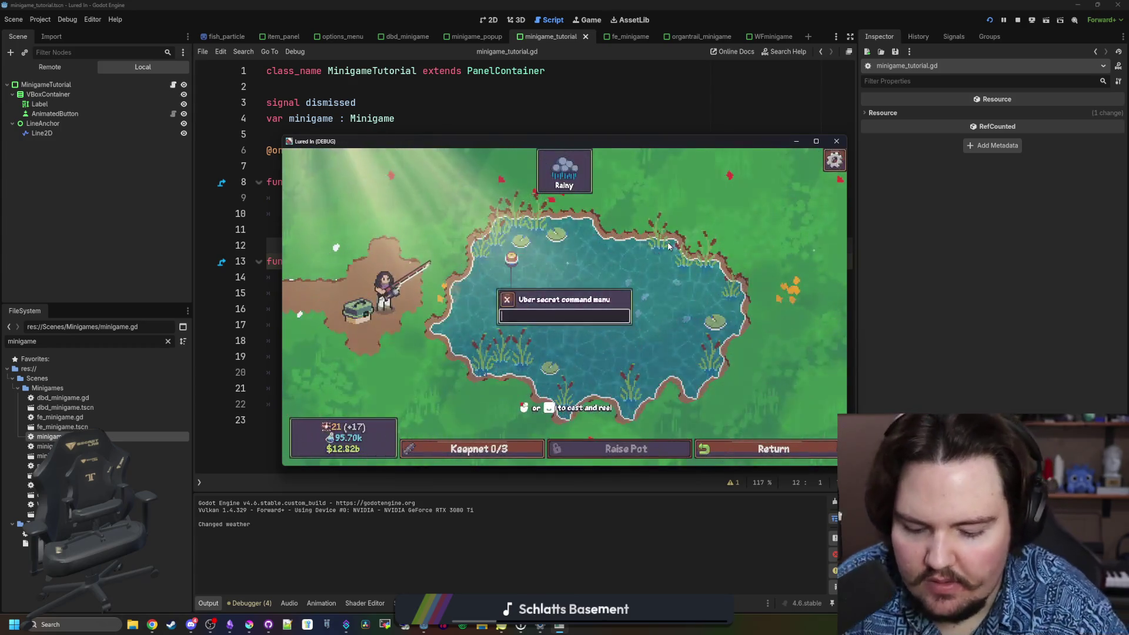
{"action": "type", "text": "minigame ot"}
{"action": "key", "text": "Return"}
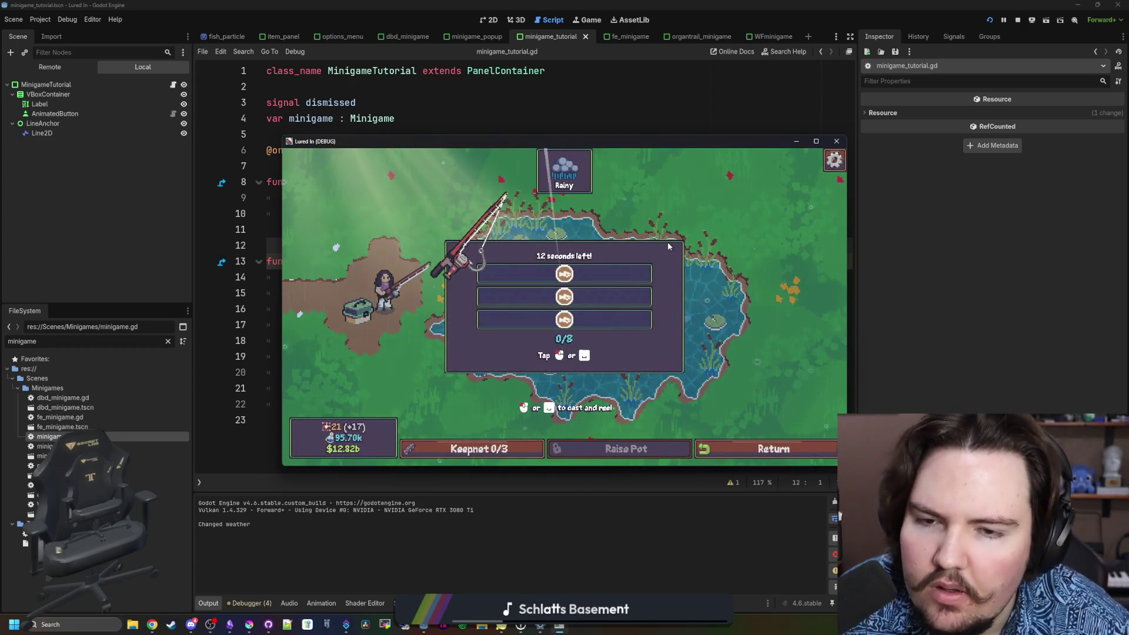
Go back to the tutorial script, then switch to the fe_minigame.gd script
{"action": "left_click", "coordinate": [883, 321]}
{"action": "left_click", "coordinate": [394, 261]}
{"action": "left_click", "coordinate": [357, 246]}
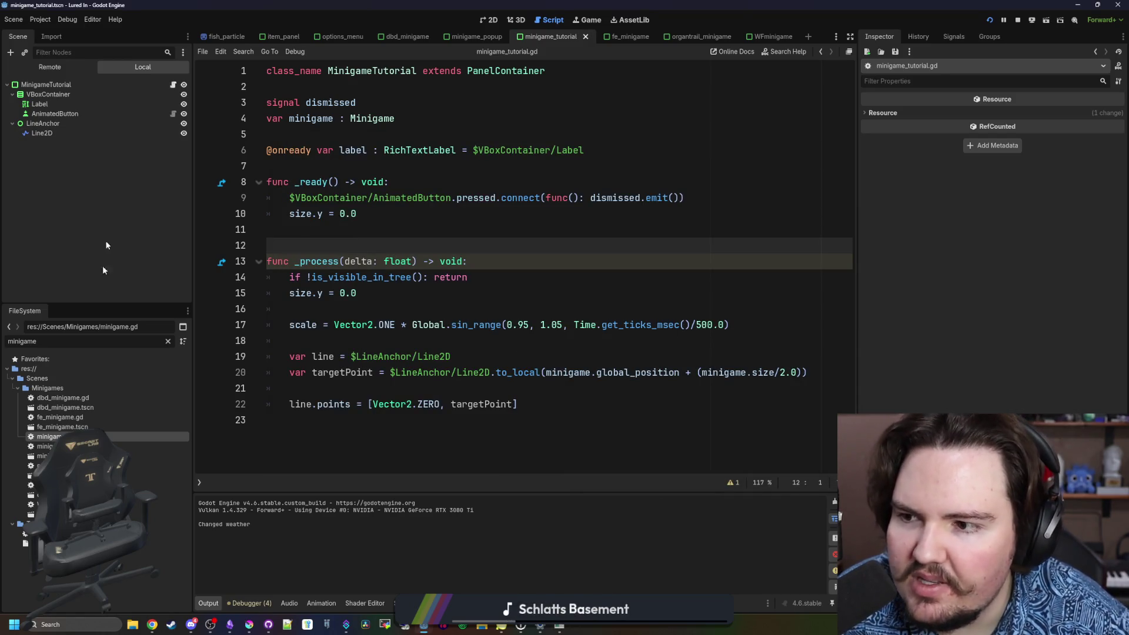
{"action": "left_click", "coordinate": [634, 35]}
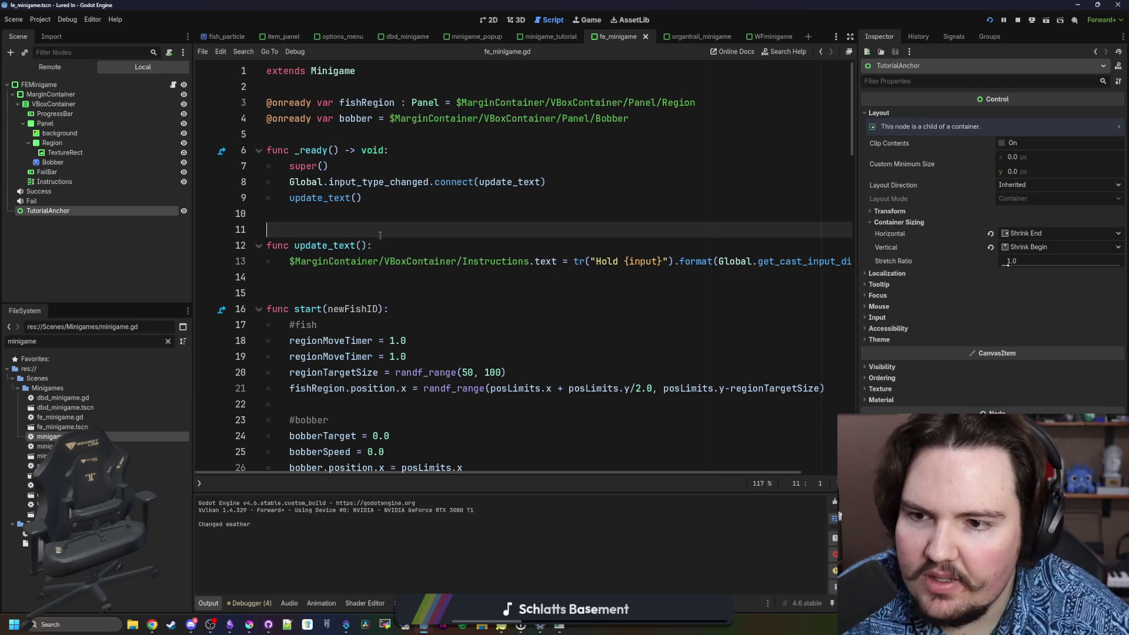
Show the tutorial-positioning code in minigame.gd and widen the script editor past the Inspector
{"action": "scroll", "coordinate": [464, 290], "scroll_direction": "down", "scroll_amount": 5}
{"action": "scroll", "coordinate": [463, 291], "scroll_direction": "up", "scroll_amount": 2}
{"action": "scroll", "coordinate": [463, 291], "scroll_direction": "up", "scroll_amount": 3}
{"action": "left_click", "coordinate": [340, 71], "text": "ctrl"}
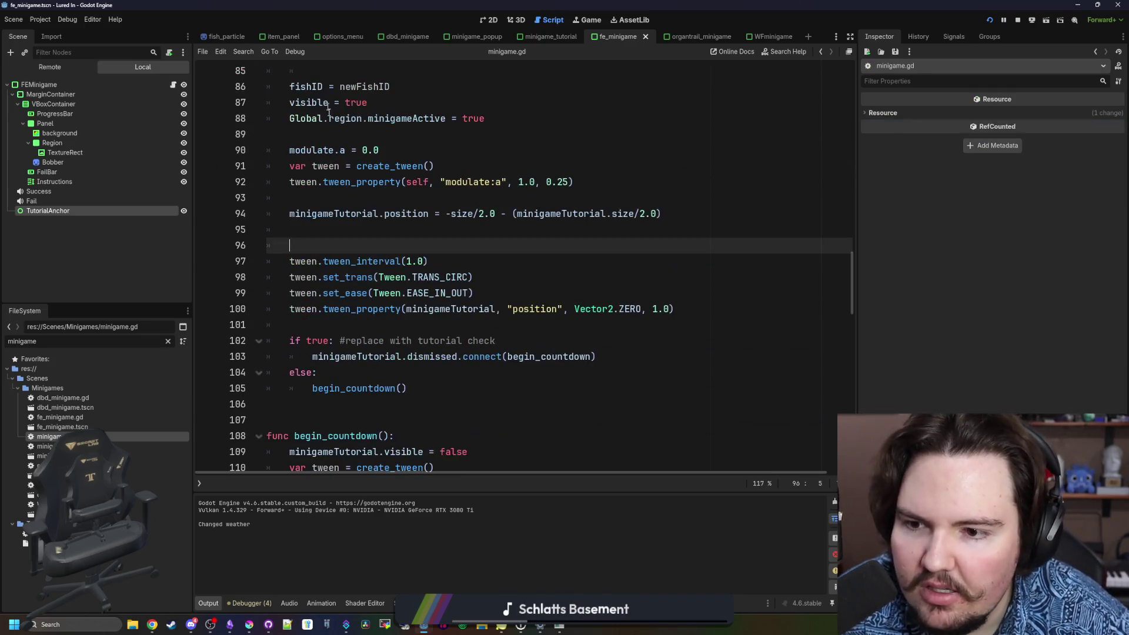
{"action": "scroll", "coordinate": [533, 251], "scroll_direction": "up", "scroll_amount": 1}
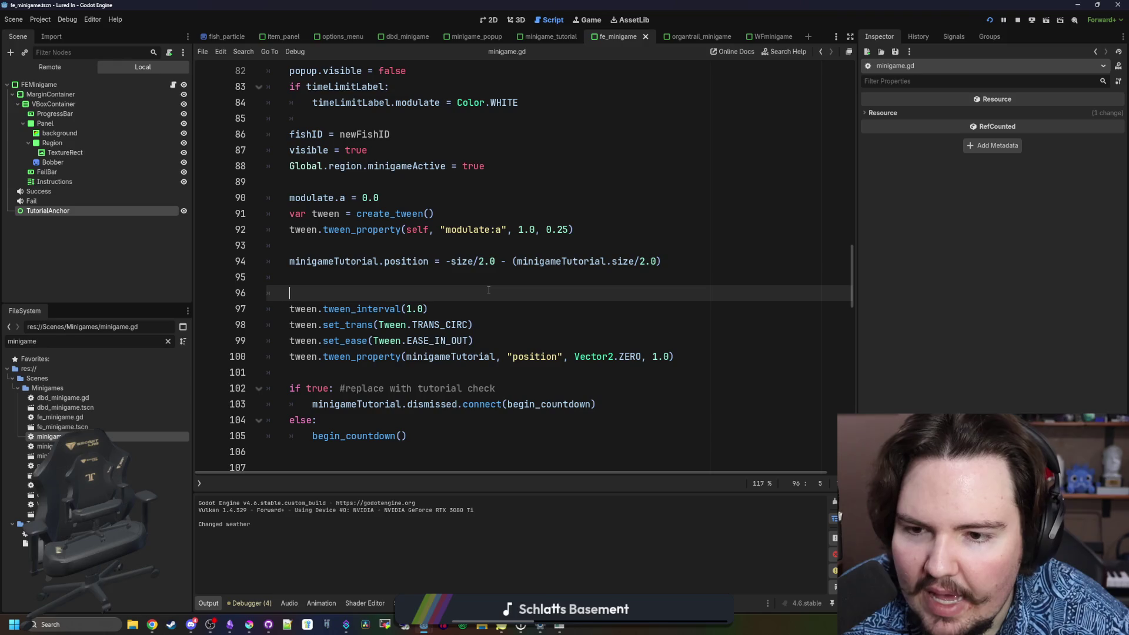
{"action": "left_click_drag", "start_coordinate": [852, 234], "coordinate": [920, 236]}
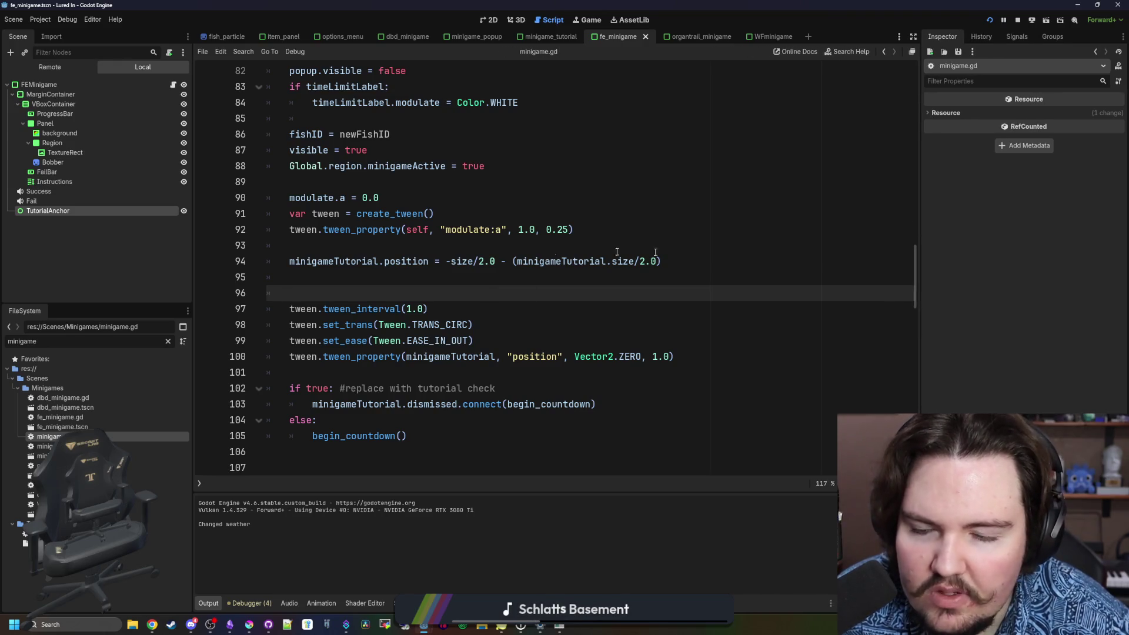
{"action": "scroll", "coordinate": [386, 251], "scroll_direction": "up", "scroll_amount": 2}
In the running game, dismiss the tutorial tip, catch three fish, rerun 'minigame', then stop
{"action": "key", "text": "alt+Tab"}
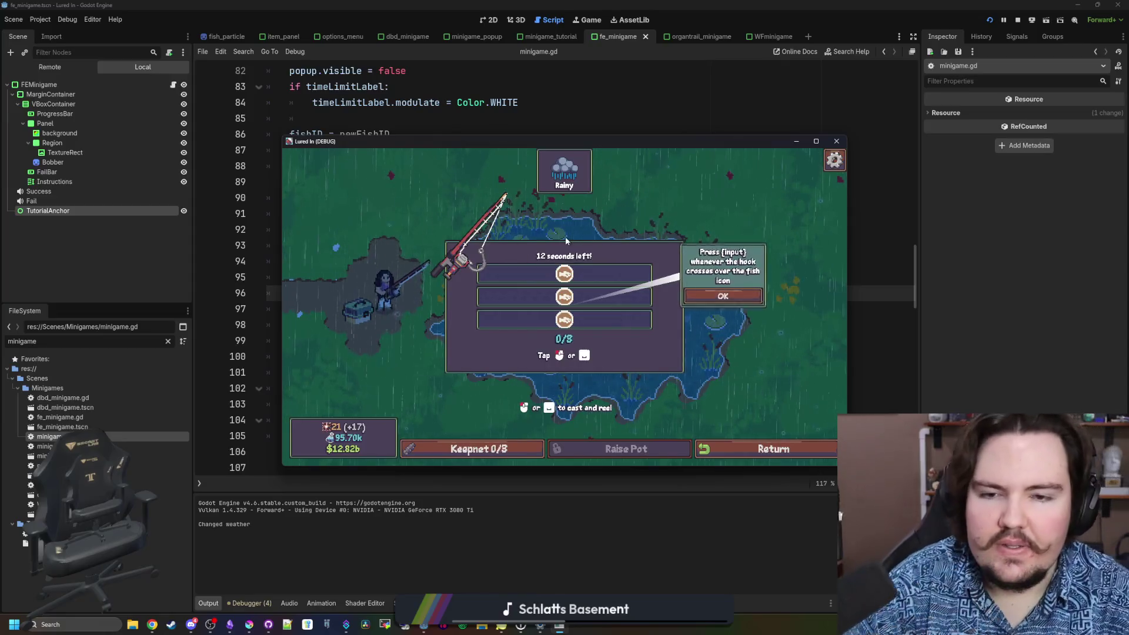
{"action": "left_click", "coordinate": [747, 297]}
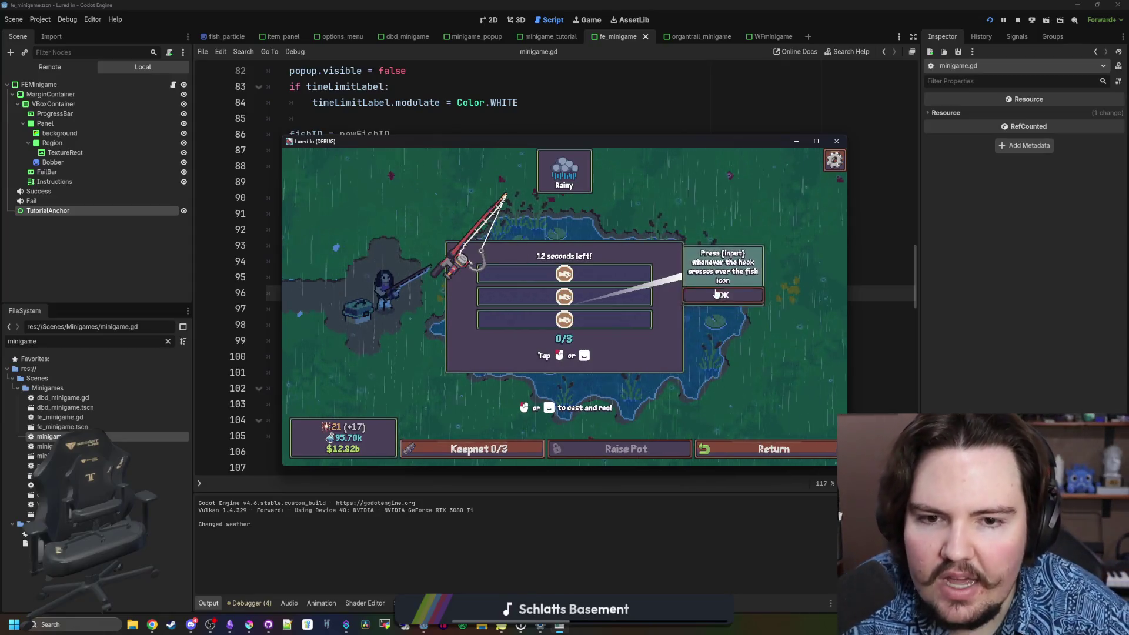
{"action": "left_click", "coordinate": [614, 296]}
{"action": "left_click", "coordinate": [614, 296]}
{"action": "left_click", "coordinate": [611, 292]}
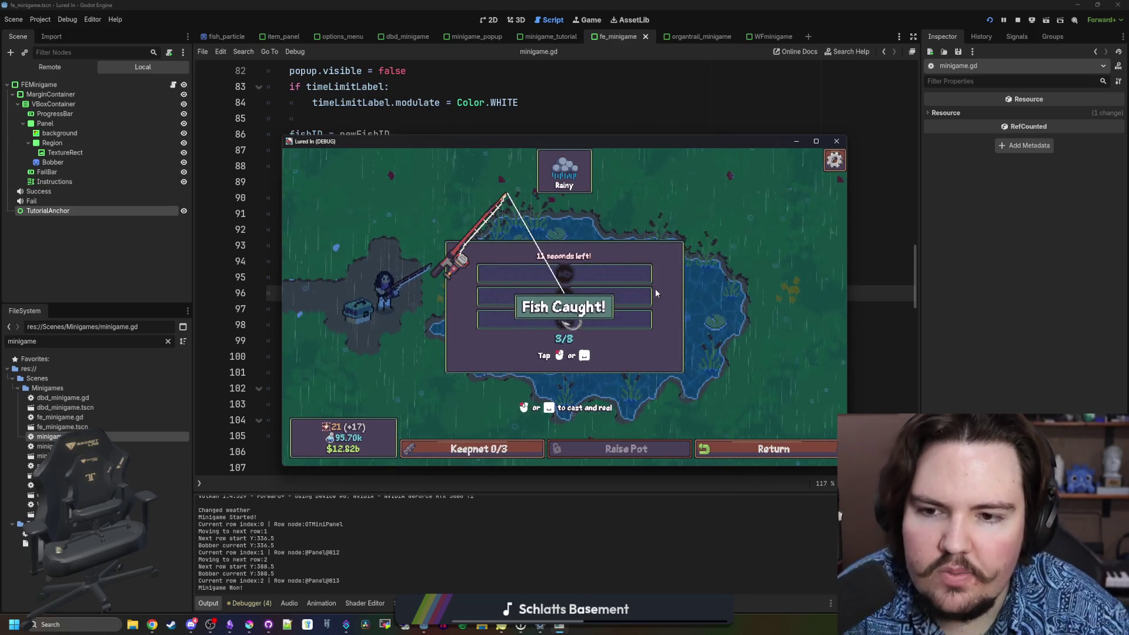
{"action": "key", "text": "quoteleft"}
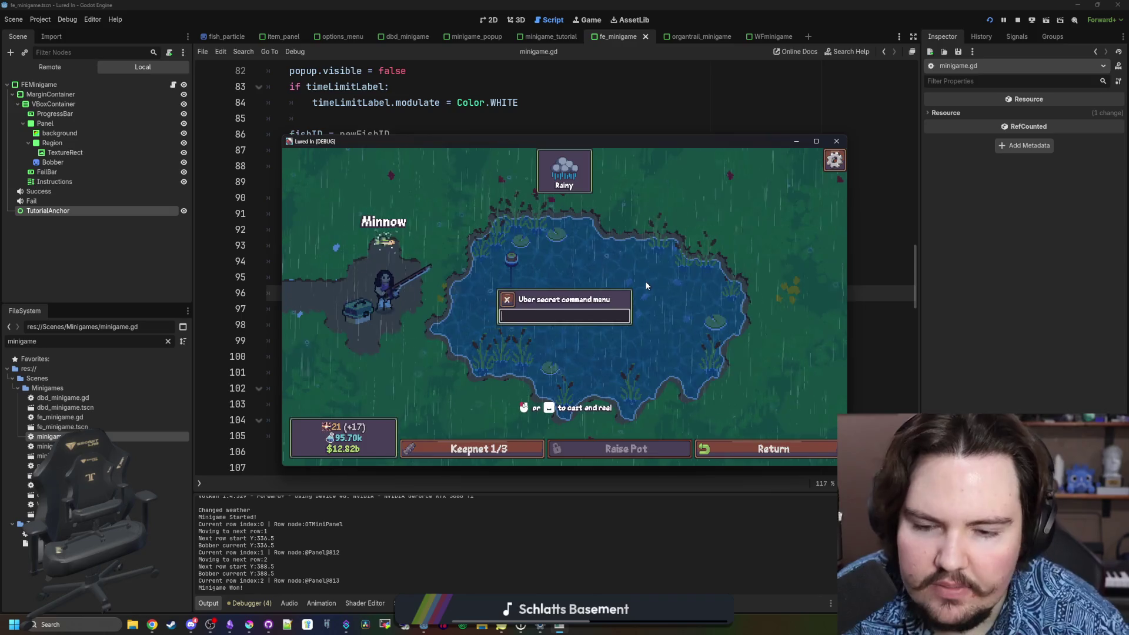
{"action": "type", "text": "minigame"}
{"action": "key", "text": "Return"}
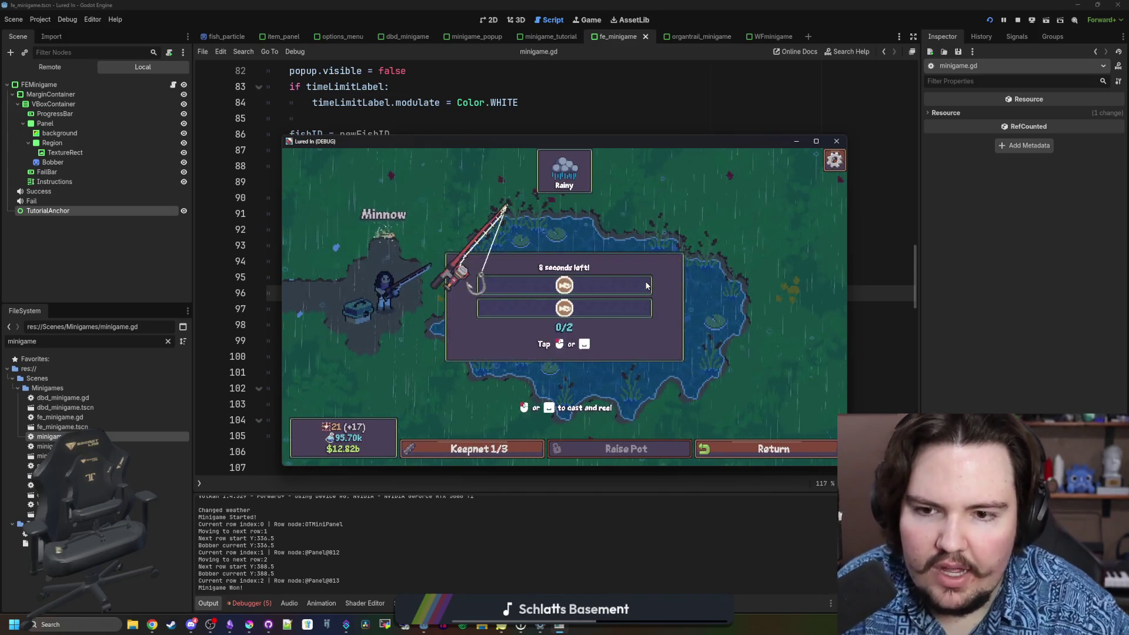
{"action": "left_click", "coordinate": [835, 141]}
{"action": "left_click", "coordinate": [382, 245]}
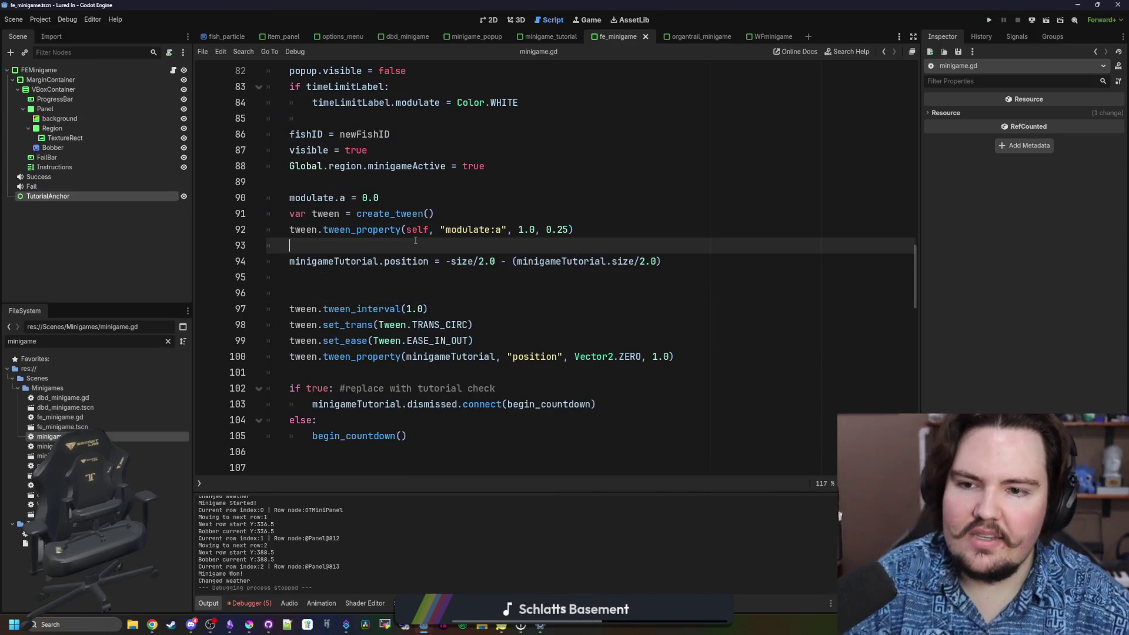
Save minigame.gd and delete the empty line 95
{"action": "key", "text": "ctrl+s"}
{"action": "left_click", "coordinate": [384, 278]}
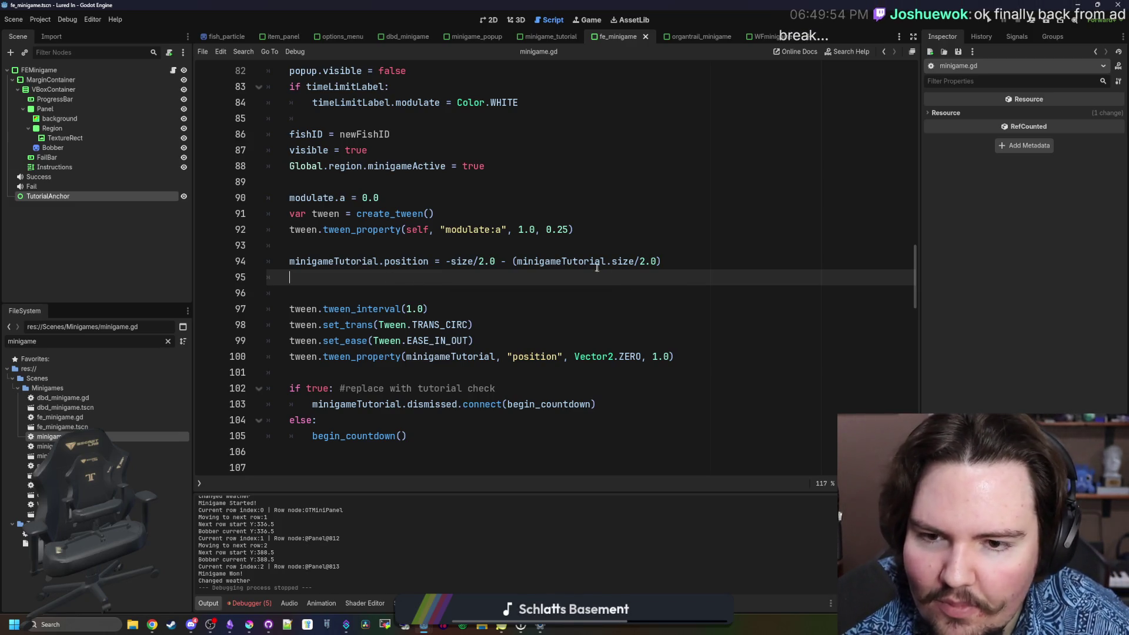
{"action": "key", "text": "ctrl+s"}
{"action": "key", "text": "ctrl+s"}
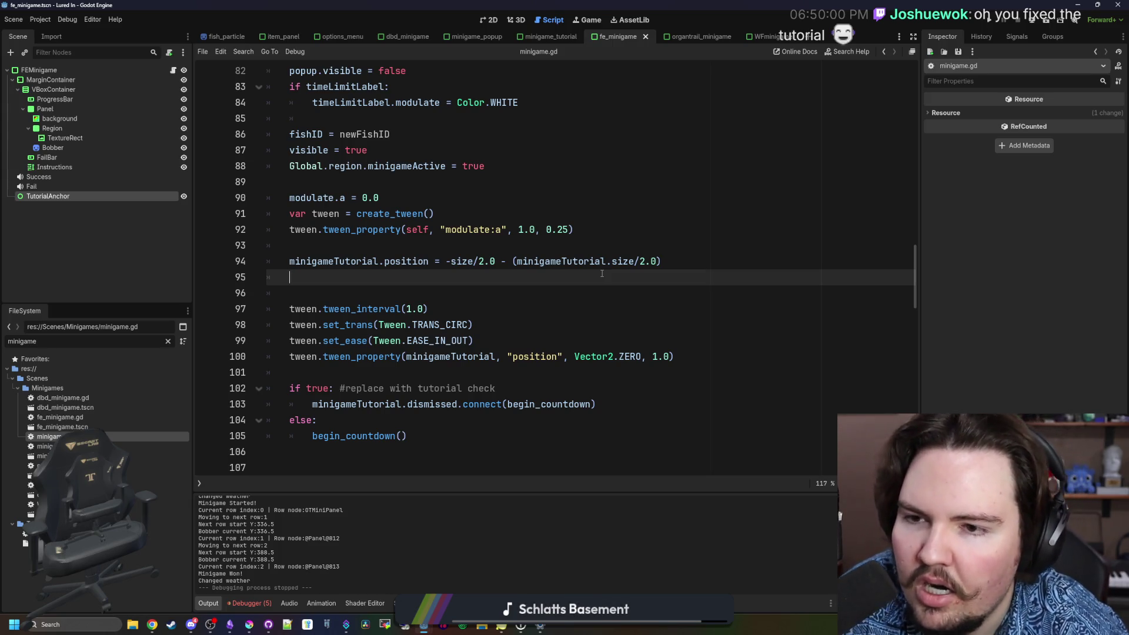
{"action": "key", "text": "BackSpace"}
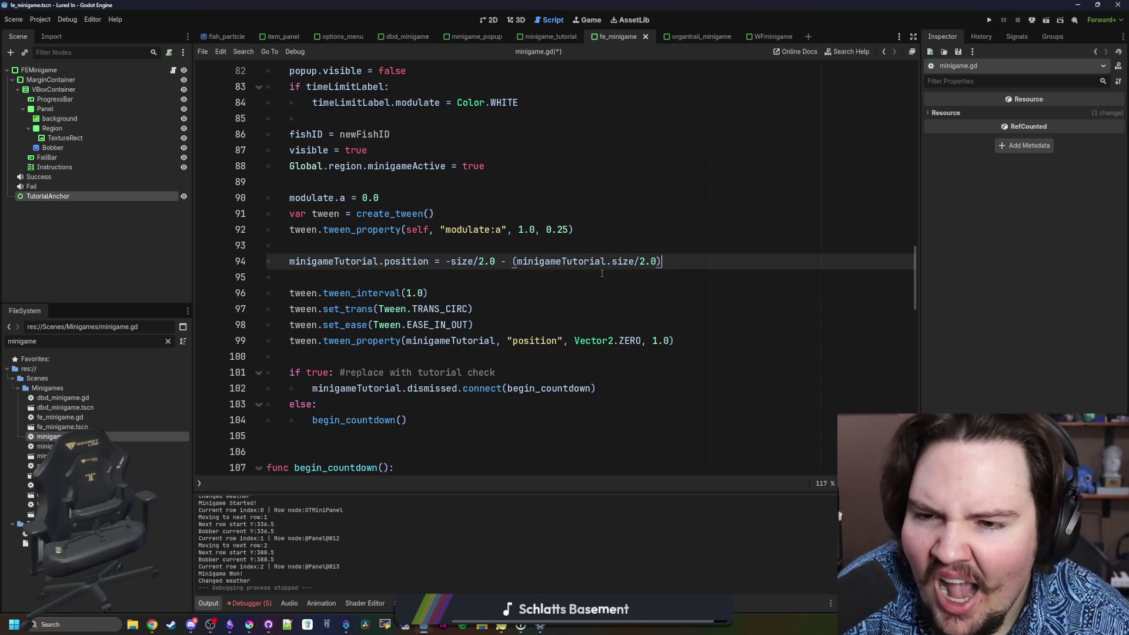
{"action": "left_click", "coordinate": [411, 242]}
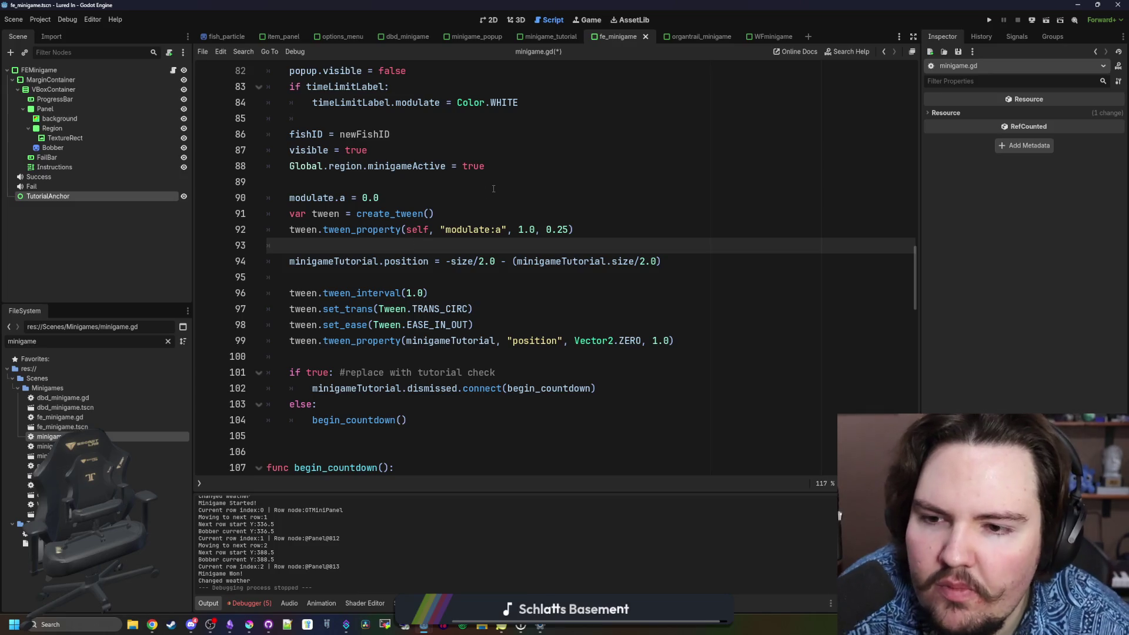
{"action": "scroll", "coordinate": [493, 189], "scroll_direction": "down", "scroll_amount": 1}
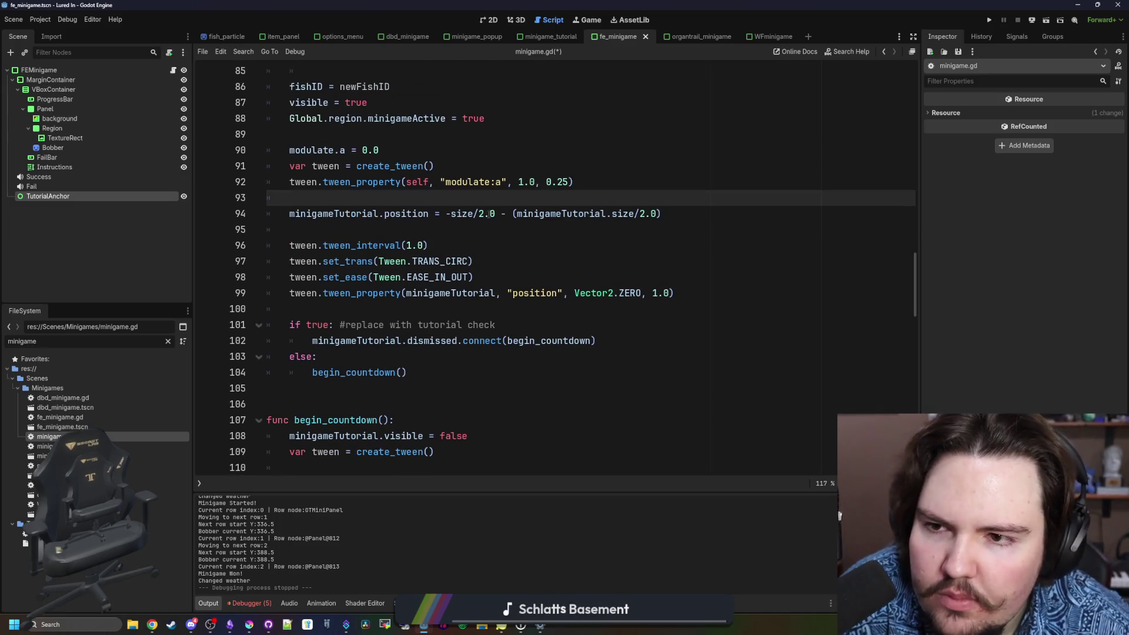
{"action": "key", "text": "Down"}
{"action": "key", "text": "Down"}
{"action": "left_click", "coordinate": [478, 192]}
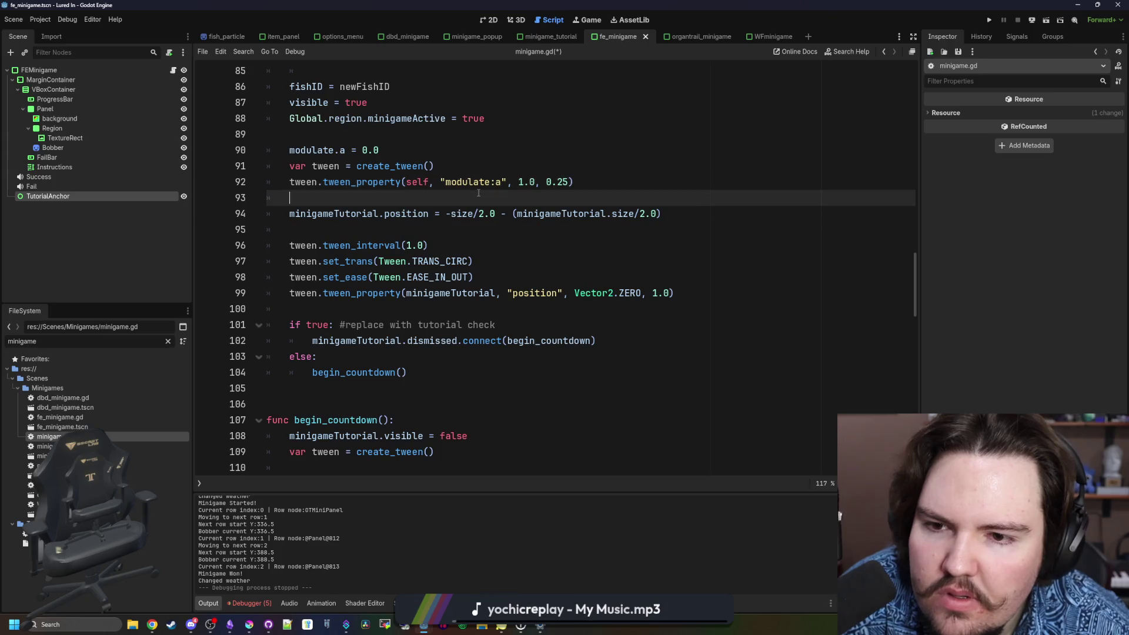
{"action": "scroll", "coordinate": [479, 193], "scroll_direction": "up", "scroll_amount": 1}
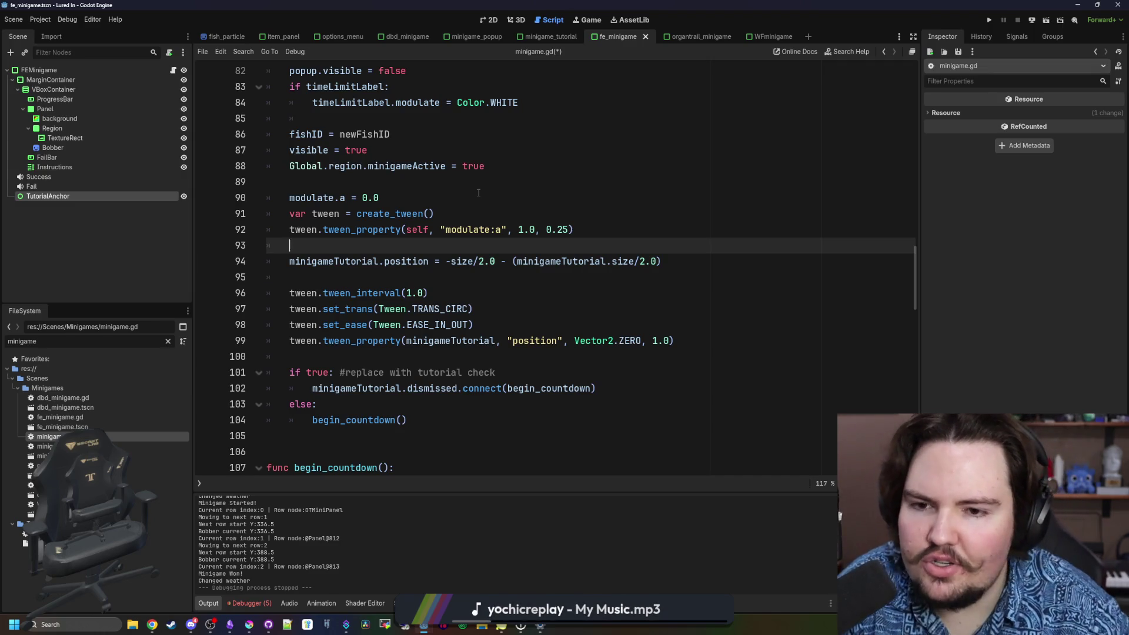
Comment out '- (minigameTutorial.size/2.0)' on line 94 with # and save
{"action": "left_click", "coordinate": [501, 261]}
{"action": "type", "text": "#"}
{"action": "left_click", "coordinate": [515, 244]}
{"action": "key", "text": "ctrl+s"}
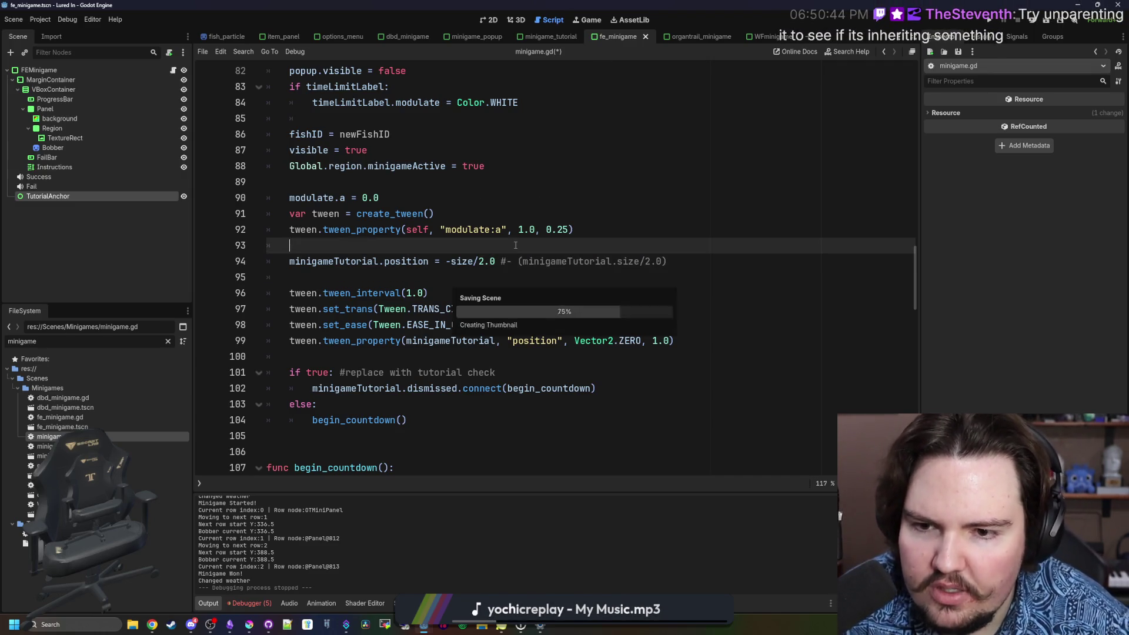
{"action": "left_click", "coordinate": [989, 19]}
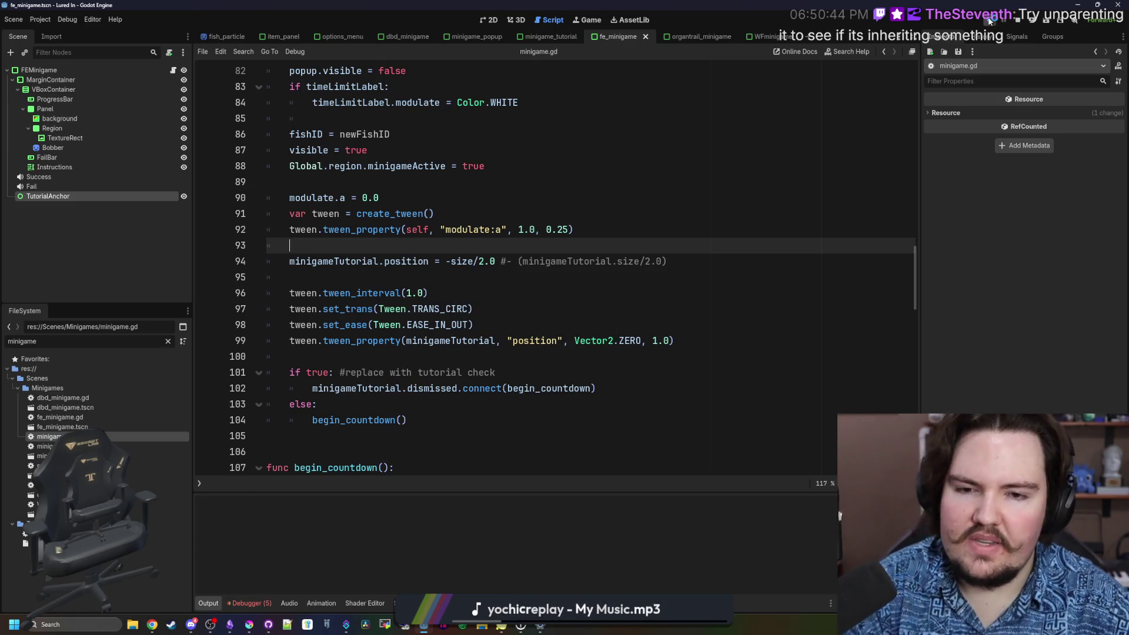
{"action": "left_click", "coordinate": [989, 21]}
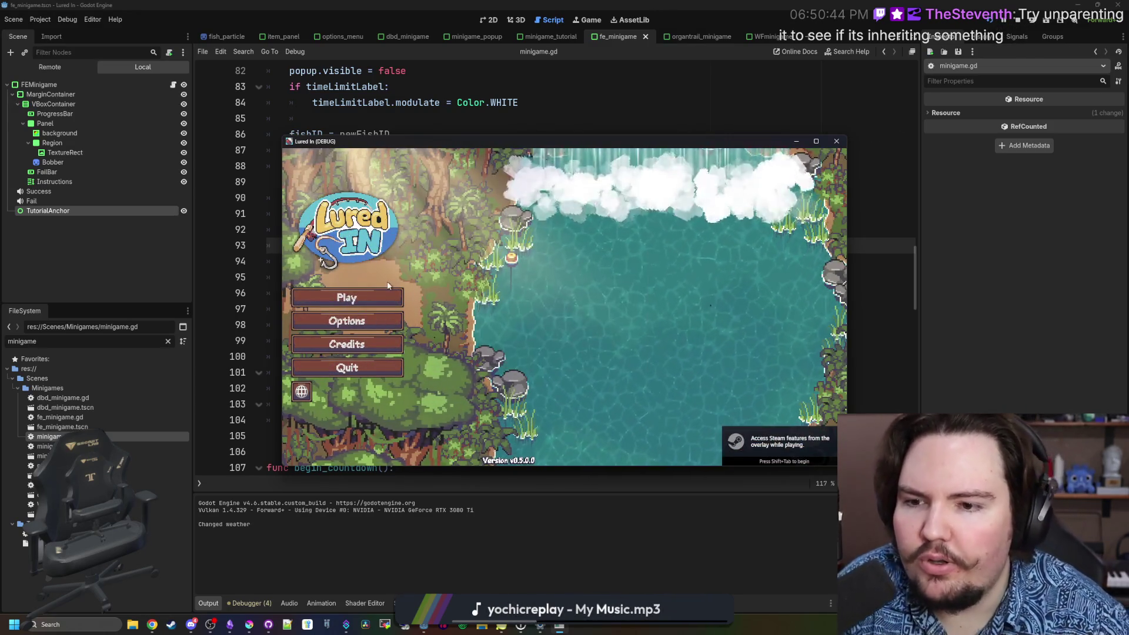
{"action": "left_click", "coordinate": [807, 456]}
{"action": "left_click", "coordinate": [689, 253]}
{"action": "key", "text": "grave"}
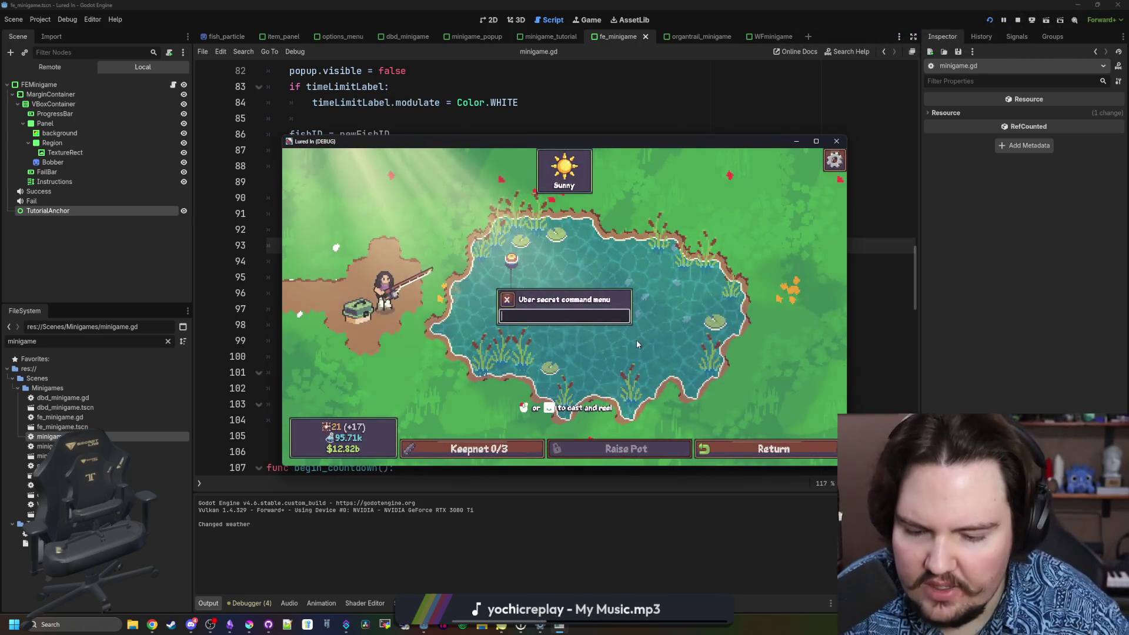
{"action": "type", "text": "minigame o"}
{"action": "key", "text": "Return"}
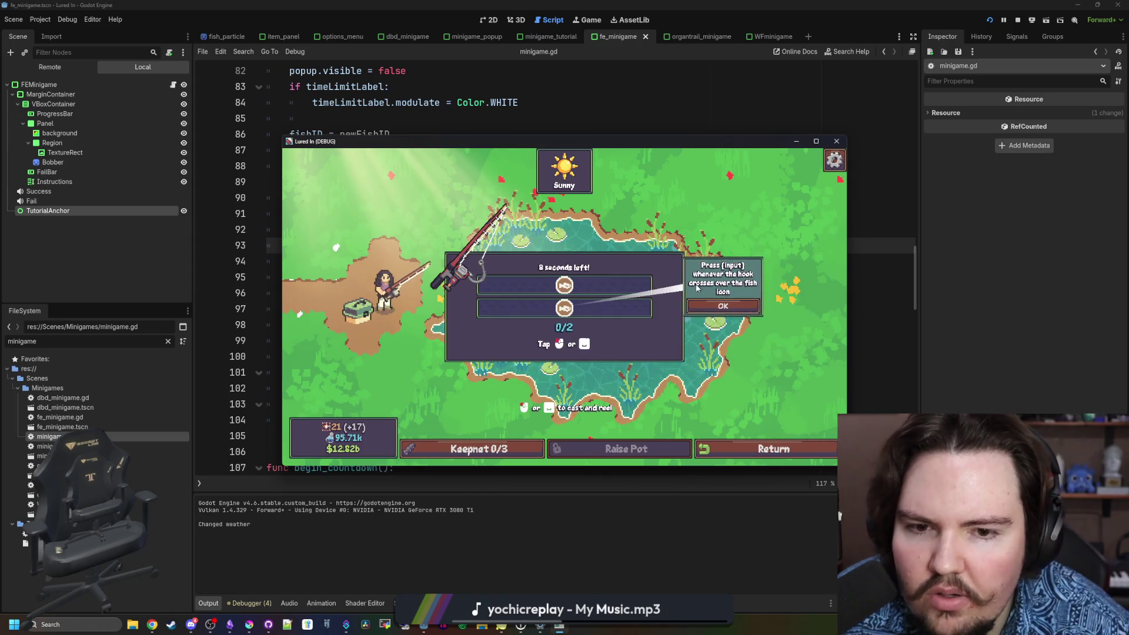
{"action": "mouse_move", "coordinate": [687, 145]}
{"action": "left_mouse_down"}
{"action": "mouse_move", "coordinate": [558, 472]}
{"action": "mouse_move", "coordinate": [573, 376]}
{"action": "left_mouse_up"}
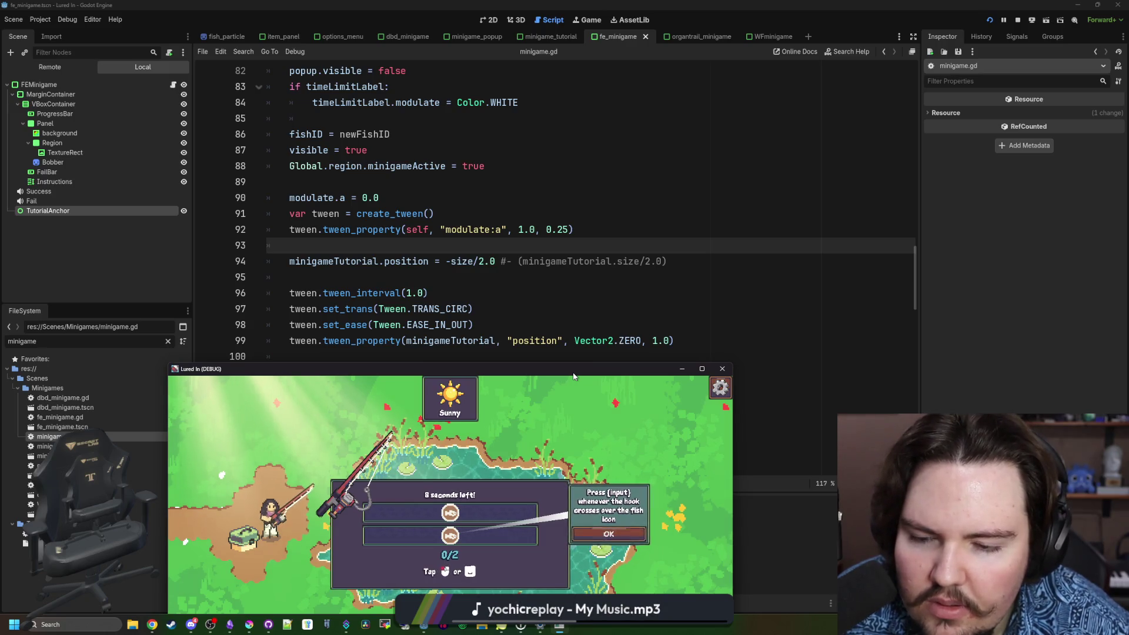
{"action": "left_click", "coordinate": [722, 369]}
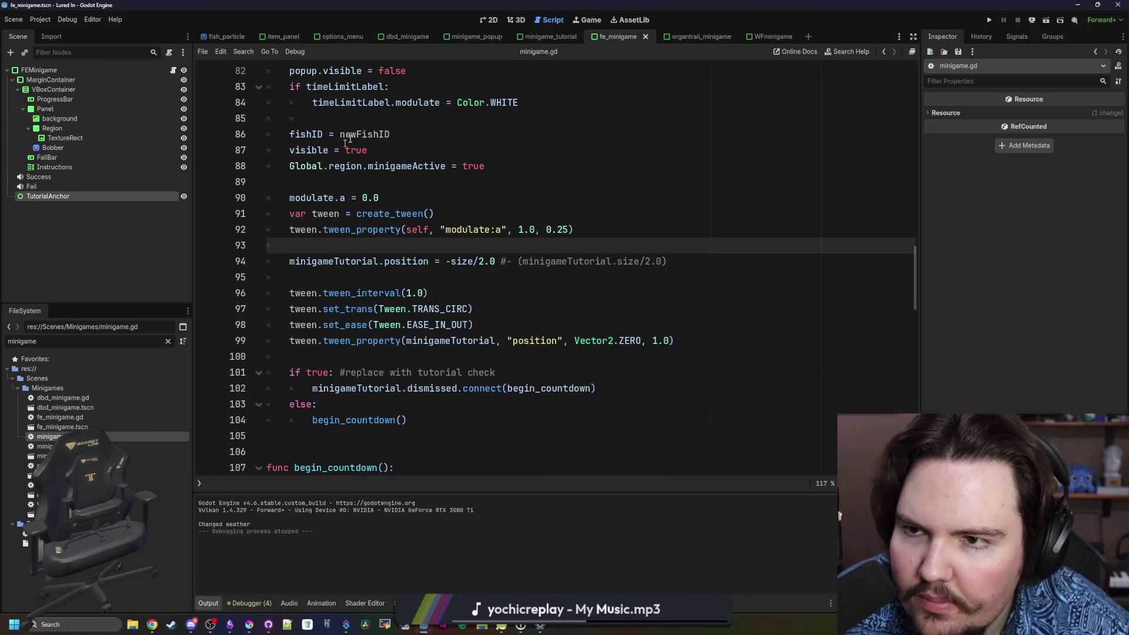
Select TutorialAnchor in the organtrail_minigame scene and frame the minigame panel in 2D view
{"action": "left_click", "coordinate": [550, 37]}
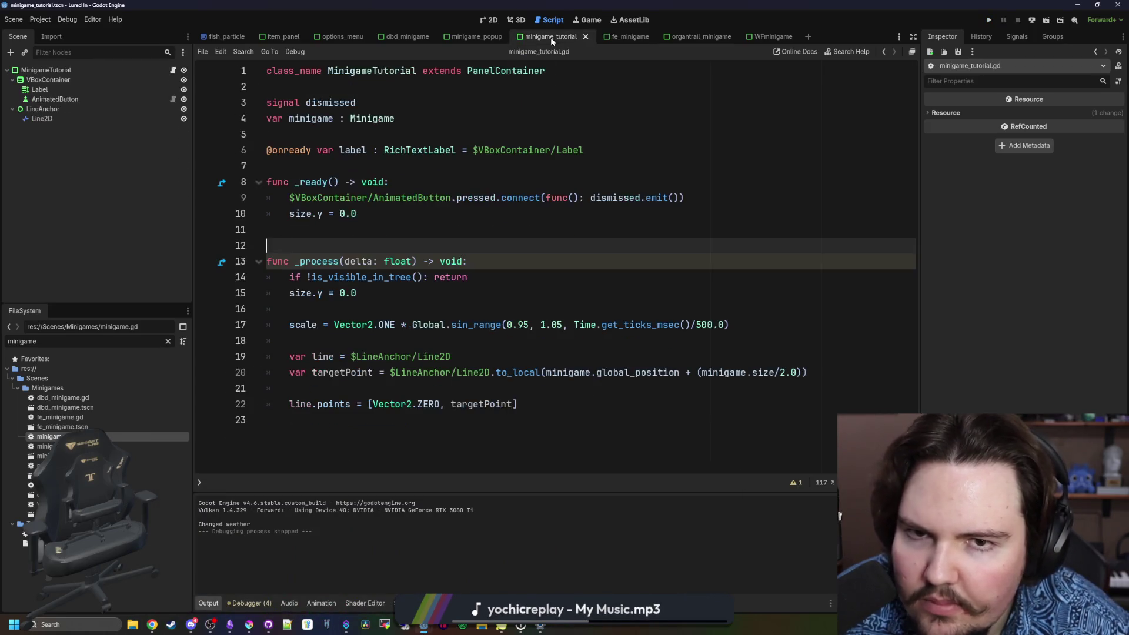
{"action": "left_click", "coordinate": [73, 69]}
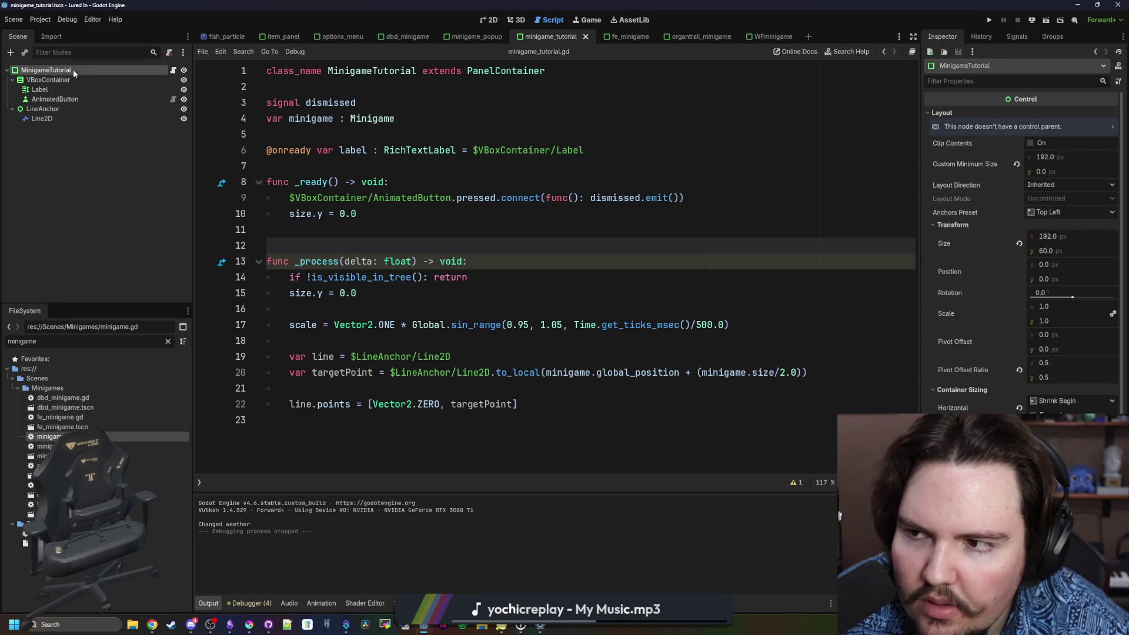
{"action": "left_click", "coordinate": [687, 36]}
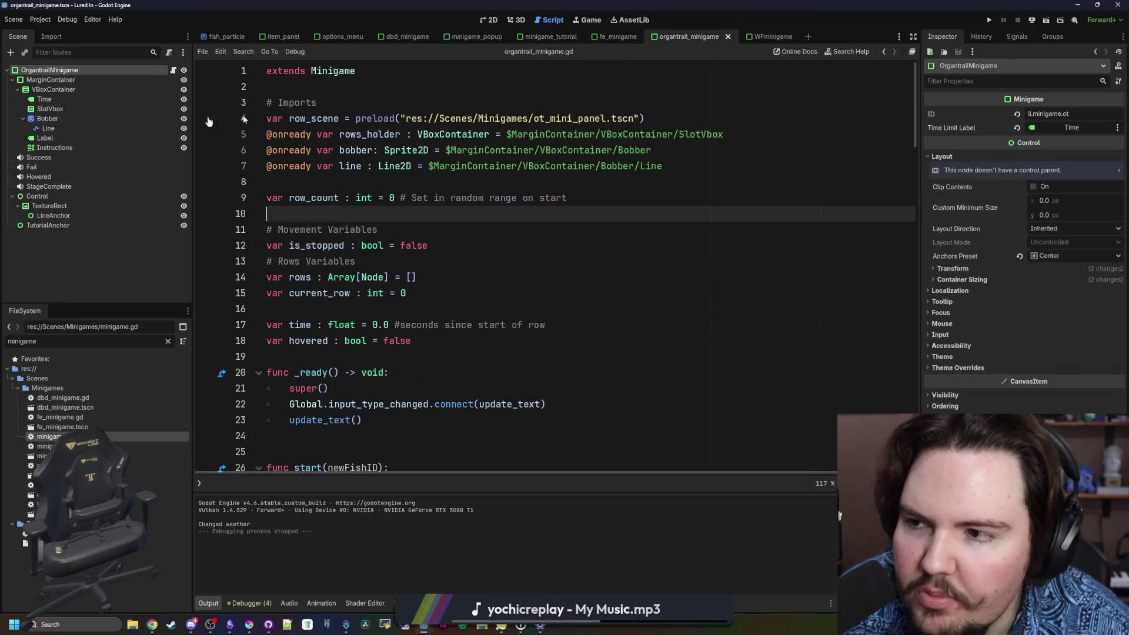
{"action": "left_click", "coordinate": [61, 223]}
{"action": "left_click", "coordinate": [486, 20]}
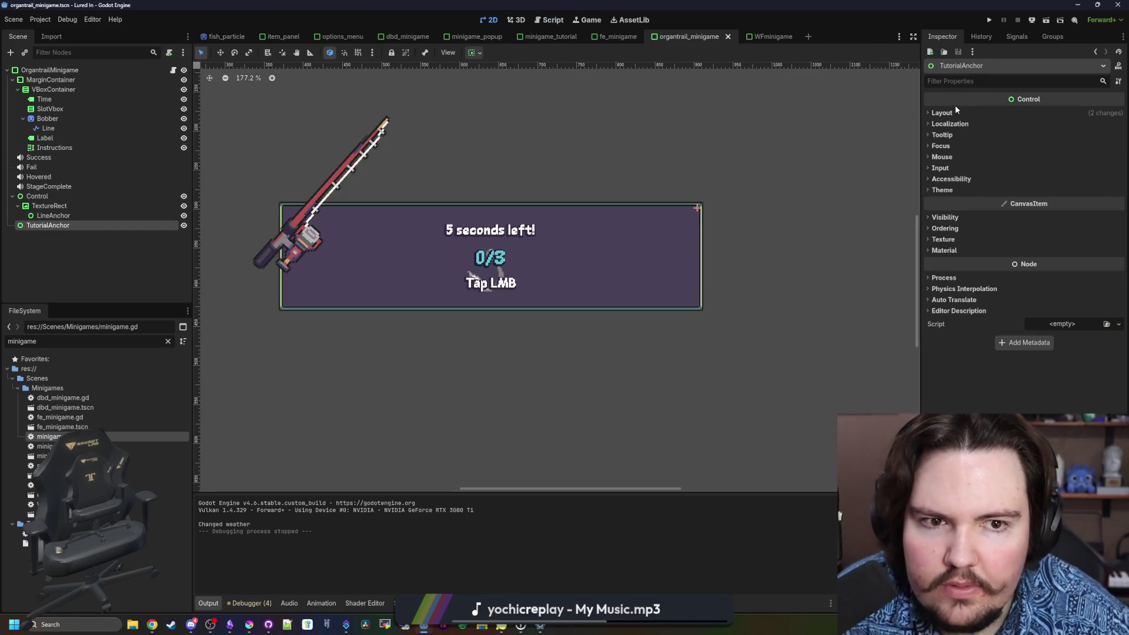
{"action": "mouse_move", "coordinate": [726, 218]}
{"action": "left_mouse_down"}
{"action": "mouse_move", "coordinate": [607, 217]}
{"action": "mouse_move", "coordinate": [637, 220]}
{"action": "left_mouse_up"}
Set TutorialAnchor's container sizing to horizontal Shrink End and vertical Shrink Begin
{"action": "left_click", "coordinate": [956, 211]}
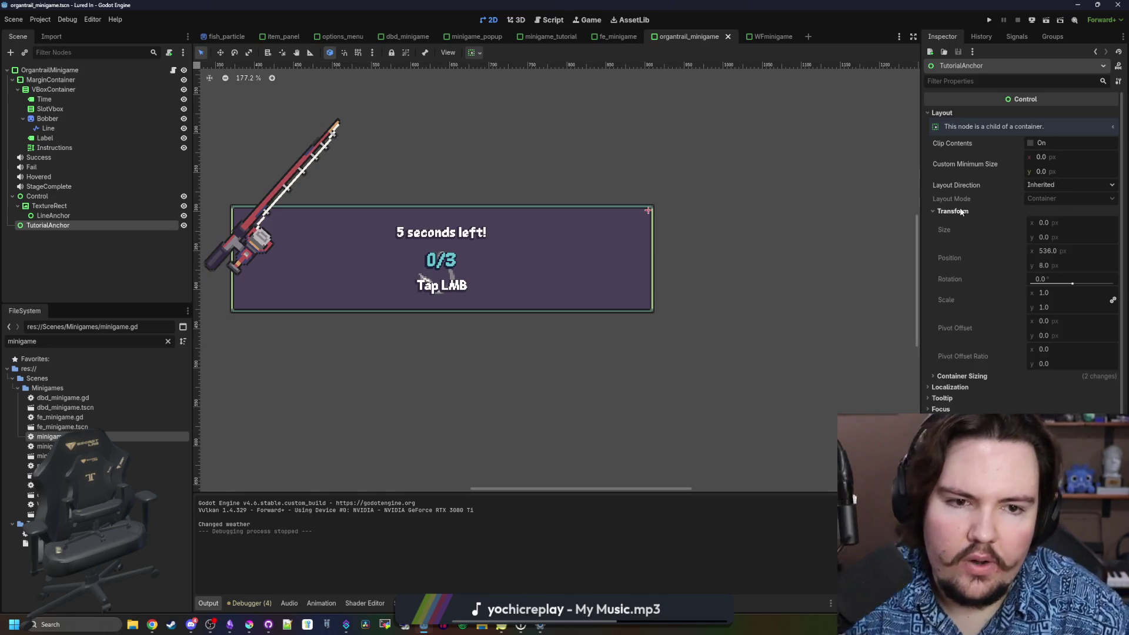
{"action": "left_click", "coordinate": [960, 212]}
{"action": "left_click", "coordinate": [960, 212]}
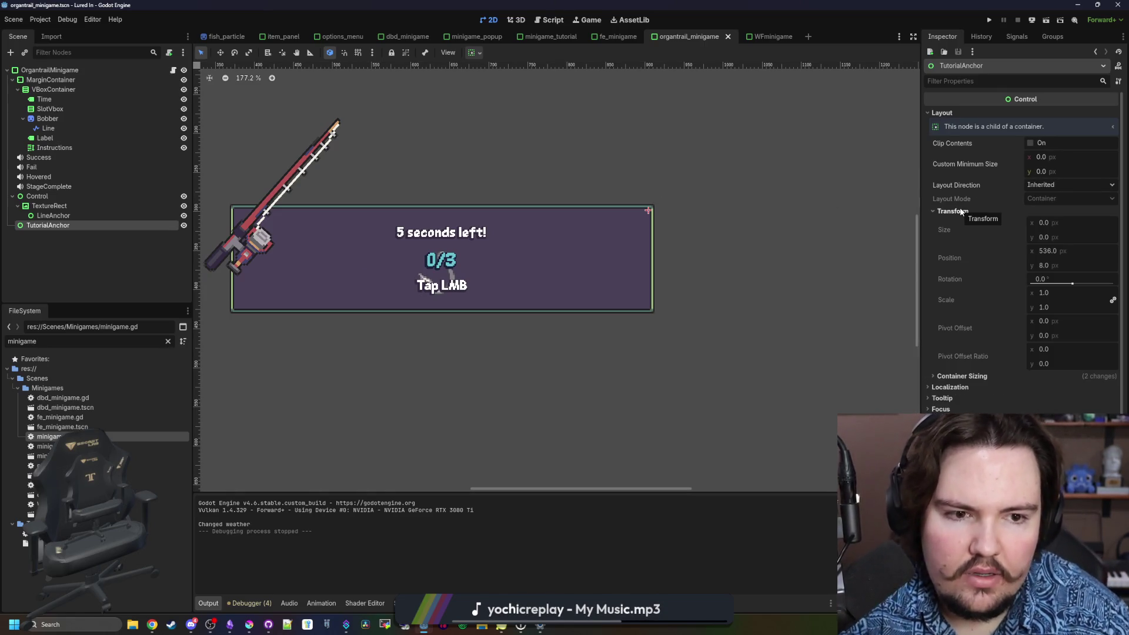
{"action": "left_click", "coordinate": [962, 212]}
{"action": "left_click", "coordinate": [998, 221]}
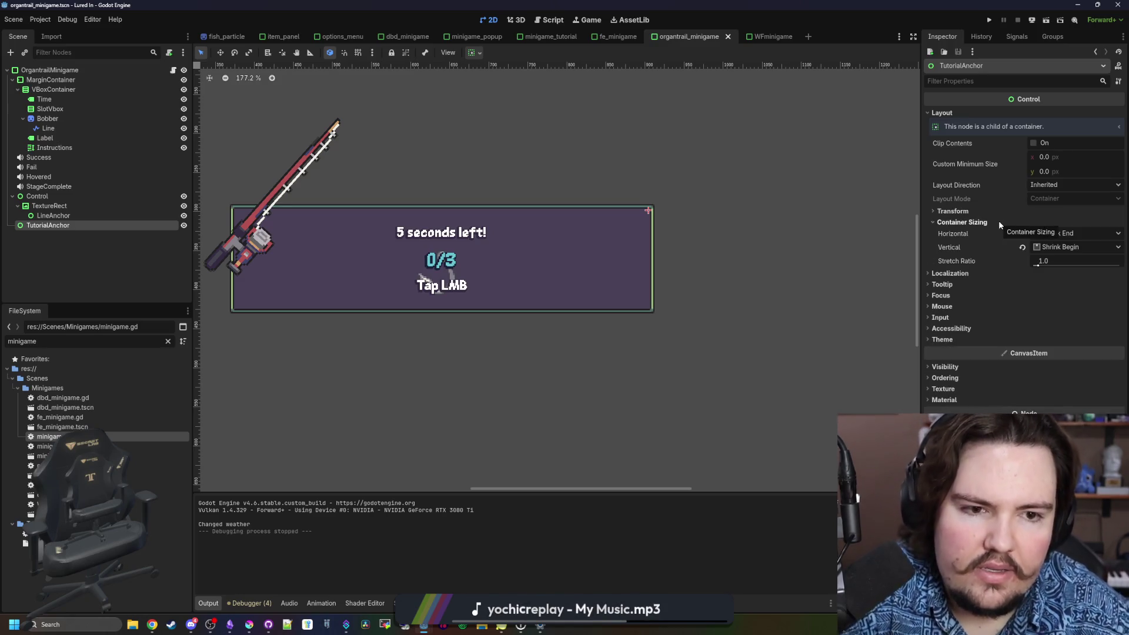
{"action": "left_click", "coordinate": [1061, 235]}
{"action": "left_click", "coordinate": [1067, 250]}
{"action": "left_click", "coordinate": [1067, 249]}
{"action": "left_click", "coordinate": [1065, 263]}
{"action": "left_click", "coordinate": [1066, 235]}
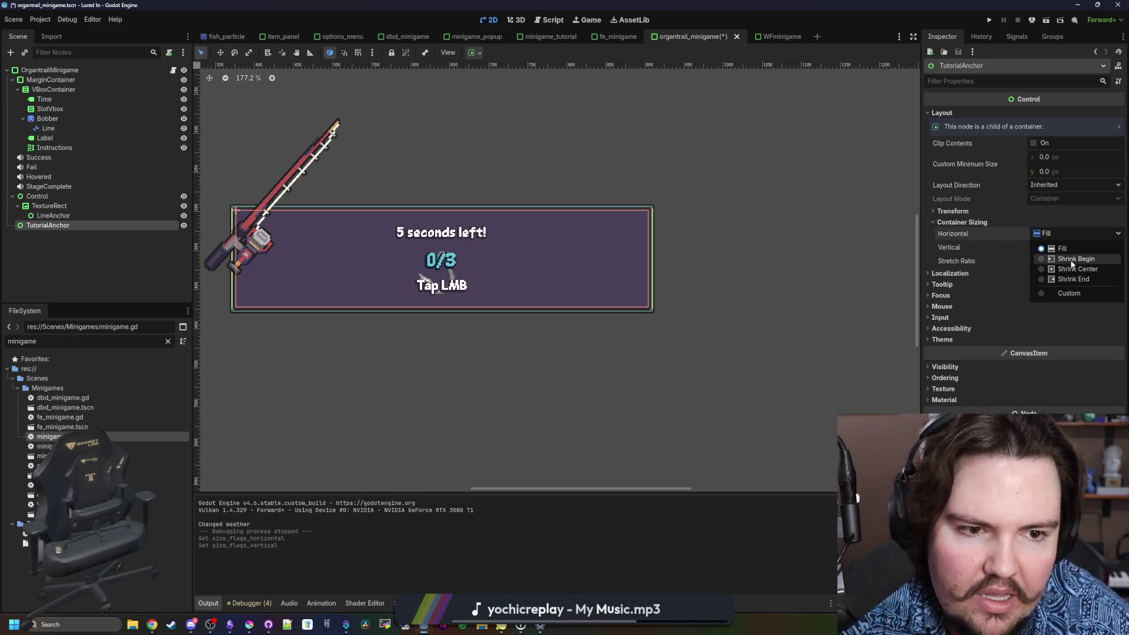
{"action": "left_click", "coordinate": [1072, 277]}
{"action": "left_click", "coordinate": [1064, 249]}
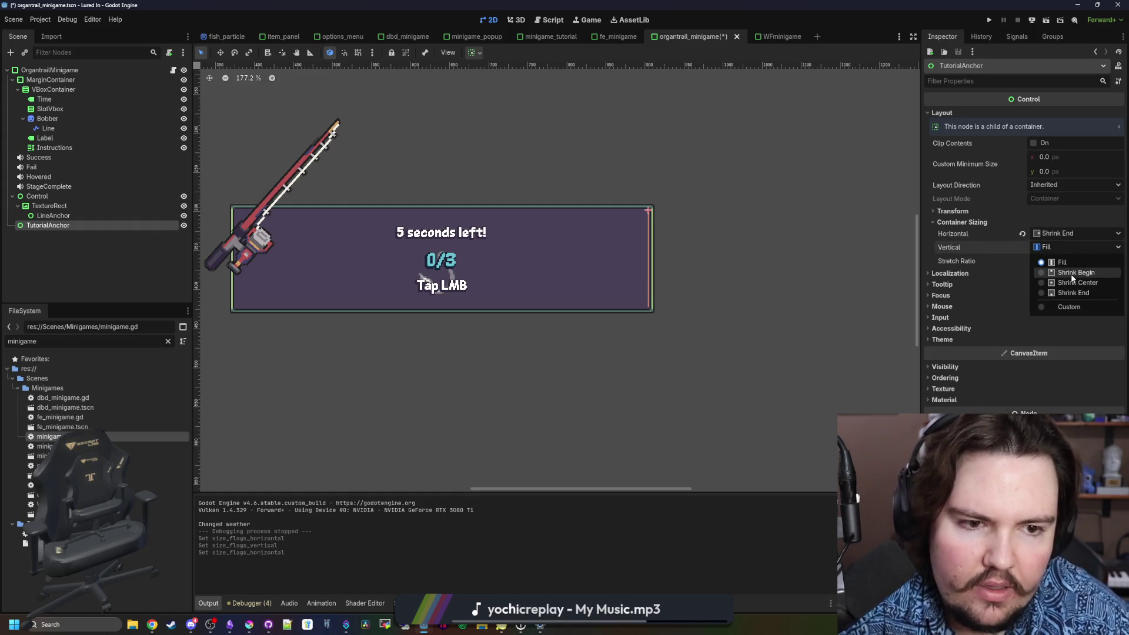
{"action": "left_click", "coordinate": [1071, 274]}
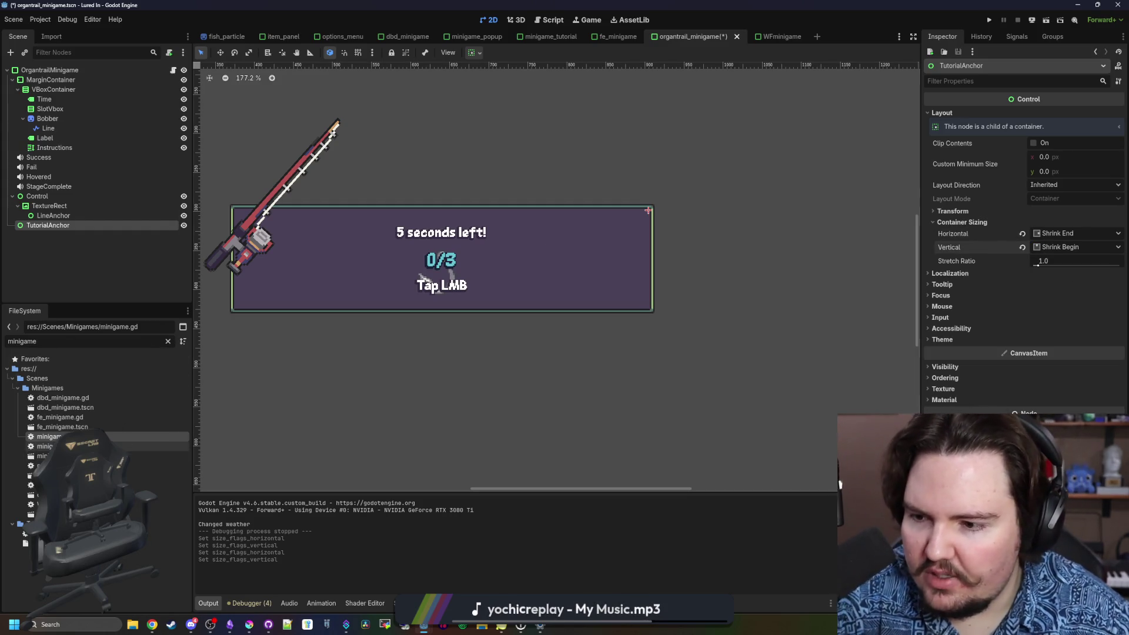
Instance minigame_tutorial.tscn from FileSystem as a child of TutorialAnchor
{"action": "mouse_move", "coordinate": [59, 475]}
{"action": "left_mouse_down"}
{"action": "mouse_move", "coordinate": [92, 249]}
{"action": "mouse_move", "coordinate": [80, 231]}
{"action": "left_mouse_up"}
{"action": "scroll", "coordinate": [426, 253], "scroll_direction": "down", "scroll_amount": 3}
{"action": "scroll", "coordinate": [672, 260], "scroll_direction": "up", "scroll_amount": 4}
{"action": "scroll", "coordinate": [674, 264], "scroll_direction": "up", "scroll_amount": 2}
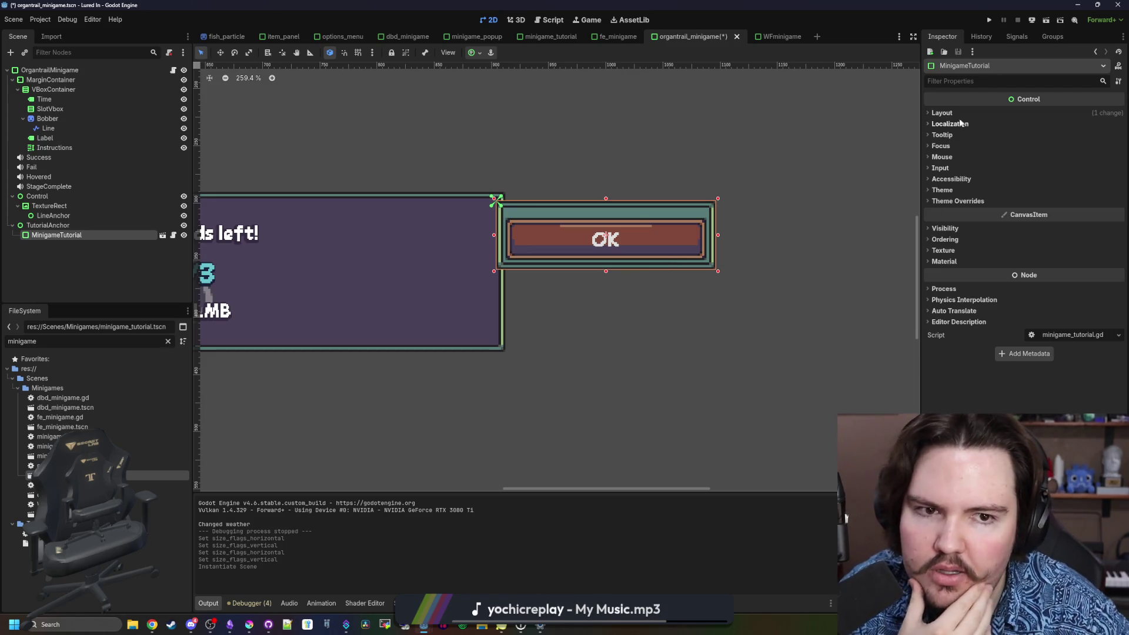
Set the instanced MinigameTutorial's minimum height to 0, keeping layout mode on Position
{"action": "left_click", "coordinate": [83, 228]}
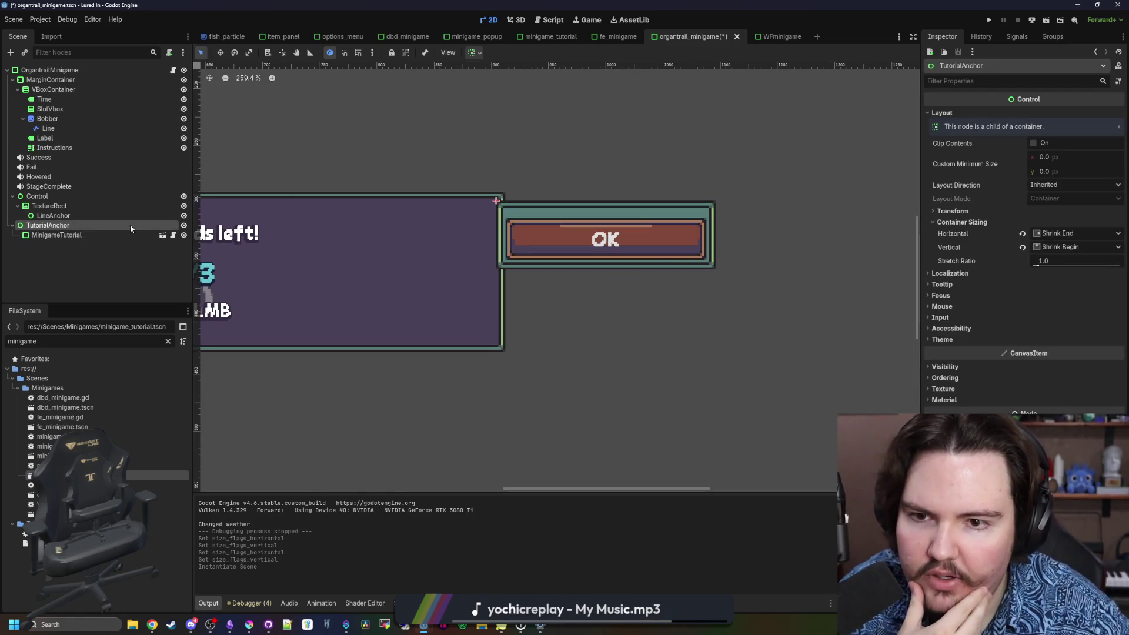
{"action": "left_click", "coordinate": [62, 234]}
{"action": "left_click", "coordinate": [942, 113]}
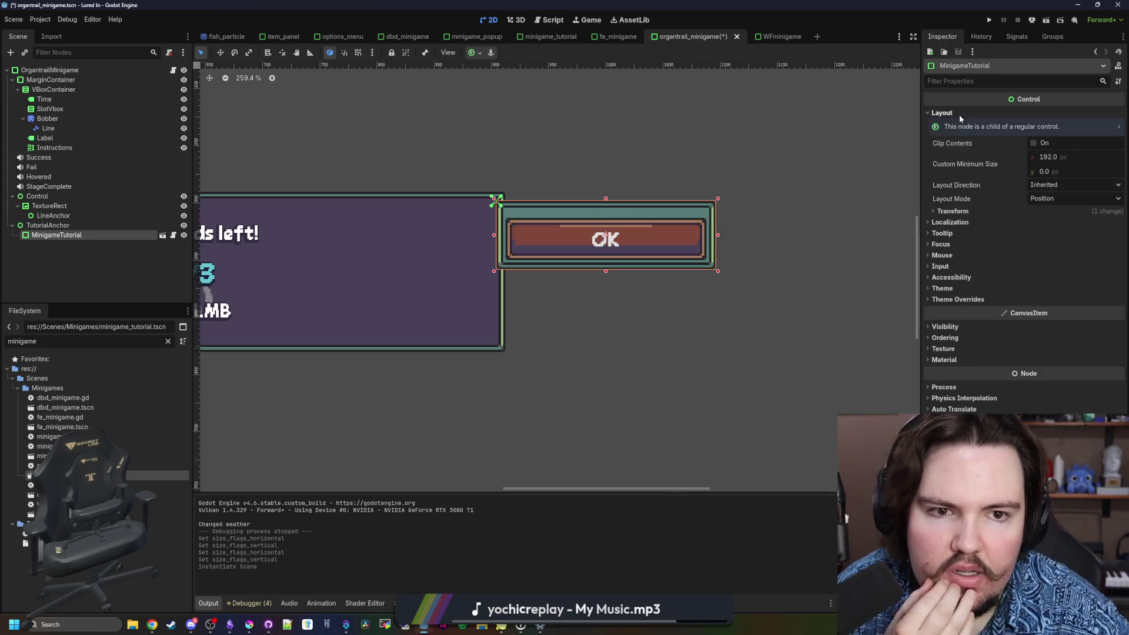
{"action": "left_click_drag", "start_coordinate": [1052, 171], "coordinate": [1049, 171]}
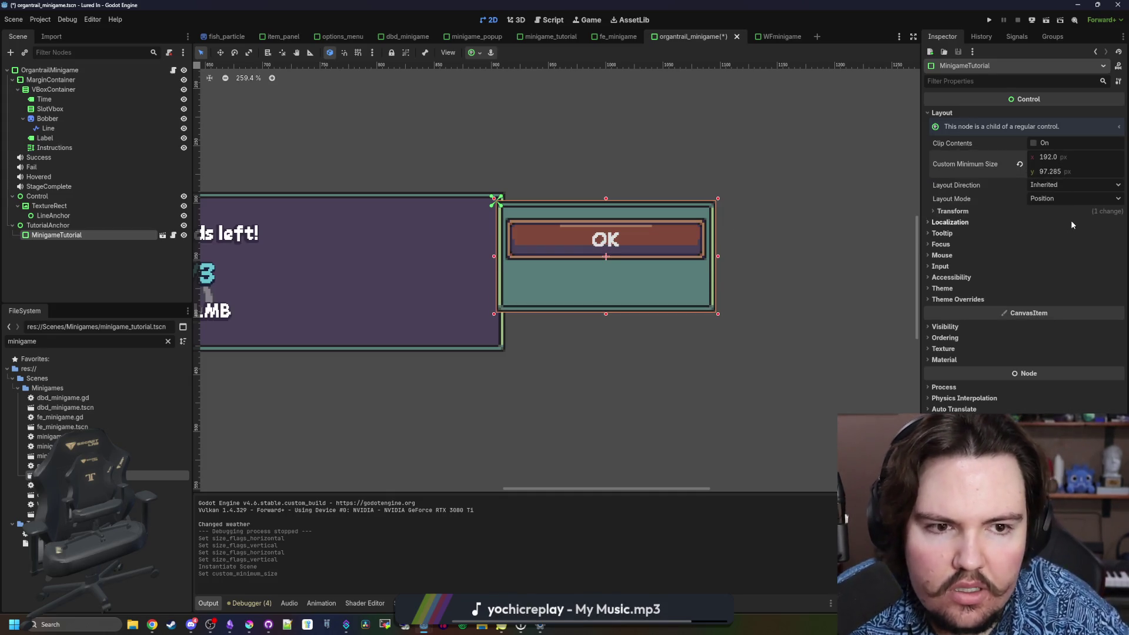
{"action": "left_click", "coordinate": [1052, 171]}
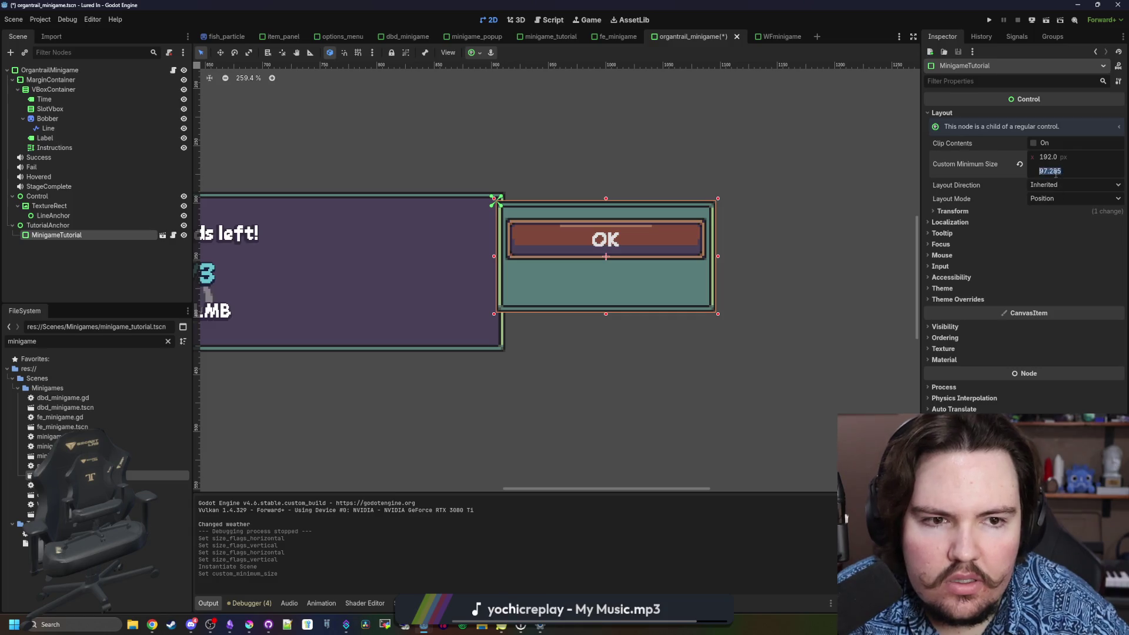
{"action": "type", "text": "0"}
{"action": "key", "text": "Return"}
{"action": "left_click", "coordinate": [1043, 198]}
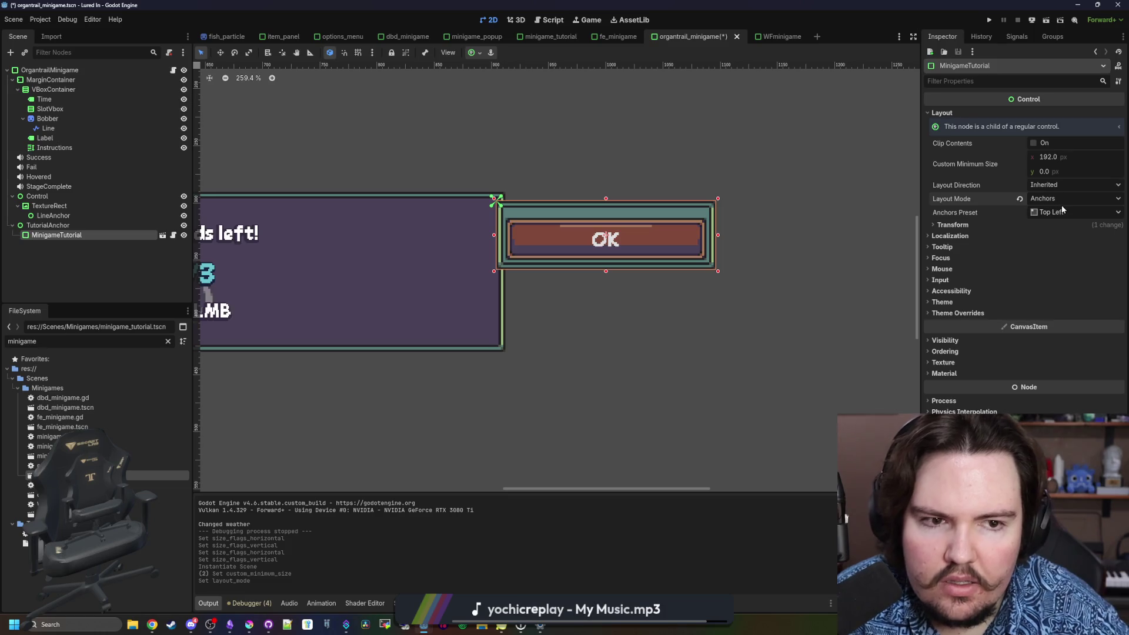
{"action": "left_click", "coordinate": [1060, 200]}
{"action": "left_click", "coordinate": [1058, 213]}
Try positioning the tutorial popup at x -96 and y -30
{"action": "left_click", "coordinate": [948, 212]}
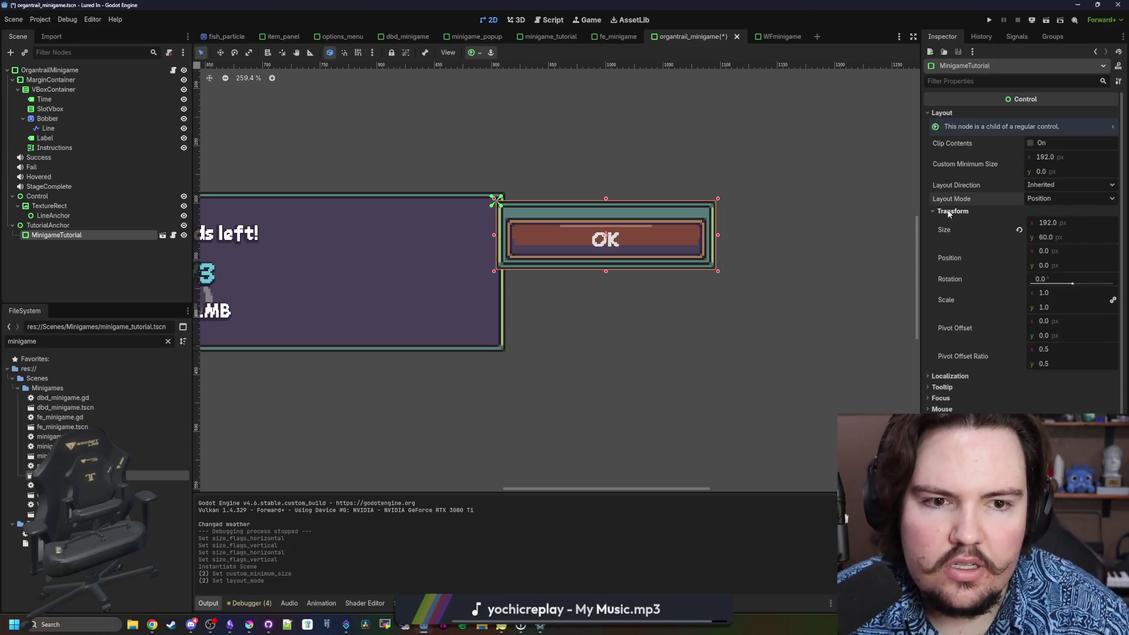
{"action": "left_click_drag", "start_coordinate": [1056, 257], "coordinate": [1037, 256]}
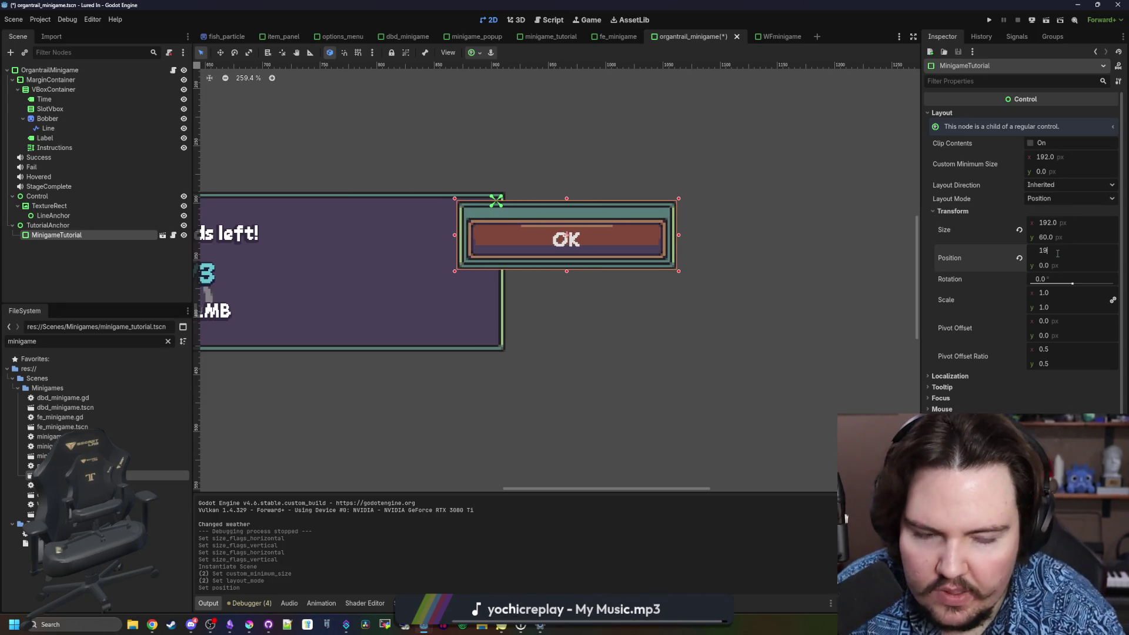
{"action": "type", "text": "2"}
{"action": "key", "text": "Return"}
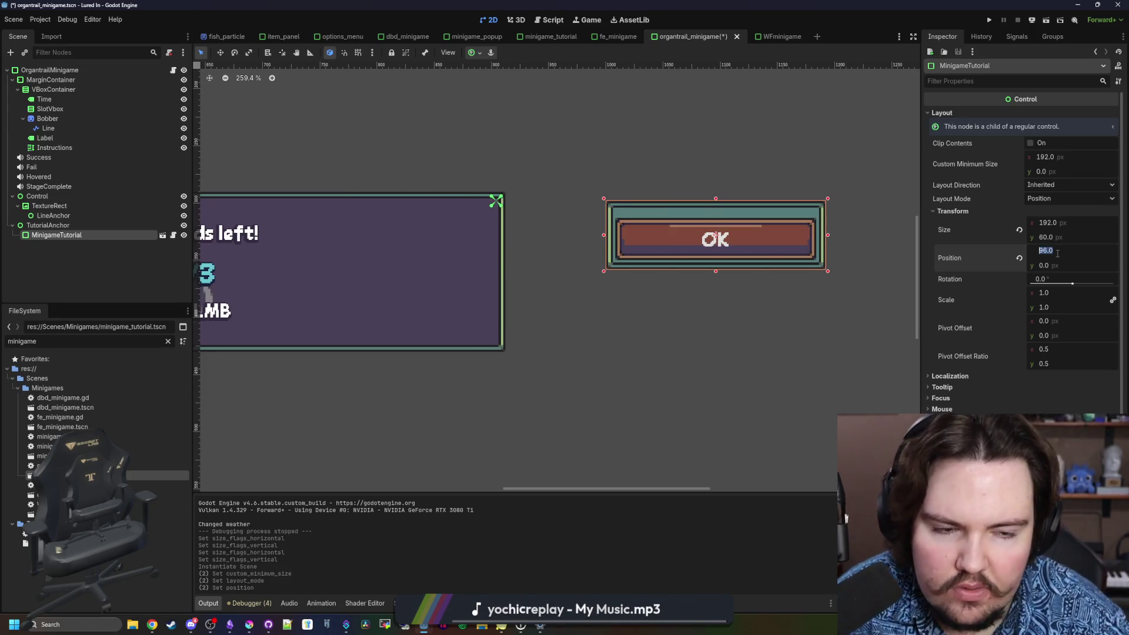
{"action": "left_click", "coordinate": [1057, 253]}
{"action": "type", "text": "-96"}
{"action": "key", "text": "Return"}
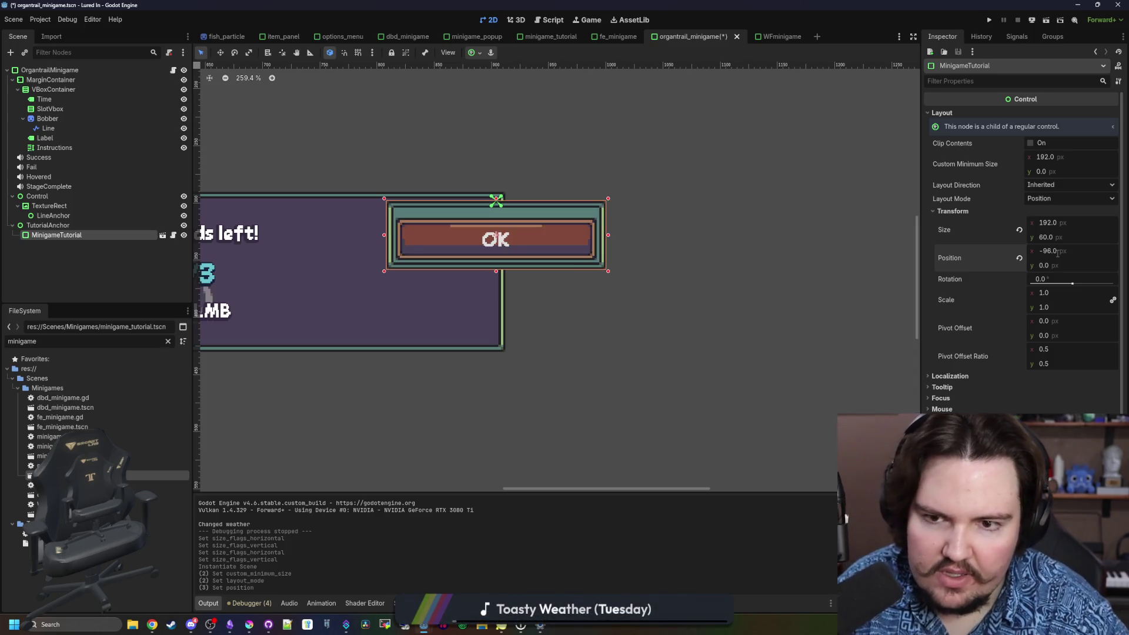
{"action": "left_click", "coordinate": [1064, 268]}
{"action": "type", "text": "-30"}
{"action": "key", "text": "Return"}
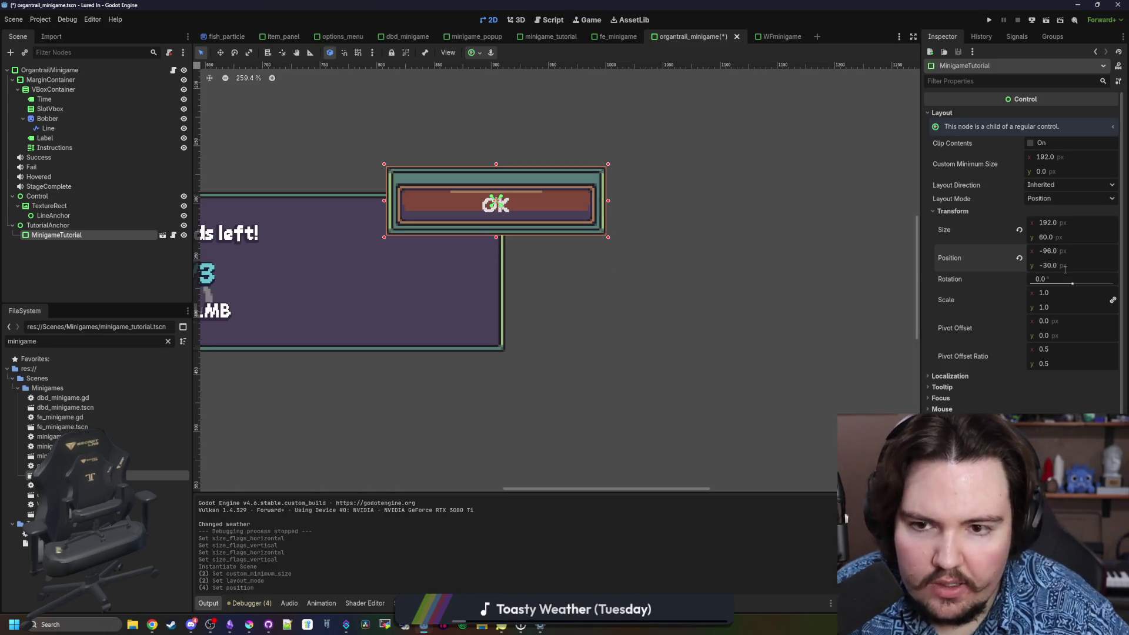
{"action": "scroll", "coordinate": [613, 234], "scroll_direction": "down", "scroll_amount": 10}
{"action": "scroll", "coordinate": [612, 234], "scroll_direction": "up", "scroll_amount": 7}
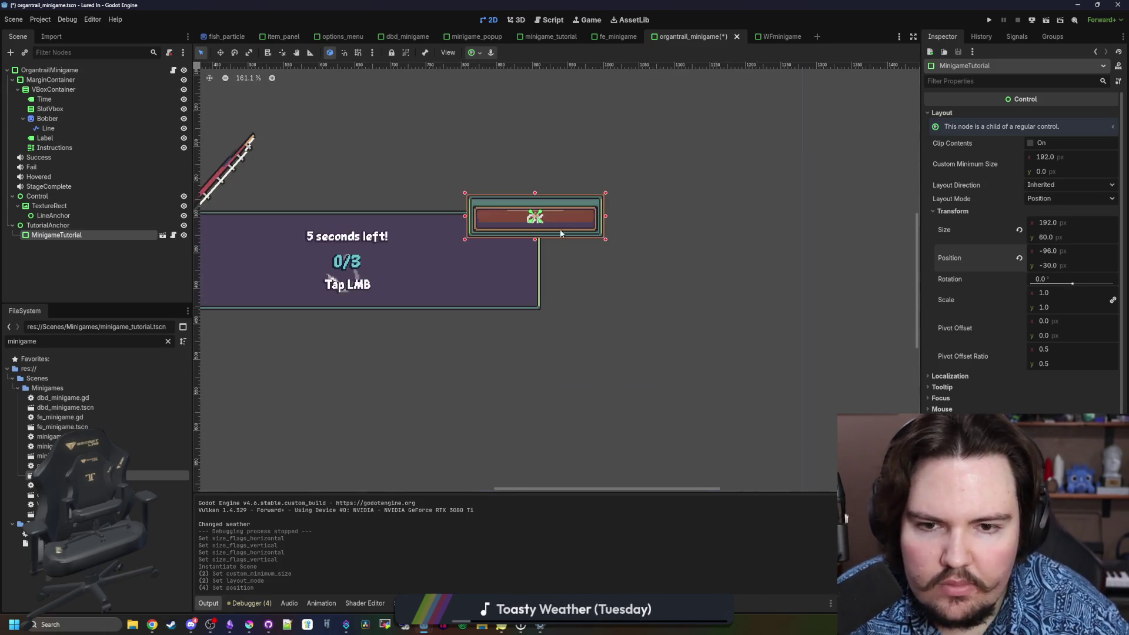
Reset the popup's position to 0,0 and its size, then open minigame_tutorial and select Label
{"action": "left_click", "coordinate": [1019, 257]}
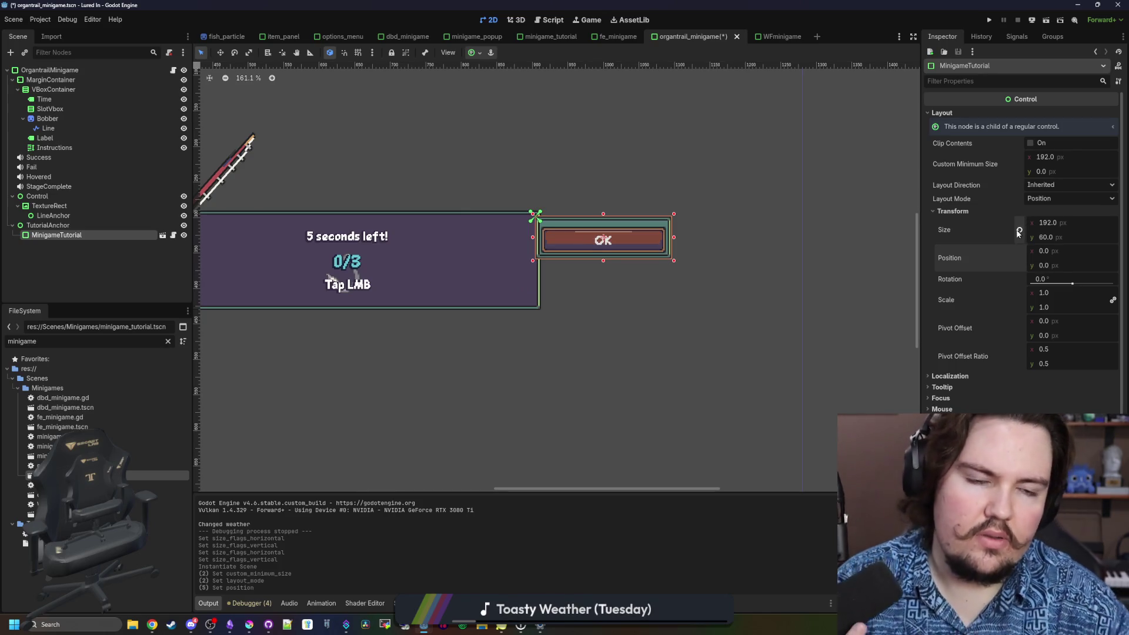
{"action": "left_click", "coordinate": [1020, 229]}
{"action": "left_click", "coordinate": [1019, 231]}
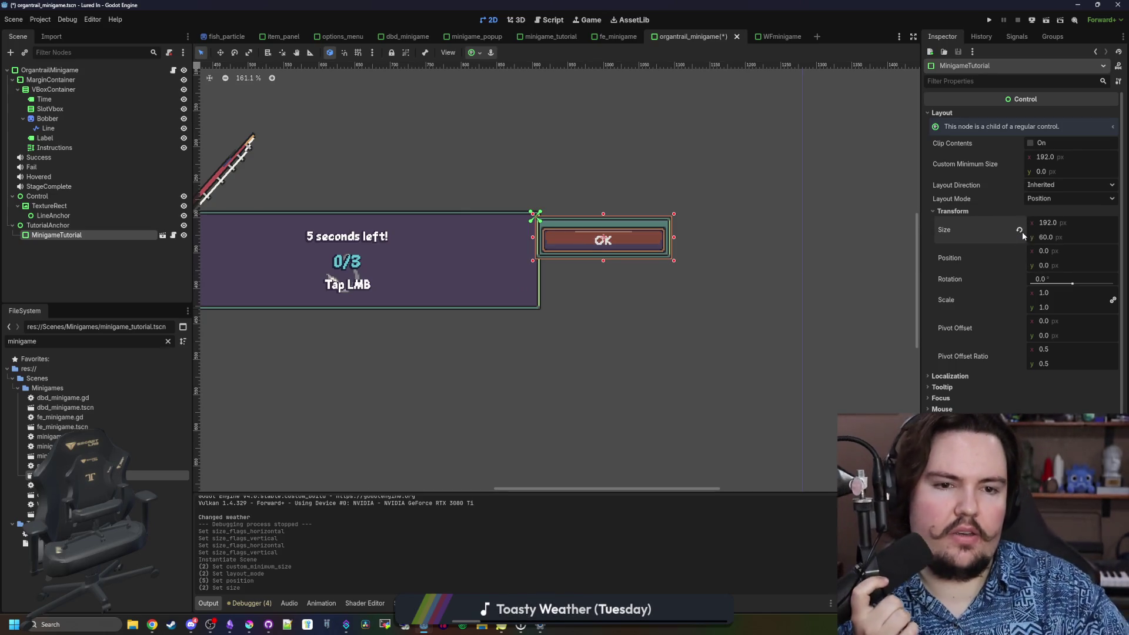
{"action": "scroll", "coordinate": [969, 311], "scroll_direction": "down", "scroll_amount": 1}
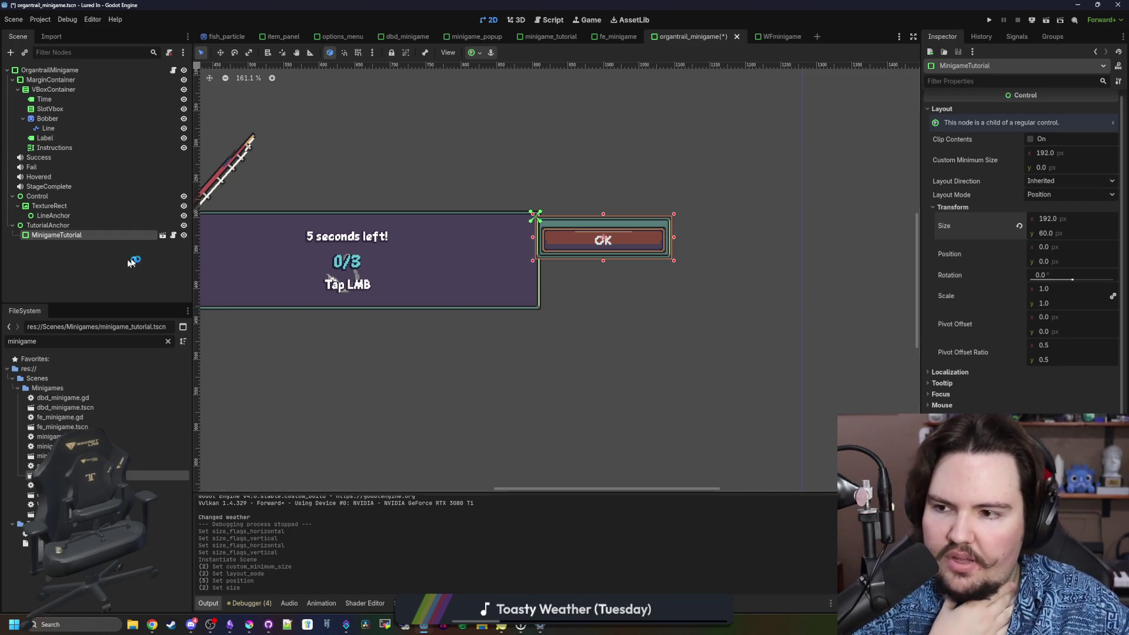
{"action": "left_click", "coordinate": [162, 235]}
{"action": "left_click", "coordinate": [40, 89]}
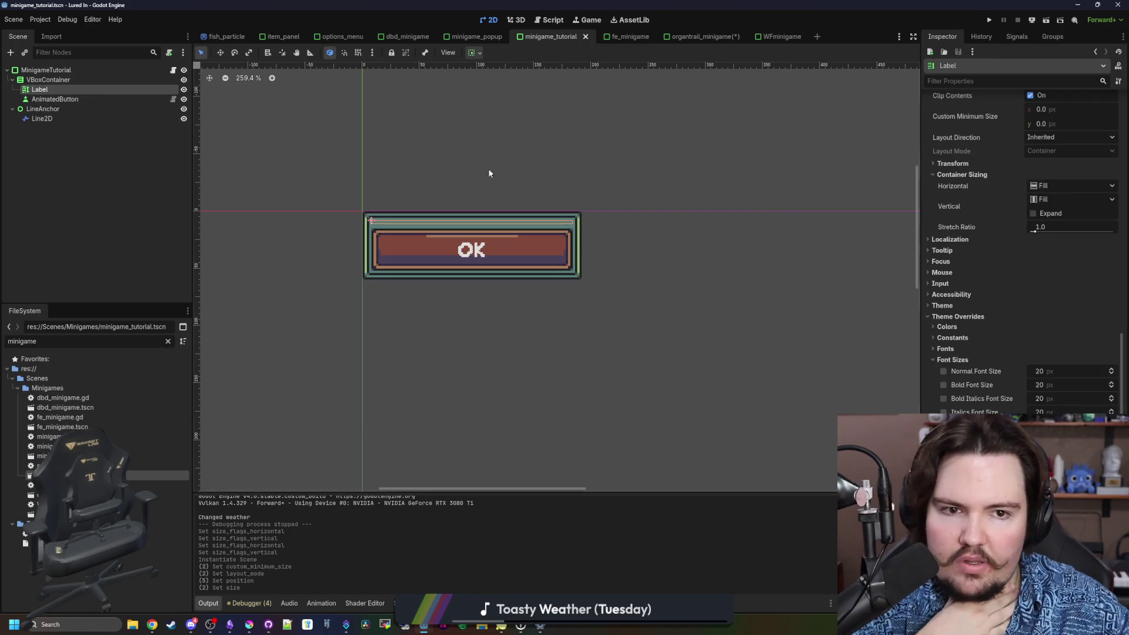
Toggle BBCode Enabled and Scroll Active on the tutorial's RichTextLabel
{"action": "scroll", "coordinate": [990, 247], "scroll_direction": "up", "scroll_amount": 10}
{"action": "left_click", "coordinate": [1027, 115]}
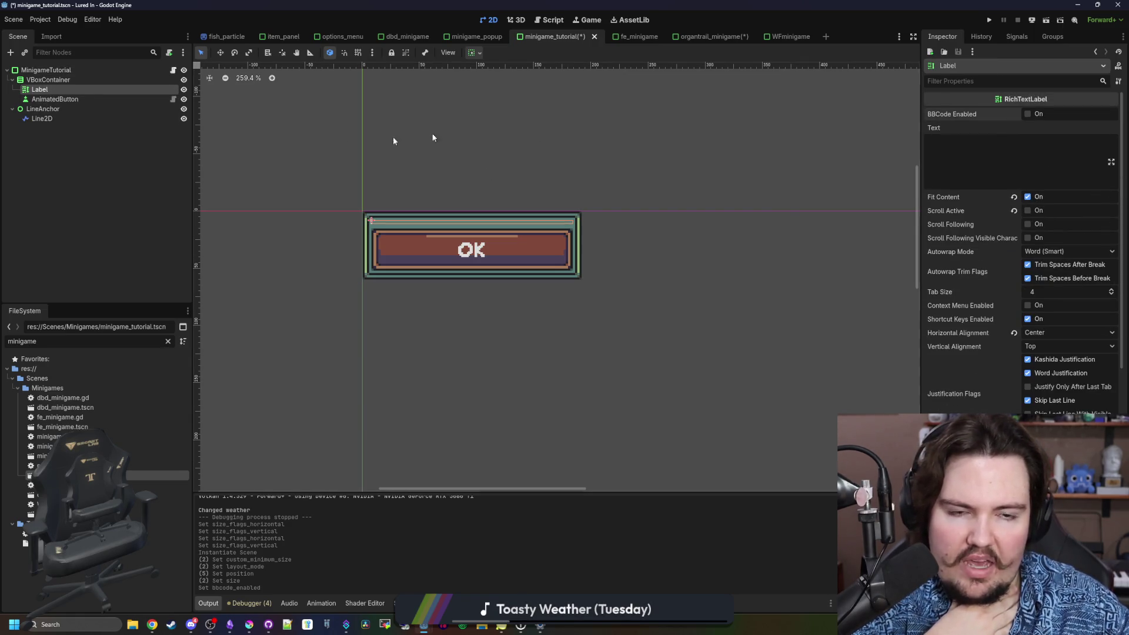
{"action": "left_click", "coordinate": [172, 70]}
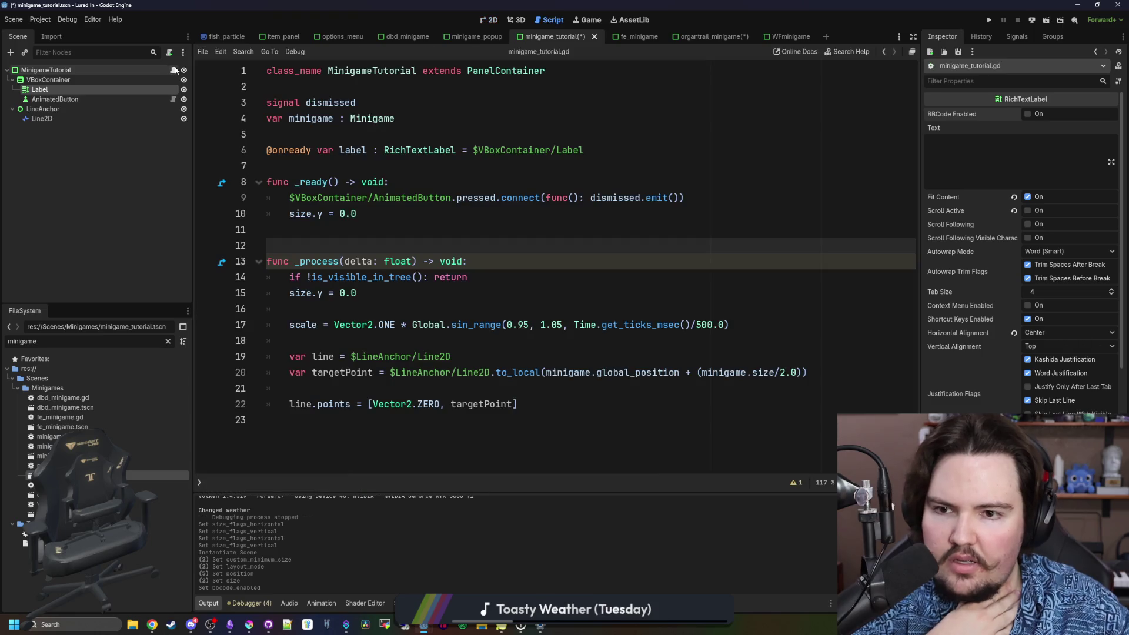
{"action": "left_click", "coordinate": [463, 165]}
{"action": "left_click", "coordinate": [463, 134]}
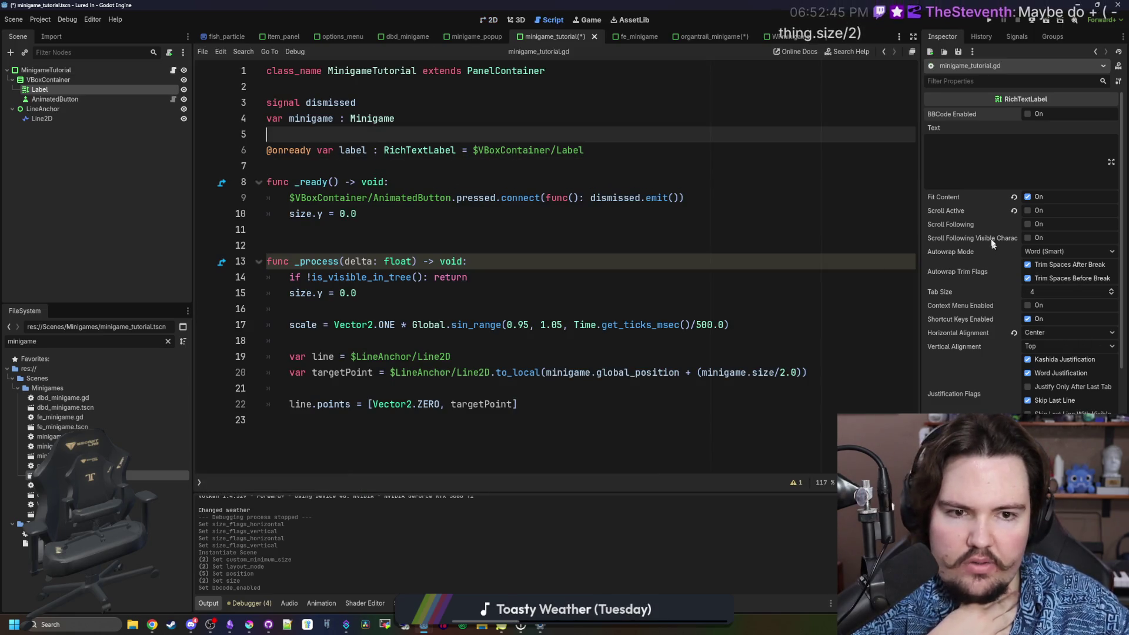
{"action": "left_click", "coordinate": [1013, 210]}
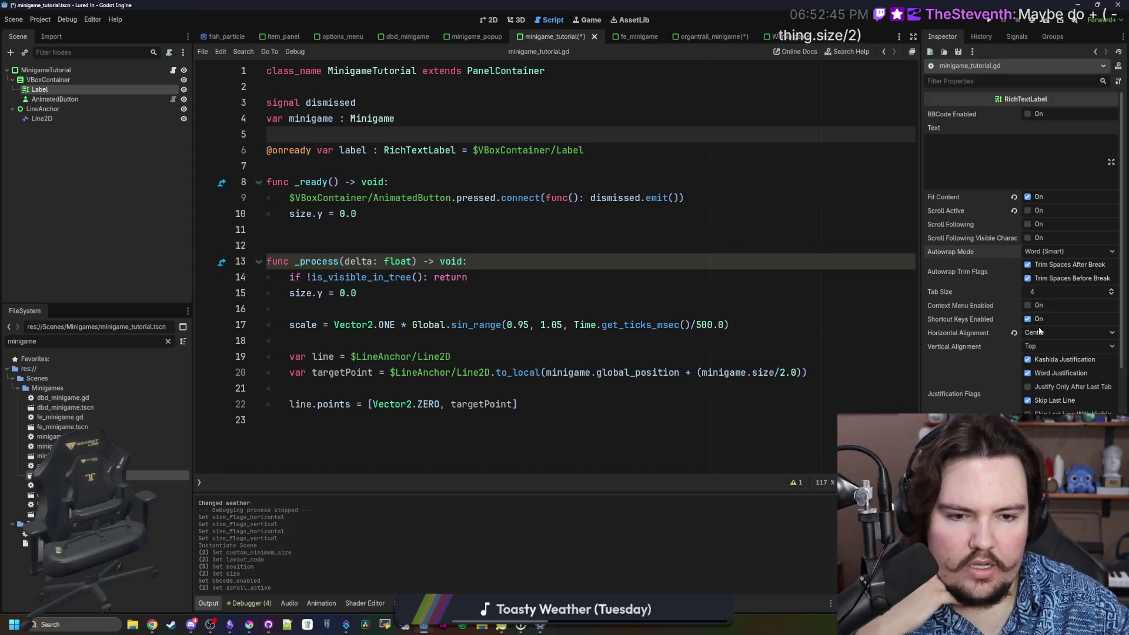
{"action": "scroll", "coordinate": [983, 305], "scroll_direction": "down", "scroll_amount": 3}
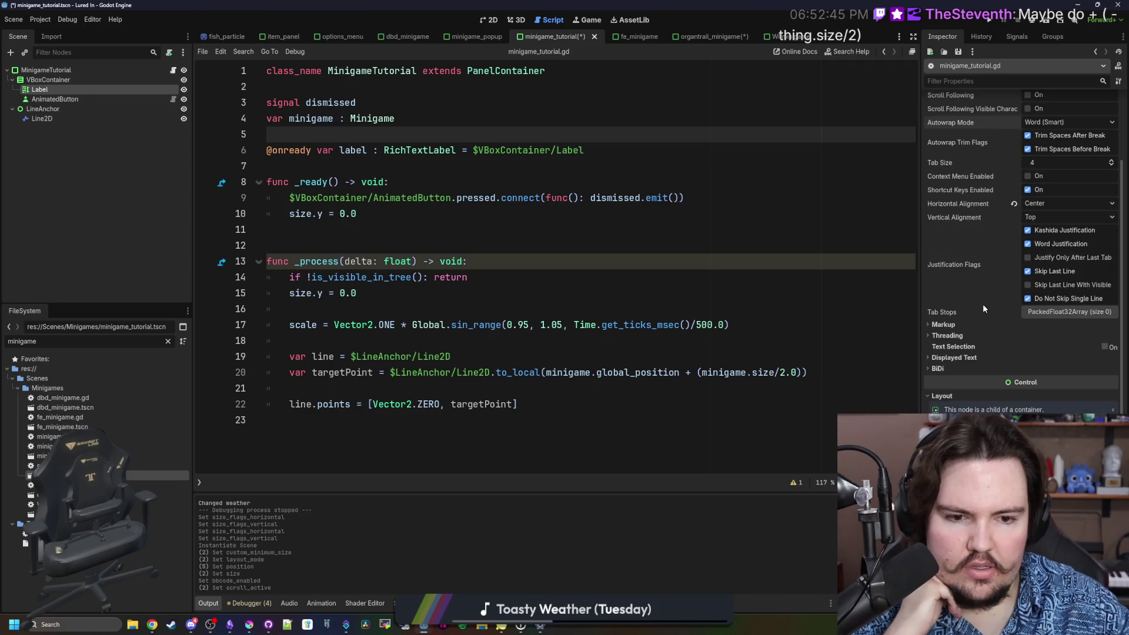
{"action": "left_click", "coordinate": [941, 335]}
{"action": "left_click", "coordinate": [941, 336]}
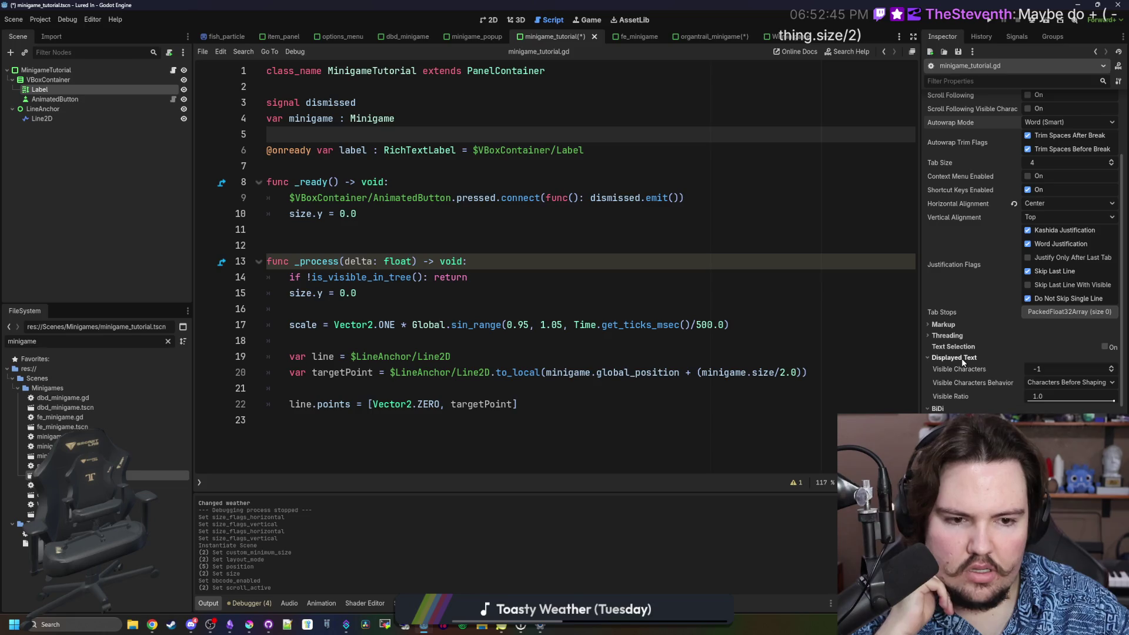
{"action": "scroll", "coordinate": [947, 370], "scroll_direction": "down", "scroll_amount": 5}
{"action": "scroll", "coordinate": [948, 372], "scroll_direction": "down", "scroll_amount": 2}
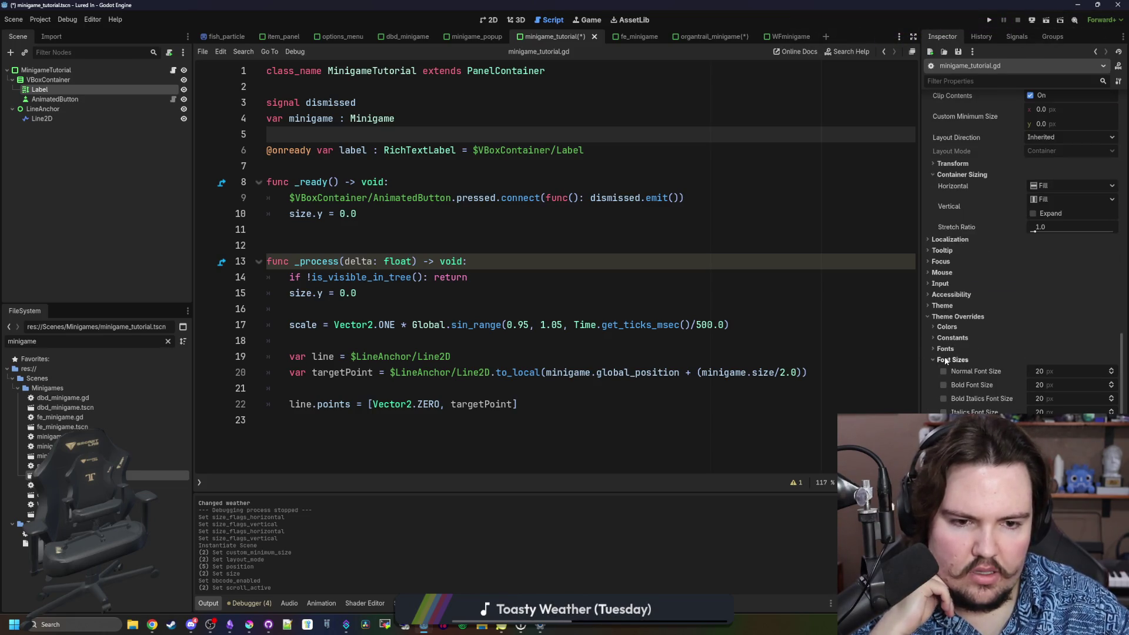
{"action": "scroll", "coordinate": [948, 377], "scroll_direction": "up", "scroll_amount": 3}
{"action": "scroll", "coordinate": [946, 311], "scroll_direction": "up", "scroll_amount": 10}
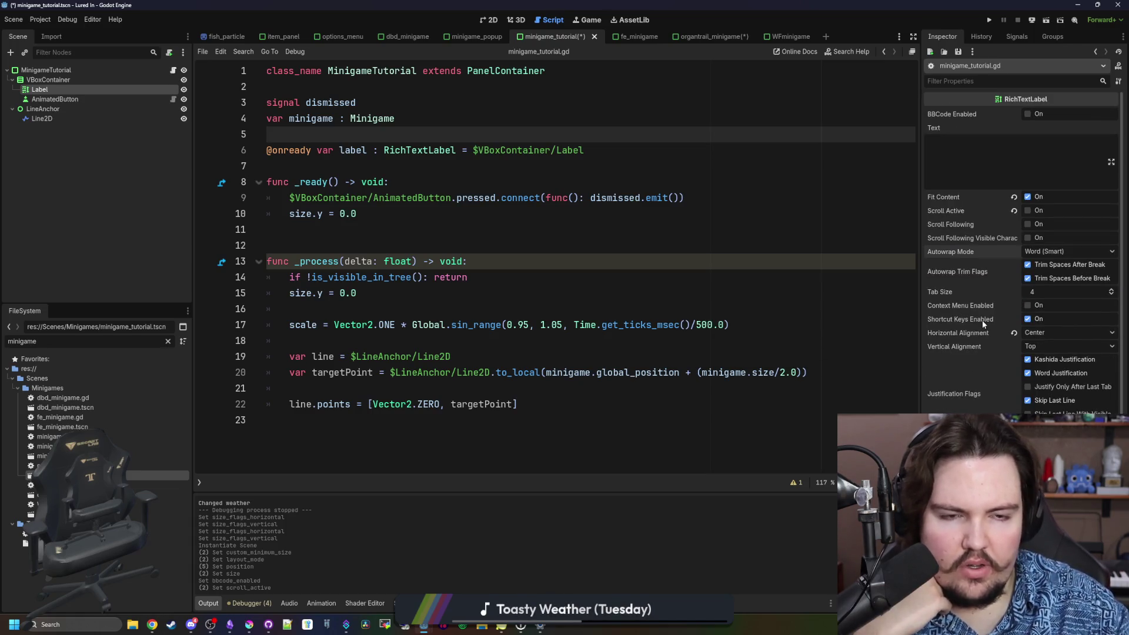
Save the minigame_tutorial scene and bring up minigame.gd
{"action": "left_click", "coordinate": [682, 245]}
{"action": "key", "text": "ctrl+s"}
{"action": "key", "text": "ctrl+s"}
{"action": "key", "text": "ctrl+s"}
{"action": "key", "text": "ctrl+s"}
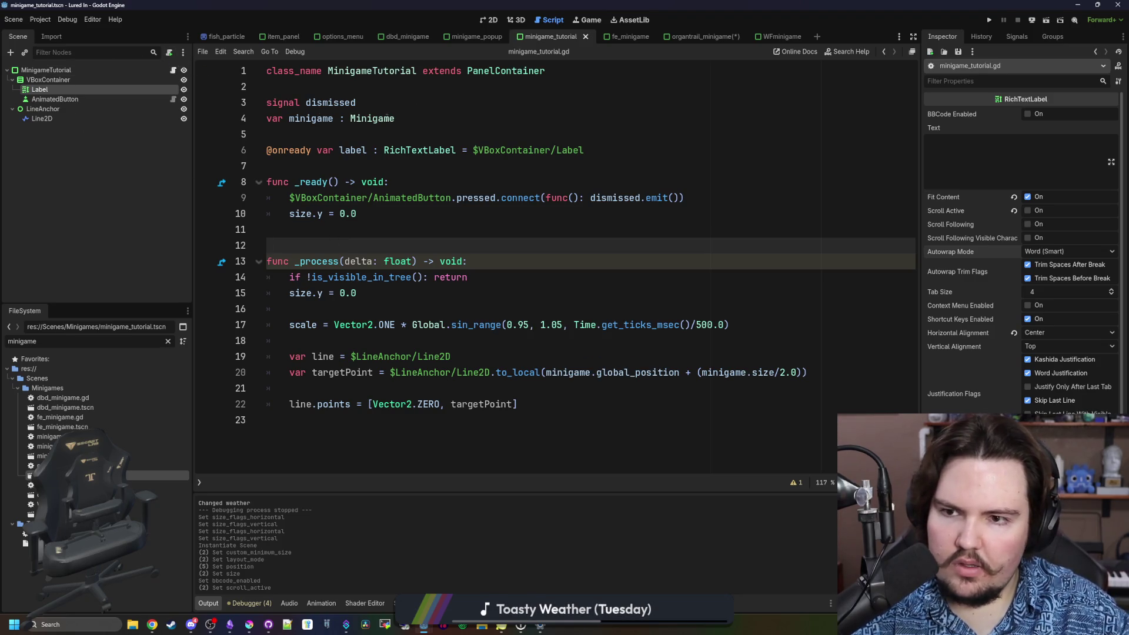
{"action": "left_click", "coordinate": [388, 118], "text": "ctrl"}
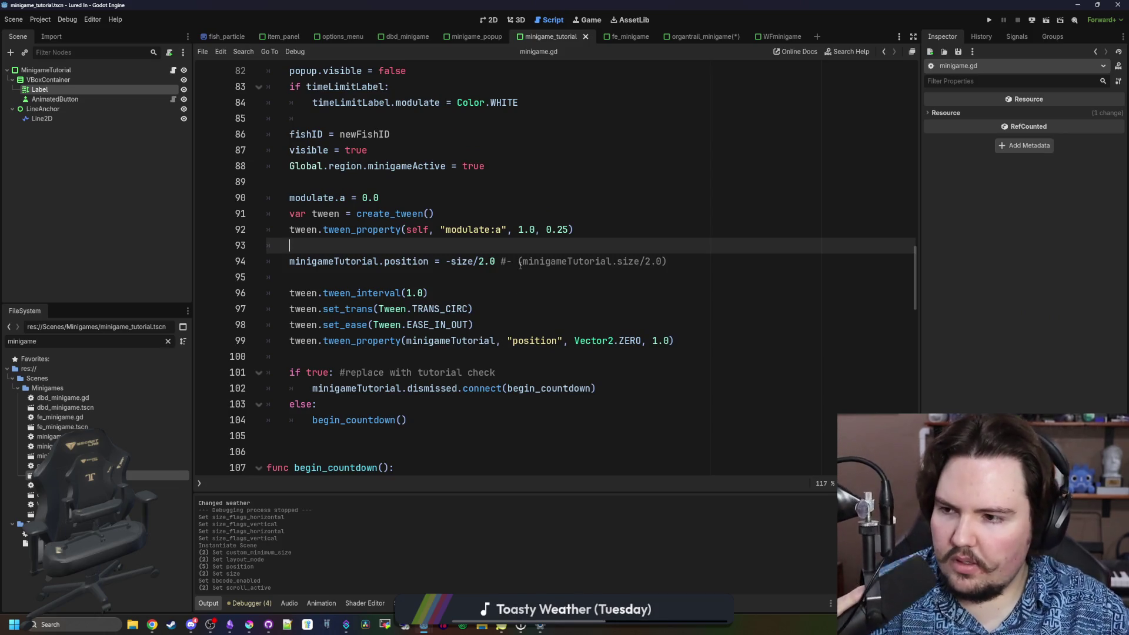
Save the minigame script
{"action": "left_click", "coordinate": [520, 264]}
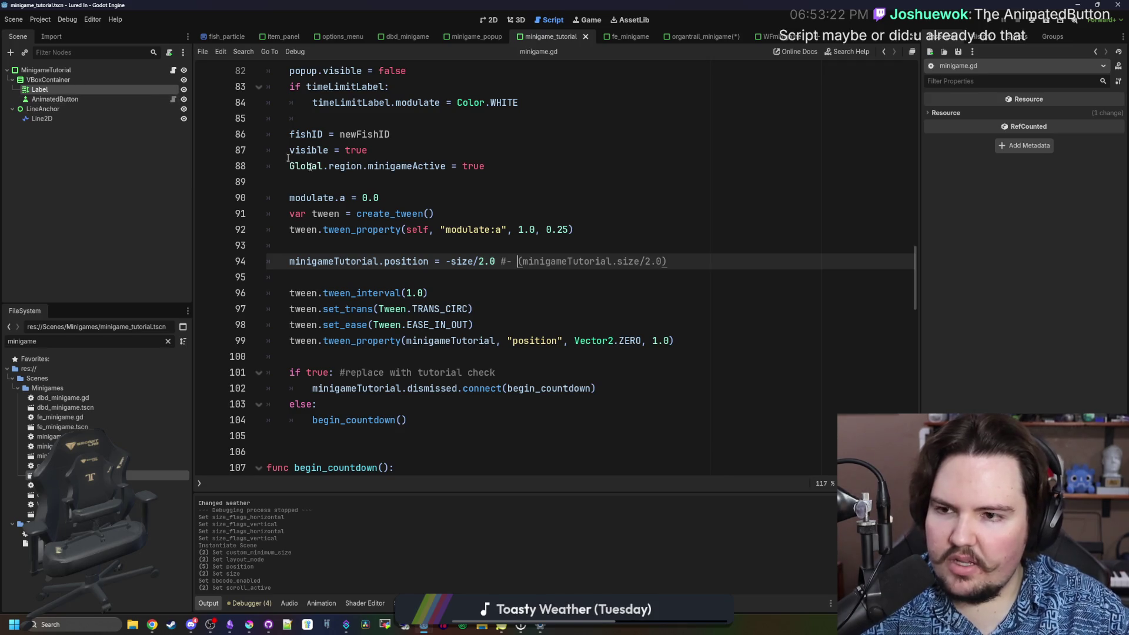
{"action": "key", "text": "Up"}
{"action": "key", "text": "Up"}
{"action": "key", "text": "Up"}
{"action": "key", "text": "ctrl+s"}
{"action": "left_click", "coordinate": [362, 178]}
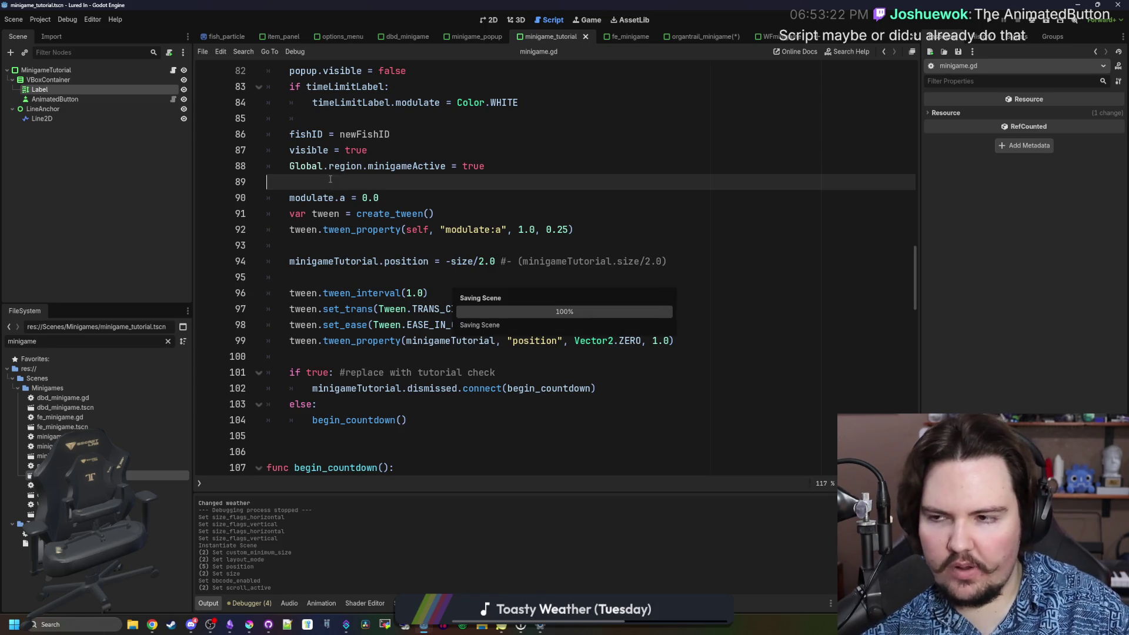
Scroll through animated_button.gd, examining its update_pivot function
{"action": "left_click", "coordinate": [173, 99]}
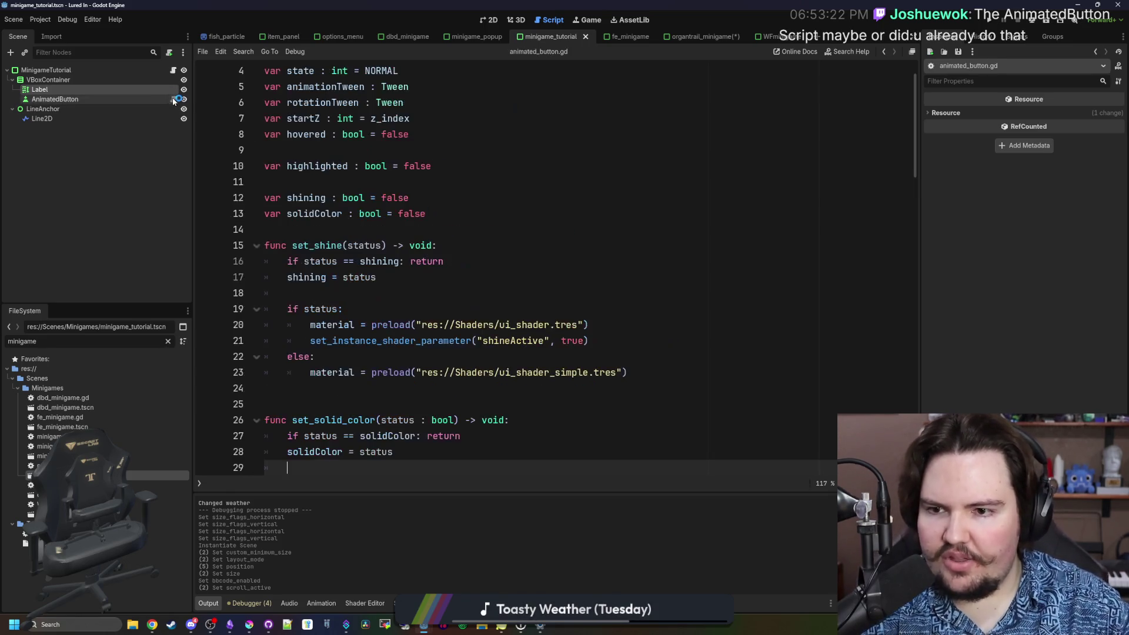
{"action": "scroll", "coordinate": [440, 222], "scroll_direction": "down", "scroll_amount": 11}
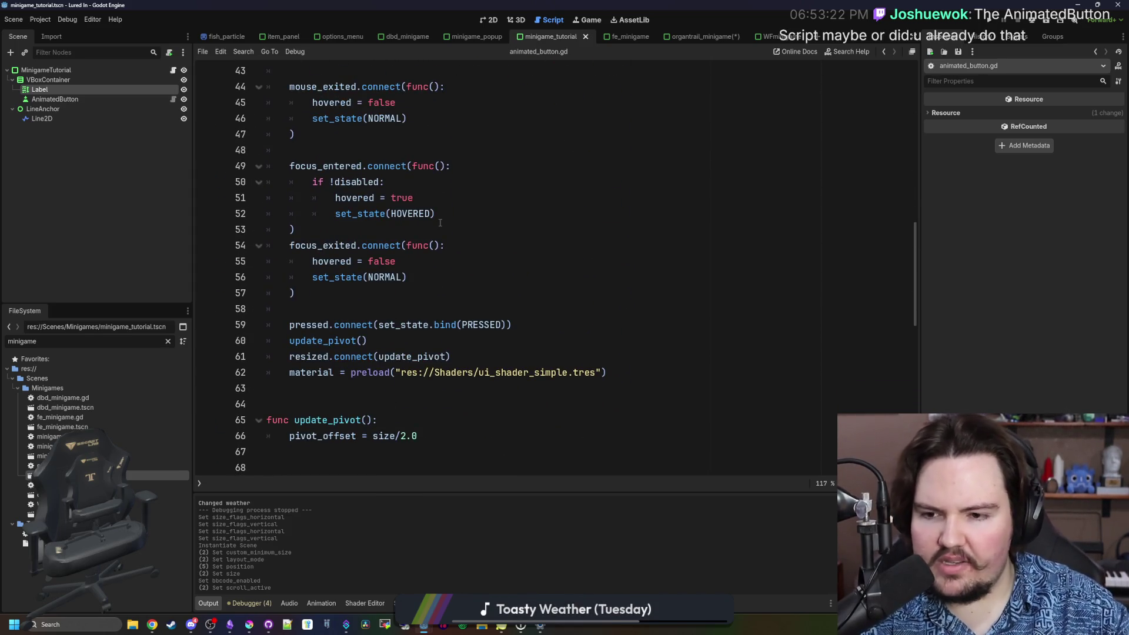
{"action": "scroll", "coordinate": [440, 223], "scroll_direction": "down", "scroll_amount": 2}
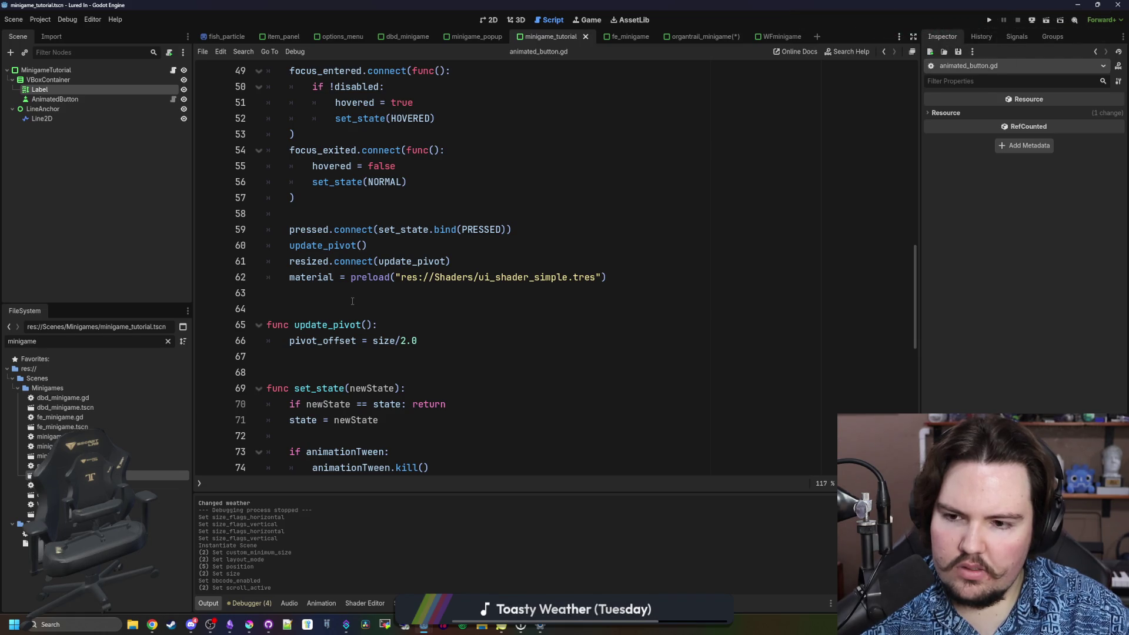
{"action": "left_click_drag", "start_coordinate": [444, 346], "coordinate": [253, 318]}
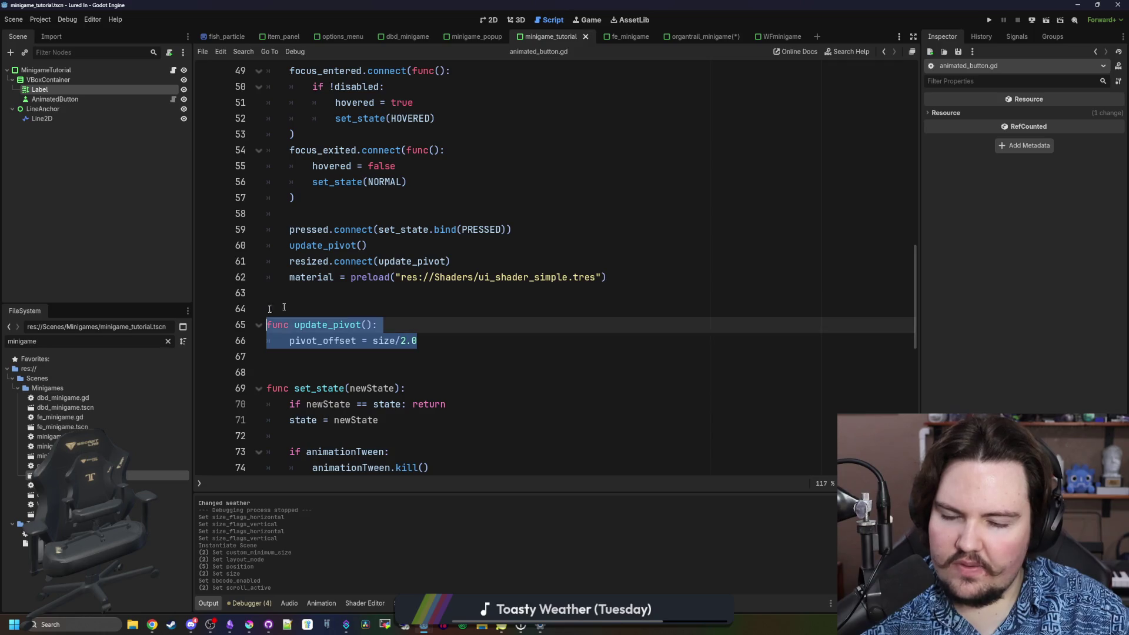
{"action": "left_click", "coordinate": [394, 310]}
{"action": "scroll", "coordinate": [394, 310], "scroll_direction": "down", "scroll_amount": 10}
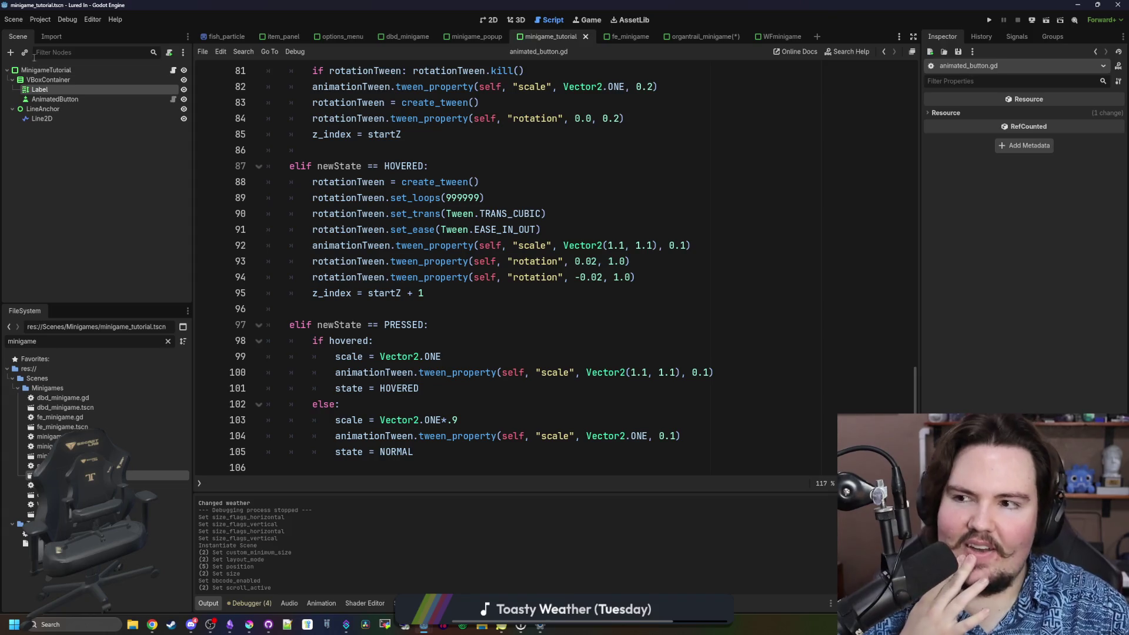
Check the set_shine function, then bring up the organtrail_minigame scene
{"action": "left_click", "coordinate": [54, 99]}
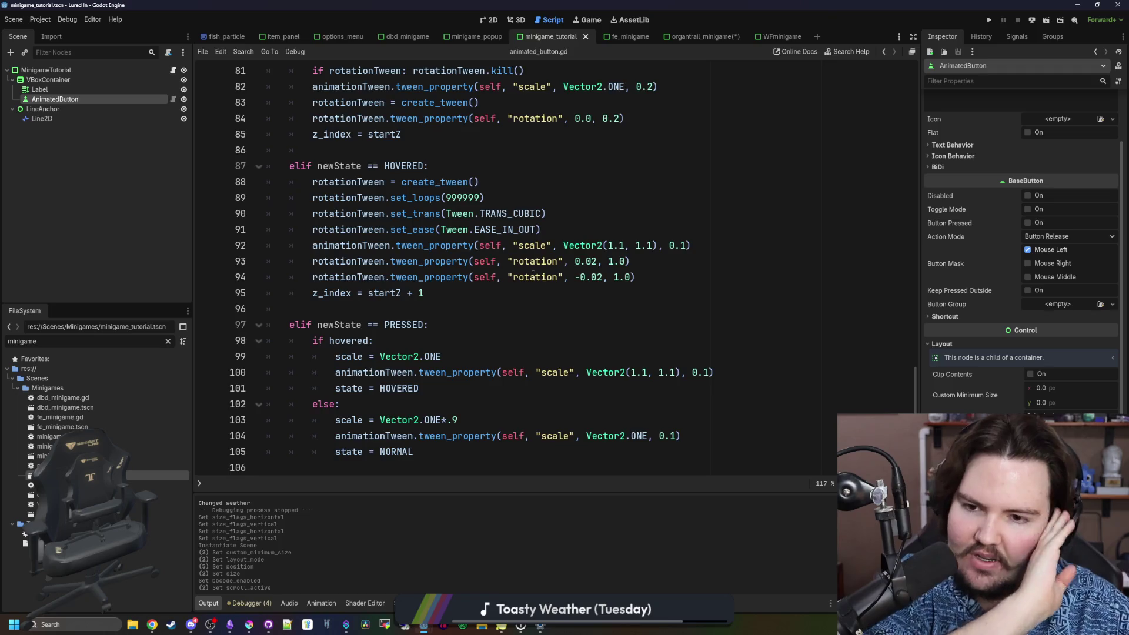
{"action": "scroll", "coordinate": [533, 274], "scroll_direction": "up", "scroll_amount": 20}
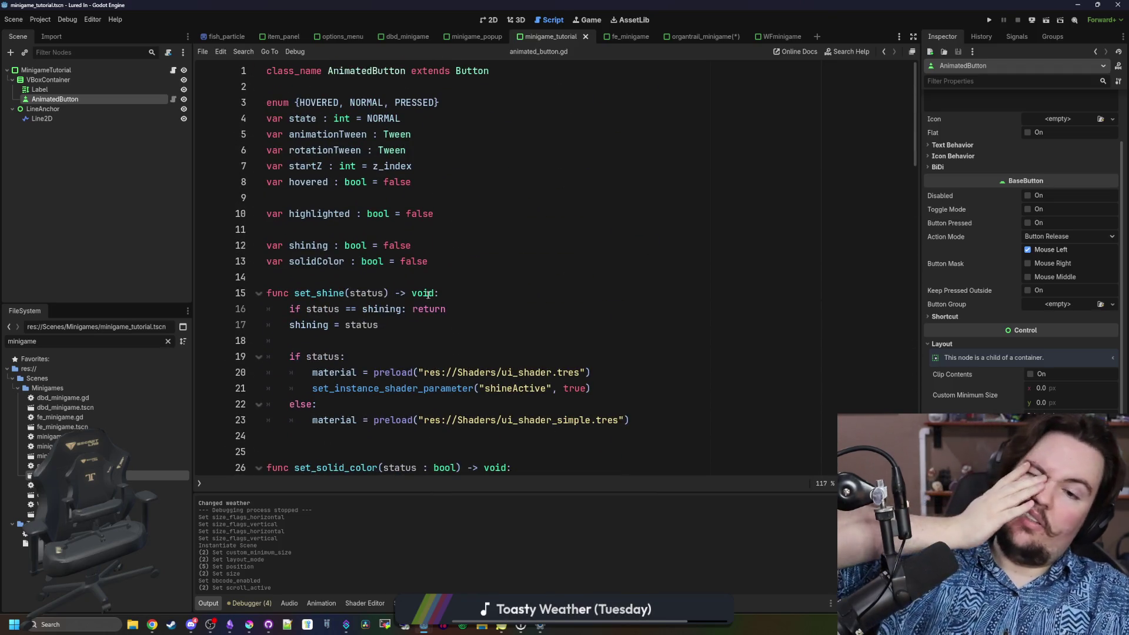
{"action": "left_click", "coordinate": [428, 293]}
{"action": "left_click", "coordinate": [477, 273]}
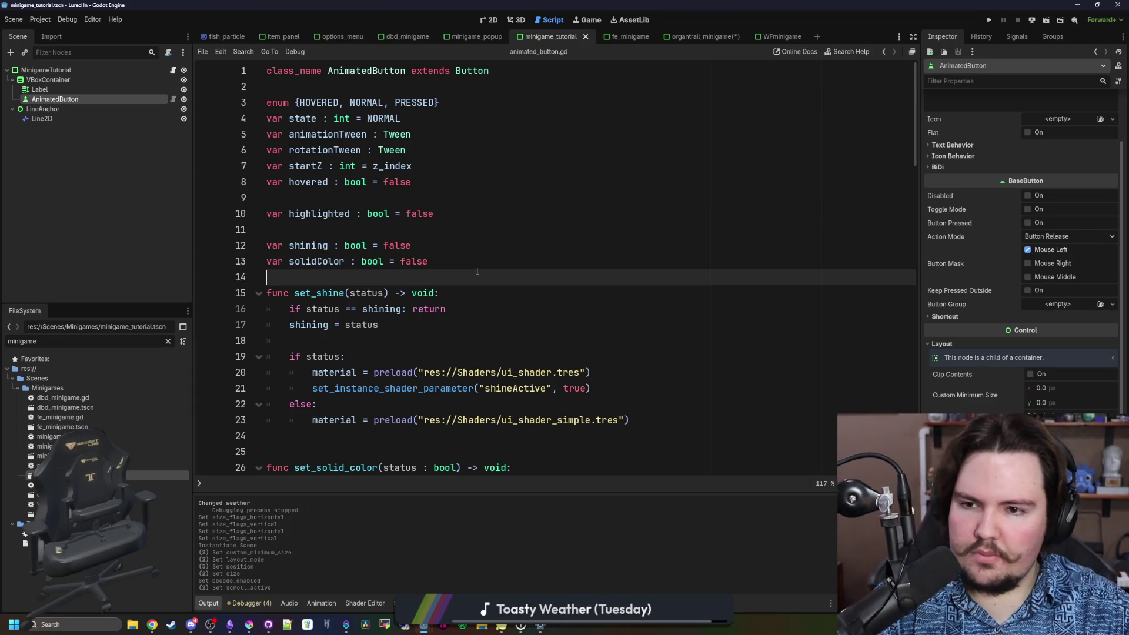
{"action": "left_click", "coordinate": [705, 37]}
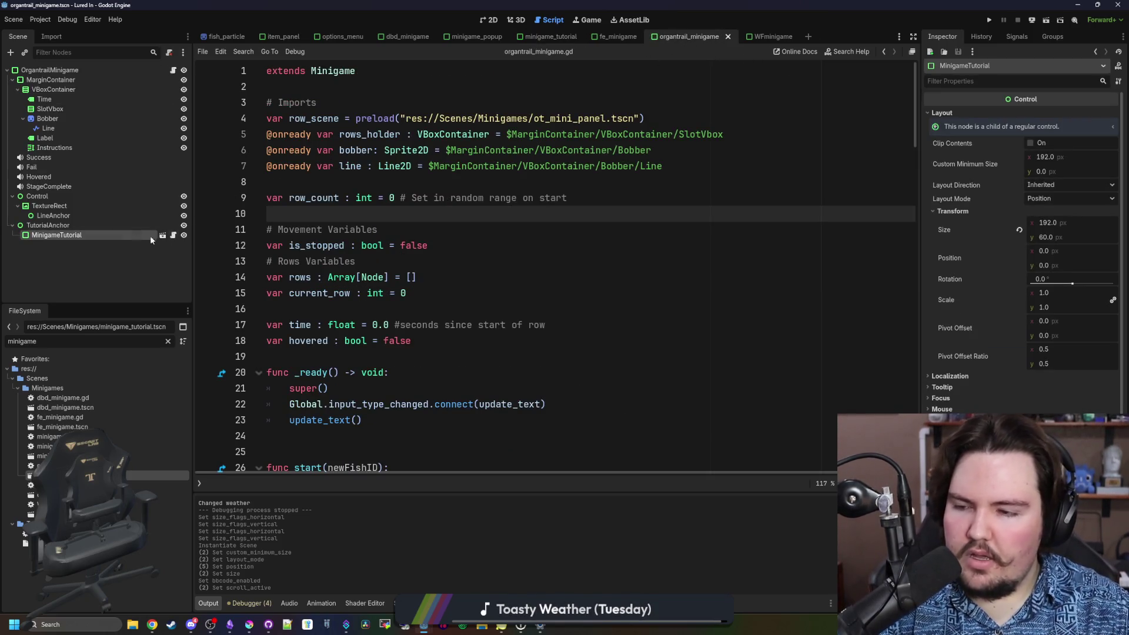
Launch Lured In from the minigame_tutorial scene to test the tutorial
{"action": "left_click", "coordinate": [162, 235]}
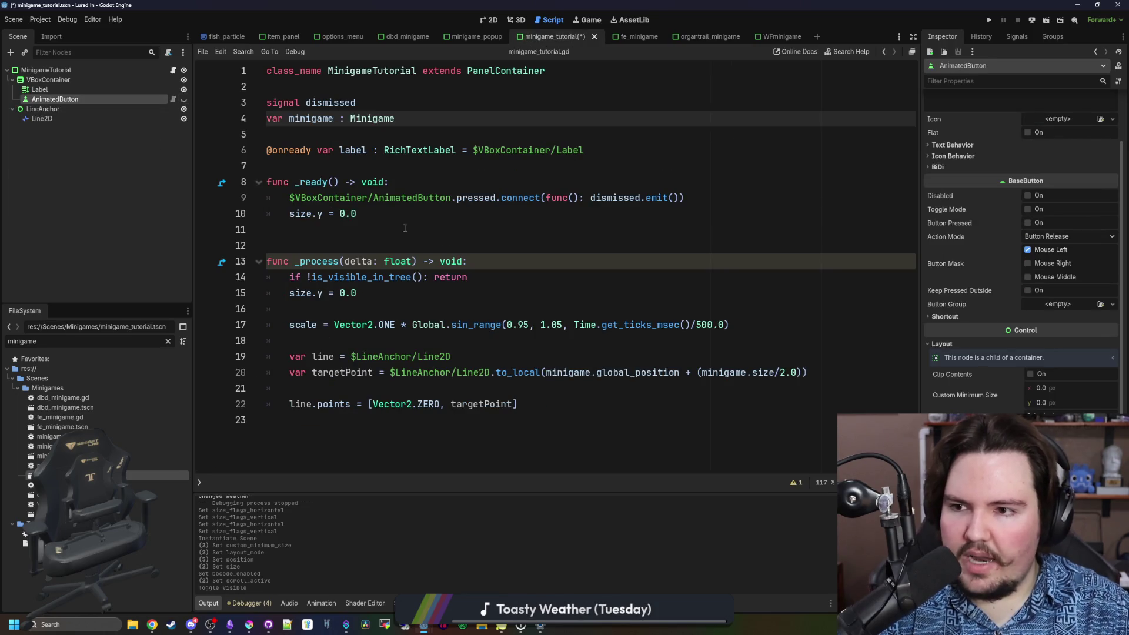
{"action": "left_click", "coordinate": [365, 245]}
{"action": "left_click", "coordinate": [990, 21]}
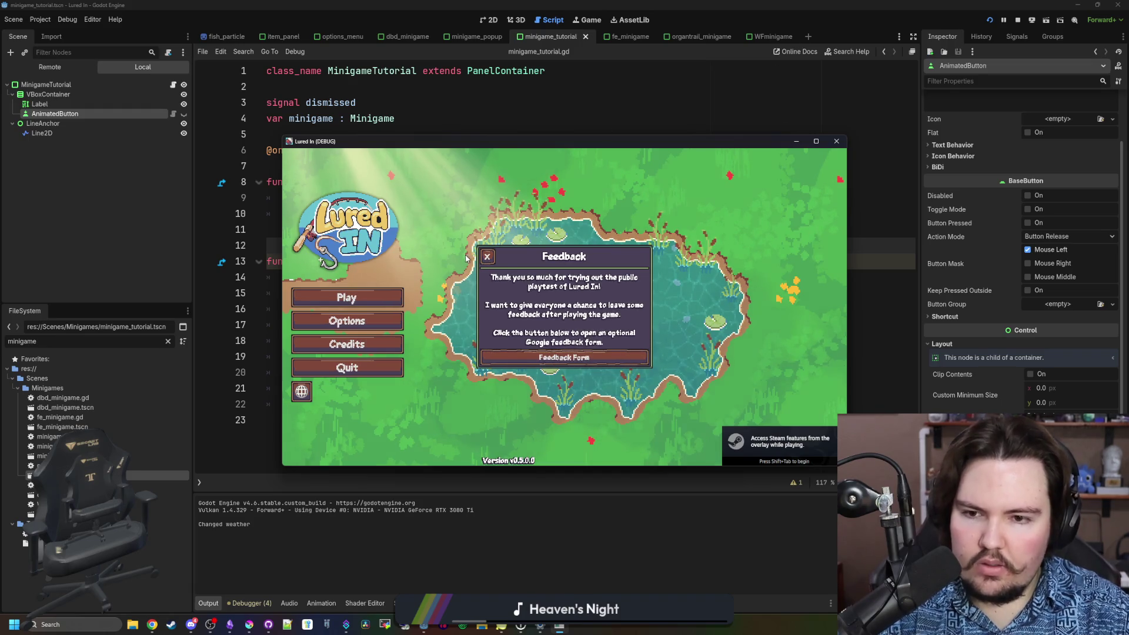
Play to the Pond, launch the minigame with the 'minigame' command, then stop the game
{"action": "left_click", "coordinate": [487, 257]}
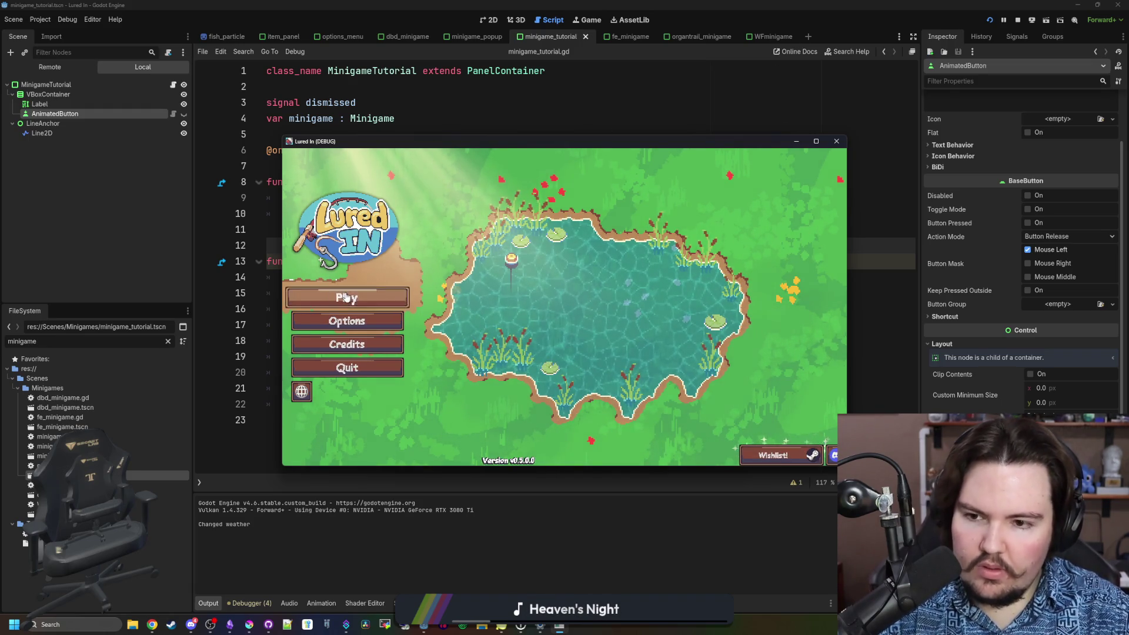
{"action": "left_click", "coordinate": [352, 297]}
{"action": "left_click", "coordinate": [799, 448]}
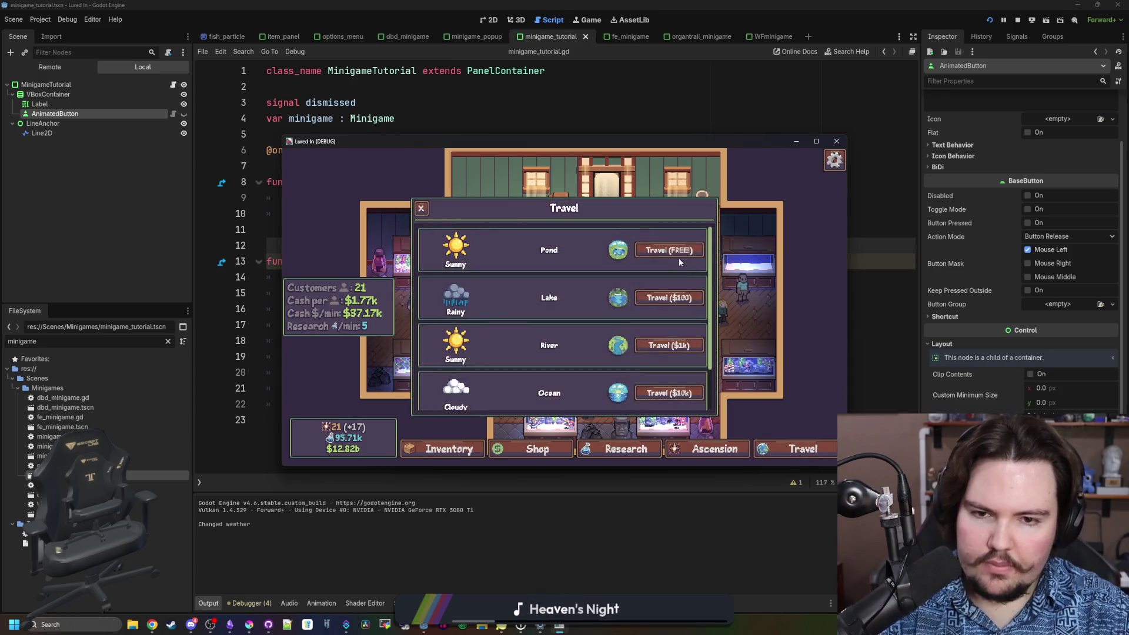
{"action": "left_click", "coordinate": [680, 250]}
{"action": "key", "text": "grave"}
{"action": "type", "text": "minigame o"}
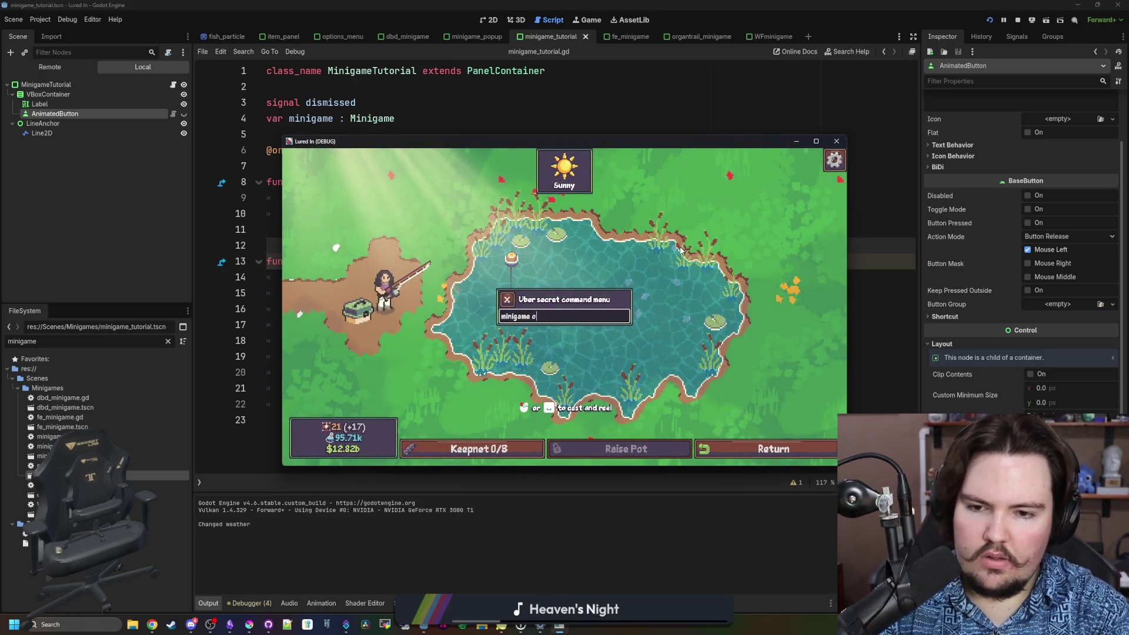
{"action": "key", "text": "Return"}
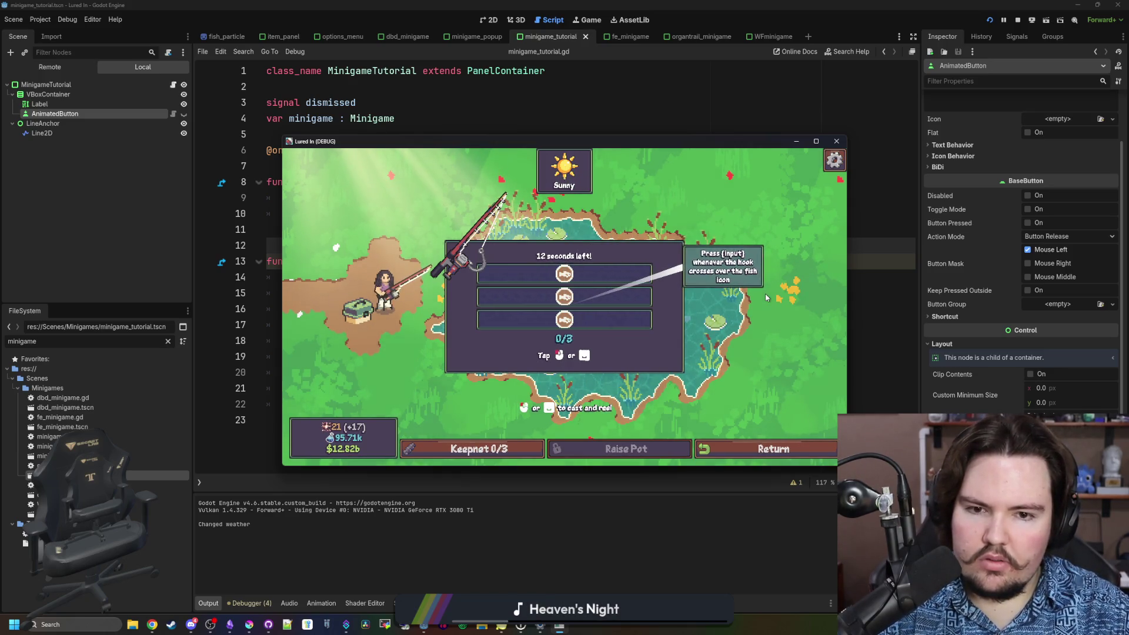
{"action": "key", "text": "F8"}
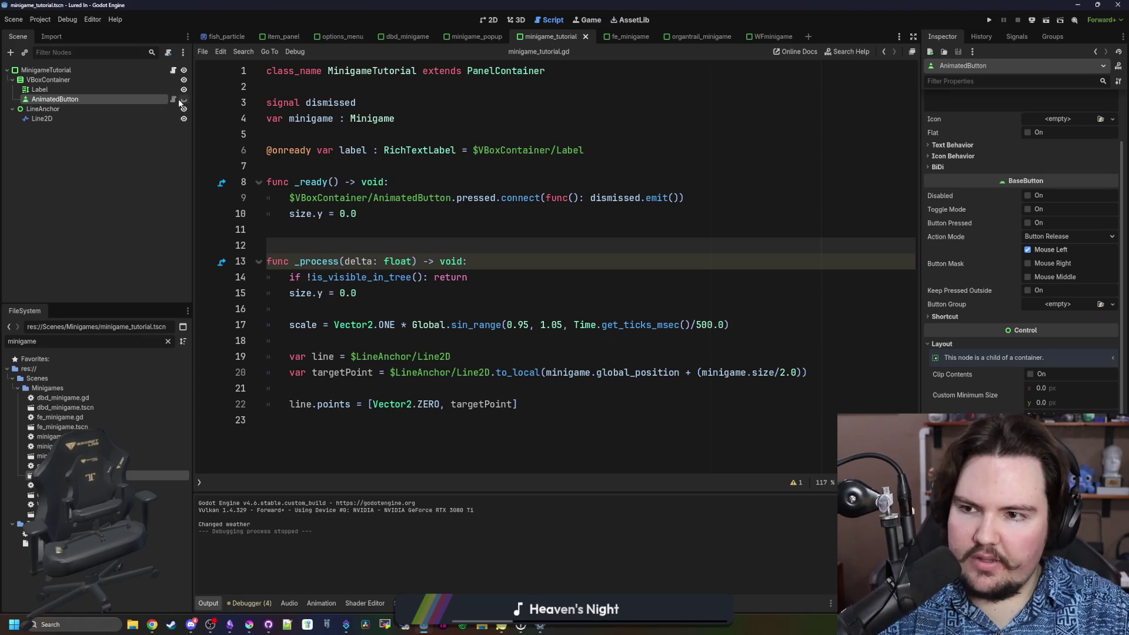
Save the scene and relaunch the project
{"action": "left_click", "coordinate": [282, 166]}
{"action": "key", "text": "ctrl+s"}
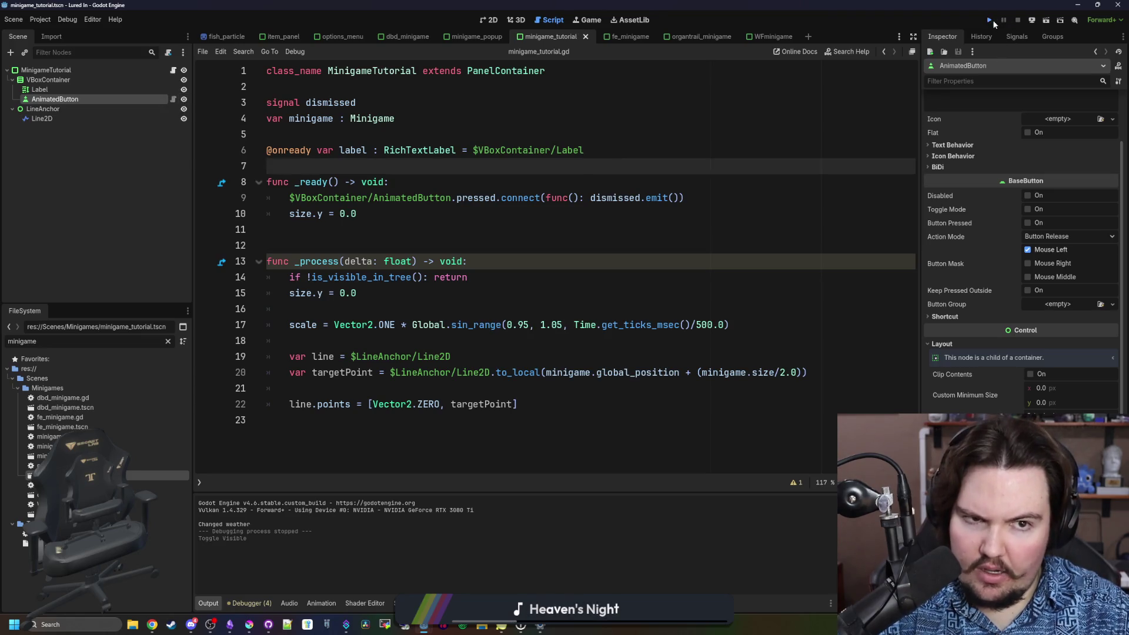
{"action": "left_click", "coordinate": [994, 22]}
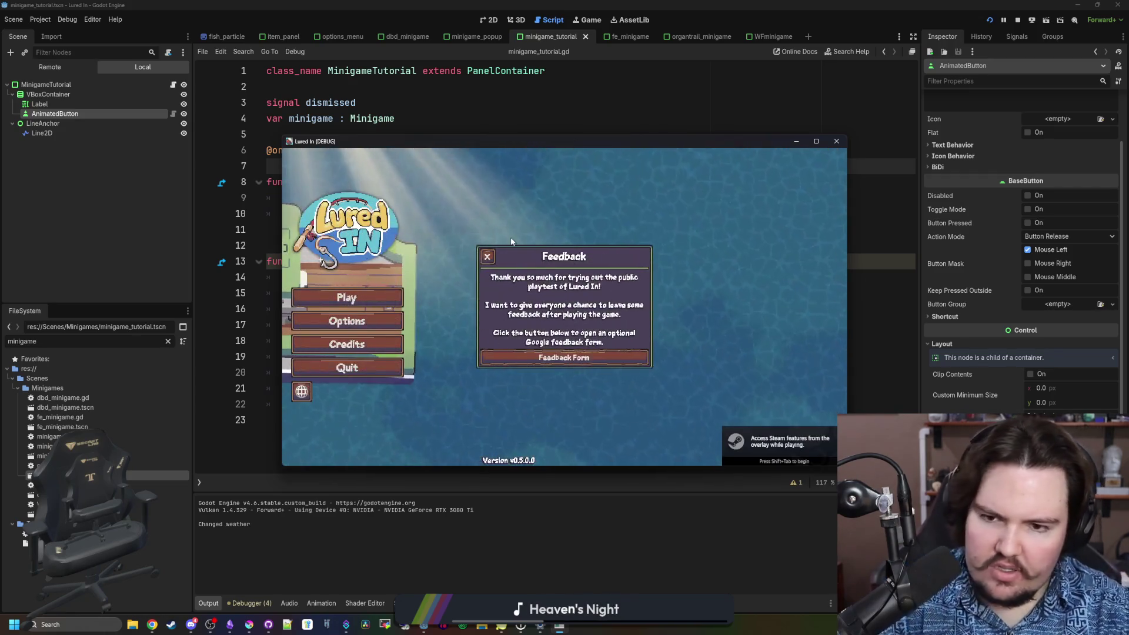
{"action": "left_click", "coordinate": [400, 118]}
Comment out both size.y = 0.0 resets in minigame_tutorial.gd and save
{"action": "left_click", "coordinate": [329, 293]}
{"action": "key", "text": "ctrl+k"}
{"action": "left_click", "coordinate": [329, 214]}
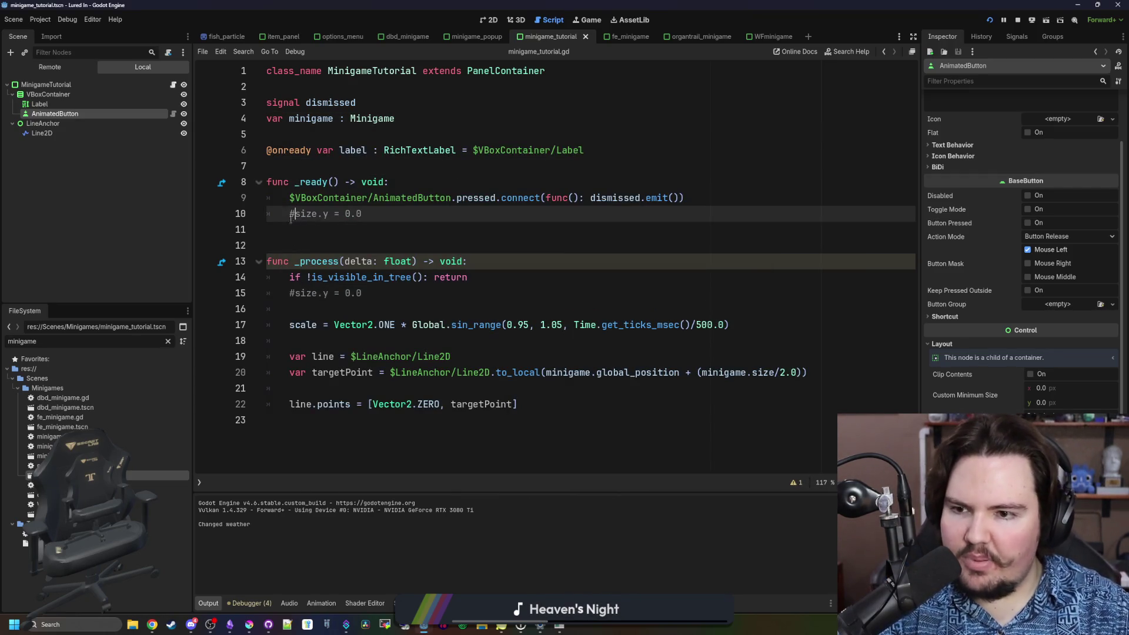
{"action": "key", "text": "ctrl+k"}
{"action": "key", "text": "Down"}
{"action": "key", "text": "ctrl+s"}
Retest the minigame popup via the command menu, stop, and toggle AnimatedButton's visibility
{"action": "key", "text": "alt+Tab"}
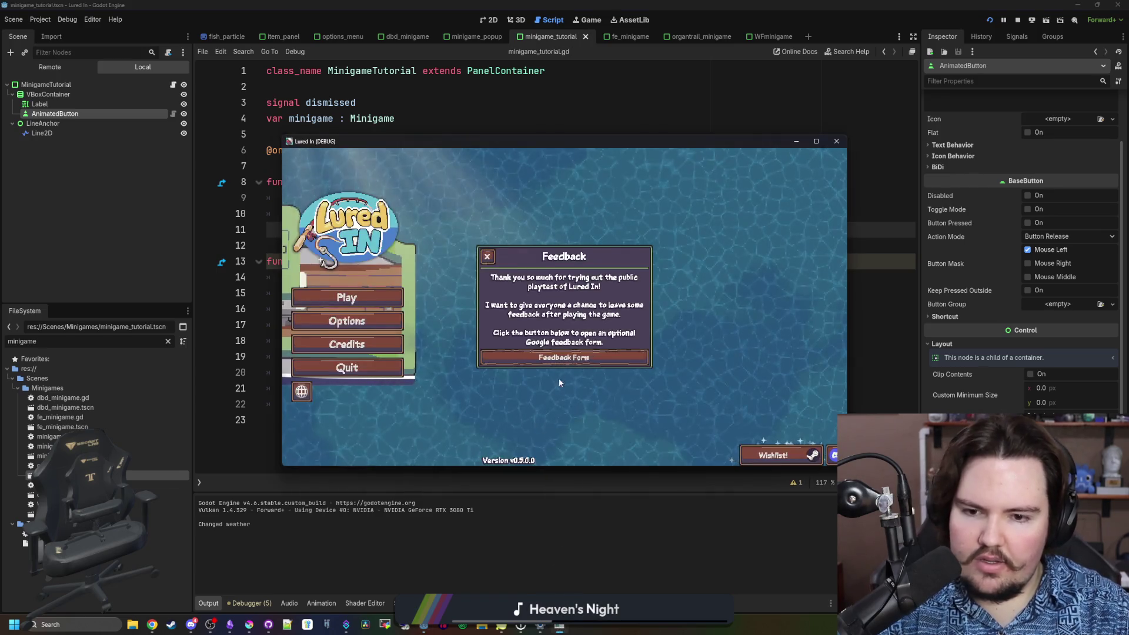
{"action": "left_click", "coordinate": [388, 298]}
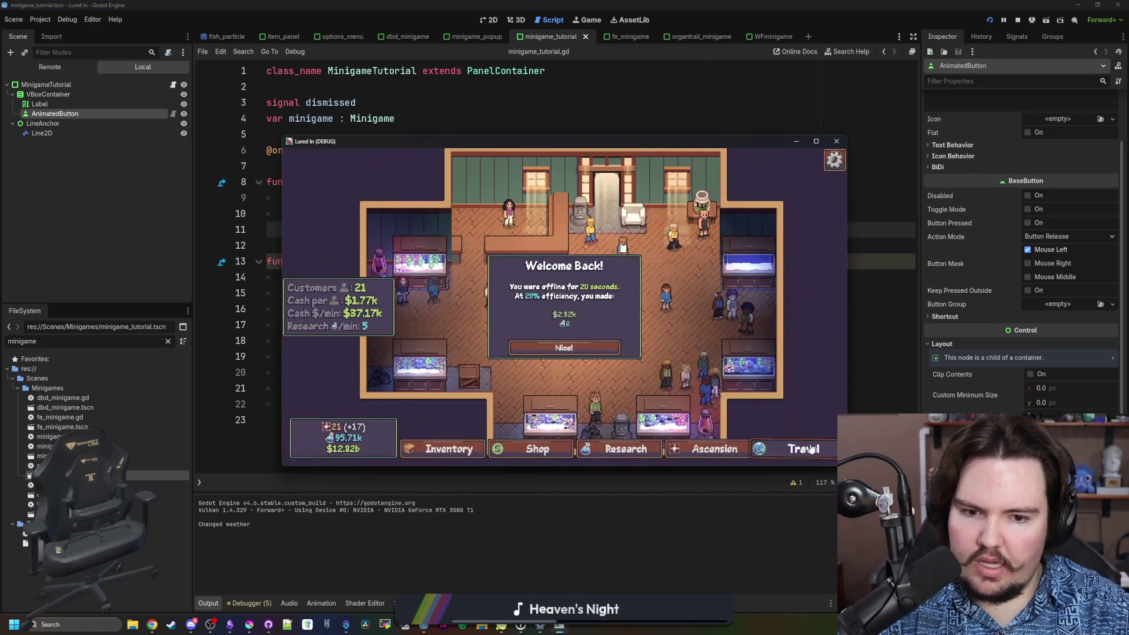
{"action": "left_click", "coordinate": [684, 303]}
{"action": "key", "text": "grave"}
{"action": "type", "text": "nigame"}
{"action": "key", "text": "Return"}
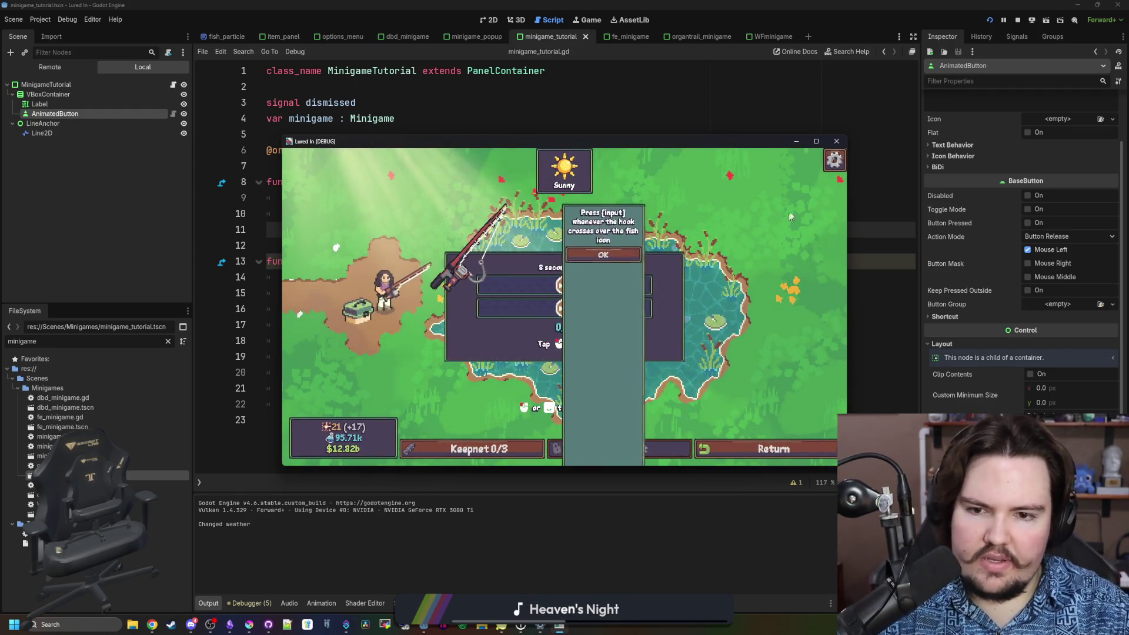
{"action": "key", "text": "F6"}
{"action": "left_click", "coordinate": [184, 98]}
{"action": "key", "text": "F5"}
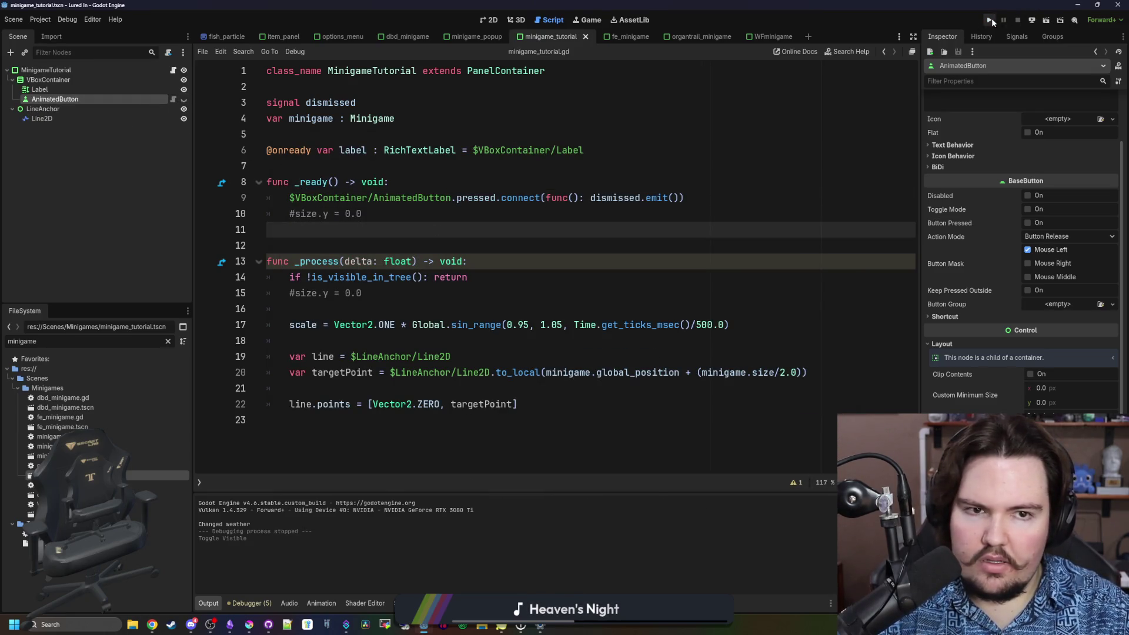
Rerun the project, select LineAnchor, trigger the 'minigame' command, then stop the game
{"action": "left_click", "coordinate": [991, 22]}
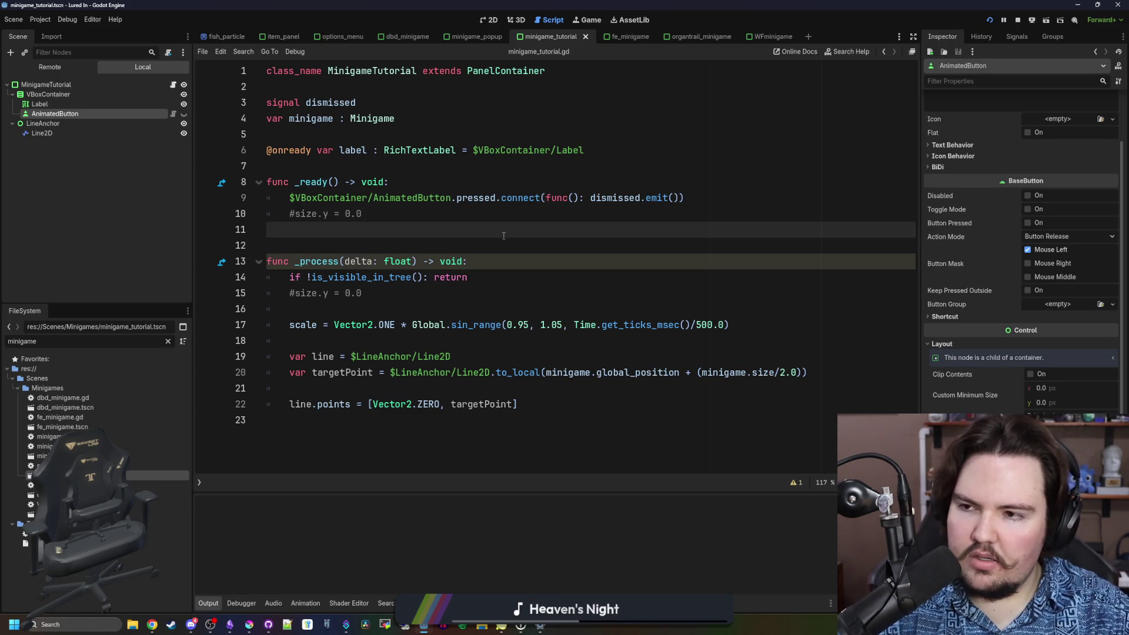
{"action": "left_click", "coordinate": [63, 124]}
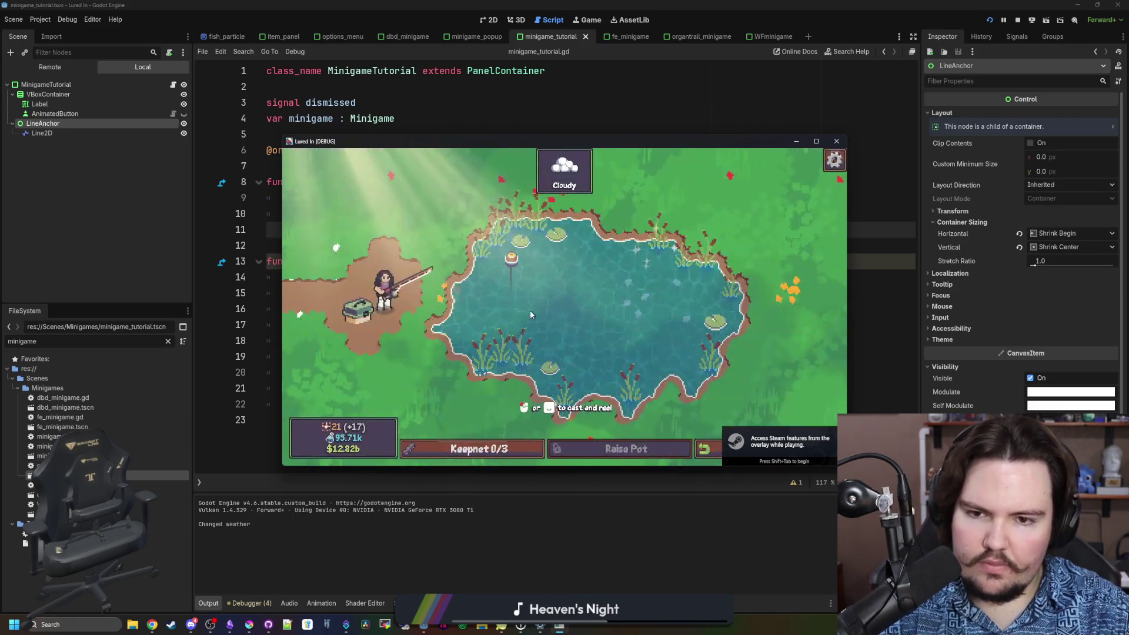
{"action": "key", "text": "grave"}
{"action": "type", "text": "minigame"}
{"action": "key", "text": "Return"}
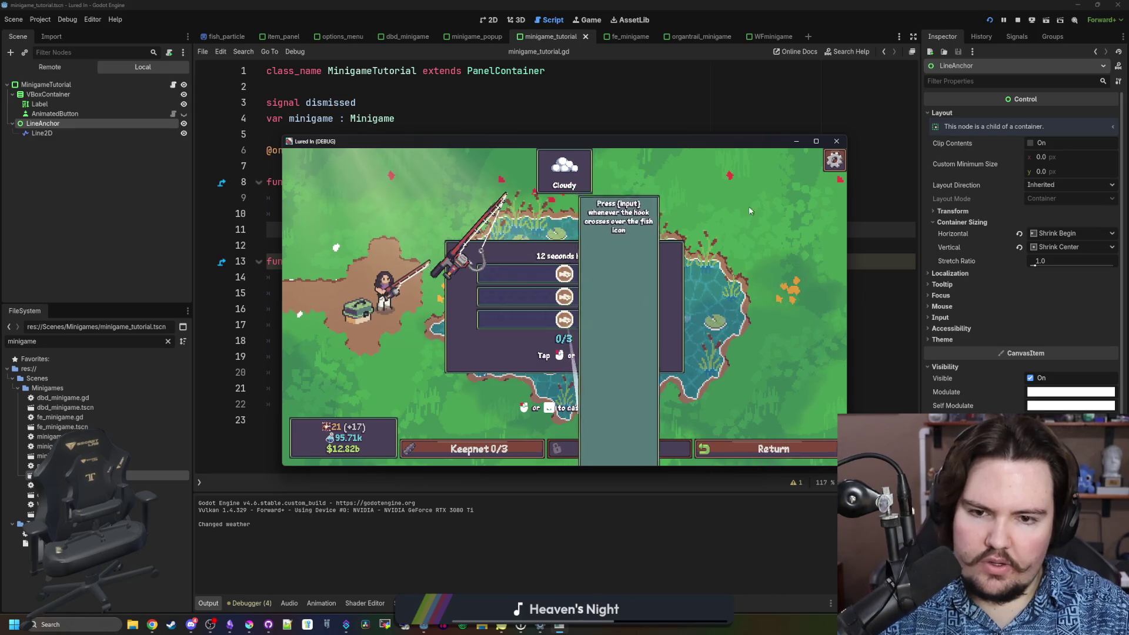
{"action": "key", "text": "F8"}
Save the scene and relaunch the game
{"action": "left_click", "coordinate": [333, 164]}
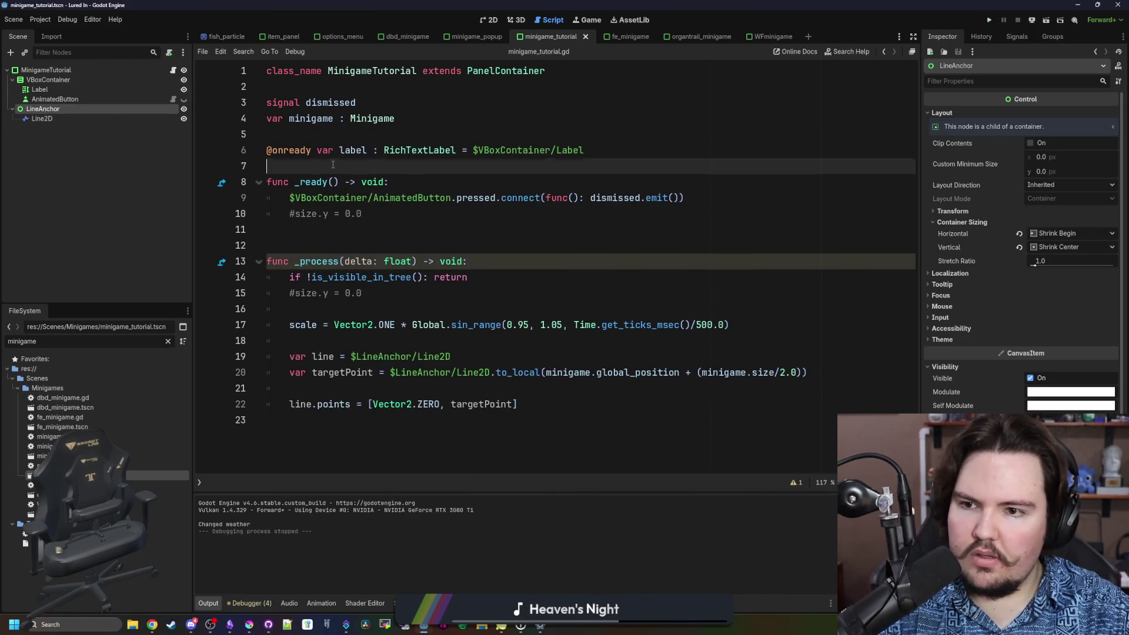
{"action": "key", "text": "ctrl+s"}
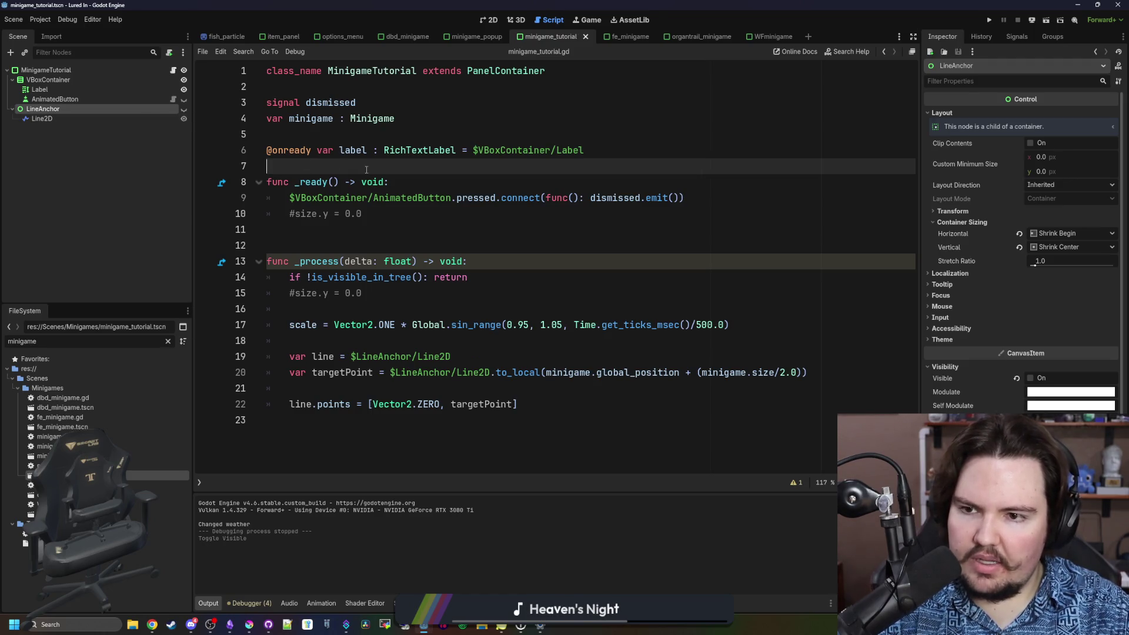
{"action": "left_click", "coordinate": [991, 21]}
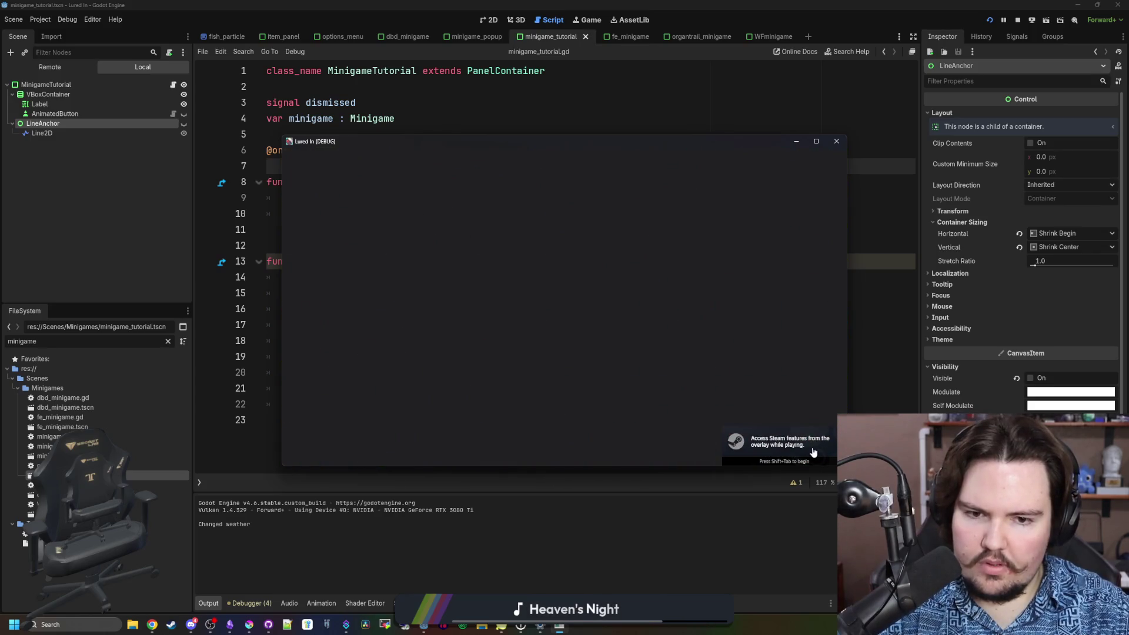
Travel to the Pond, launch the minigame via the 'miniga' command, then close the game
{"action": "left_click", "coordinate": [811, 450]}
{"action": "left_click", "coordinate": [804, 448]}
{"action": "left_click", "coordinate": [680, 249]}
{"action": "key", "text": "quoteleft"}
{"action": "type", "text": "miniga"}
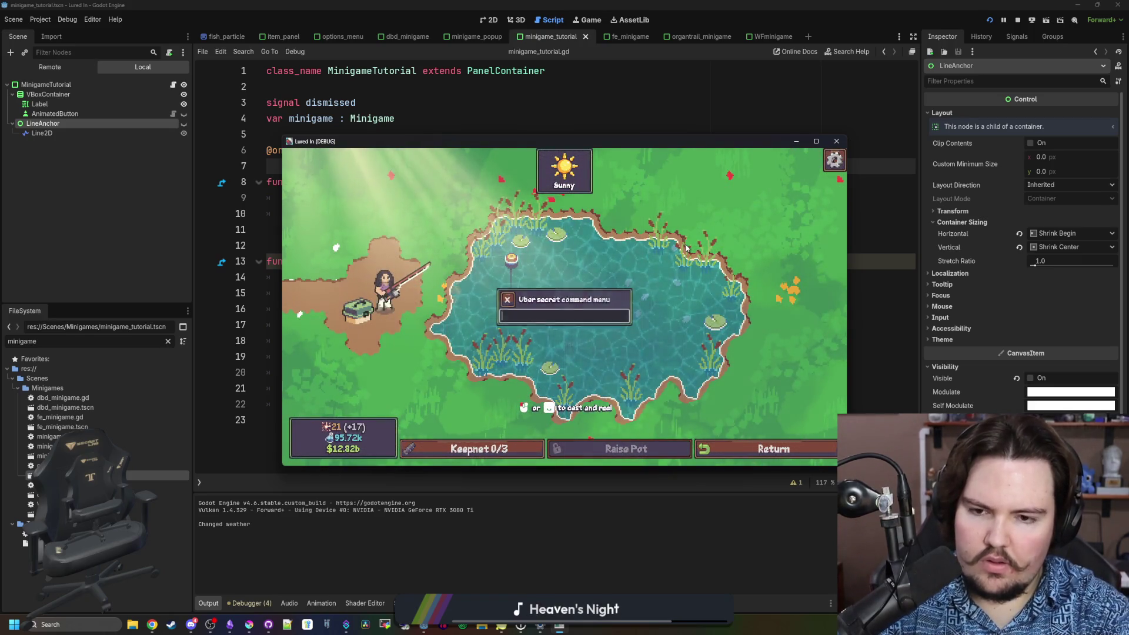
{"action": "key", "text": "Return"}
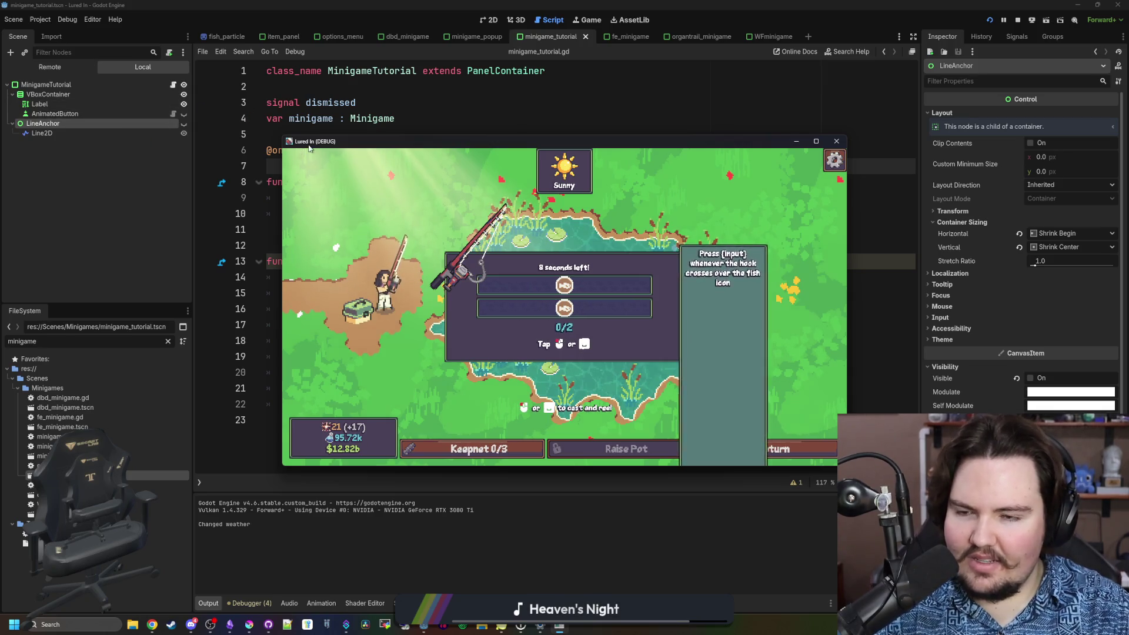
{"action": "key", "text": "alt+F4"}
Enable running the game embedded in the editor and save
{"action": "left_click", "coordinate": [475, 53]}
{"action": "left_click", "coordinate": [495, 65]}
{"action": "key", "text": "ctrl+s"}
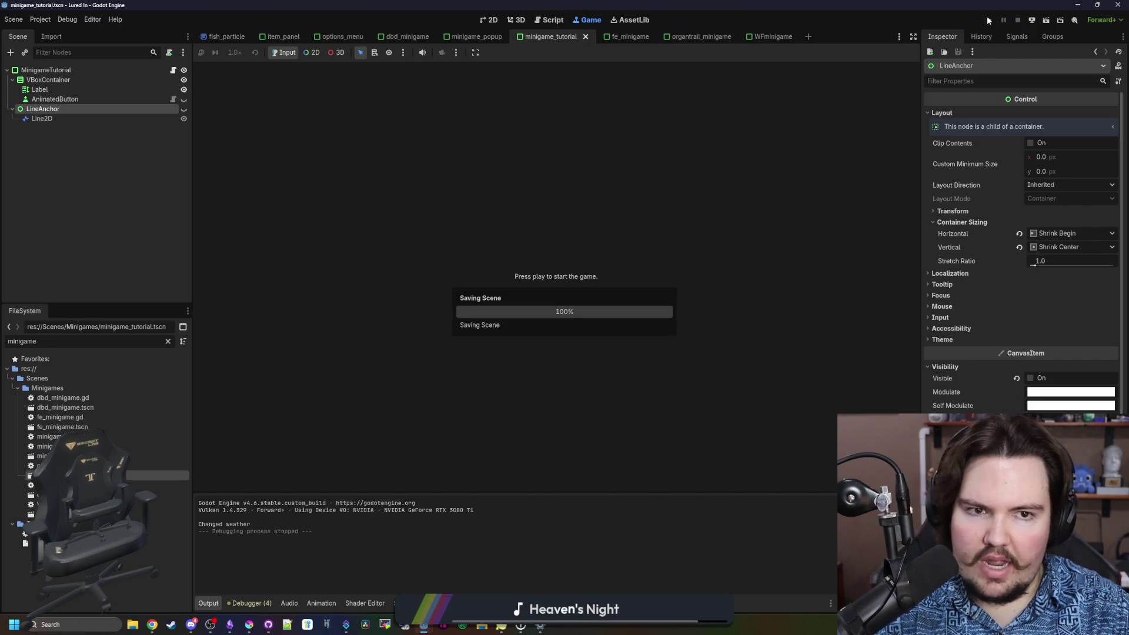
Run the game embedded, travel to the Pond, launch the minigame via 'mini', and switch to 2D selection mode
{"action": "left_click", "coordinate": [988, 21]}
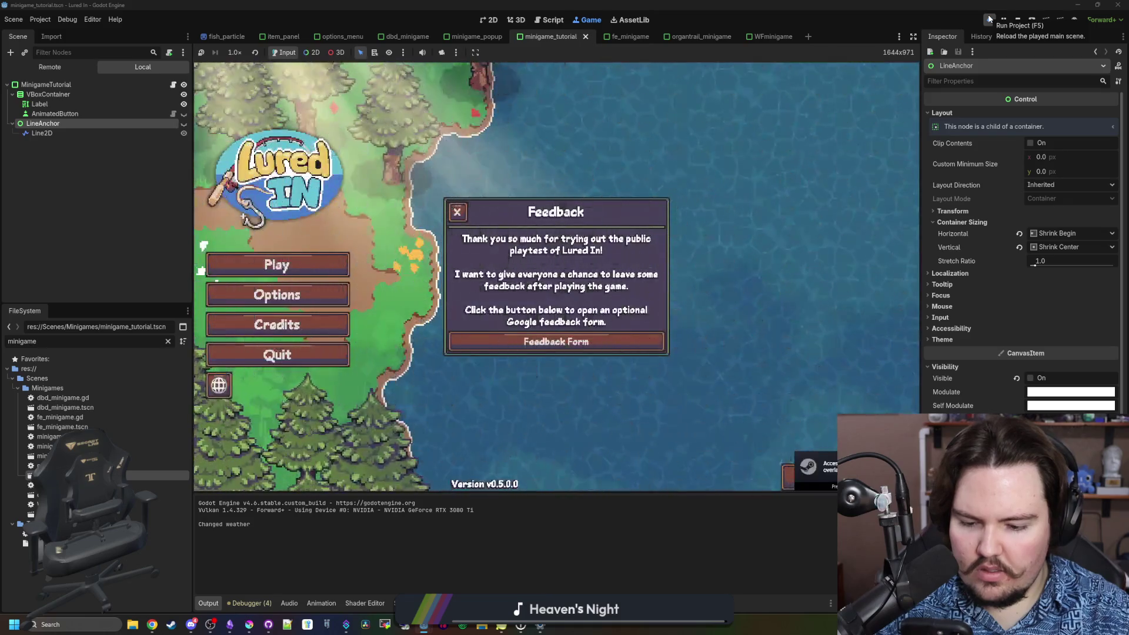
{"action": "left_click", "coordinate": [457, 212]}
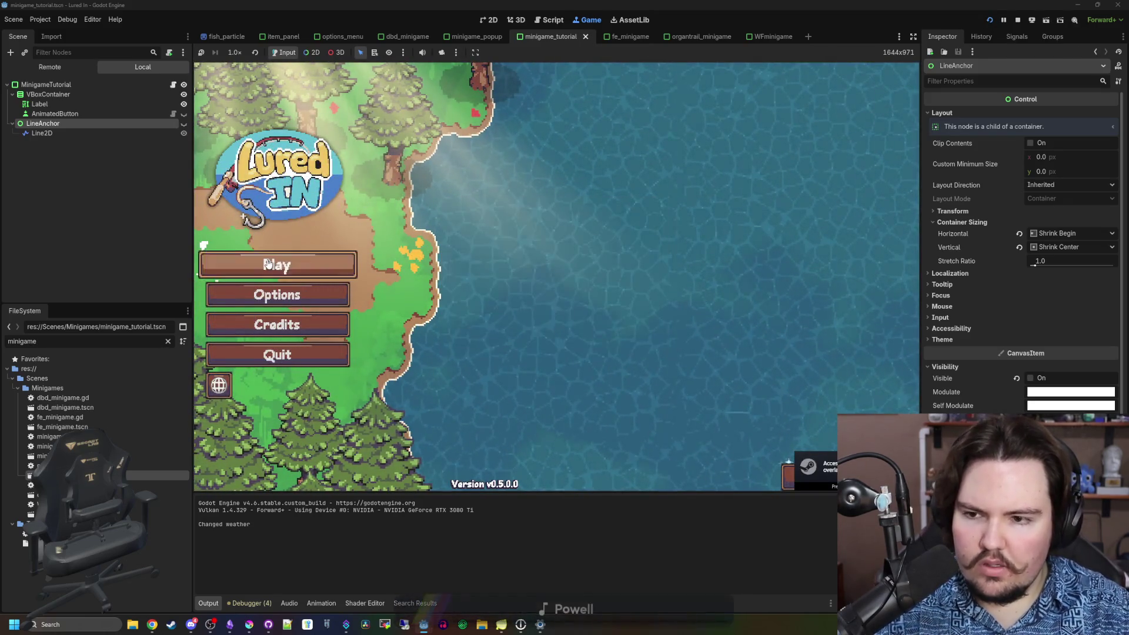
{"action": "left_click", "coordinate": [277, 264]}
{"action": "left_click", "coordinate": [700, 204]}
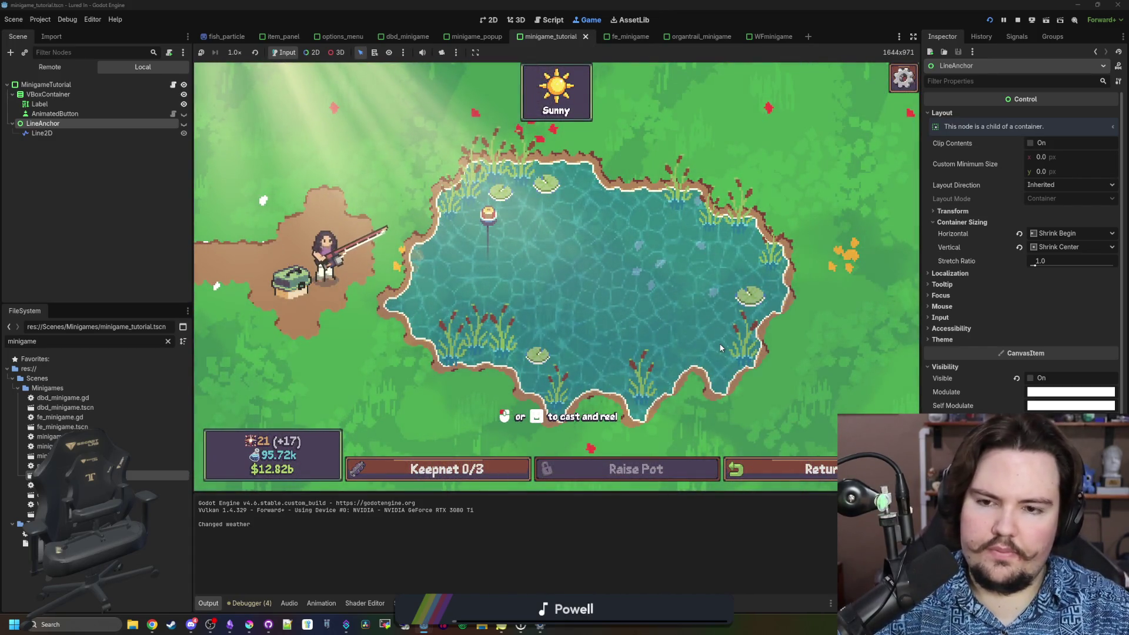
{"action": "key", "text": "grave"}
{"action": "type", "text": "mini"}
{"action": "key", "text": "Return"}
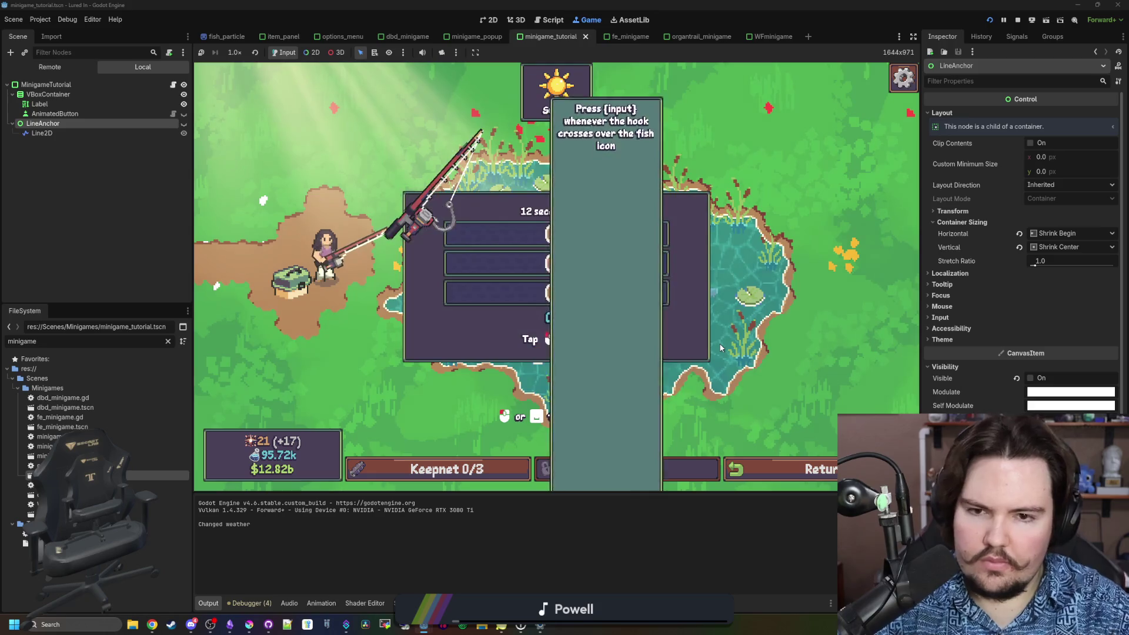
{"action": "left_click", "coordinate": [311, 52]}
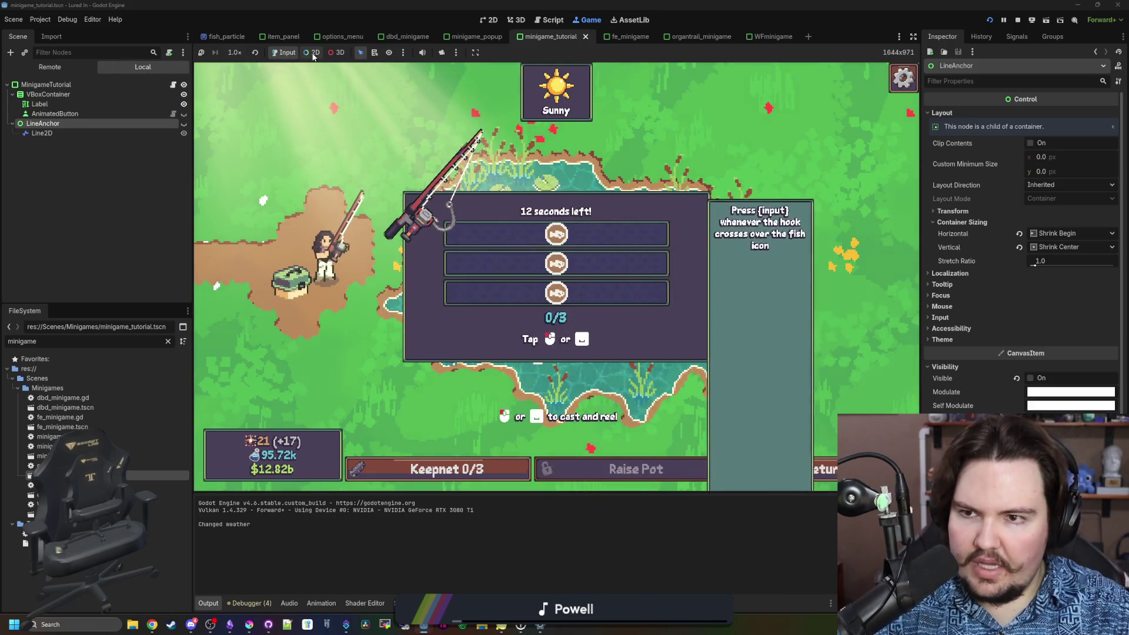
Pick the tutorial hint panel in the running game and show the Remote scene tree
{"action": "left_click", "coordinate": [720, 287]}
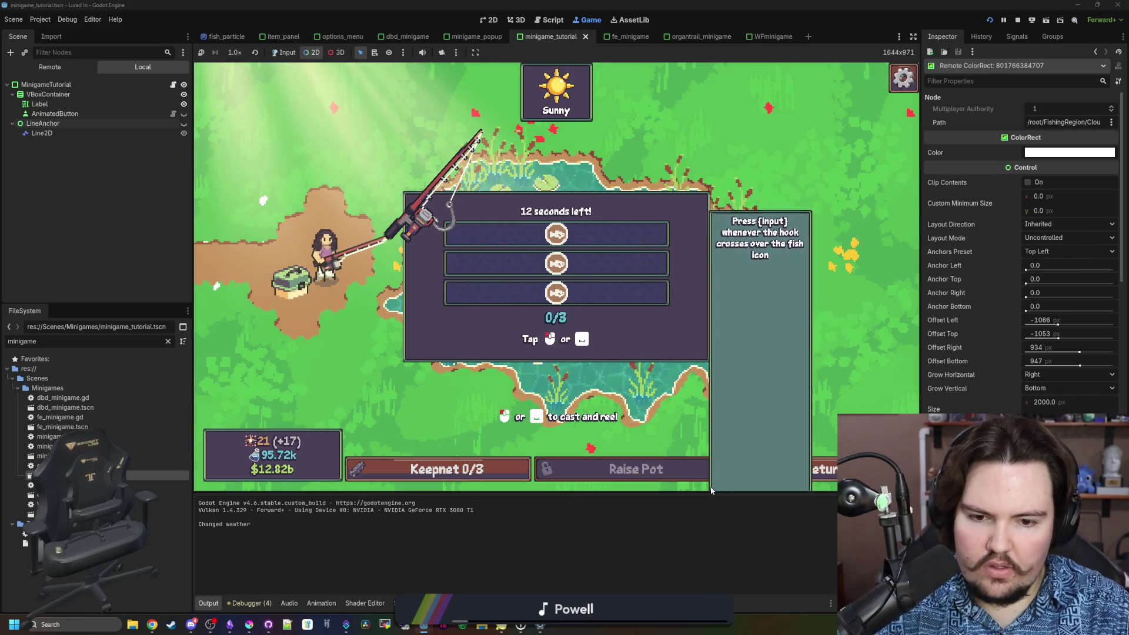
{"action": "left_click", "coordinate": [56, 68]}
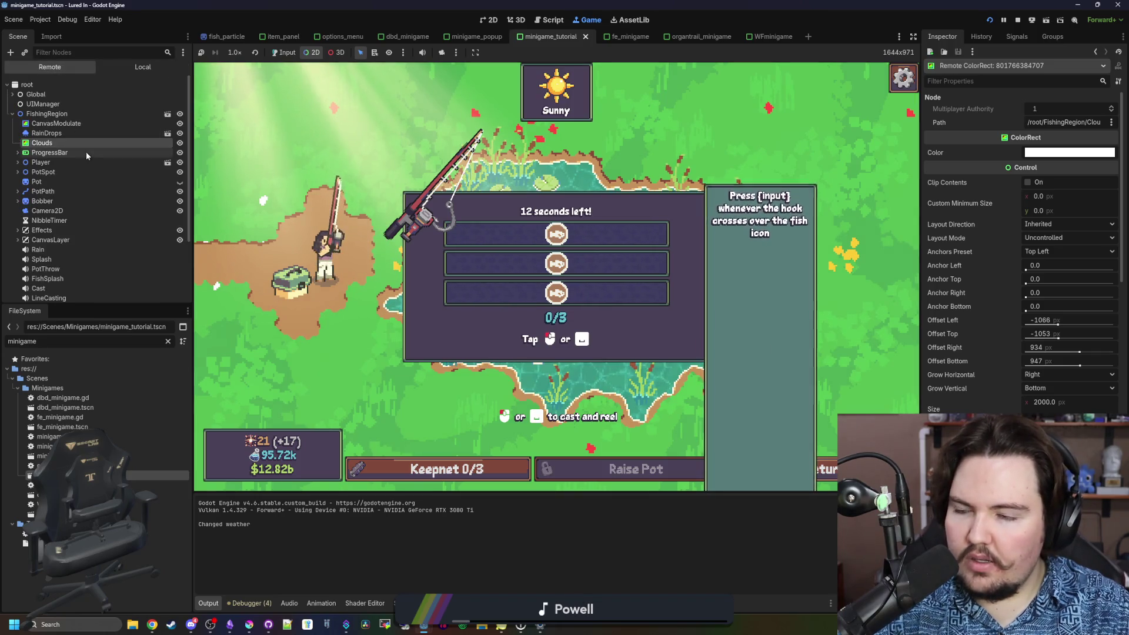
{"action": "scroll", "coordinate": [79, 175], "scroll_direction": "up", "scroll_amount": 2}
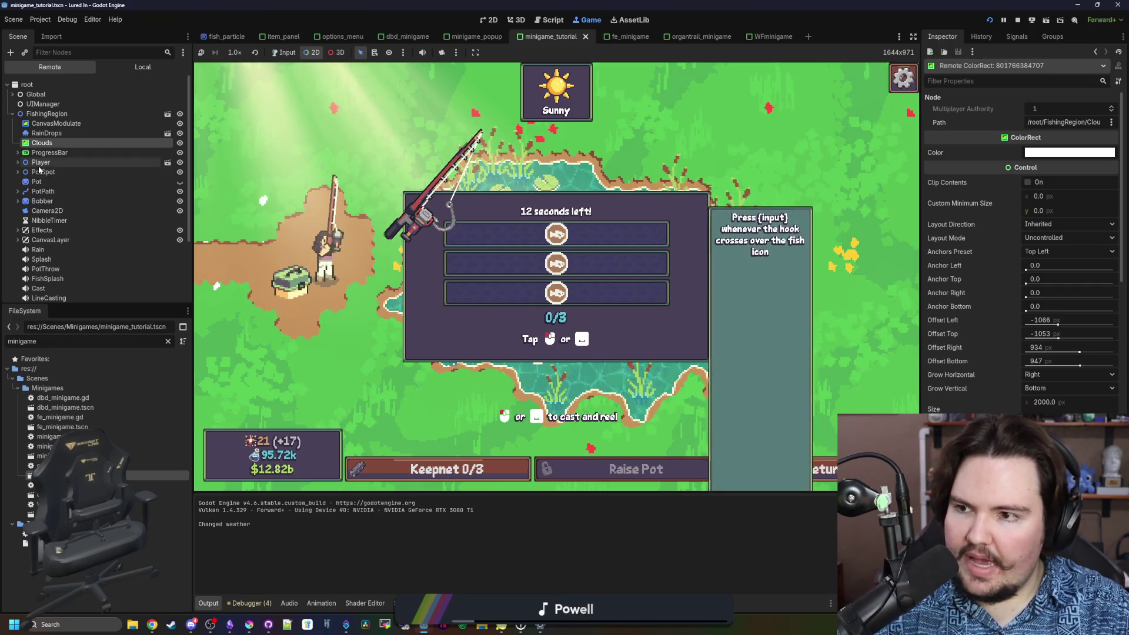
{"action": "scroll", "coordinate": [36, 166], "scroll_direction": "down", "scroll_amount": 4}
{"action": "scroll", "coordinate": [35, 167], "scroll_direction": "down", "scroll_amount": 2}
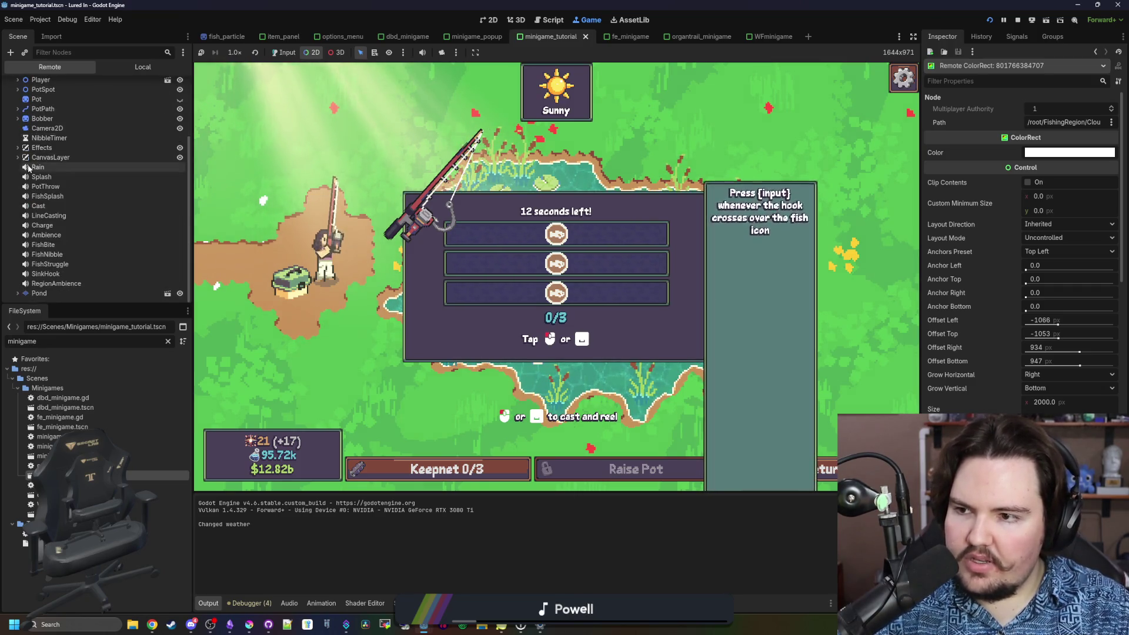
Expand CanvasLayer and OrgantrailMinigame, inspect TutorialAnchor, then the live MinigameTutorial popup
{"action": "left_click", "coordinate": [17, 158]}
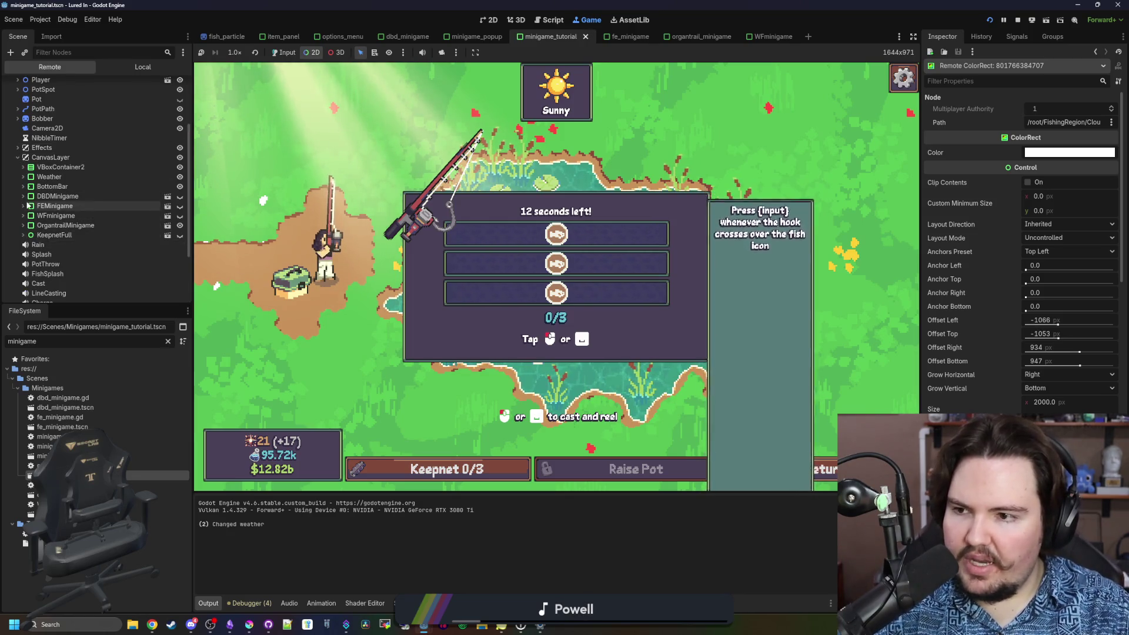
{"action": "left_click", "coordinate": [23, 225]}
{"action": "scroll", "coordinate": [26, 227], "scroll_direction": "down", "scroll_amount": 4}
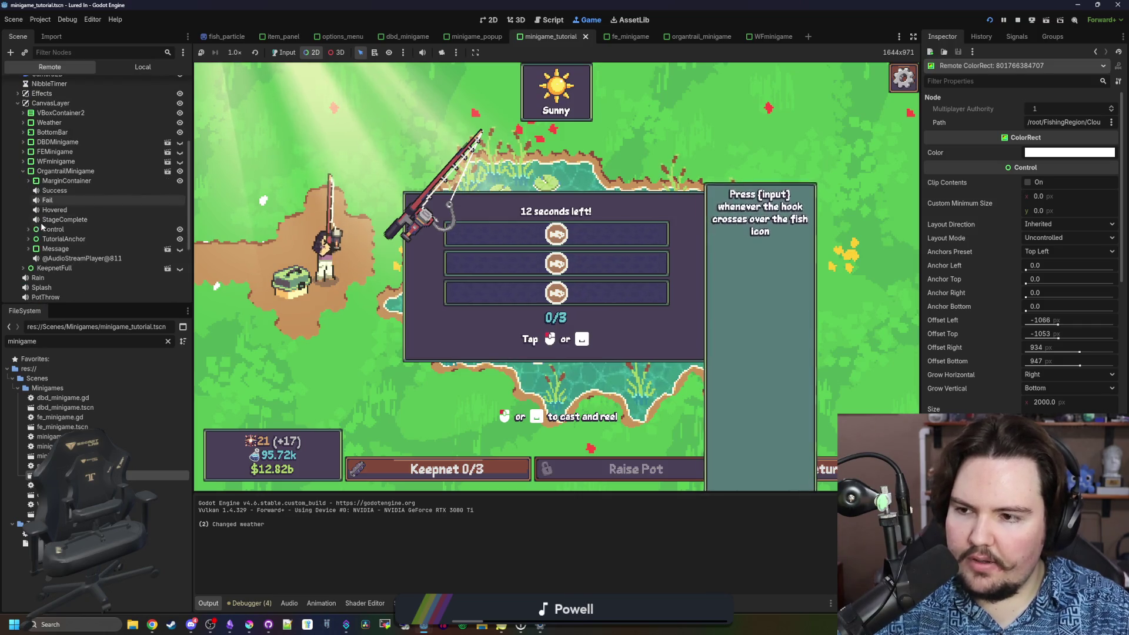
{"action": "left_click", "coordinate": [87, 238]}
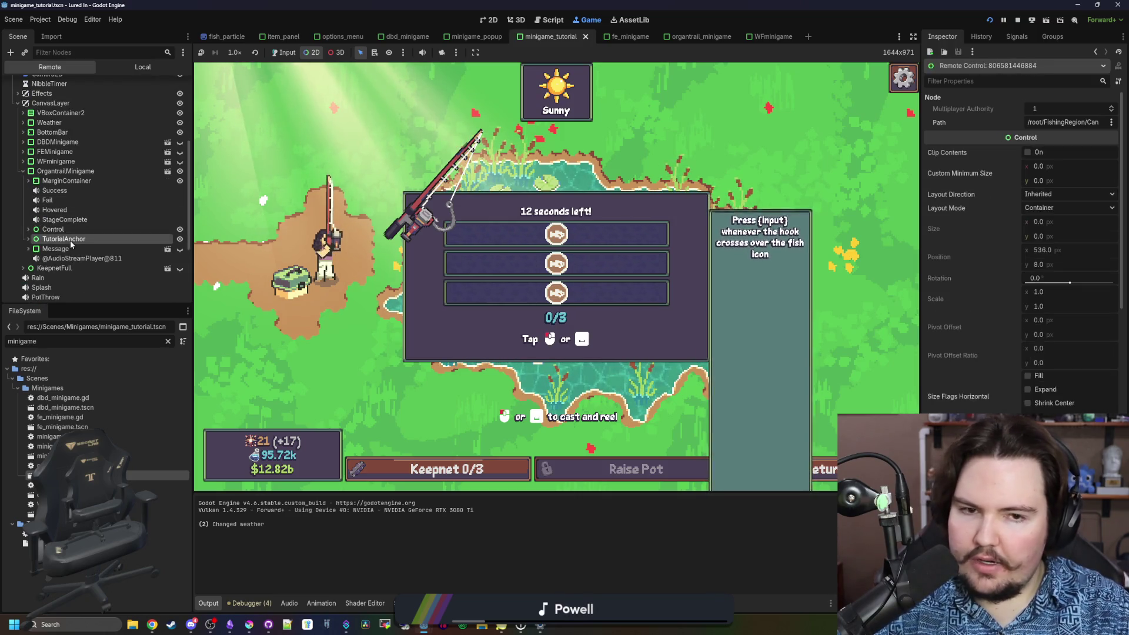
{"action": "scroll", "coordinate": [987, 301], "scroll_direction": "down", "scroll_amount": 10}
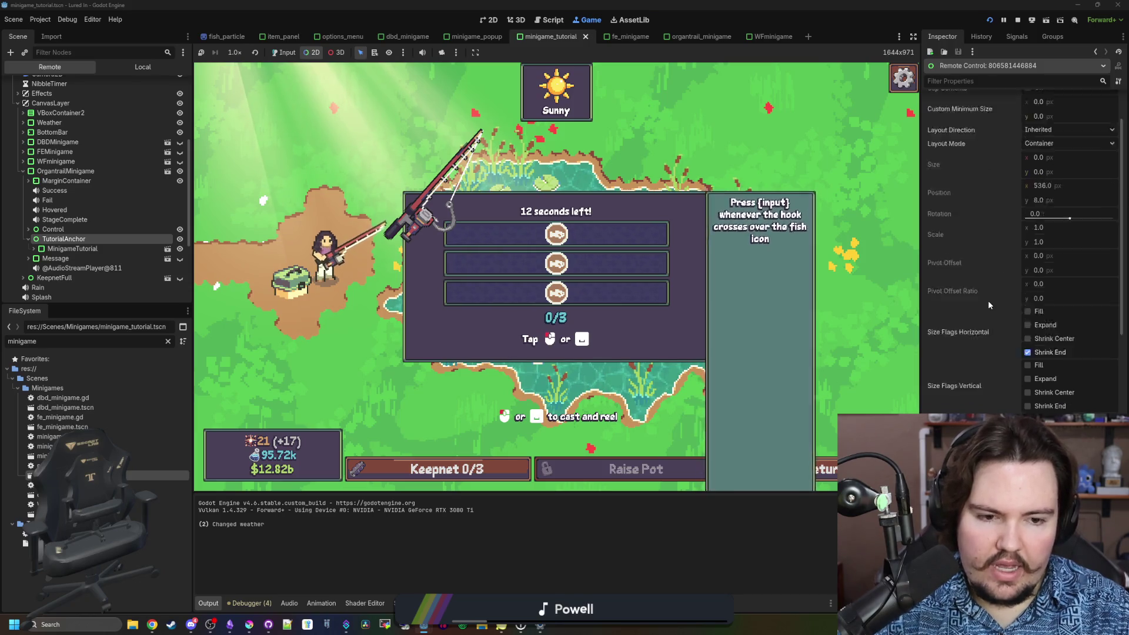
{"action": "scroll", "coordinate": [993, 379], "scroll_direction": "up", "scroll_amount": 10}
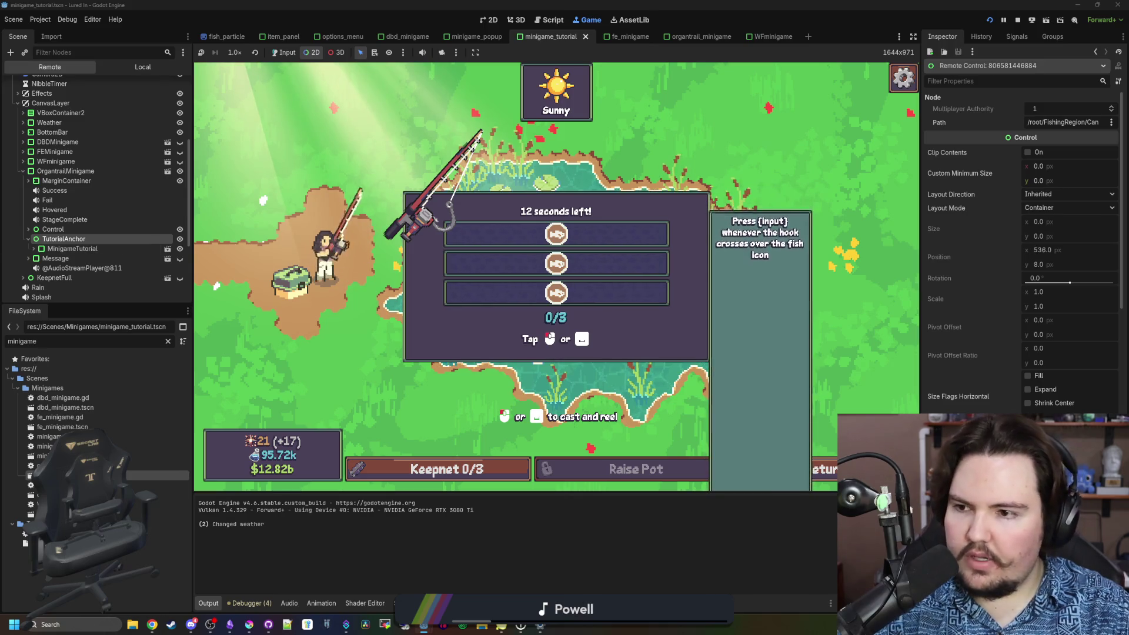
{"action": "left_click", "coordinate": [692, 287]}
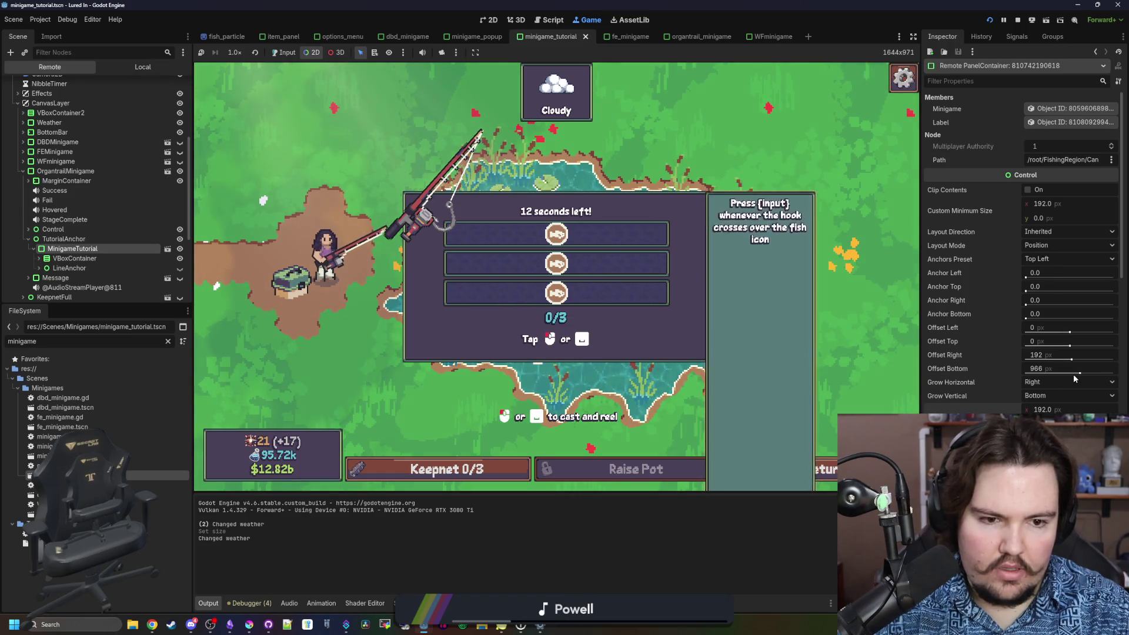
Shrink the live popup's height, keep its Top Left anchor preset, and zero its bottom and right offsets
{"action": "left_click_drag", "start_coordinate": [1078, 376], "coordinate": [1011, 372]}
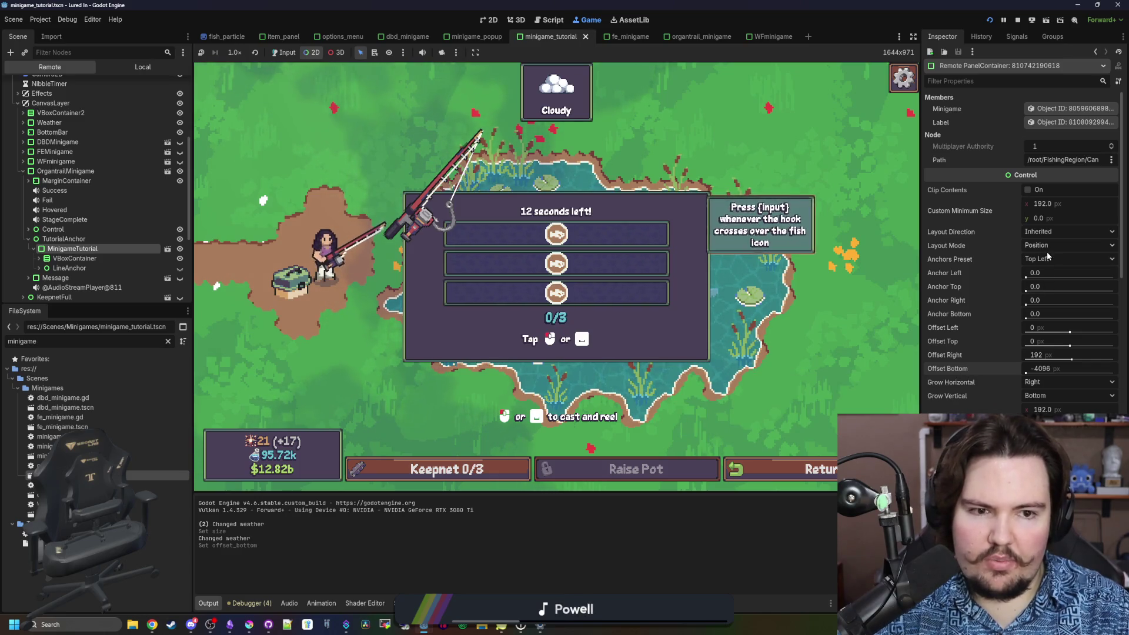
{"action": "left_click", "coordinate": [1038, 260]}
{"action": "left_click", "coordinate": [1038, 260]}
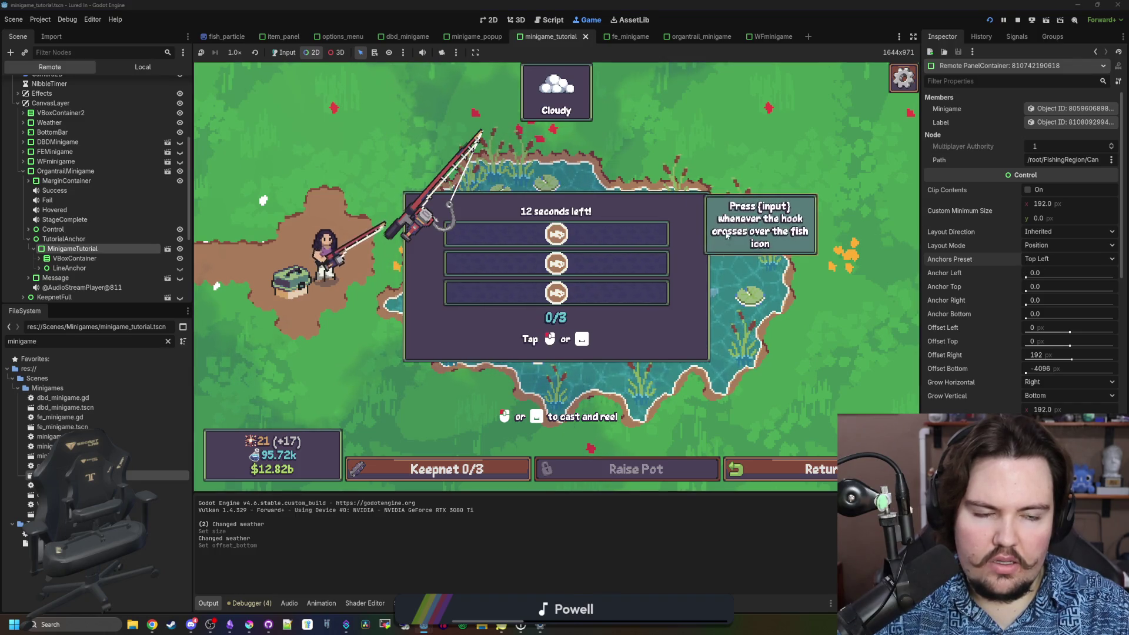
{"action": "left_click", "coordinate": [1040, 368]}
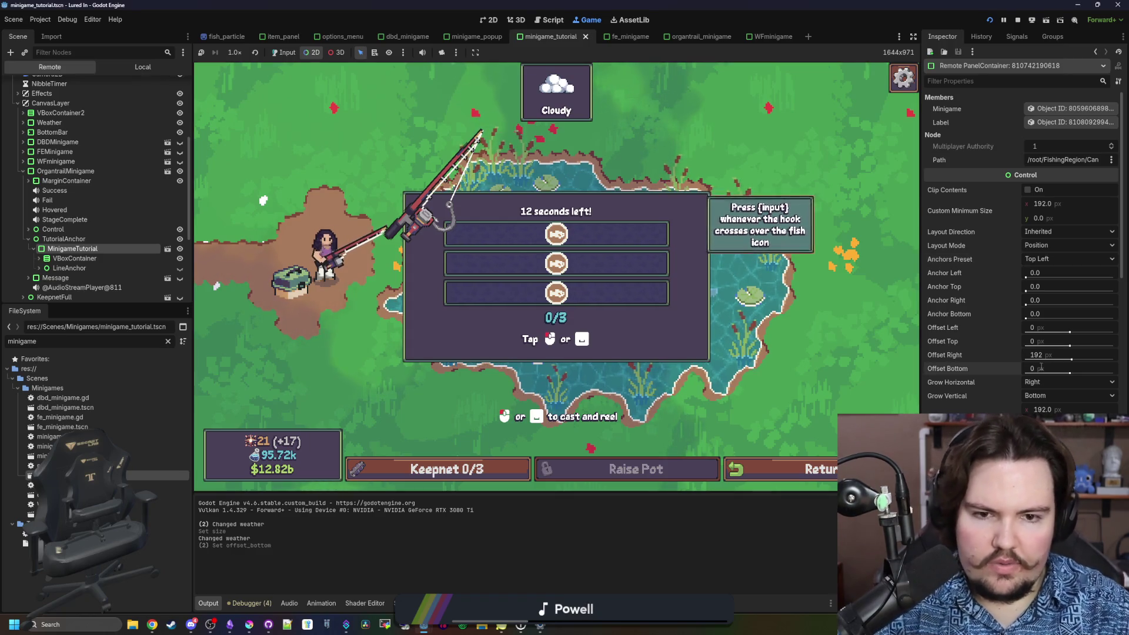
{"action": "left_click", "coordinate": [1051, 352]}
{"action": "type", "text": "0"}
{"action": "key", "text": "Return"}
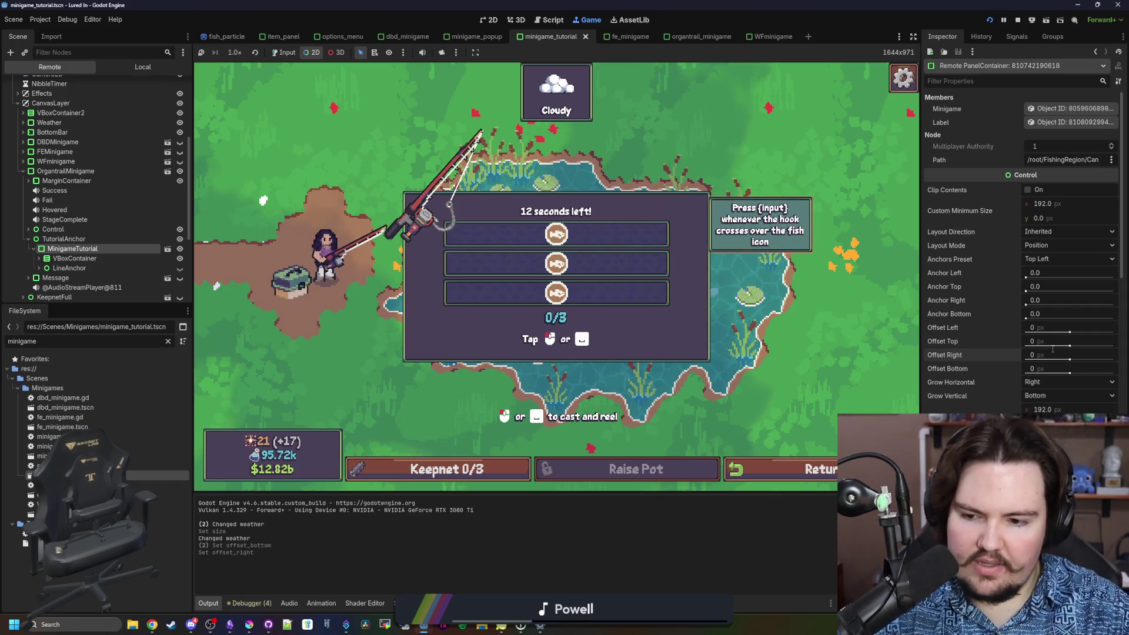
Stop the running game and select the MinigameTutorial root node
{"action": "left_click", "coordinate": [1018, 19]}
{"action": "left_click", "coordinate": [69, 70]}
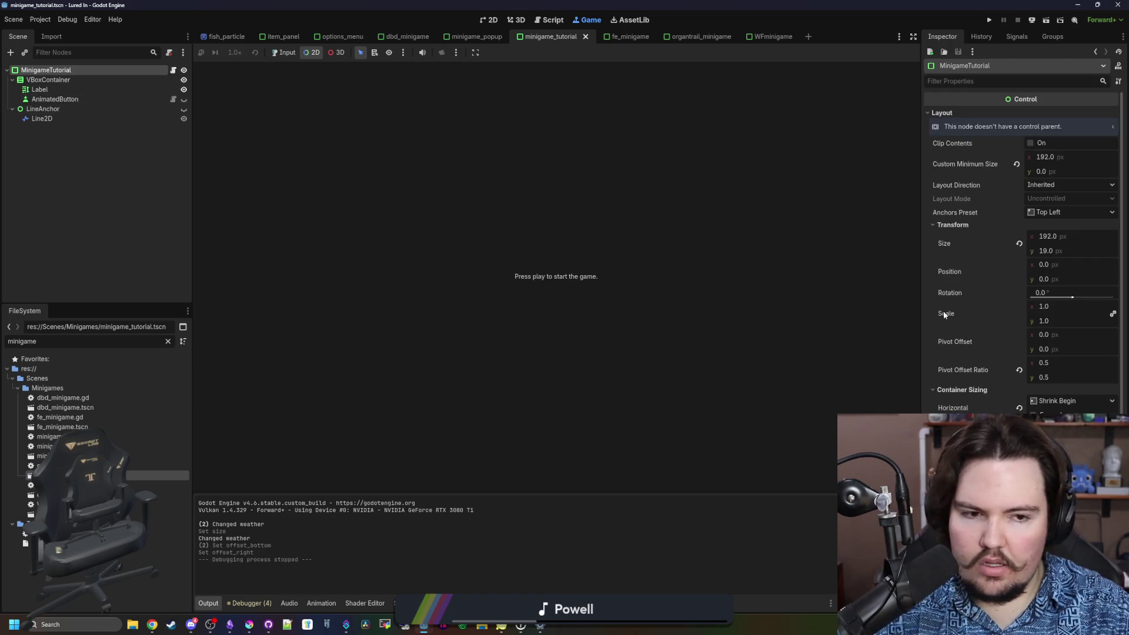
{"action": "left_click", "coordinate": [1047, 213]}
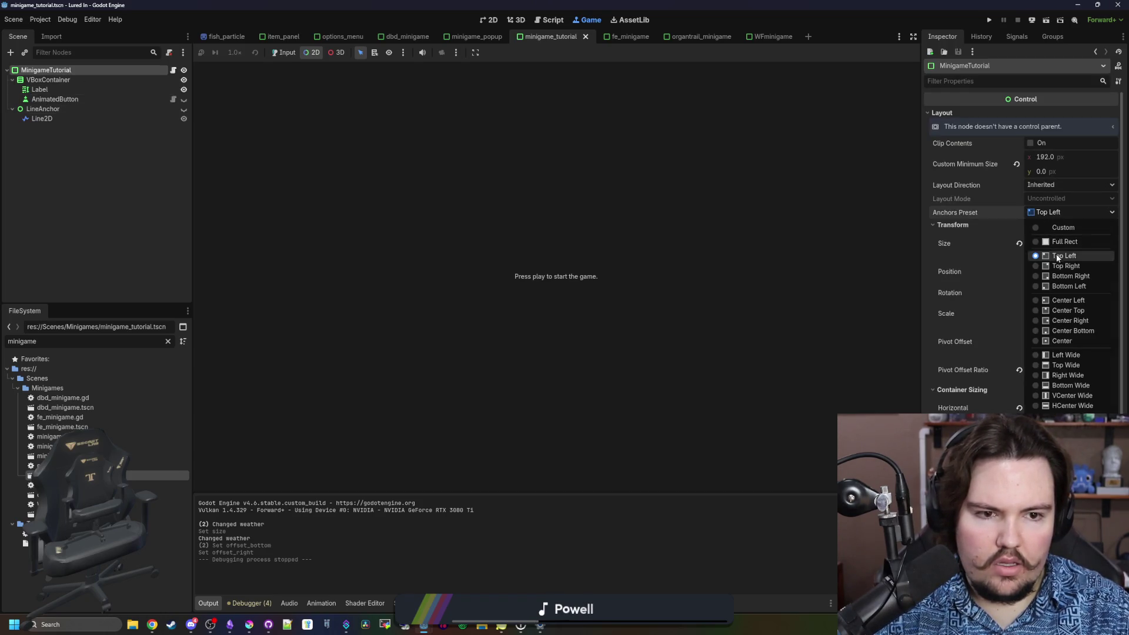
{"action": "left_click", "coordinate": [1050, 200]}
{"action": "left_click", "coordinate": [1052, 210]}
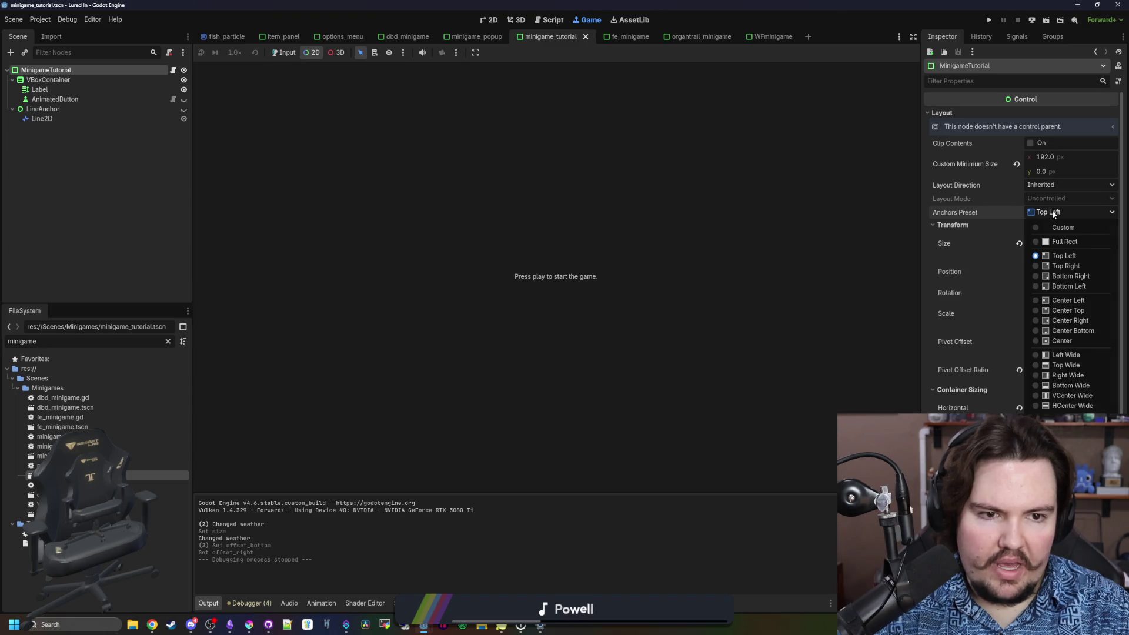
Try the Top Right and Full Rect anchor presets, revert to Top Left, and view it in 2D
{"action": "left_click", "coordinate": [1064, 266]}
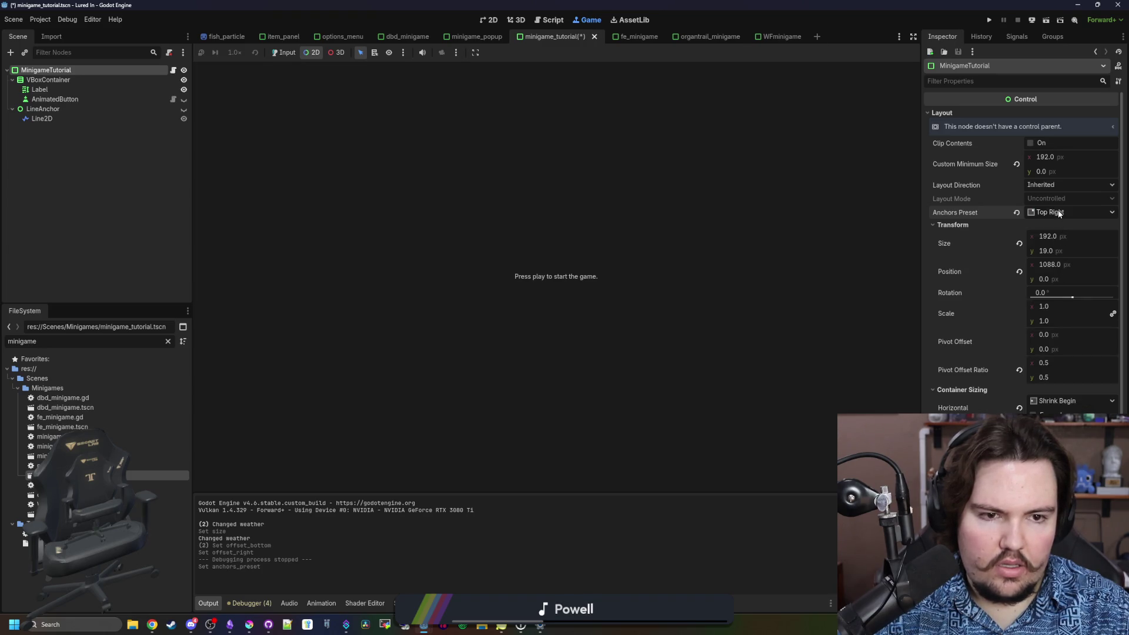
{"action": "left_click", "coordinate": [1058, 213]}
{"action": "left_click", "coordinate": [1059, 242]}
{"action": "left_click", "coordinate": [1063, 212]}
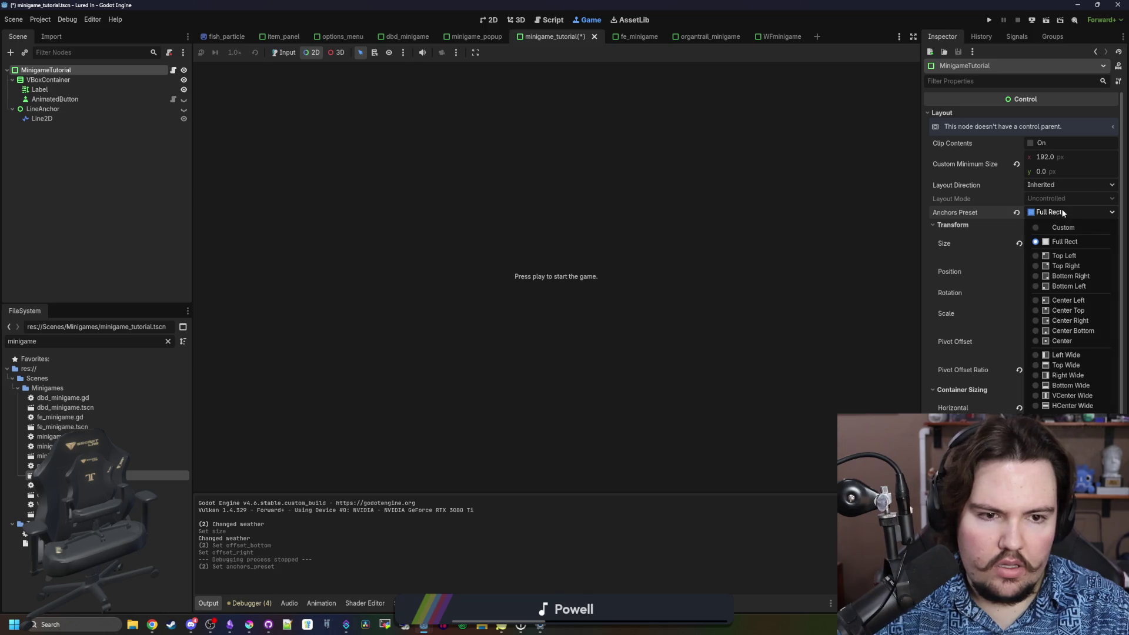
{"action": "left_click", "coordinate": [1066, 256]}
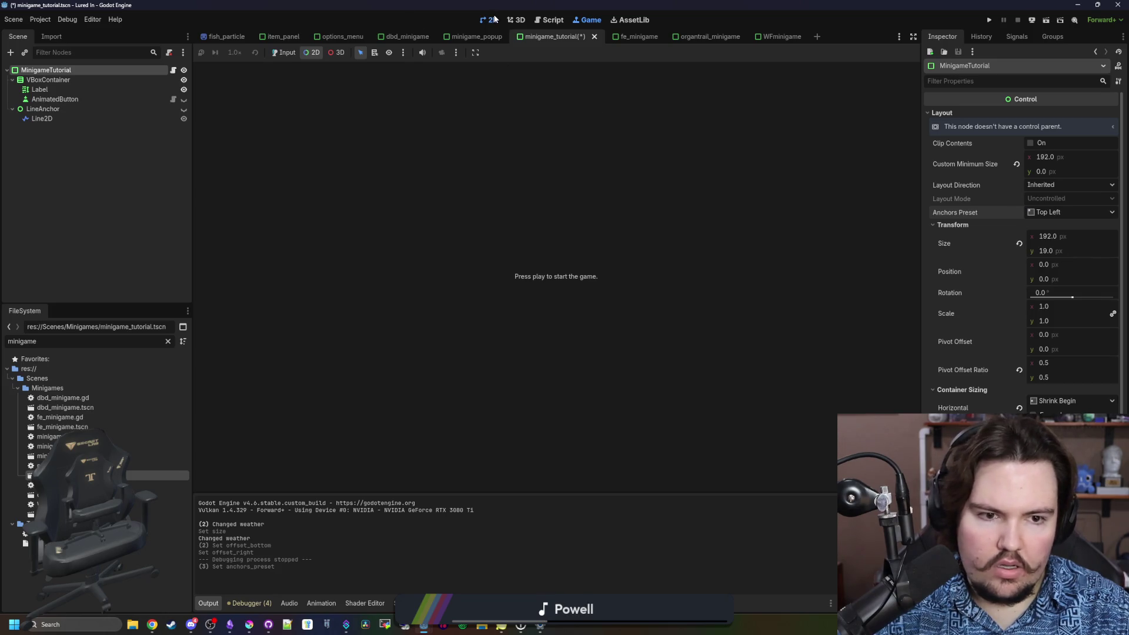
{"action": "left_click", "coordinate": [494, 20]}
{"action": "scroll", "coordinate": [445, 214], "scroll_direction": "up", "scroll_amount": 2}
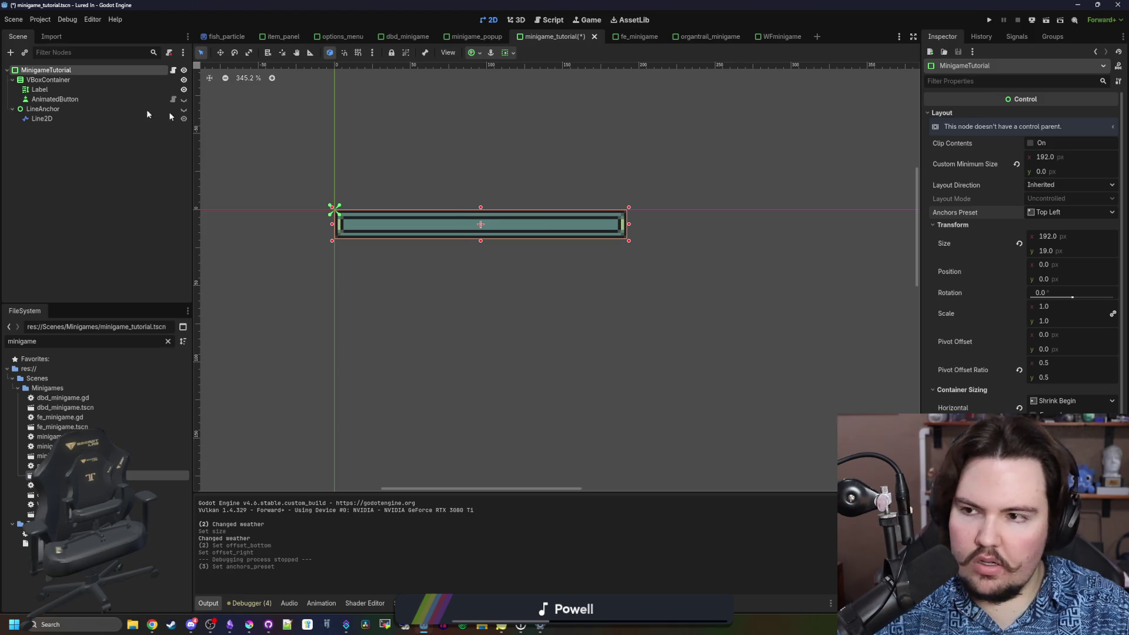
Unhide AnimatedButton, LineAnchor and Line2D in the tutorial scene
{"action": "left_click", "coordinate": [184, 99]}
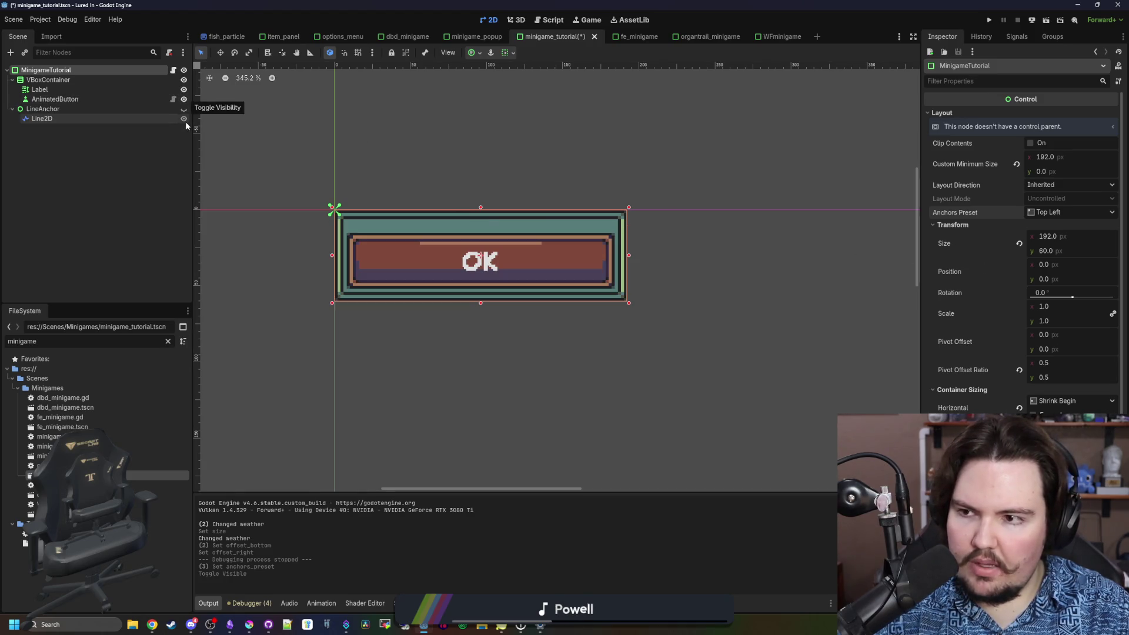
{"action": "left_click", "coordinate": [184, 118]}
{"action": "left_click", "coordinate": [183, 109]}
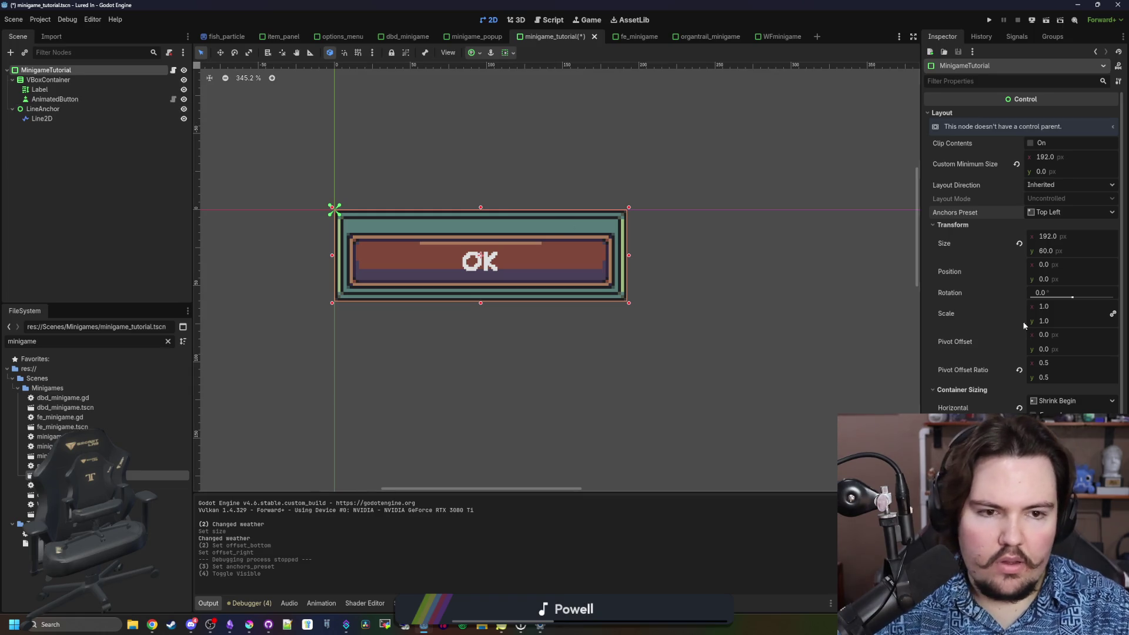
Confirm Top Left anchors and Inherited layout direction, save the scene, and run the game
{"action": "left_click", "coordinate": [1052, 212]}
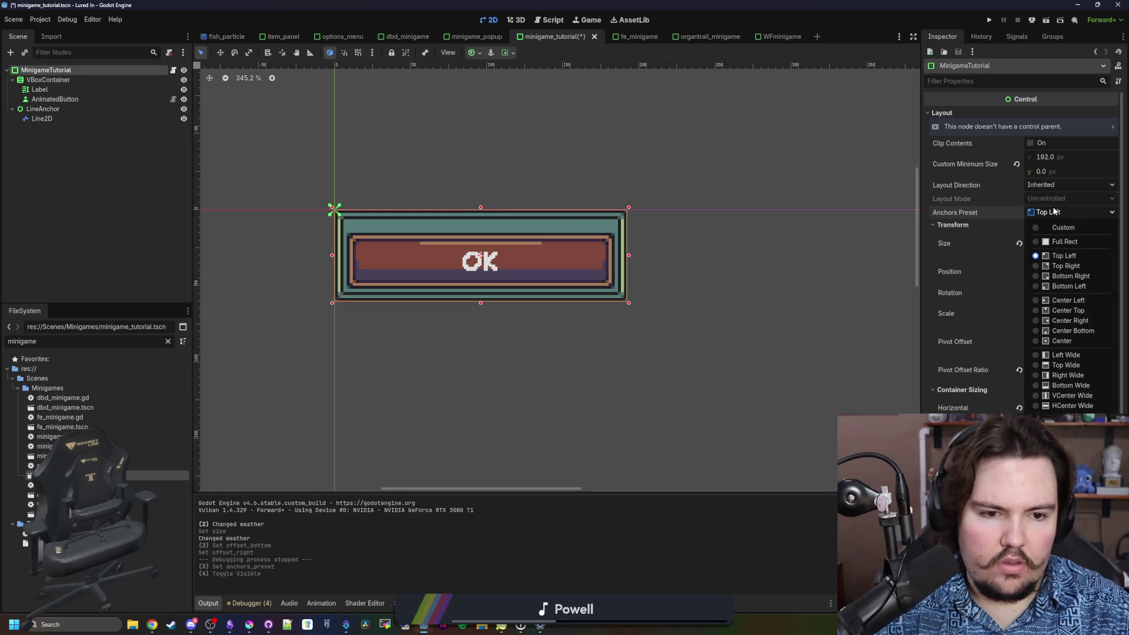
{"action": "left_click", "coordinate": [1054, 210]}
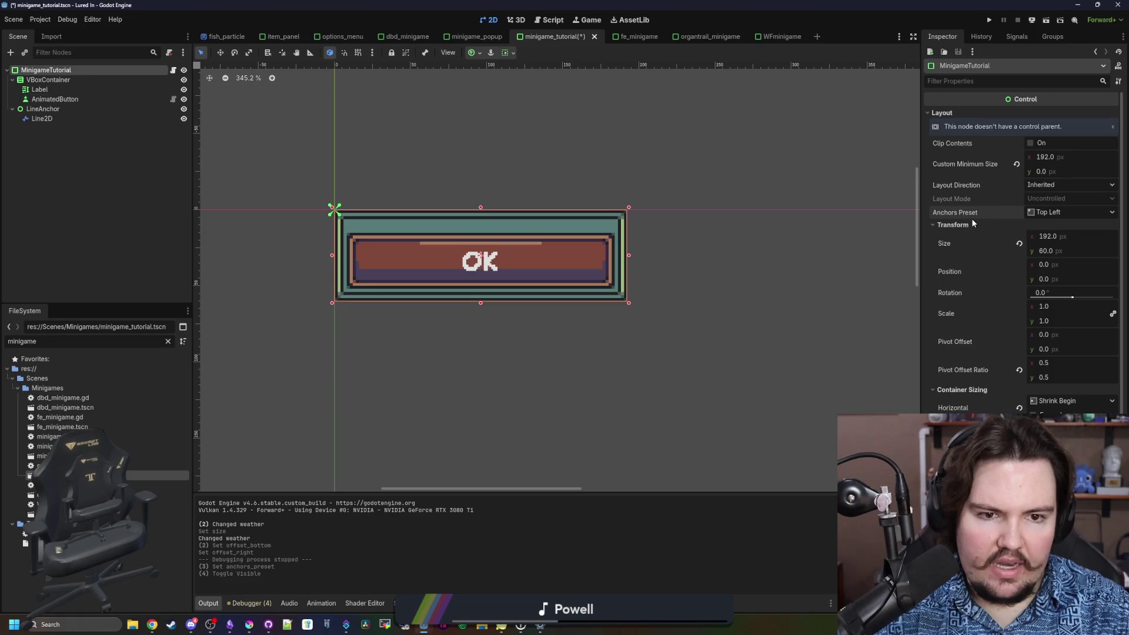
{"action": "left_click", "coordinate": [1047, 185]}
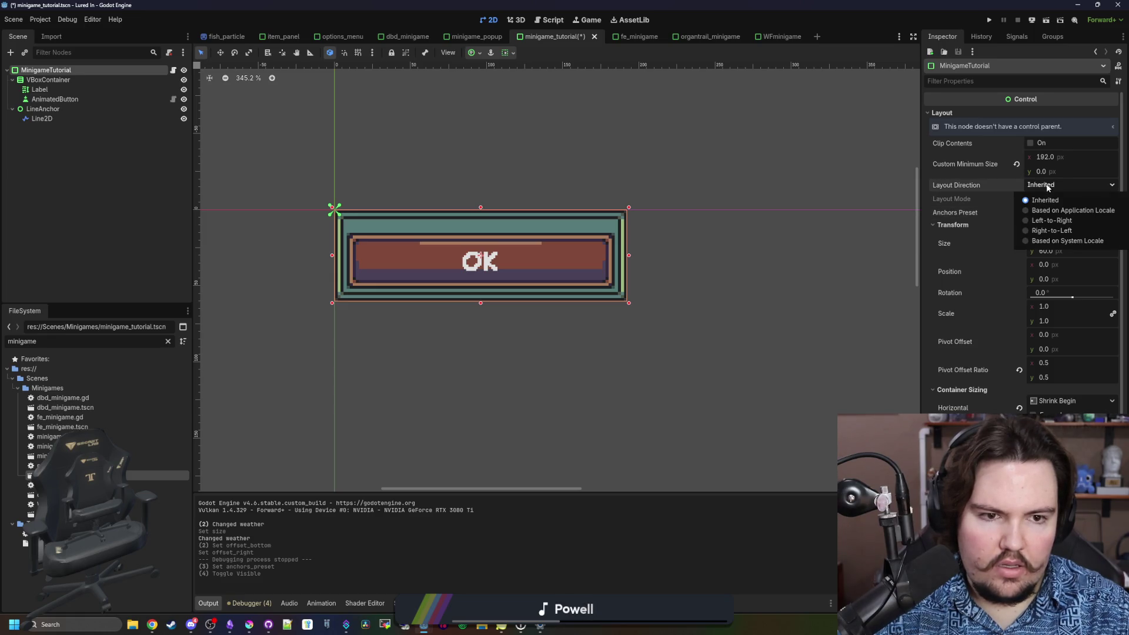
{"action": "left_click", "coordinate": [1052, 194]}
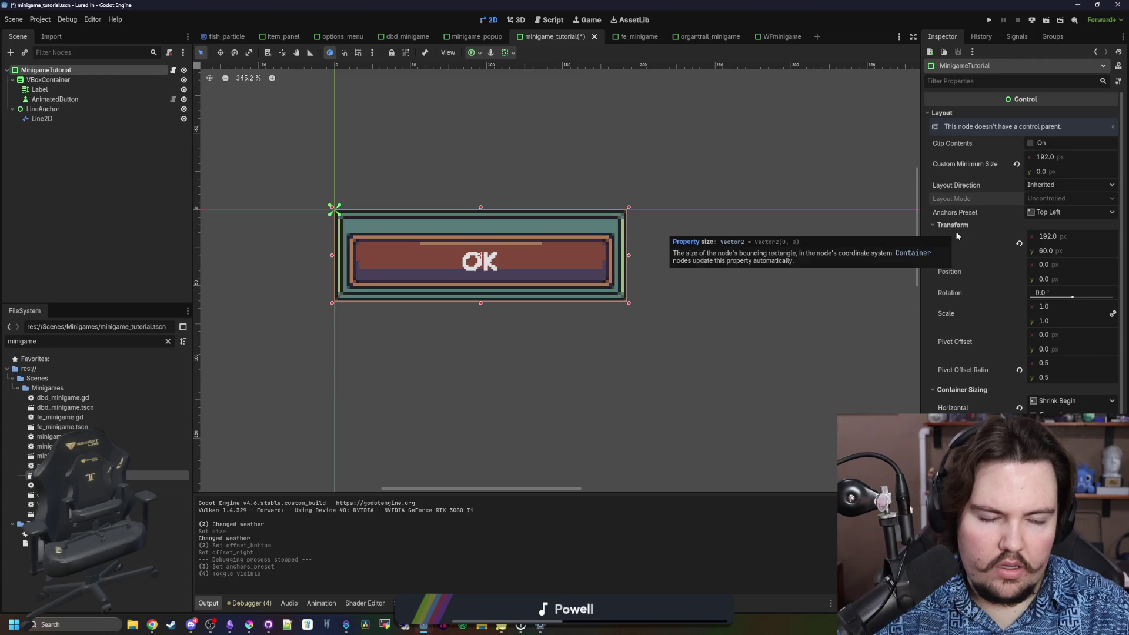
{"action": "key", "text": "ctrl+s"}
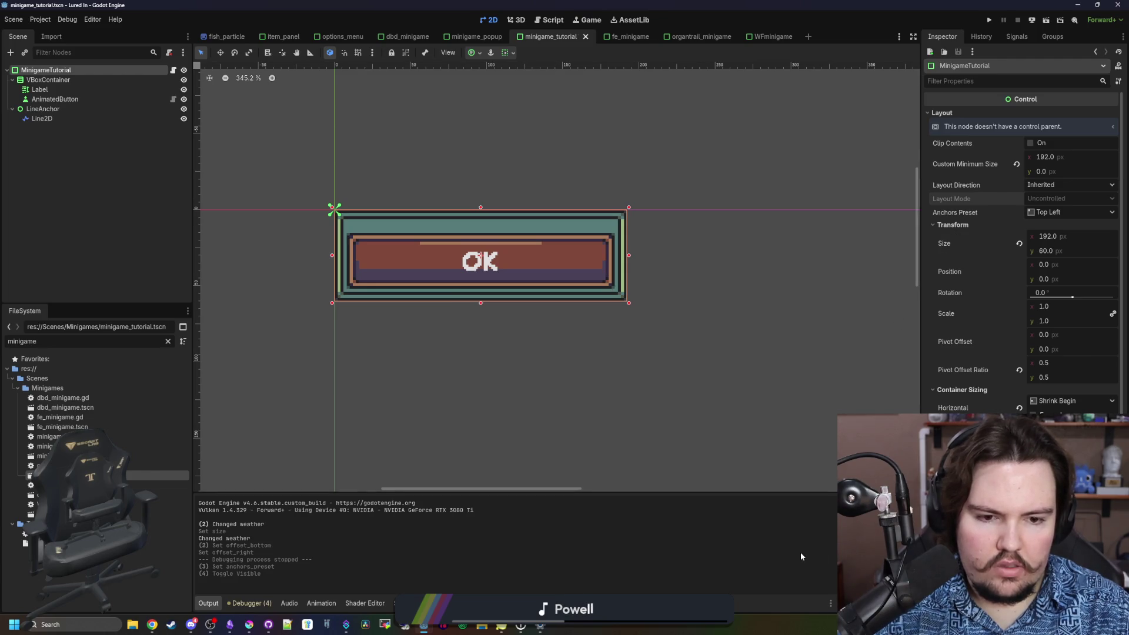
{"action": "left_click", "coordinate": [988, 21]}
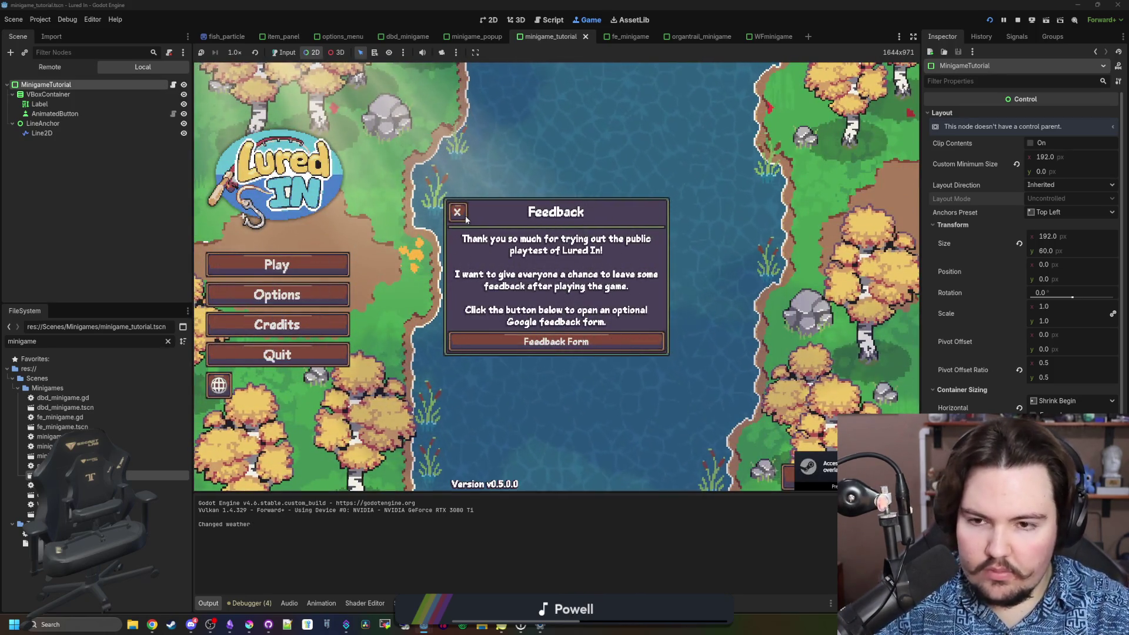
Let input reach the running game, travel to the Pond and run the minigame command
{"action": "left_click", "coordinate": [465, 219]}
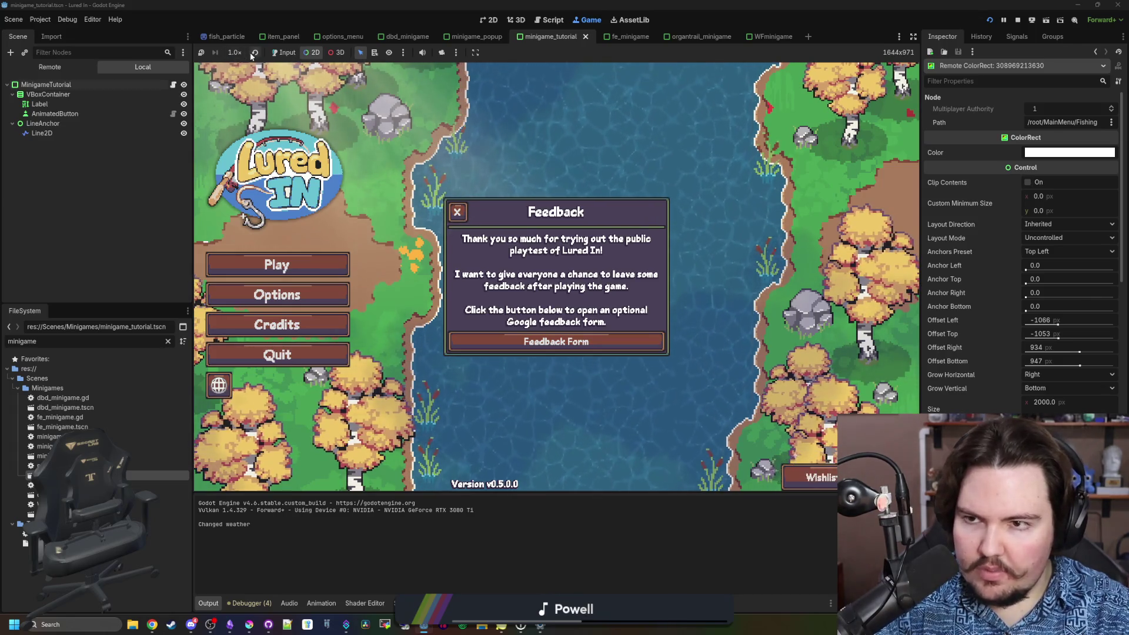
{"action": "left_click", "coordinate": [283, 53]}
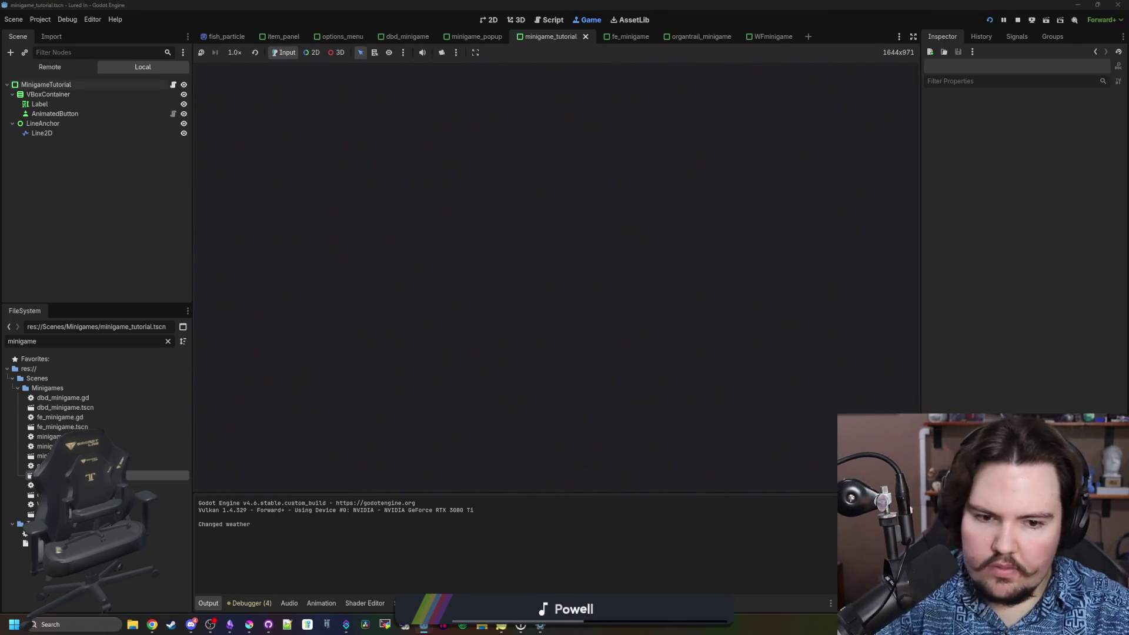
{"action": "left_click", "coordinate": [702, 202]}
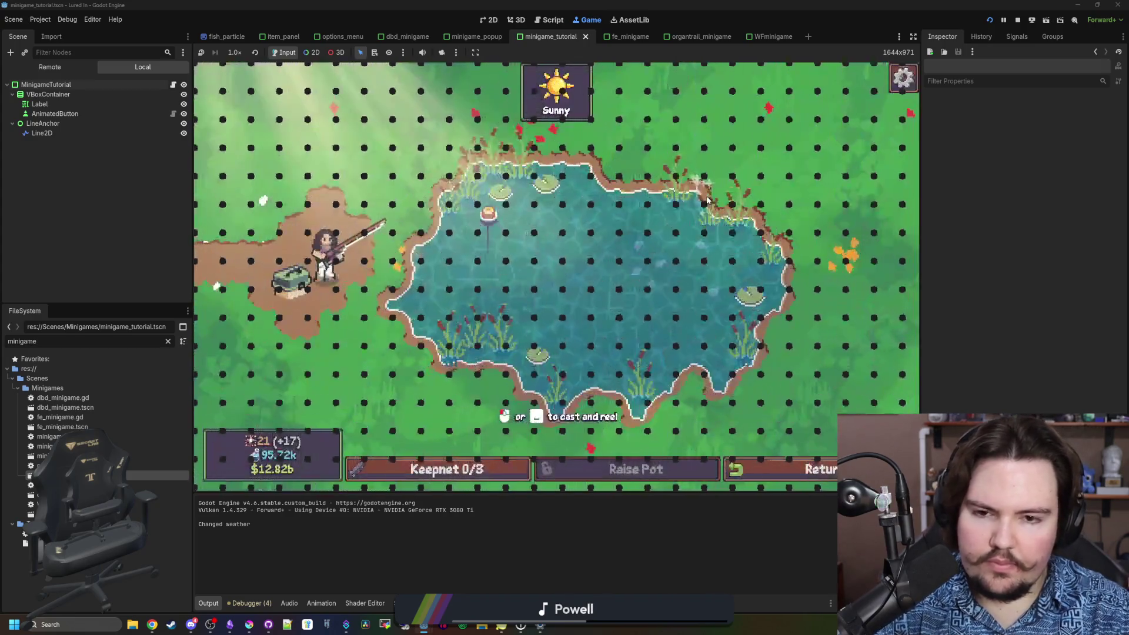
{"action": "key", "text": "grave"}
{"action": "type", "text": "igame"}
{"action": "key", "text": "Return"}
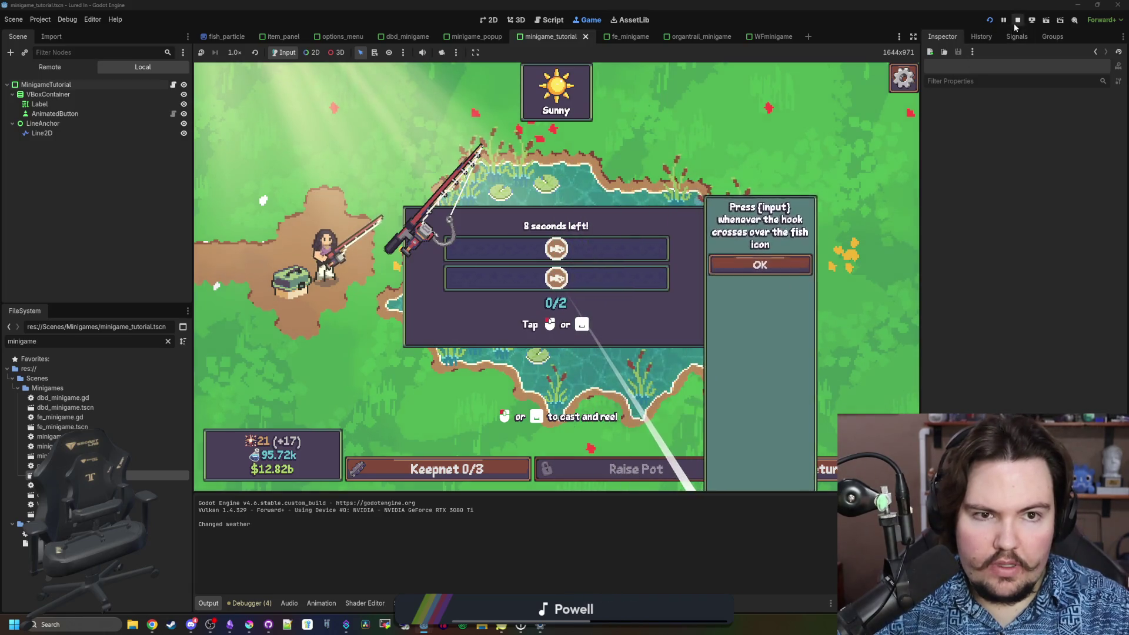
Stop the running game, save, and return to the tutorial script
{"action": "key", "text": "F8"}
{"action": "key", "text": "ctrl+s"}
{"action": "left_click", "coordinate": [173, 69]}
Delete the commented size line from _process in minigame_tutorial.gd
{"action": "left_click", "coordinate": [408, 220]}
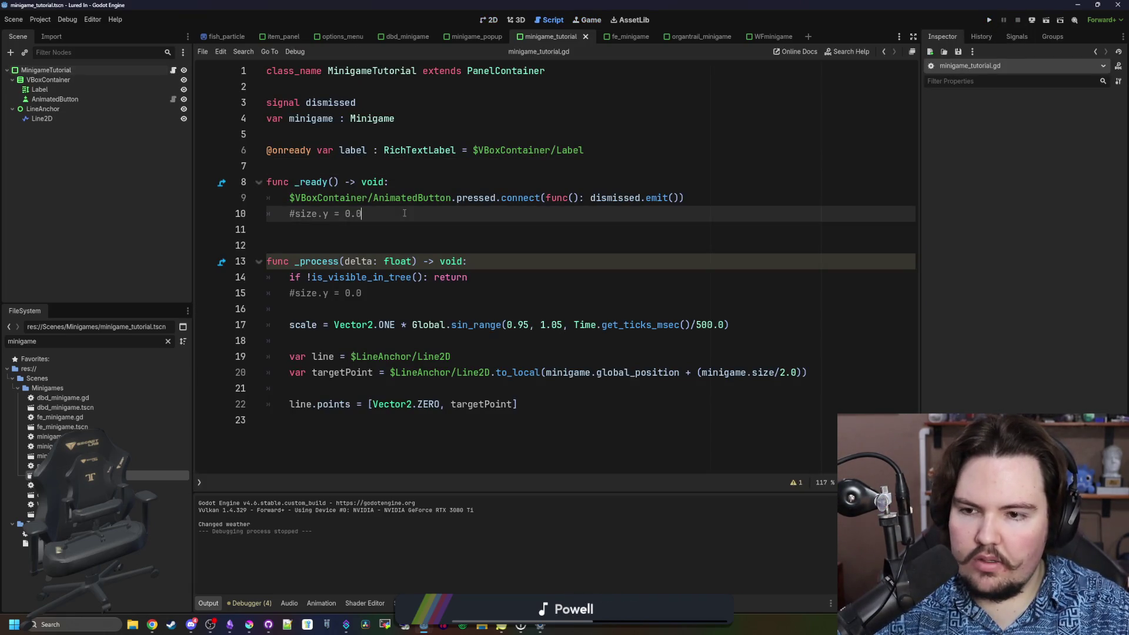
{"action": "triple_click", "coordinate": [388, 287]}
{"action": "key", "text": "BackSpace"}
Replace the commented size line in _ready with anchor_bottom = 0.0 and save
{"action": "left_click_drag", "start_coordinate": [363, 214], "coordinate": [291, 213]}
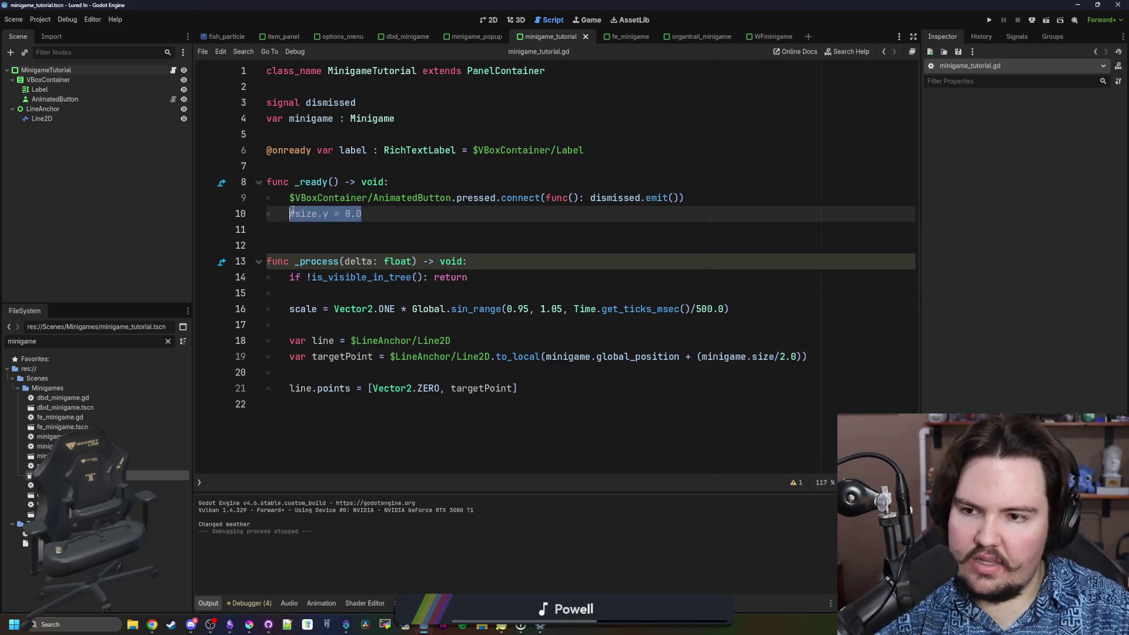
{"action": "key", "text": "BackSpace"}
{"action": "type", "text": "anchor"}
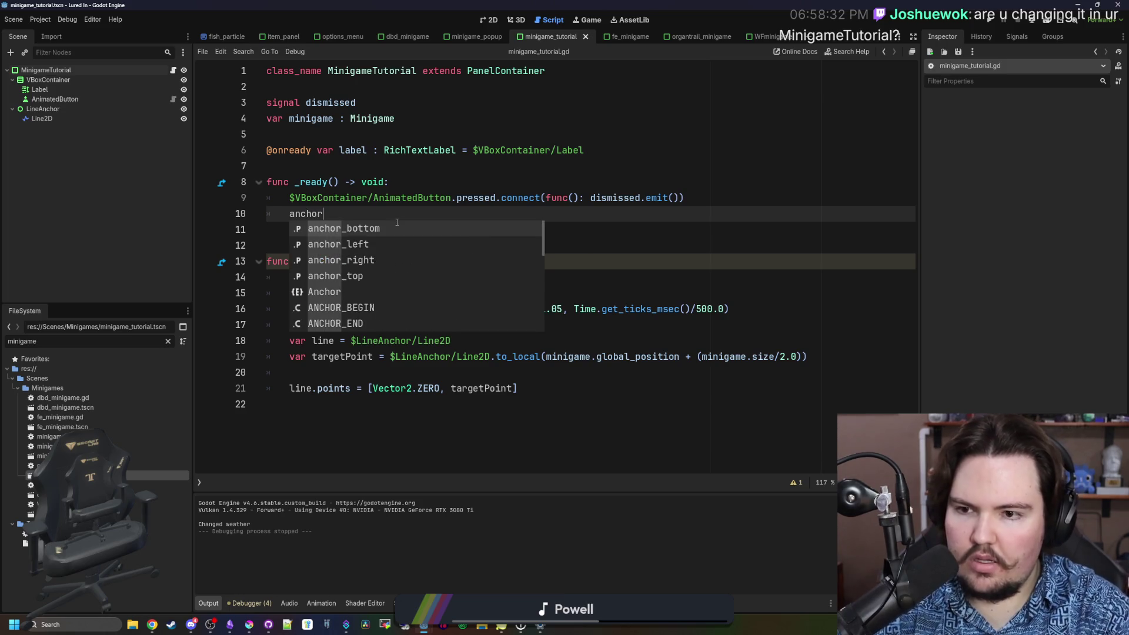
{"action": "key", "text": "Return"}
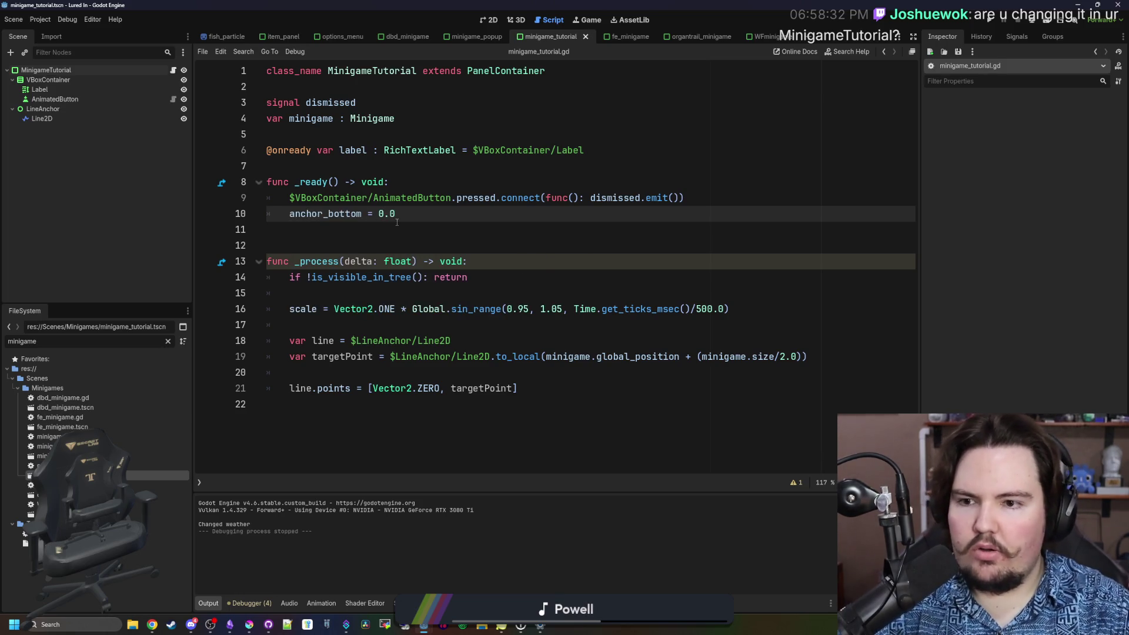
{"action": "left_click", "coordinate": [500, 263]}
{"action": "left_click", "coordinate": [445, 235]}
{"action": "key", "text": "ctrl+s"}
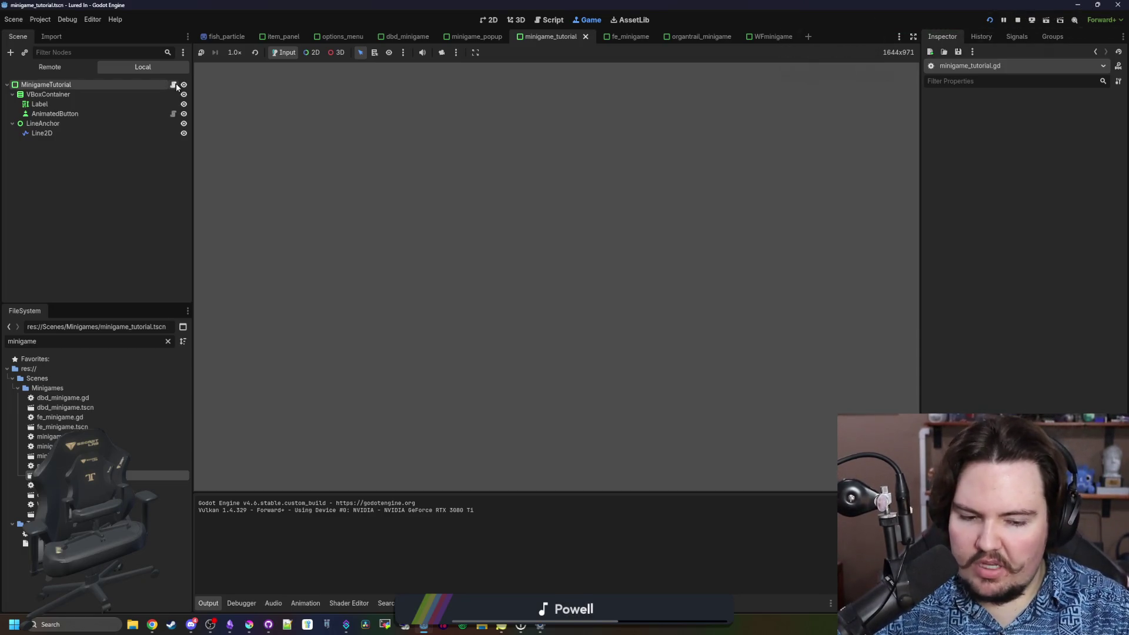
Review the _process and _ready functions in minigame_tutorial.gd
{"action": "left_click", "coordinate": [176, 86]}
{"action": "mouse_move", "coordinate": [402, 271]}
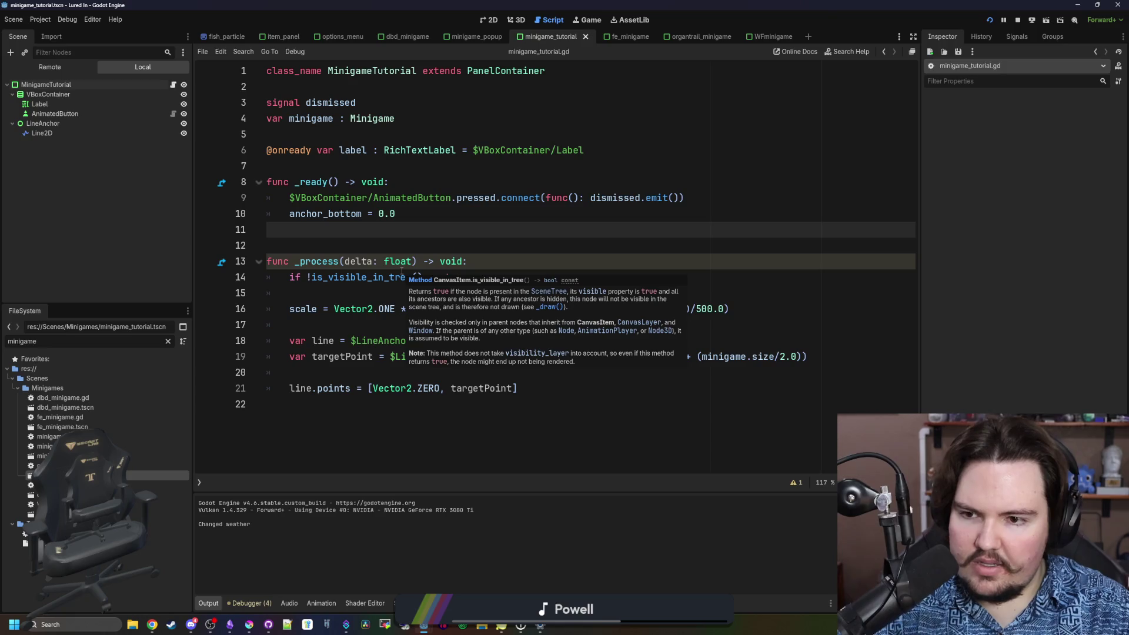
{"action": "left_click", "coordinate": [412, 241]}
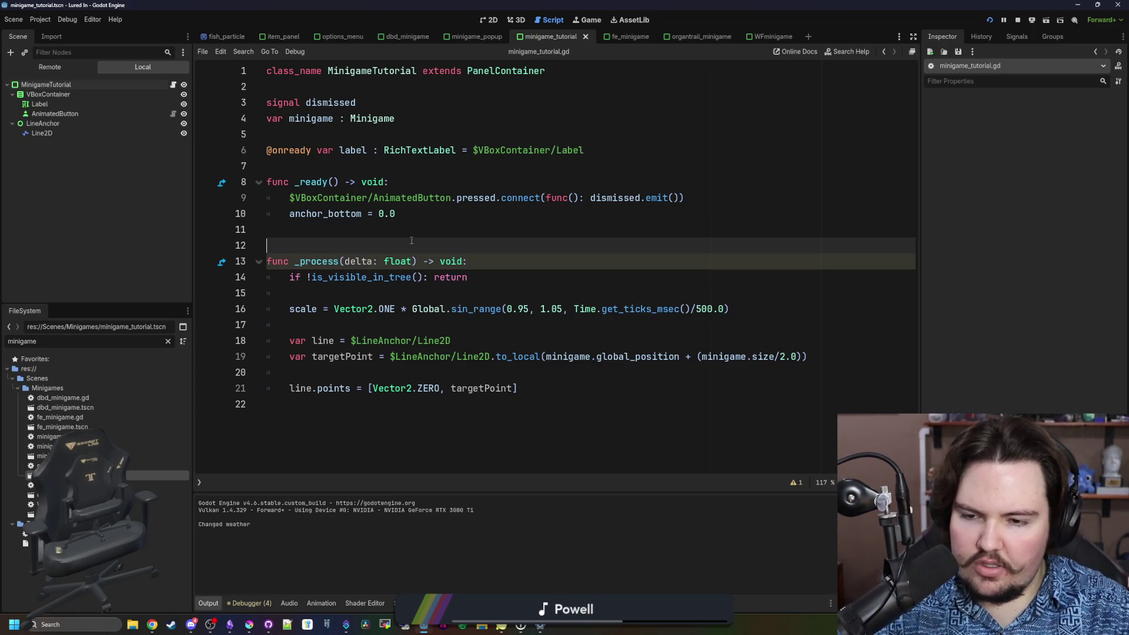
{"action": "mouse_move", "coordinate": [563, 395]}
{"action": "left_mouse_down"}
{"action": "mouse_move", "coordinate": [411, 309]}
{"action": "mouse_move", "coordinate": [270, 261]}
{"action": "left_mouse_up"}
{"action": "left_click_drag", "start_coordinate": [395, 213], "coordinate": [376, 150]}
{"action": "left_click", "coordinate": [399, 161]}
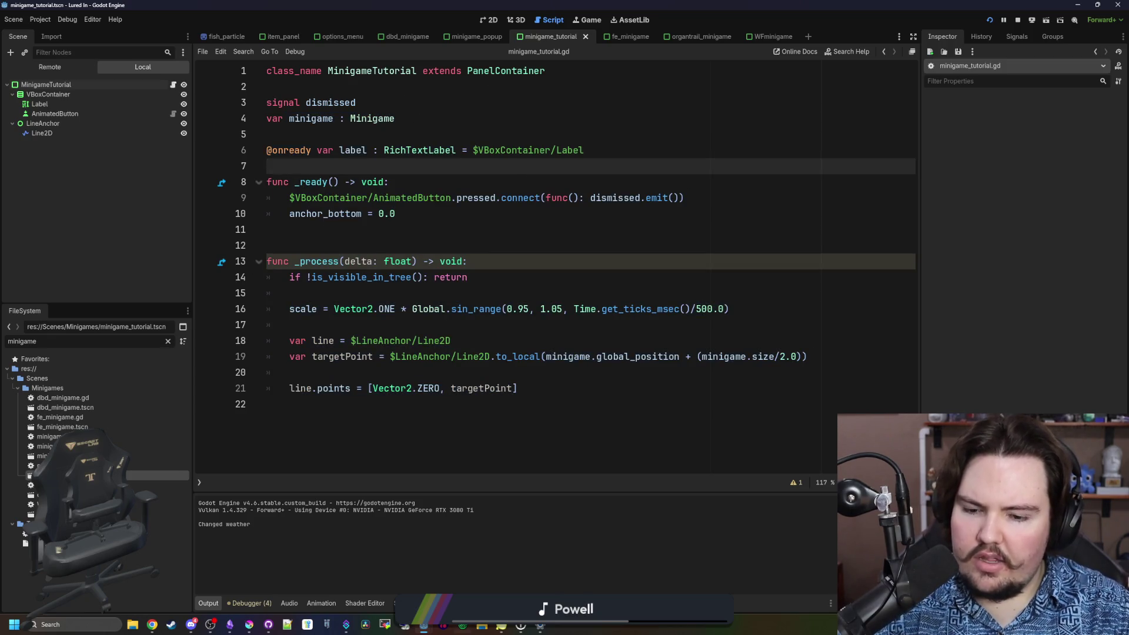
In the running game, start play, reach the Pond, run 'minigame', then view the Remote tree
{"action": "left_click", "coordinate": [582, 21]}
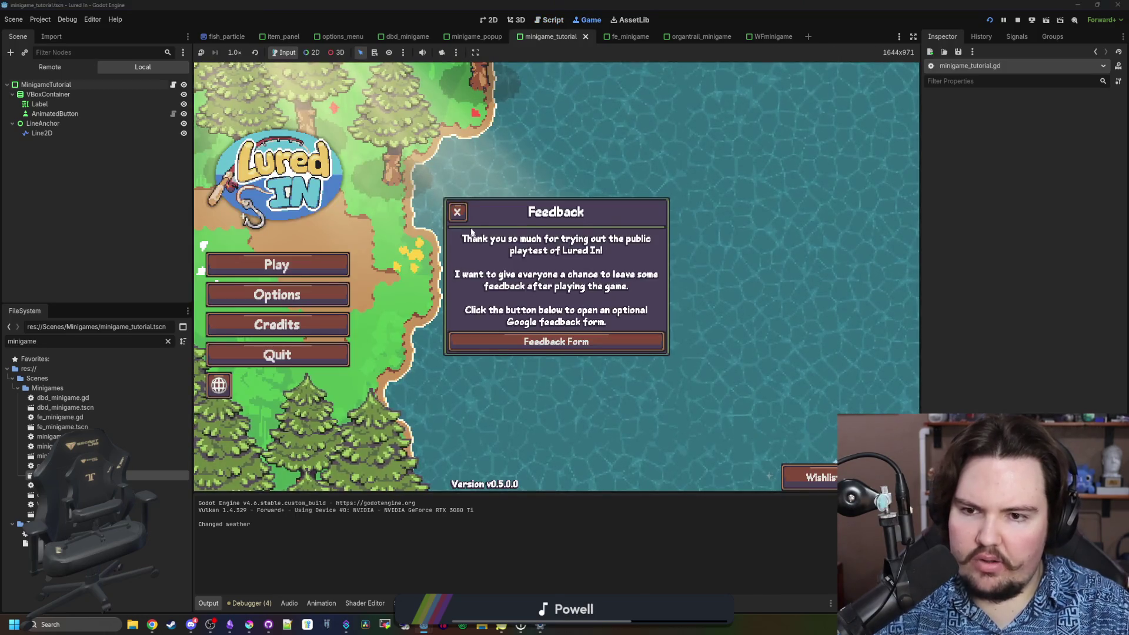
{"action": "left_click", "coordinate": [335, 255]}
{"action": "left_click", "coordinate": [335, 254]}
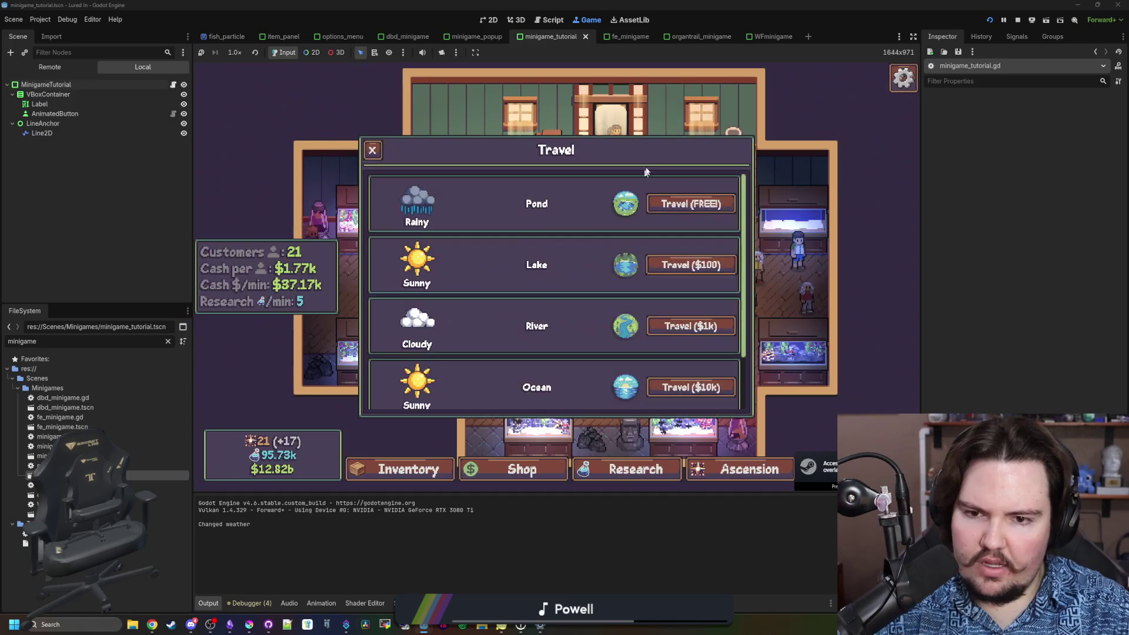
{"action": "left_click", "coordinate": [691, 200]}
{"action": "key", "text": "grave"}
{"action": "type", "text": "minigame"}
{"action": "key", "text": "Return"}
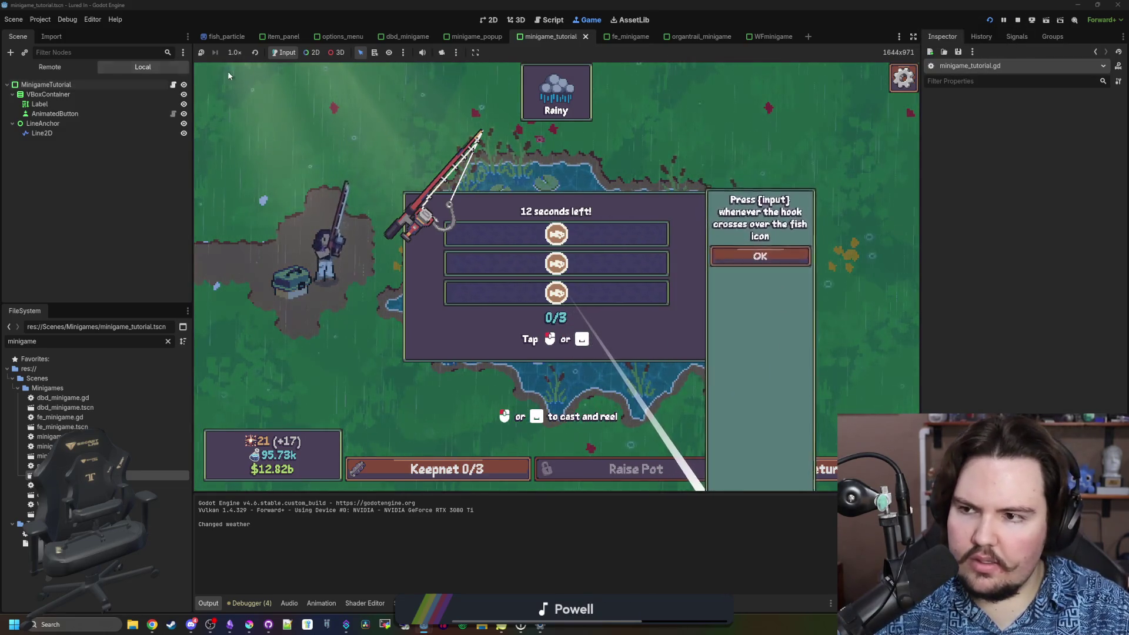
{"action": "left_click", "coordinate": [23, 68]}
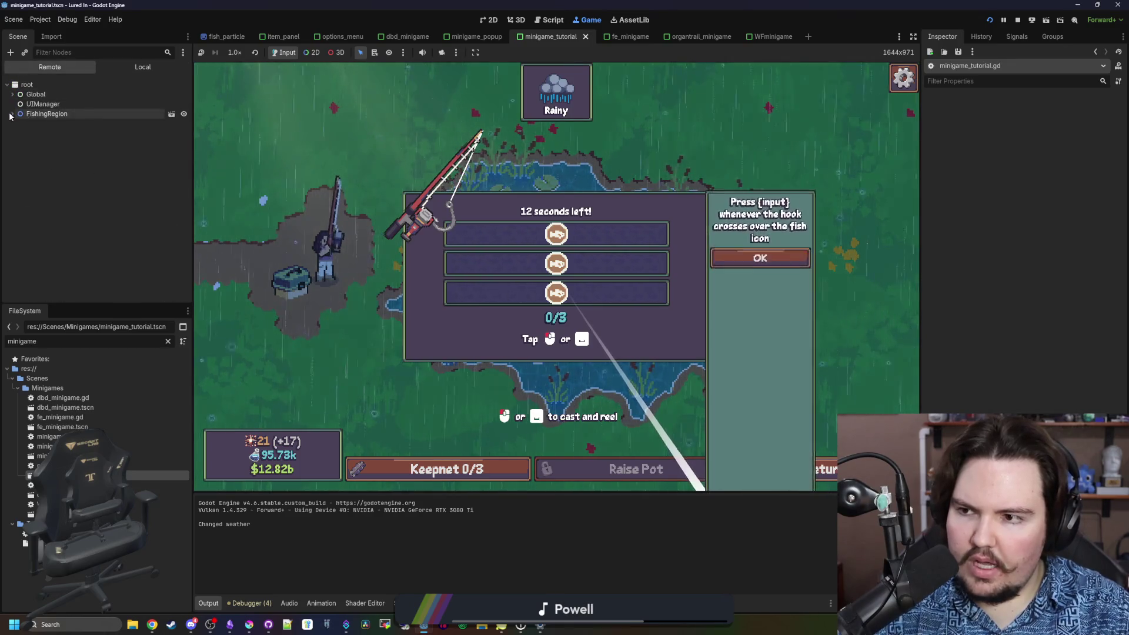
Expand the remote tree through CanvasLayer, OrgantrailMinigame and TutorialAnchor to select MinigameTutorial
{"action": "left_click", "coordinate": [11, 114]}
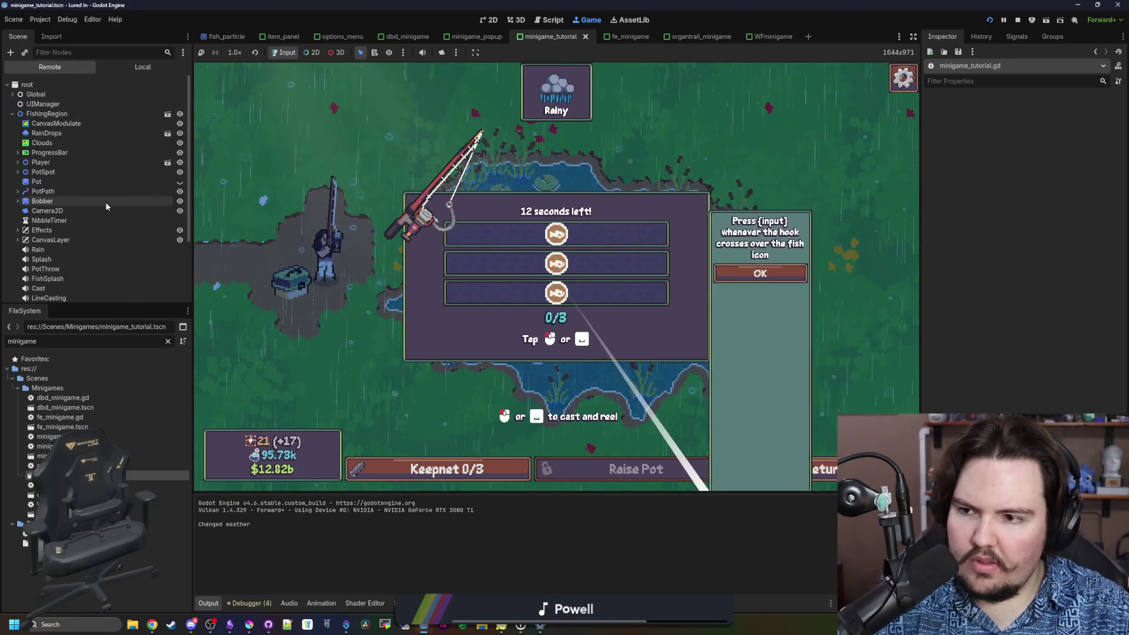
{"action": "scroll", "coordinate": [105, 202], "scroll_direction": "down", "scroll_amount": 3}
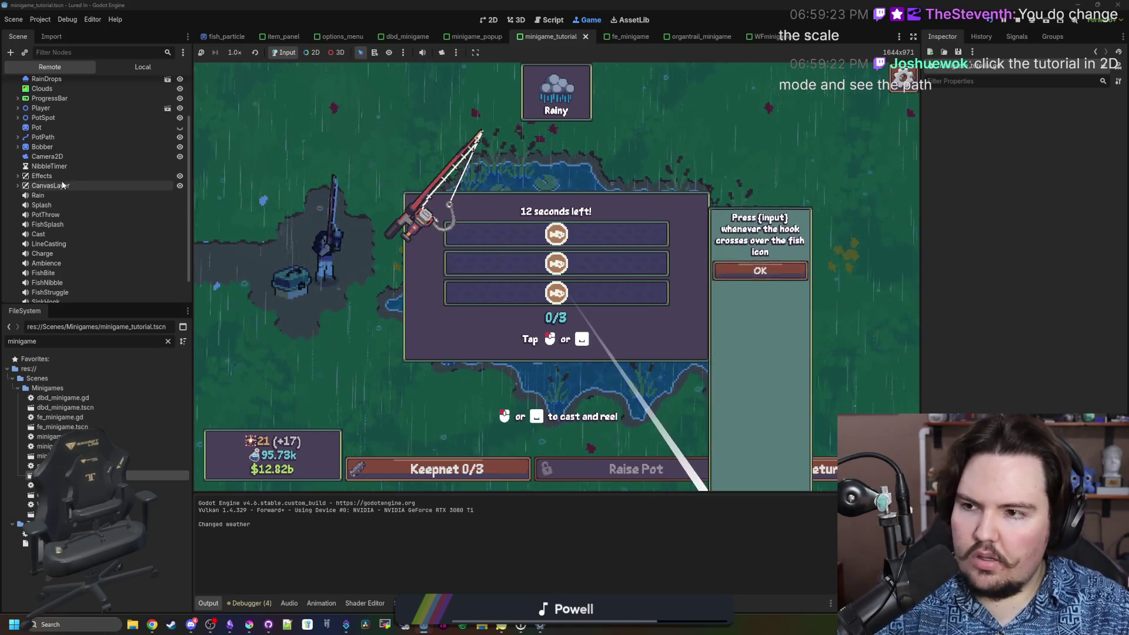
{"action": "scroll", "coordinate": [63, 185], "scroll_direction": "up", "scroll_amount": 3}
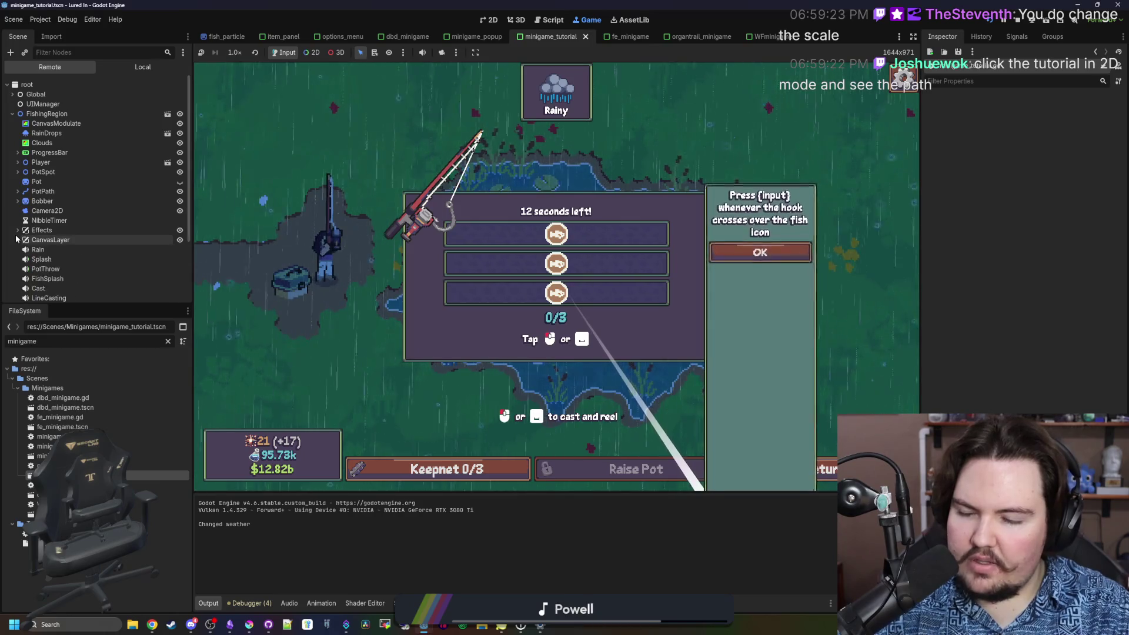
{"action": "left_click", "coordinate": [17, 239]}
{"action": "scroll", "coordinate": [35, 235], "scroll_direction": "down", "scroll_amount": 3}
{"action": "left_click", "coordinate": [23, 199]}
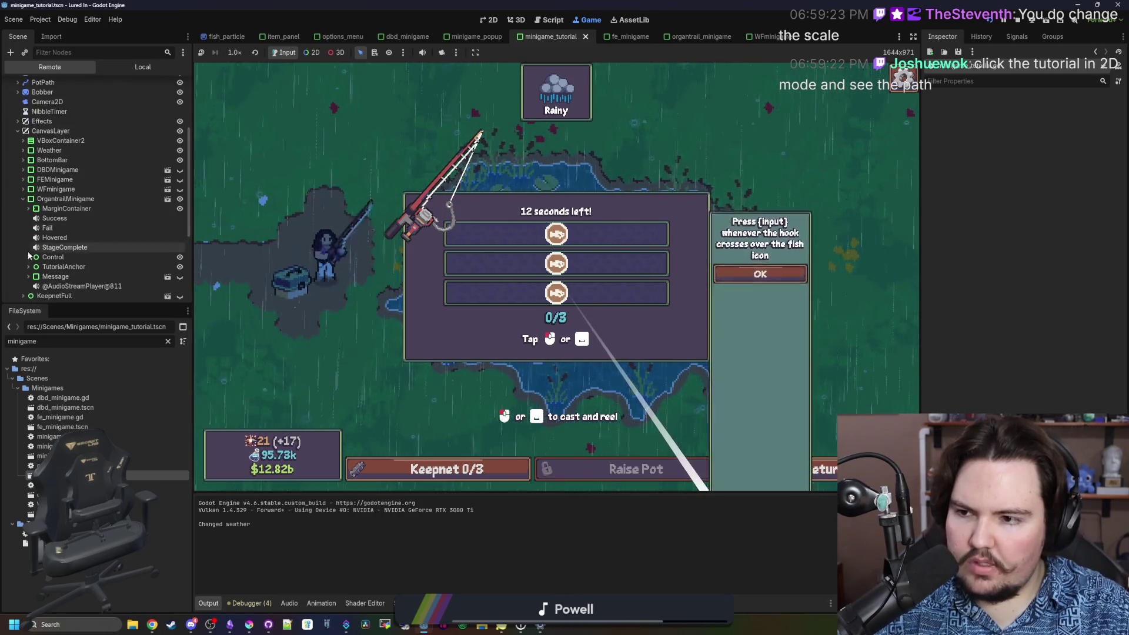
{"action": "scroll", "coordinate": [29, 253], "scroll_direction": "down", "scroll_amount": 3}
{"action": "left_click", "coordinate": [28, 240]}
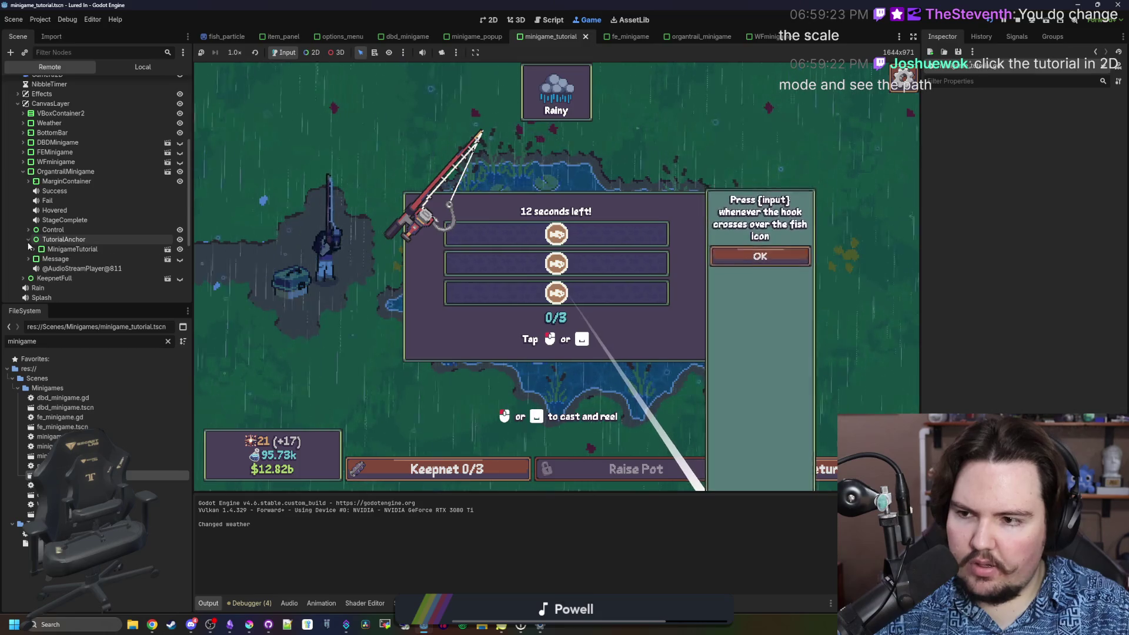
{"action": "left_click", "coordinate": [65, 249]}
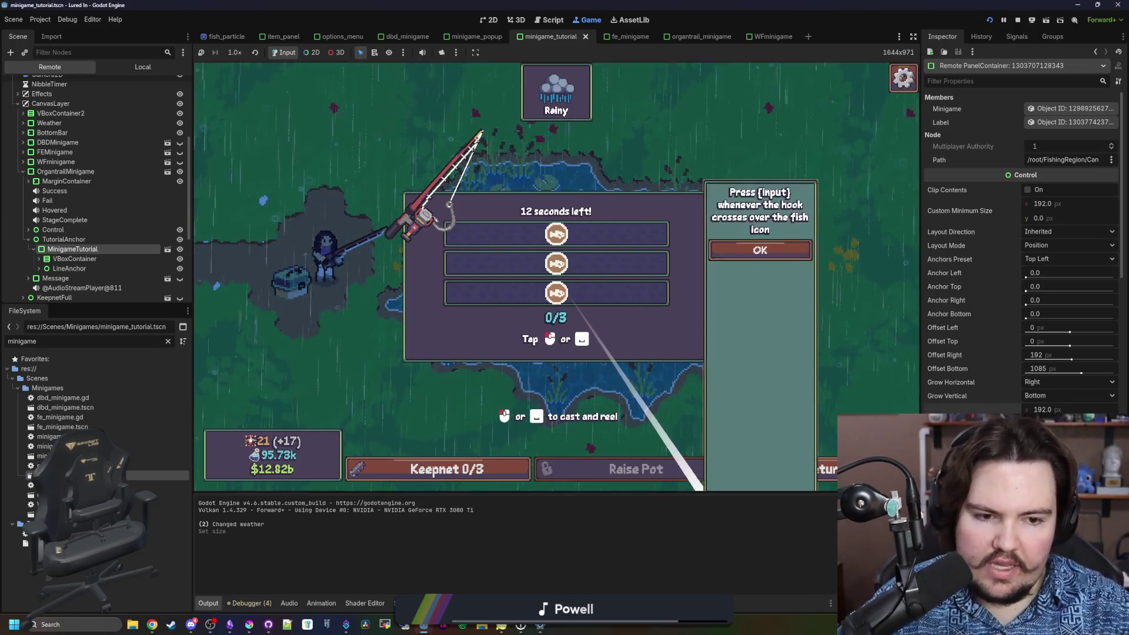
Shrink the live popup's height, set Anchors layout mode with a Custom preset, then stop
{"action": "left_click_drag", "start_coordinate": [1089, 374], "coordinate": [1070, 373]}
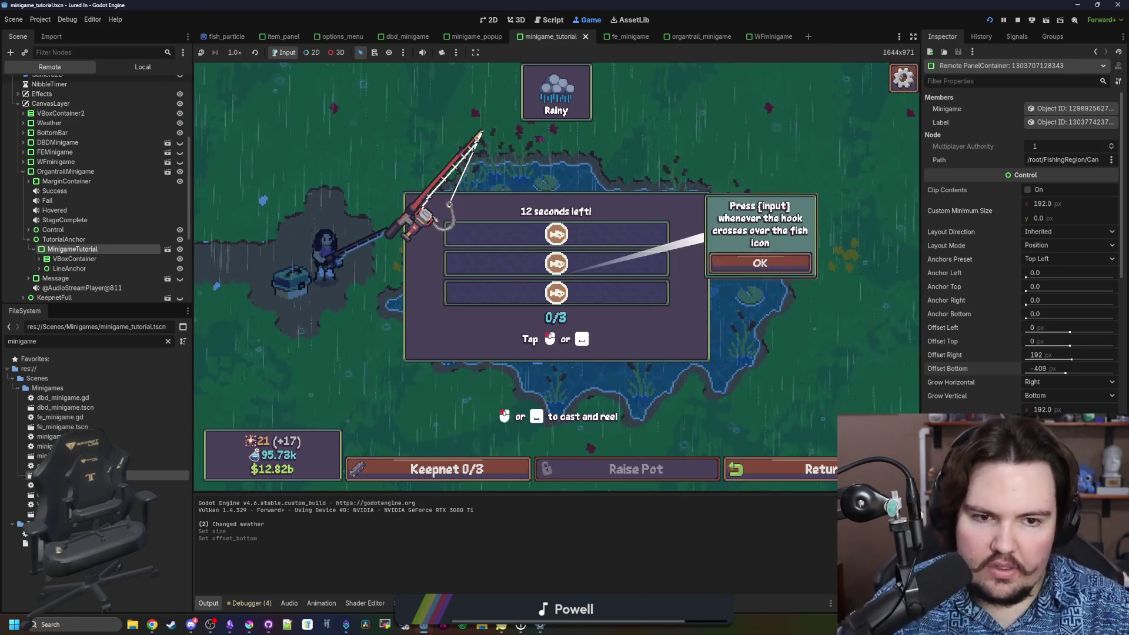
{"action": "left_click", "coordinate": [1058, 245]}
{"action": "left_click", "coordinate": [1065, 285]}
{"action": "left_click", "coordinate": [1054, 232]}
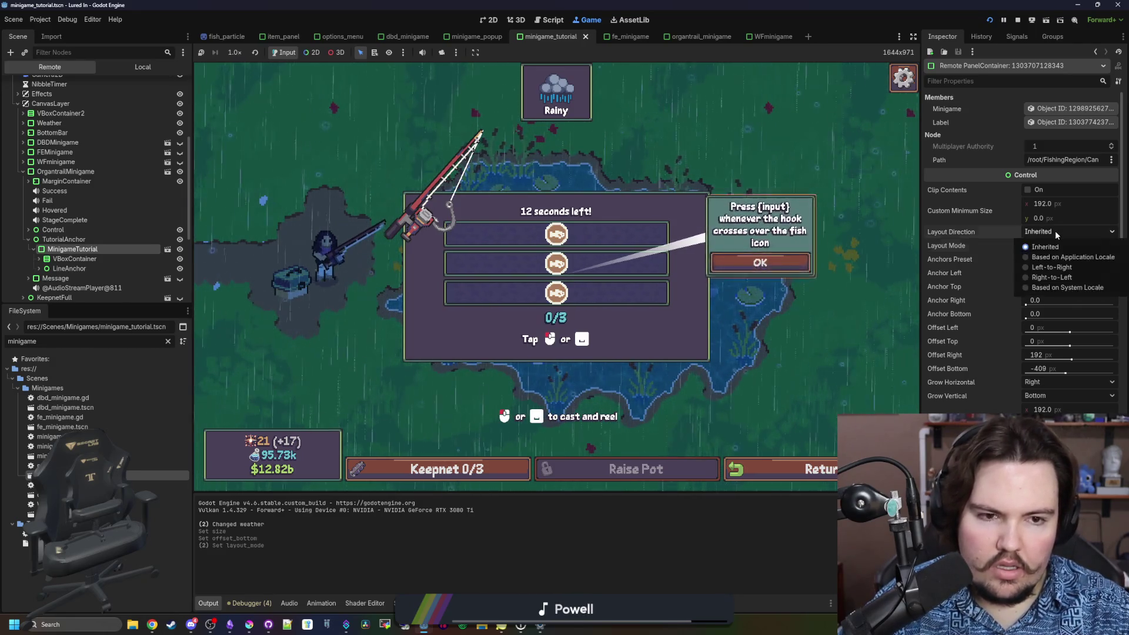
{"action": "left_click", "coordinate": [1051, 247]}
{"action": "left_click", "coordinate": [1052, 258]}
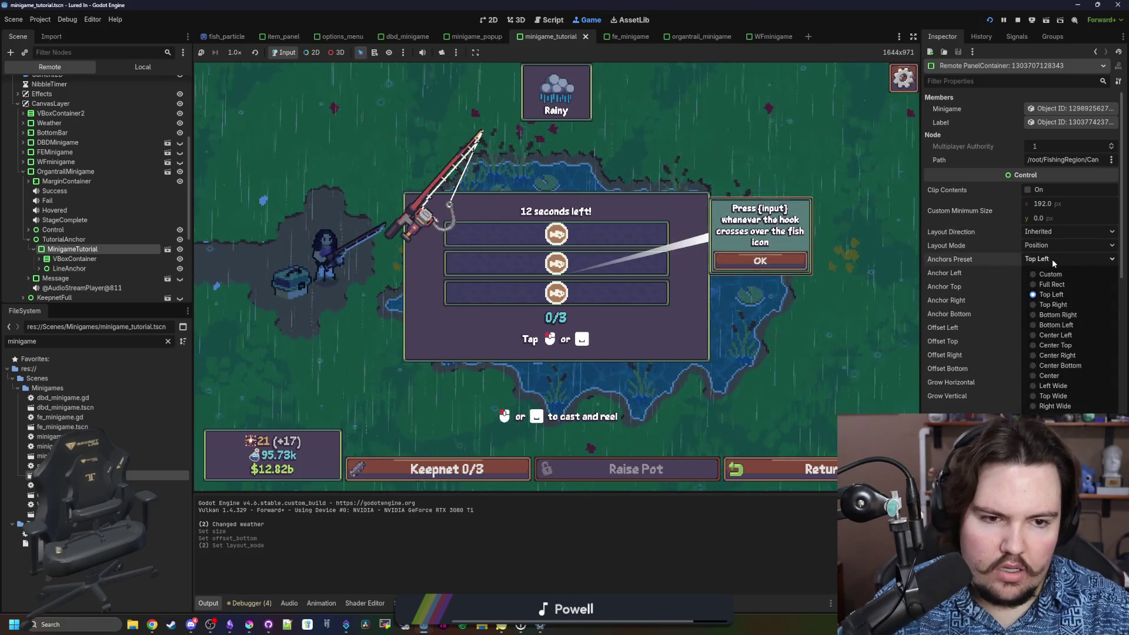
{"action": "left_click", "coordinate": [1051, 276]}
{"action": "scroll", "coordinate": [934, 355], "scroll_direction": "down", "scroll_amount": 3}
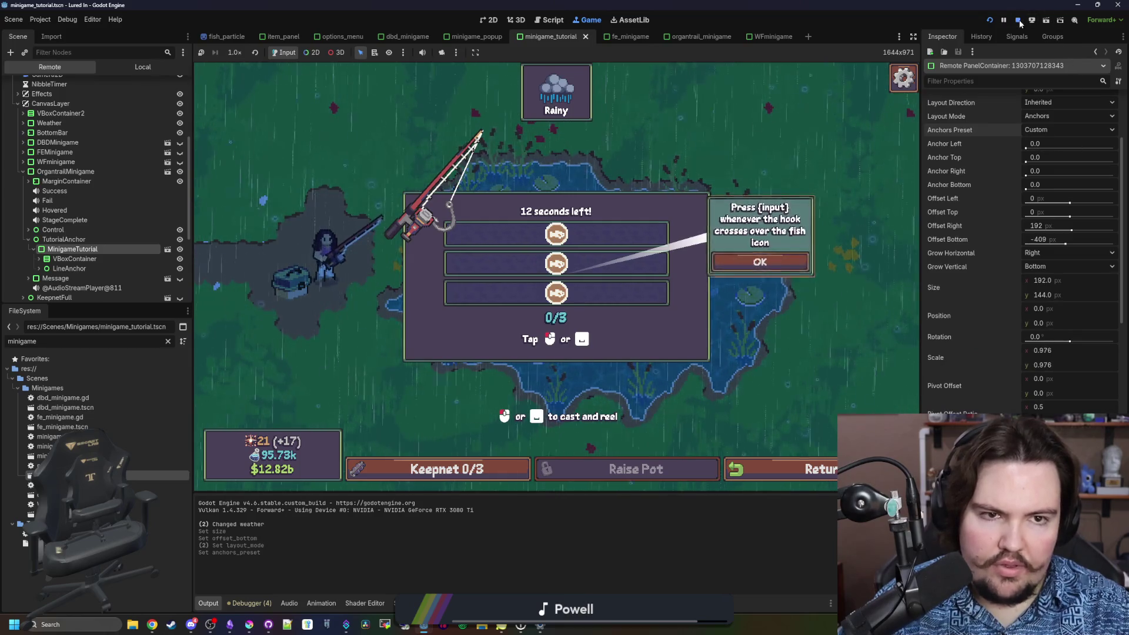
{"action": "left_click", "coordinate": [1017, 20]}
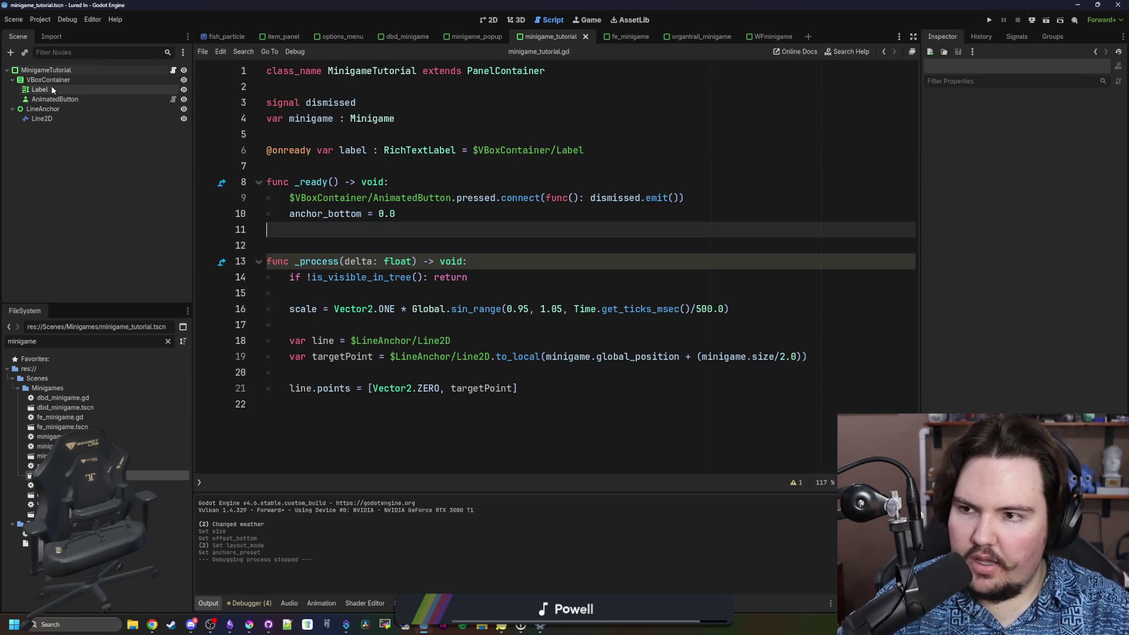
Give MinigameTutorial a Custom anchors preset with right and bottom anchor offsets reset to 0
{"action": "left_click", "coordinate": [47, 70]}
{"action": "left_click", "coordinate": [1073, 212]}
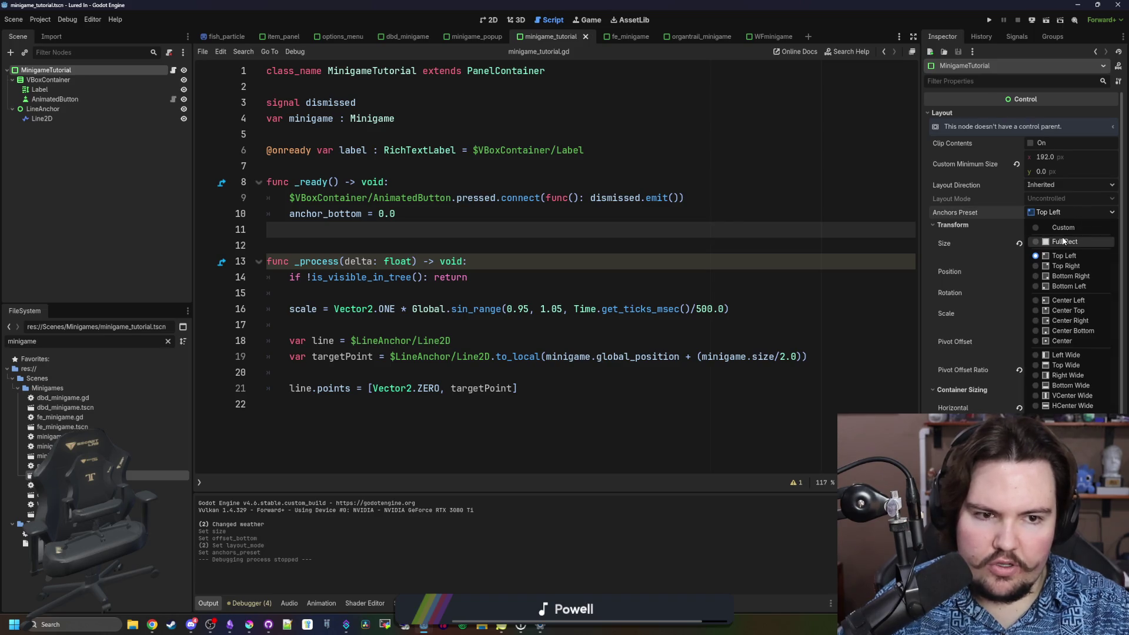
{"action": "left_click", "coordinate": [1071, 228]}
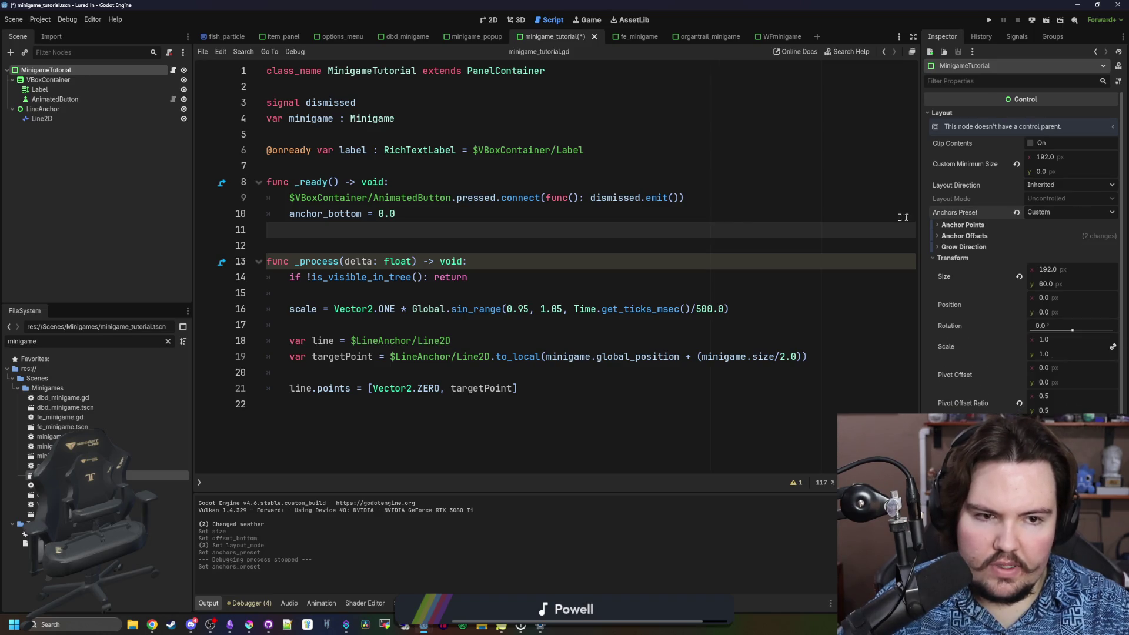
{"action": "left_click", "coordinate": [964, 236]}
{"action": "left_click", "coordinate": [1021, 289]}
{"action": "left_click", "coordinate": [1021, 274]}
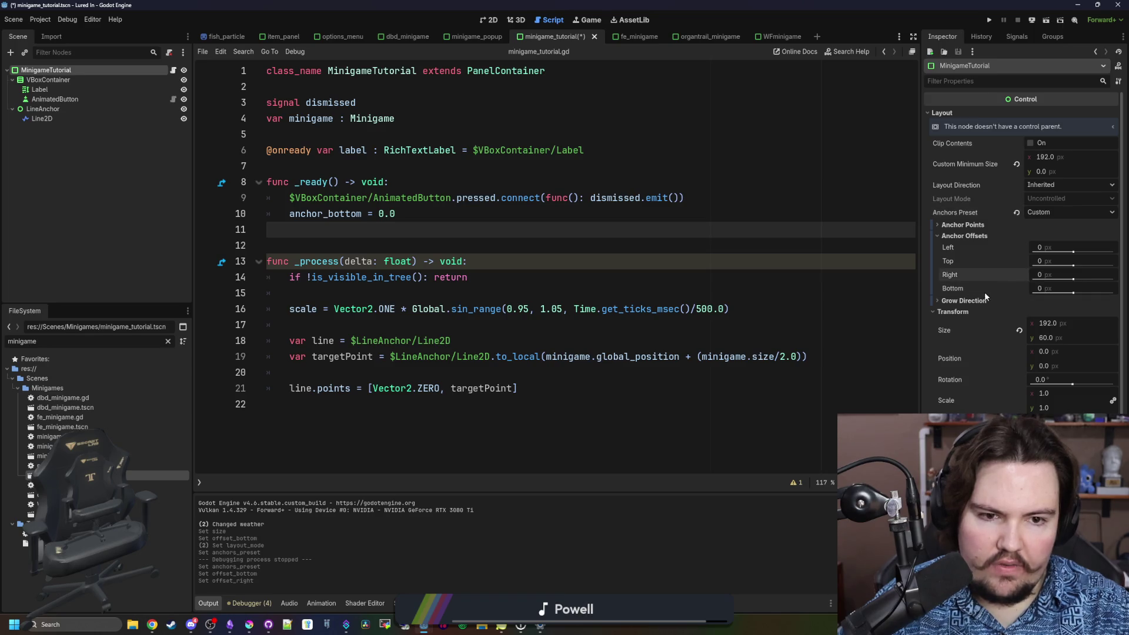
{"action": "left_click", "coordinate": [963, 301]}
{"action": "left_click", "coordinate": [964, 302]}
{"action": "left_click", "coordinate": [978, 226]}
{"action": "left_click", "coordinate": [978, 226]}
{"action": "left_click", "coordinate": [967, 301]}
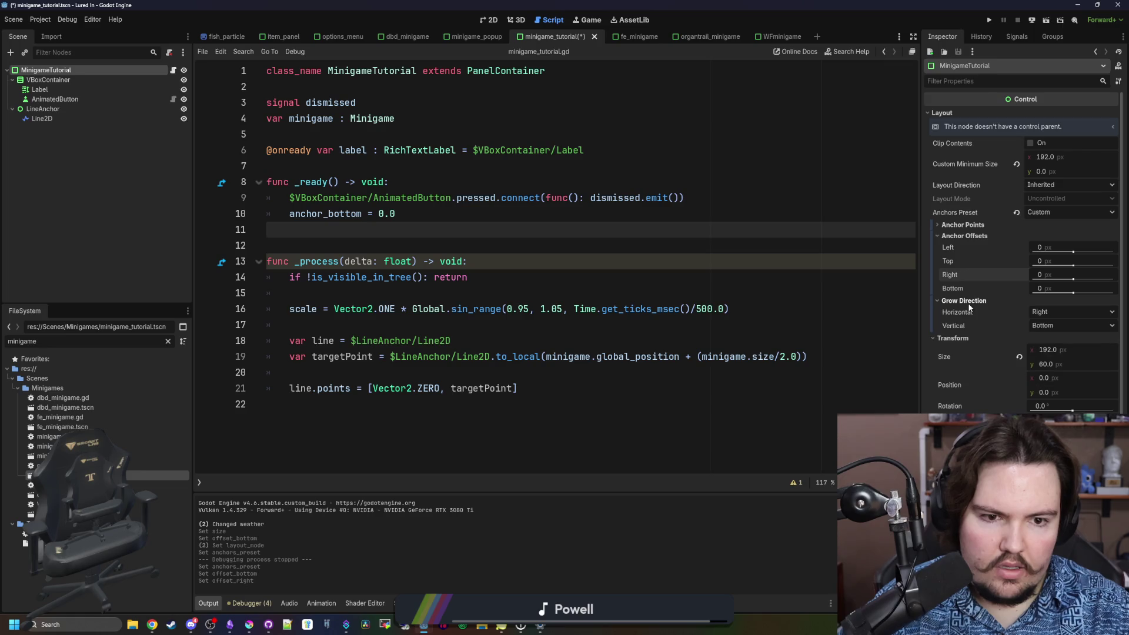
{"action": "left_click", "coordinate": [1043, 326]}
{"action": "left_click", "coordinate": [1048, 312]}
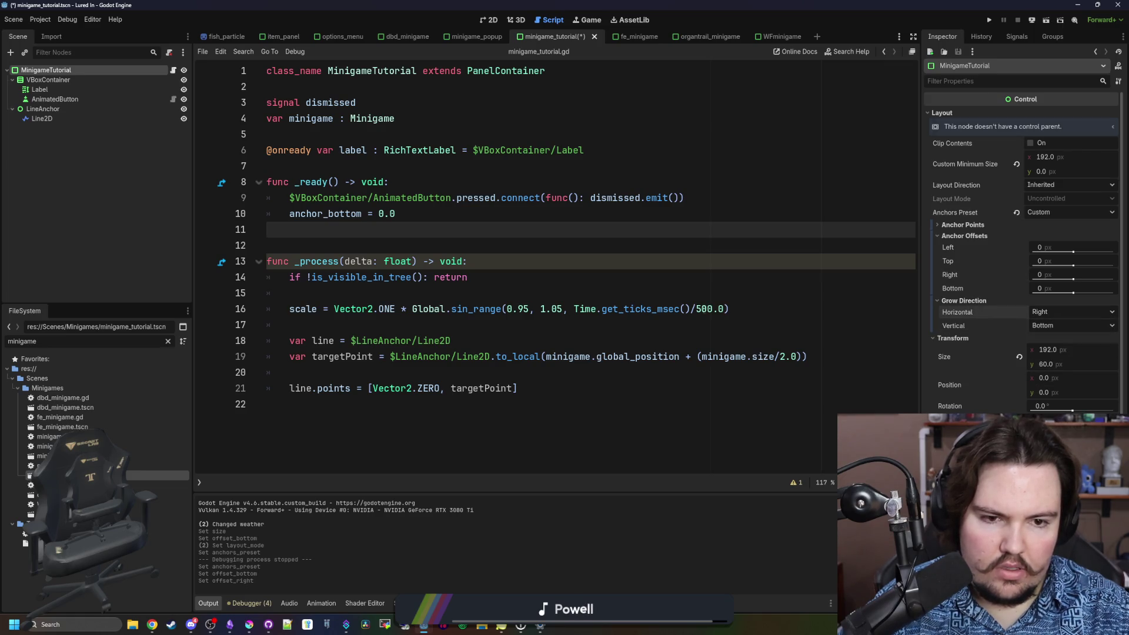
Save the scene and launch the game with F5
{"action": "left_click", "coordinate": [700, 309]}
{"action": "key", "text": "ctrl+s"}
{"action": "left_click", "coordinate": [492, 20]}
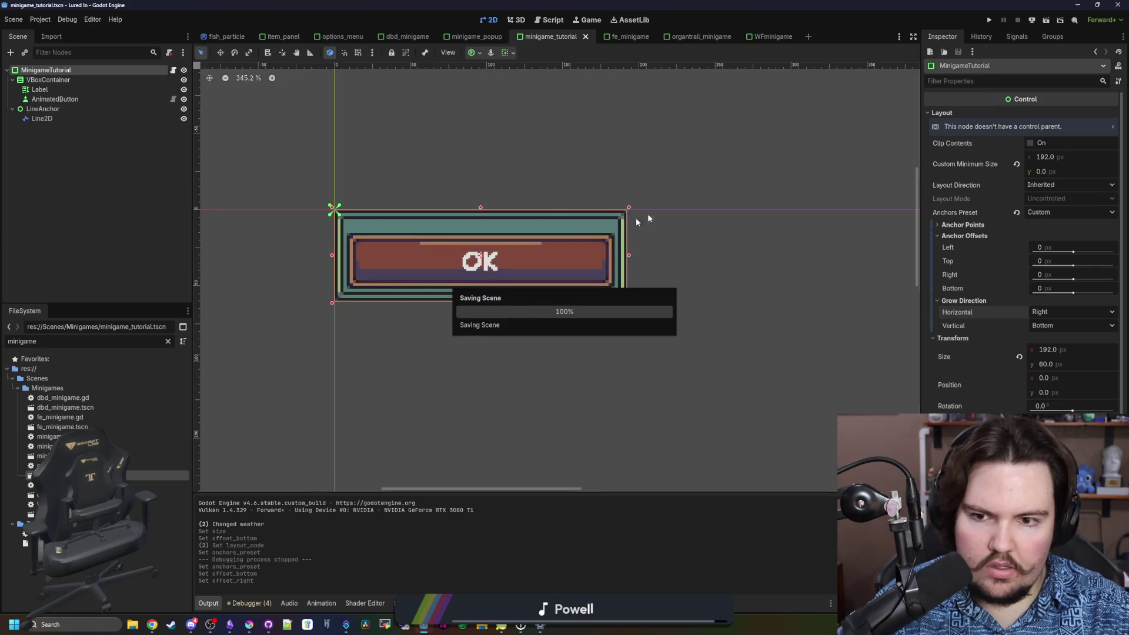
{"action": "key", "text": "F5"}
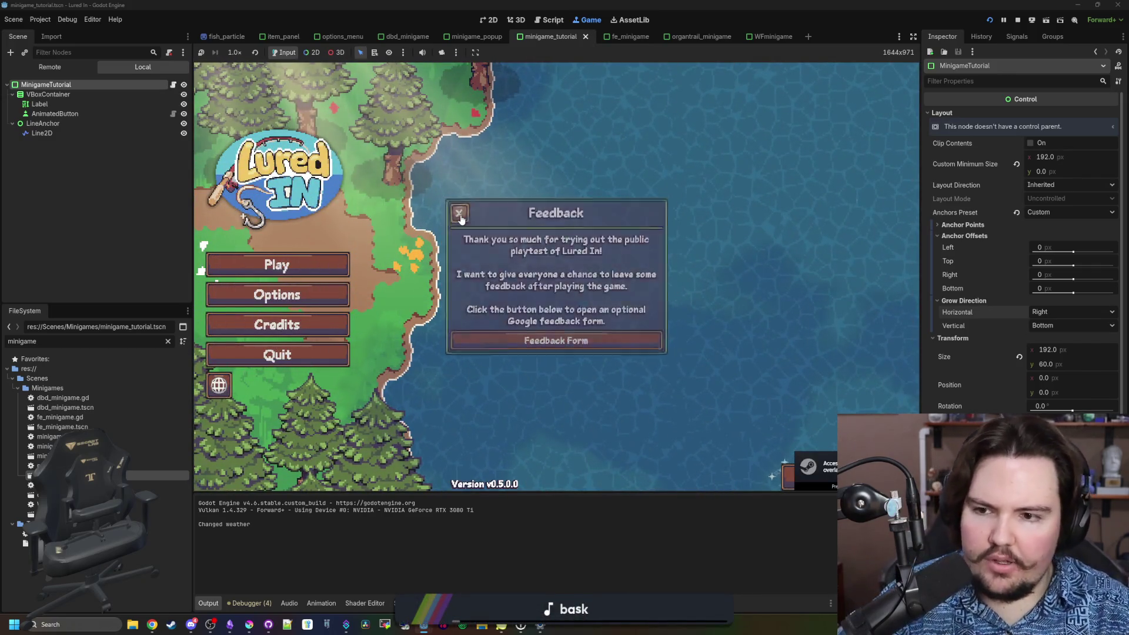
Start playing, travel to the Pond and run the minigame command
{"action": "left_click", "coordinate": [461, 217]}
{"action": "left_click", "coordinate": [316, 258]}
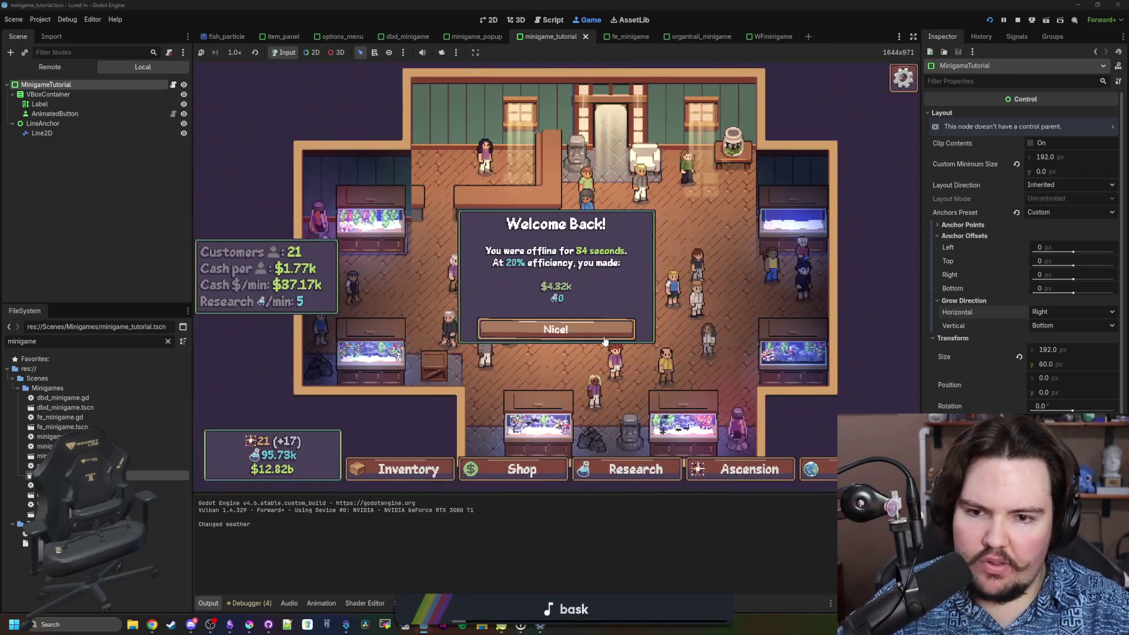
{"action": "left_click", "coordinate": [549, 327]}
{"action": "left_click", "coordinate": [674, 206]}
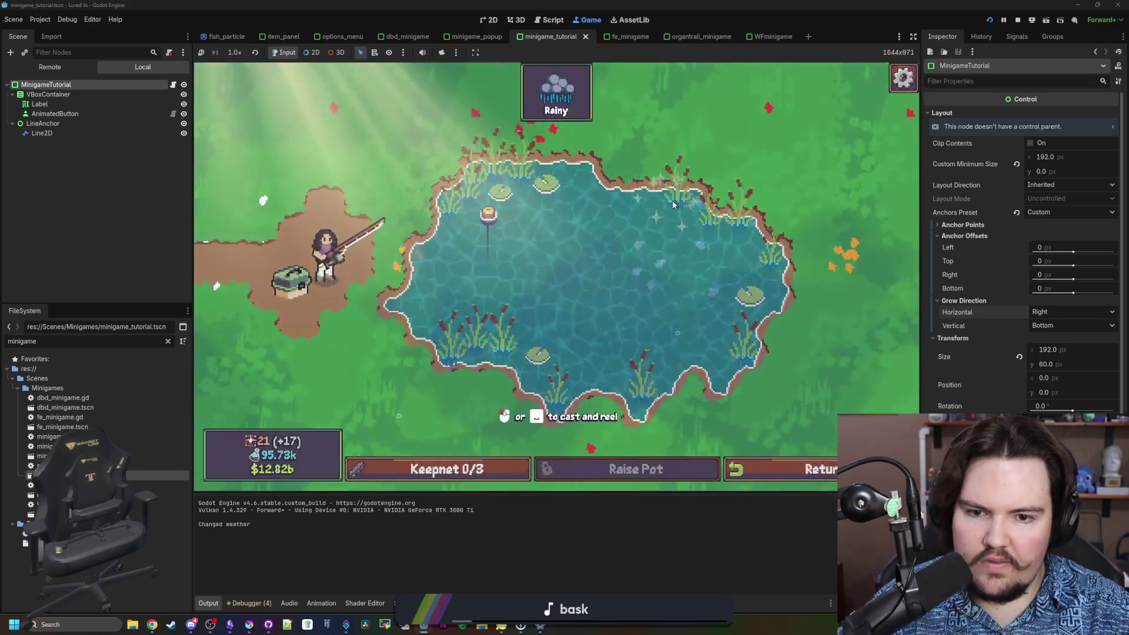
{"action": "key", "text": "grave"}
{"action": "type", "text": "minigame"}
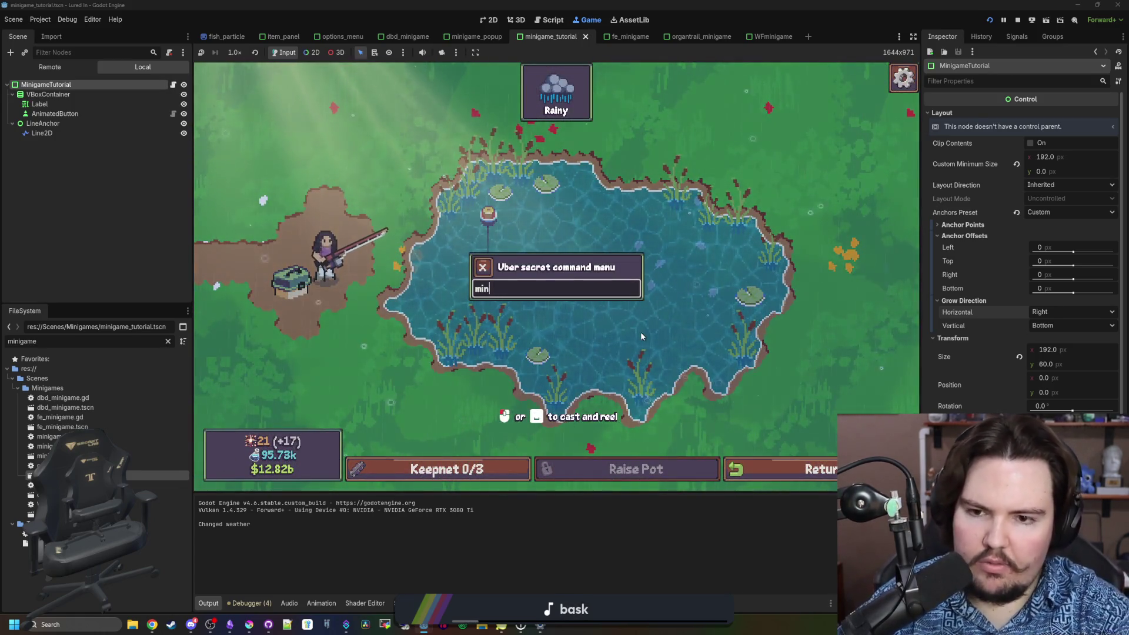
{"action": "key", "text": "Return"}
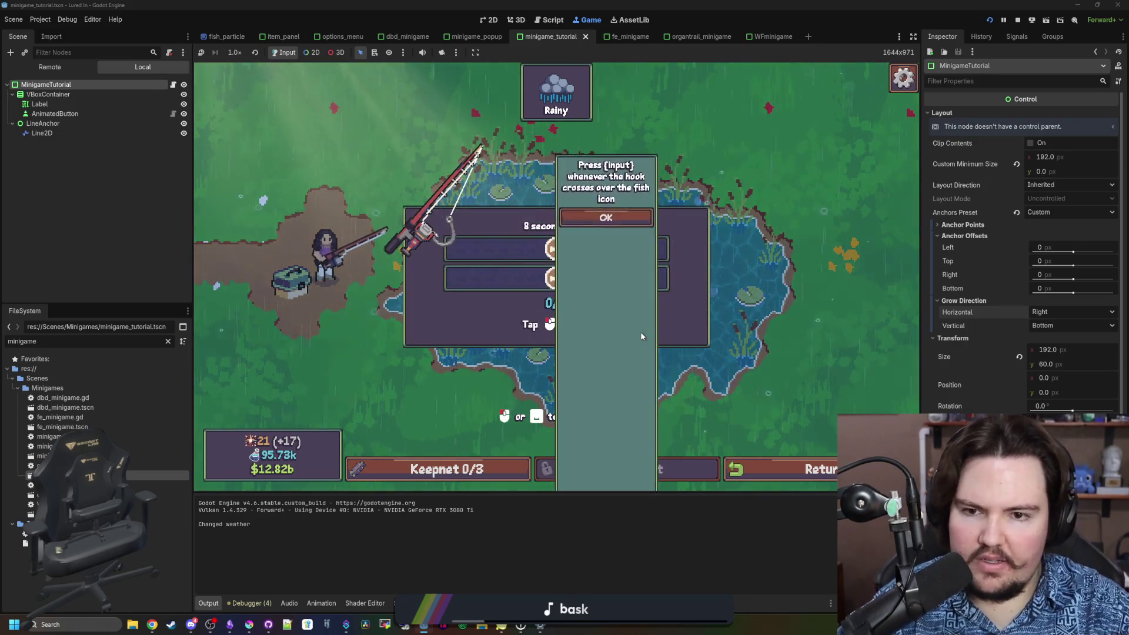
Comment out the pulsing scale line in the tutorial script
{"action": "left_click", "coordinate": [173, 85]}
{"action": "key", "text": "ctrl+k"}
{"action": "key", "text": "Up"}
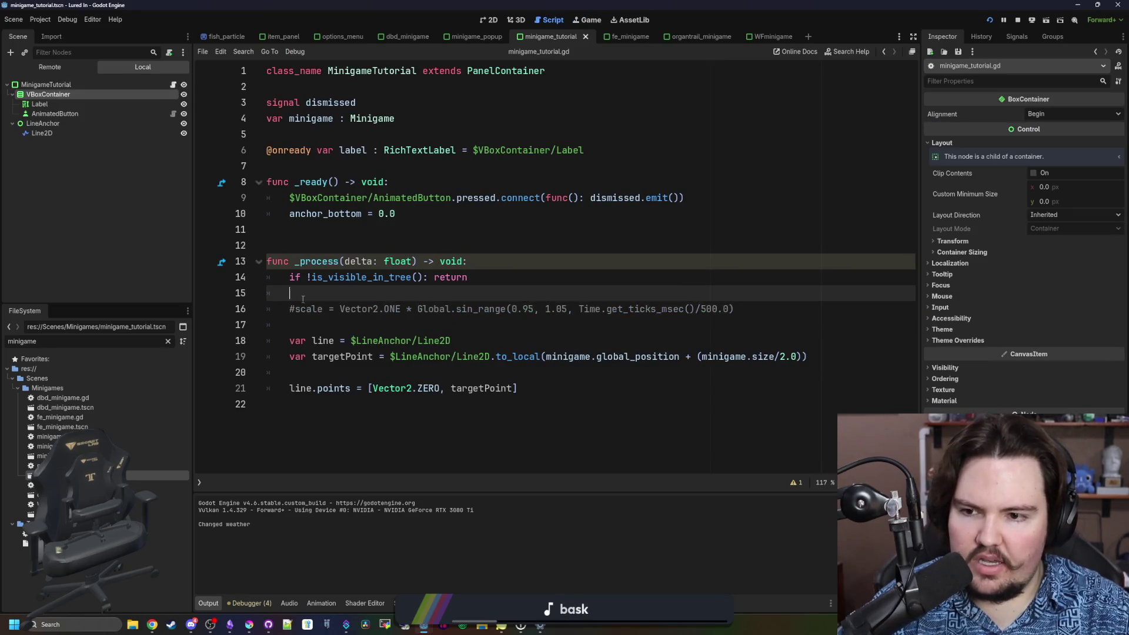
Restart play from the main menu, travel to the Pond and enter the 'weather' command
{"action": "left_click", "coordinate": [573, 25]}
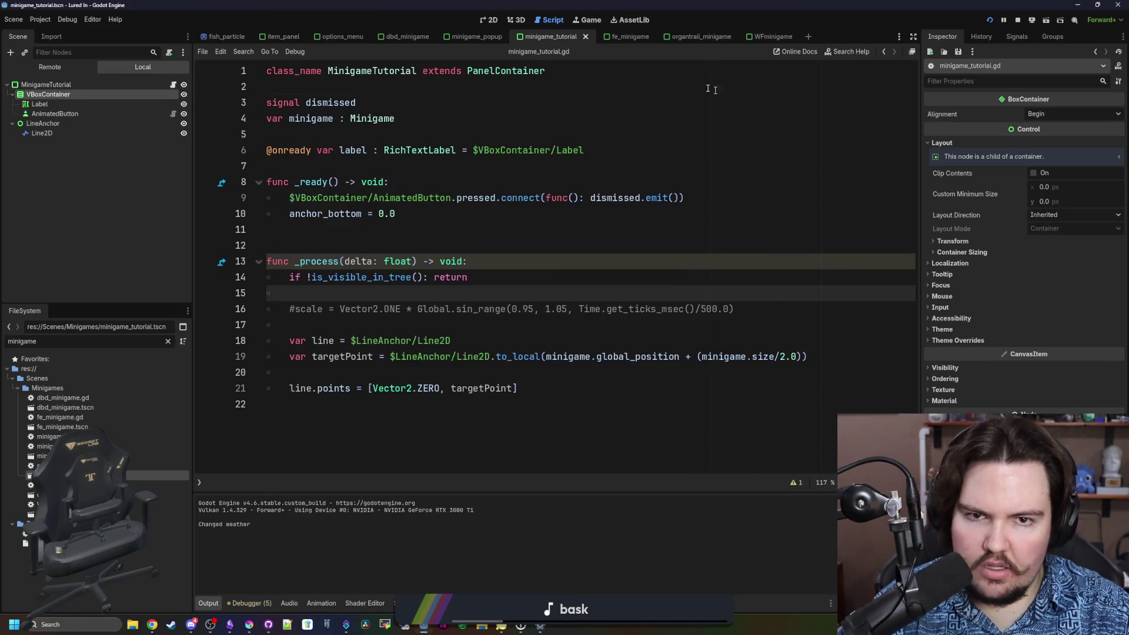
{"action": "left_click", "coordinate": [587, 20]}
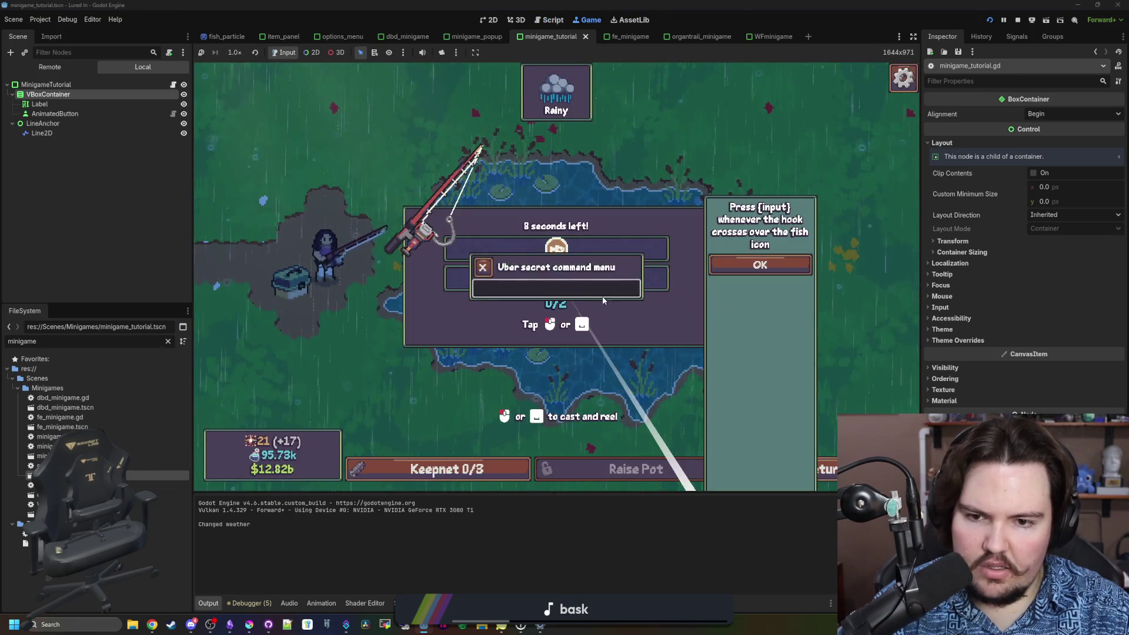
{"action": "key", "text": "Escape"}
{"action": "left_click", "coordinate": [557, 303]}
{"action": "left_click", "coordinate": [326, 262]}
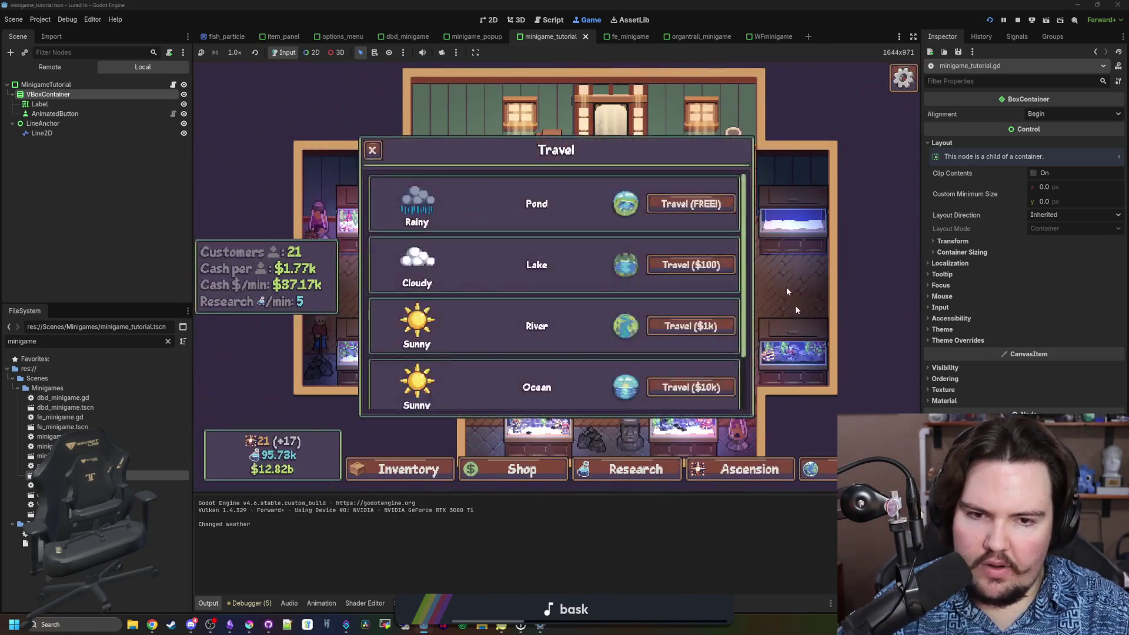
{"action": "left_click", "coordinate": [734, 200]}
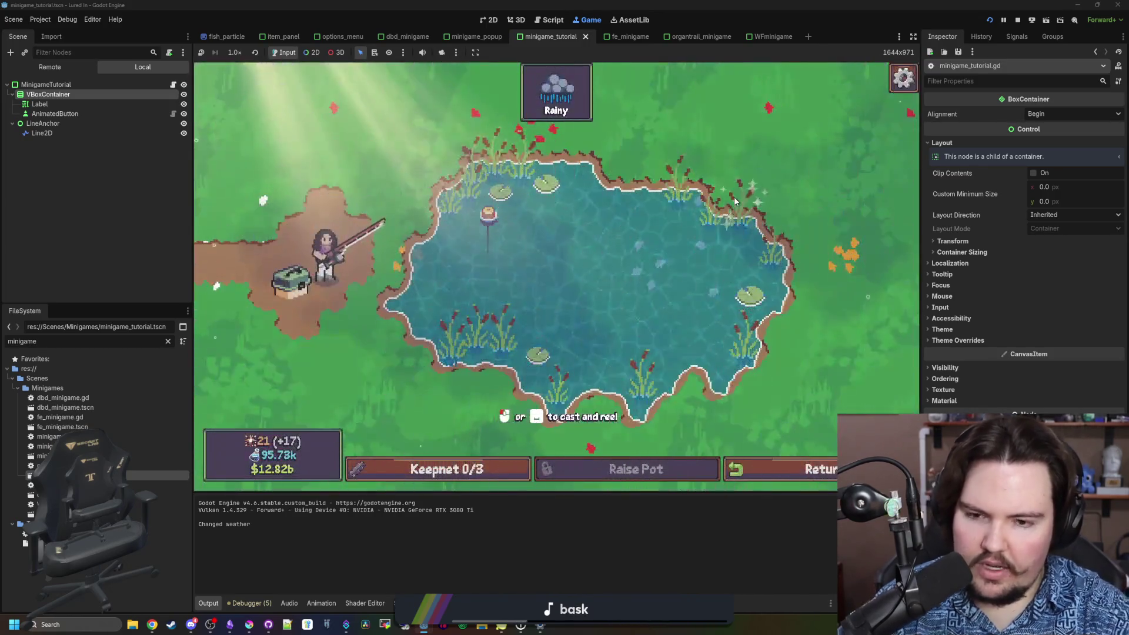
{"action": "key", "text": "grave"}
{"action": "type", "text": "weather"}
{"action": "key", "text": "Return"}
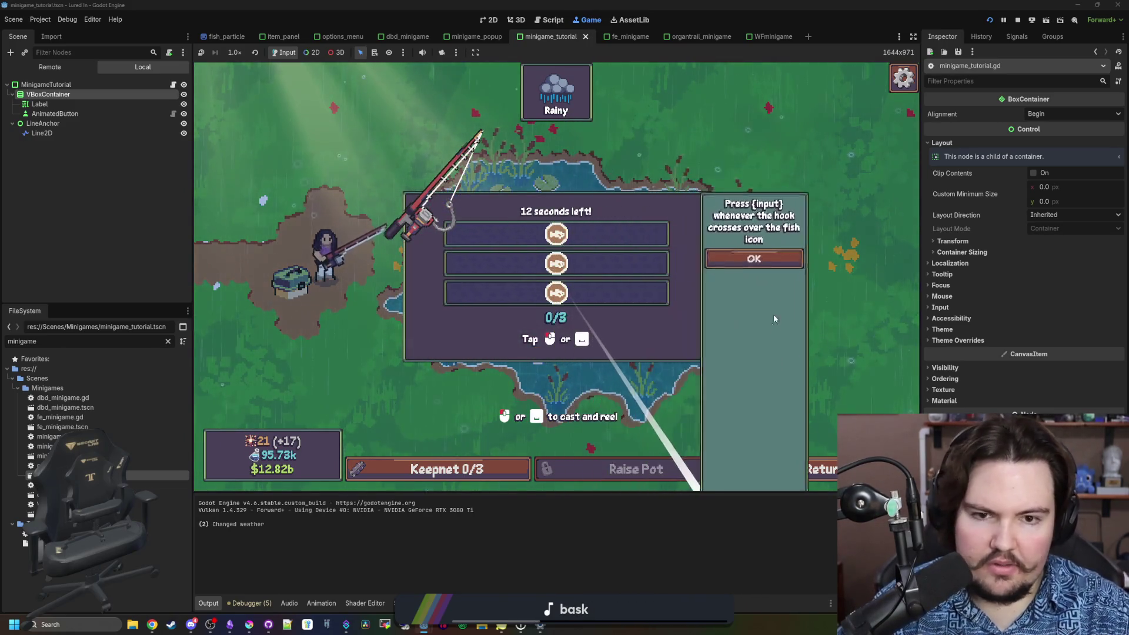
Stop the game, uncomment the pulsing scale line and save
{"action": "left_click", "coordinate": [1017, 20]}
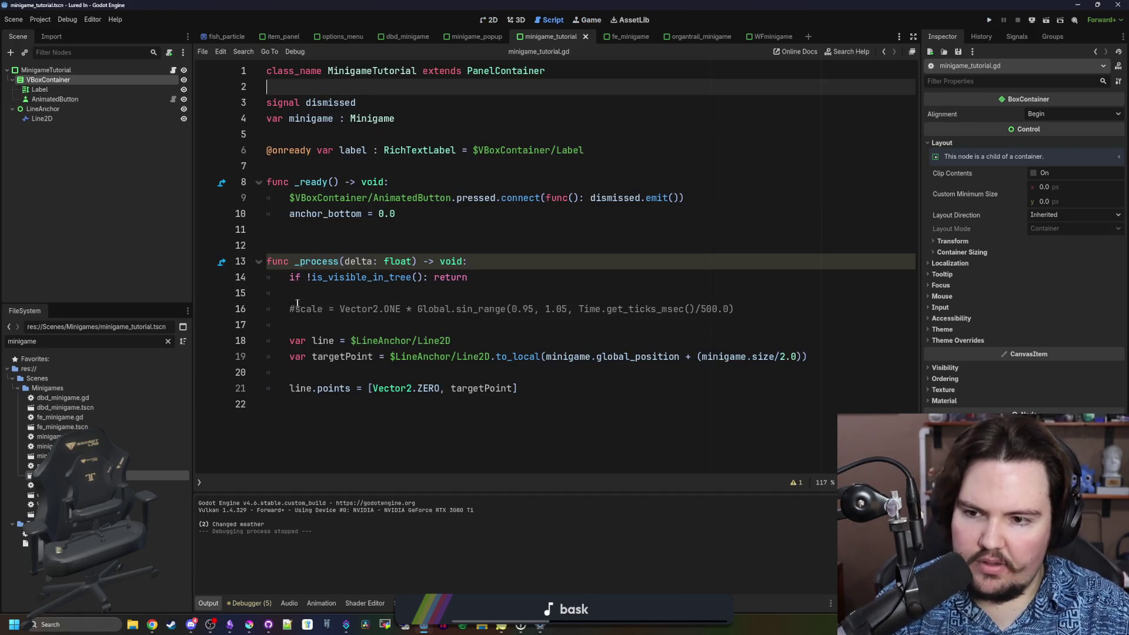
{"action": "left_click", "coordinate": [297, 302]}
{"action": "key", "text": "BackSpace"}
{"action": "left_click", "coordinate": [320, 291]}
{"action": "key", "text": "ctrl+s"}
{"action": "key", "text": "ctrl+s"}
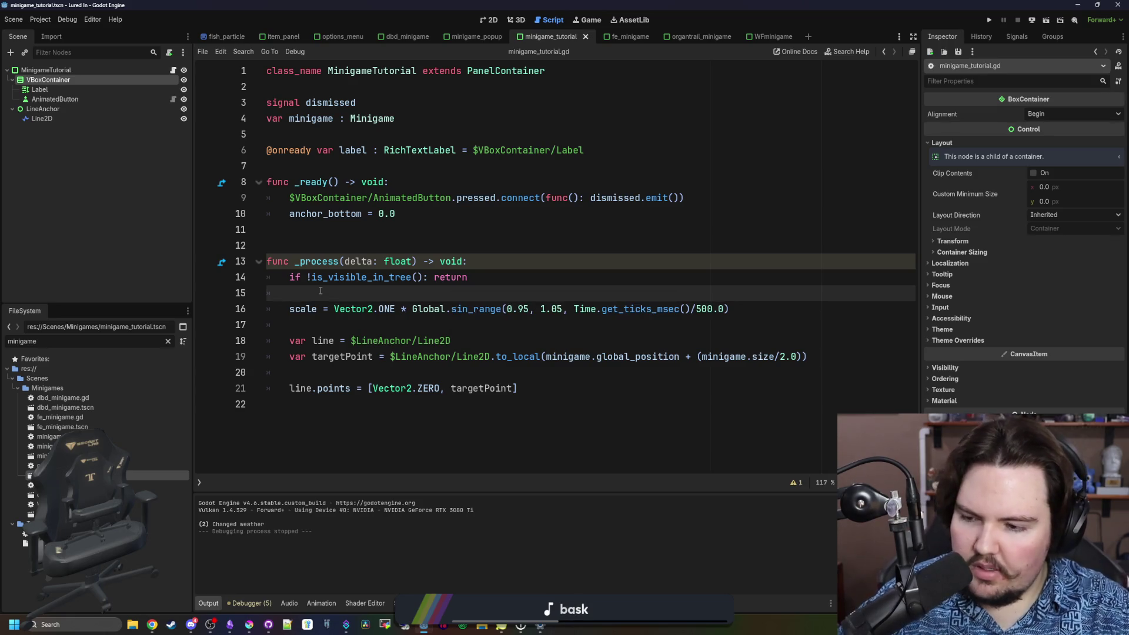
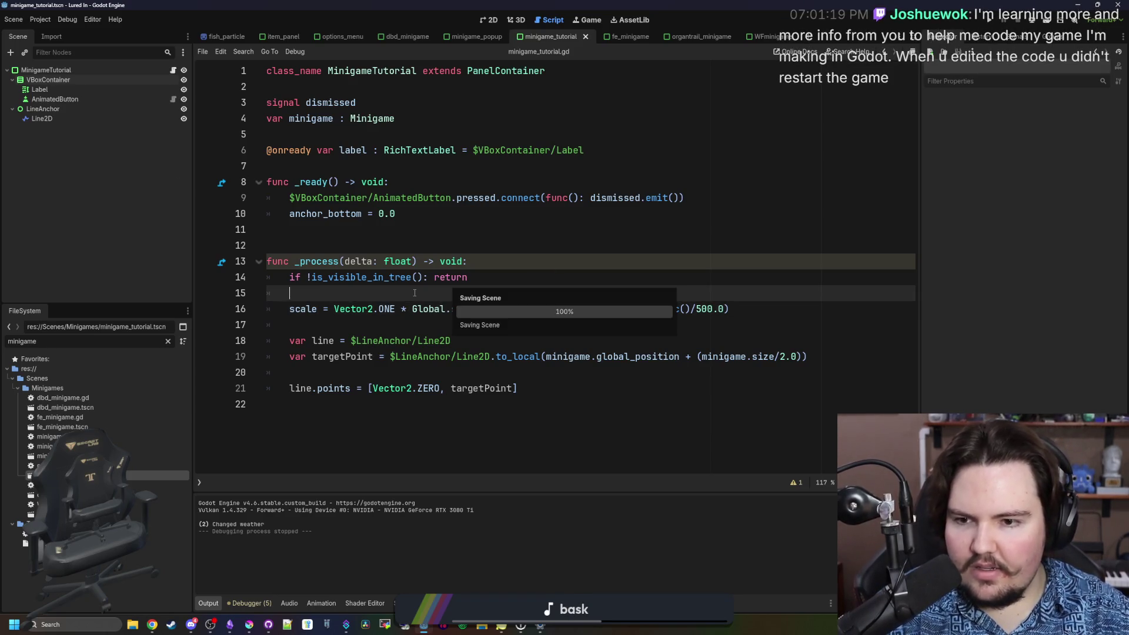
Select the anchor_bottom line in the popup script, then view the MinigameTutorial root in 2D
{"action": "left_click", "coordinate": [488, 18]}
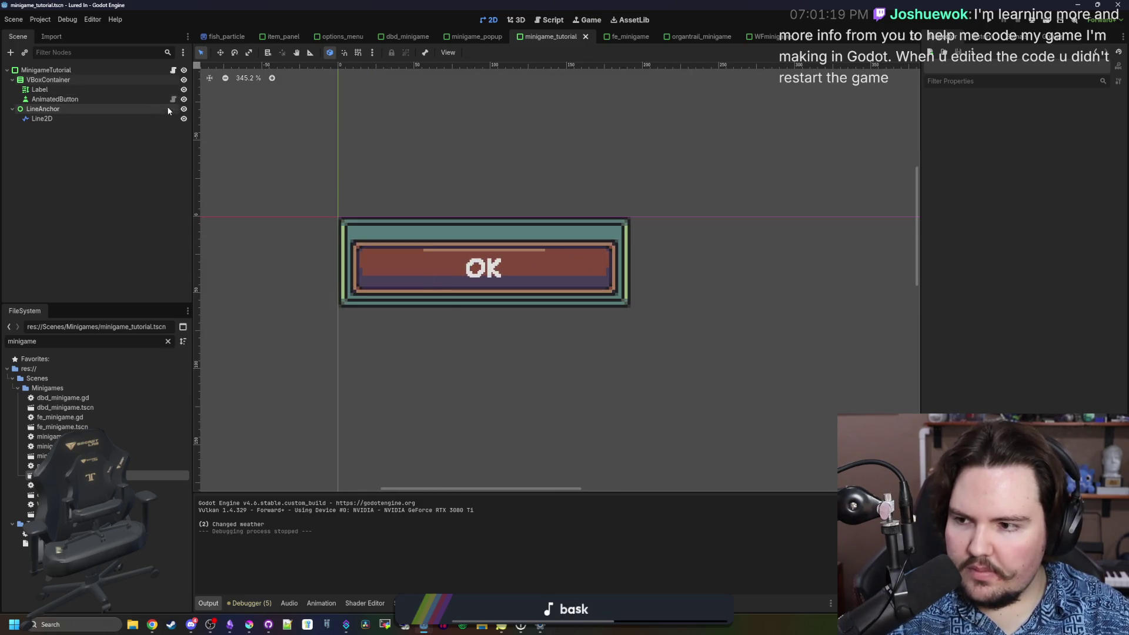
{"action": "left_click", "coordinate": [174, 70]}
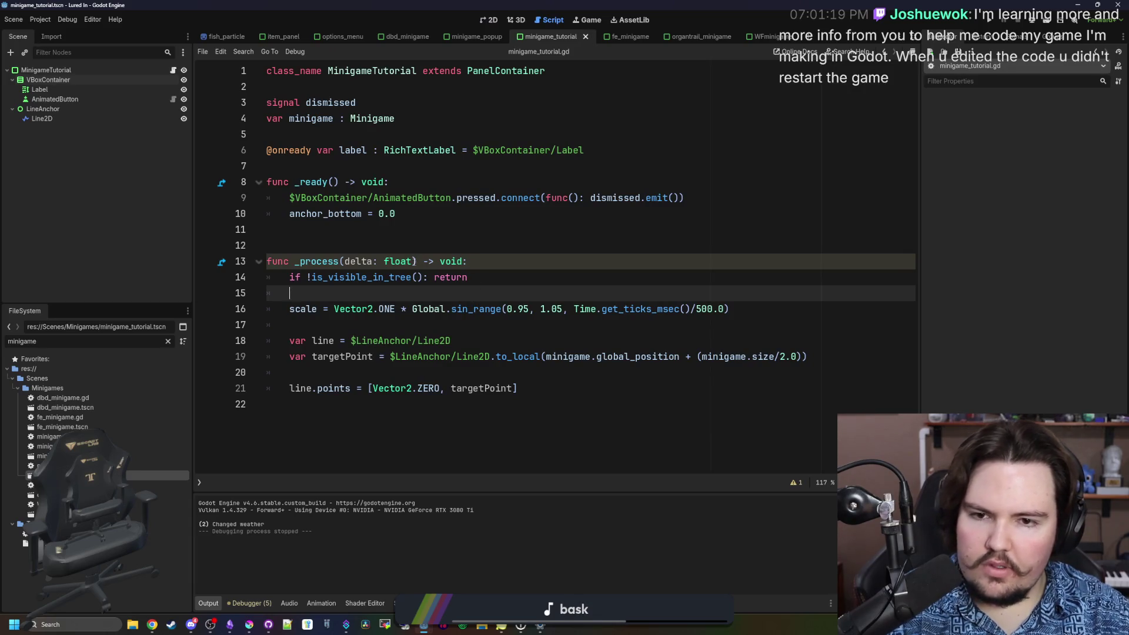
{"action": "left_click_drag", "start_coordinate": [408, 211], "coordinate": [288, 213]}
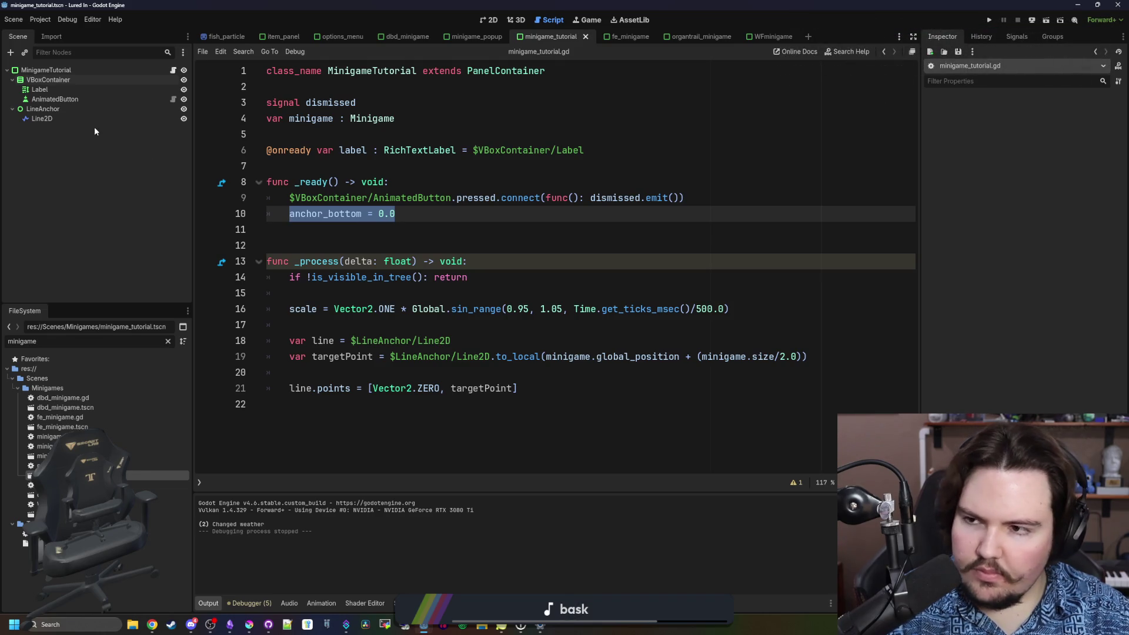
{"action": "left_click", "coordinate": [45, 70]}
{"action": "left_click", "coordinate": [491, 21]}
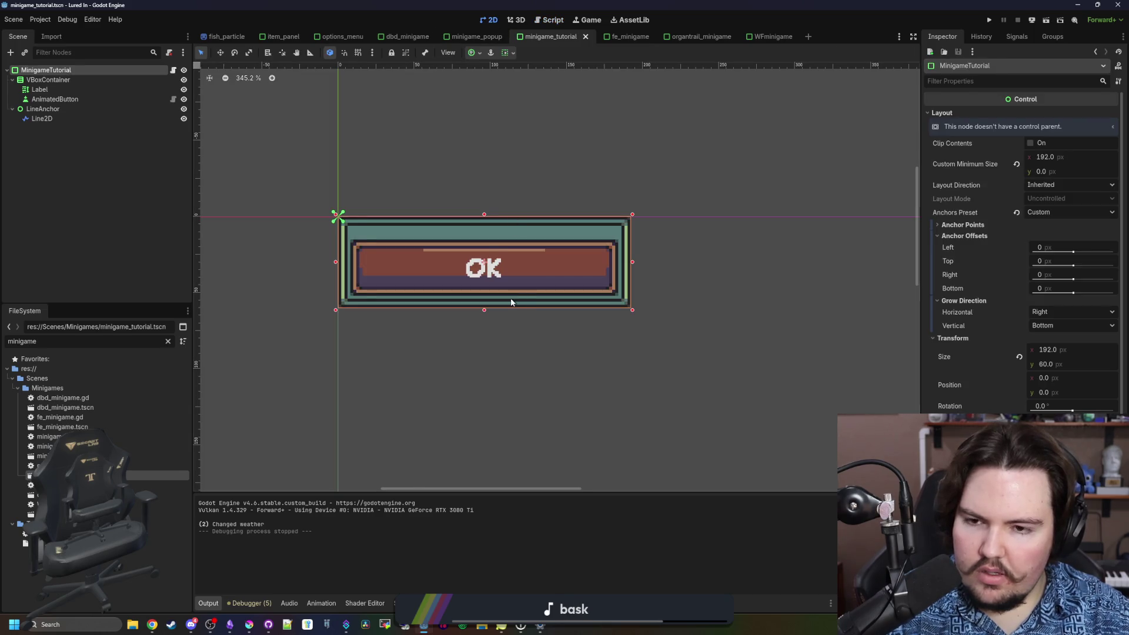
{"action": "scroll", "coordinate": [511, 302], "scroll_direction": "down", "scroll_amount": 1}
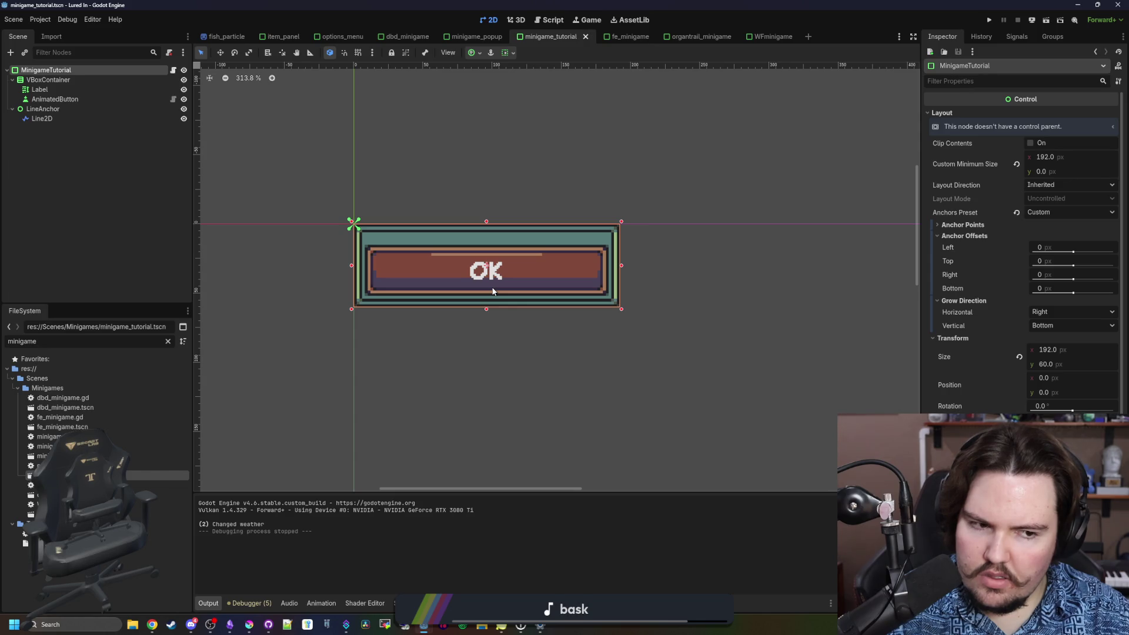
Add a PanelContainer under the root and move VBoxContainer and LineAnchor into it
{"action": "right_click", "coordinate": [66, 70]}
{"action": "right_click", "coordinate": [72, 74]}
{"action": "right_click", "coordinate": [74, 69]}
{"action": "left_click", "coordinate": [105, 143]}
{"action": "left_click", "coordinate": [563, 327]}
{"action": "right_click", "coordinate": [38, 69]}
{"action": "left_click", "coordinate": [64, 90]}
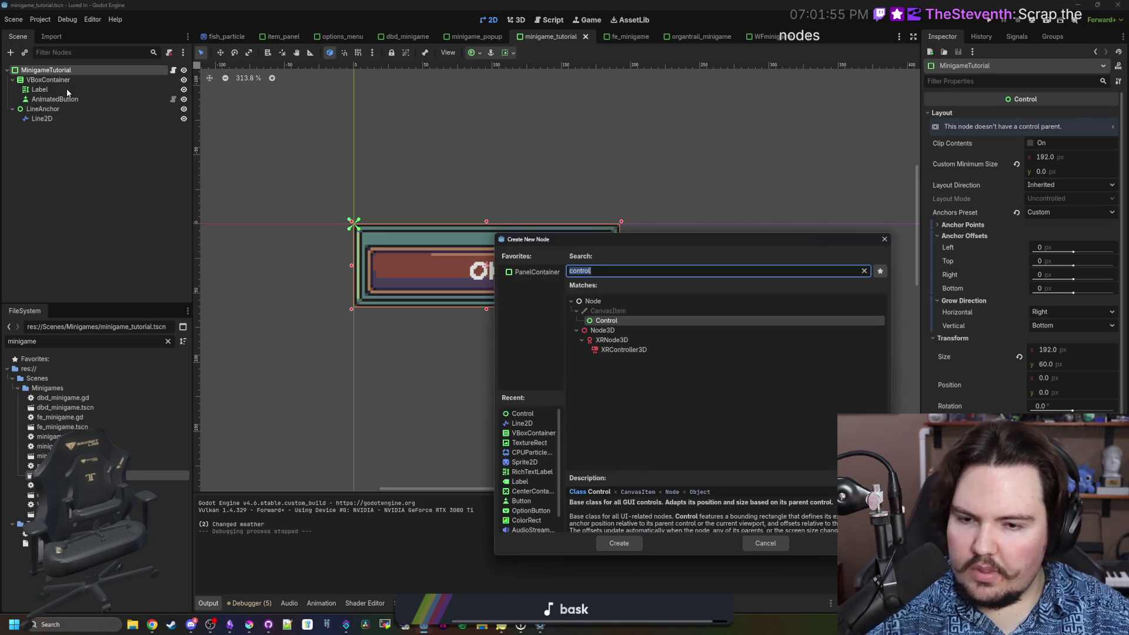
{"action": "key", "text": "Escape"}
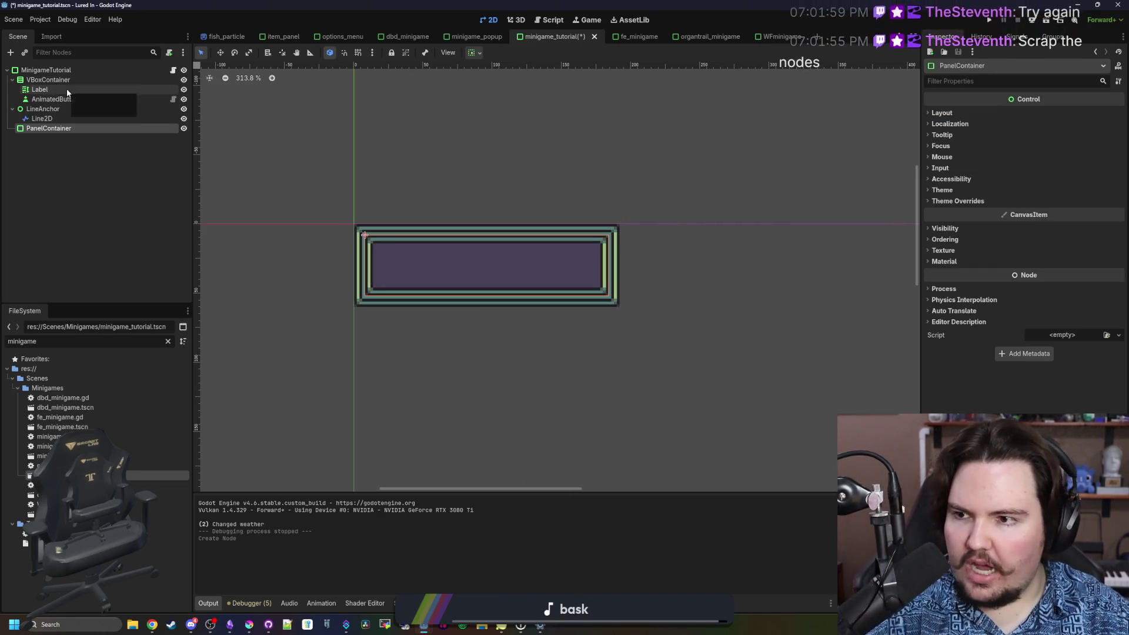
{"action": "left_click", "coordinate": [41, 118]}
{"action": "left_click", "coordinate": [47, 83], "text": "shift"}
{"action": "mouse_move", "coordinate": [47, 83]}
{"action": "left_mouse_down"}
{"action": "mouse_move", "coordinate": [67, 116]}
{"action": "mouse_move", "coordinate": [48, 128]}
{"action": "left_mouse_up"}
Change the MinigameTutorial root's type to Control
{"action": "left_click", "coordinate": [58, 70]}
{"action": "right_click", "coordinate": [64, 70]}
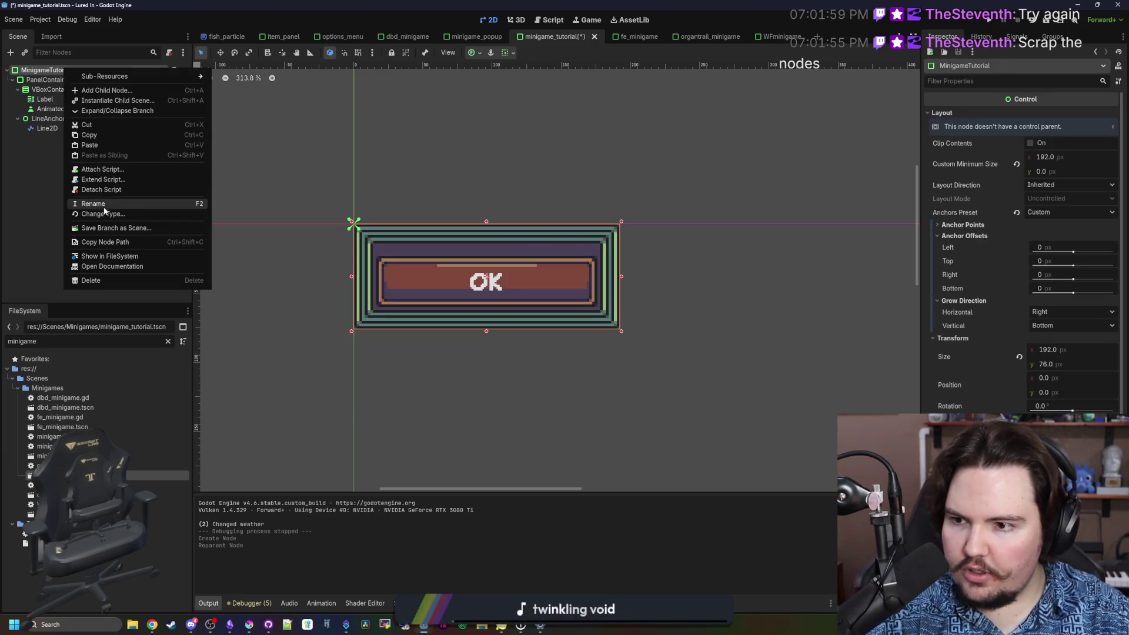
{"action": "left_click", "coordinate": [106, 213]}
{"action": "type", "text": "Control"}
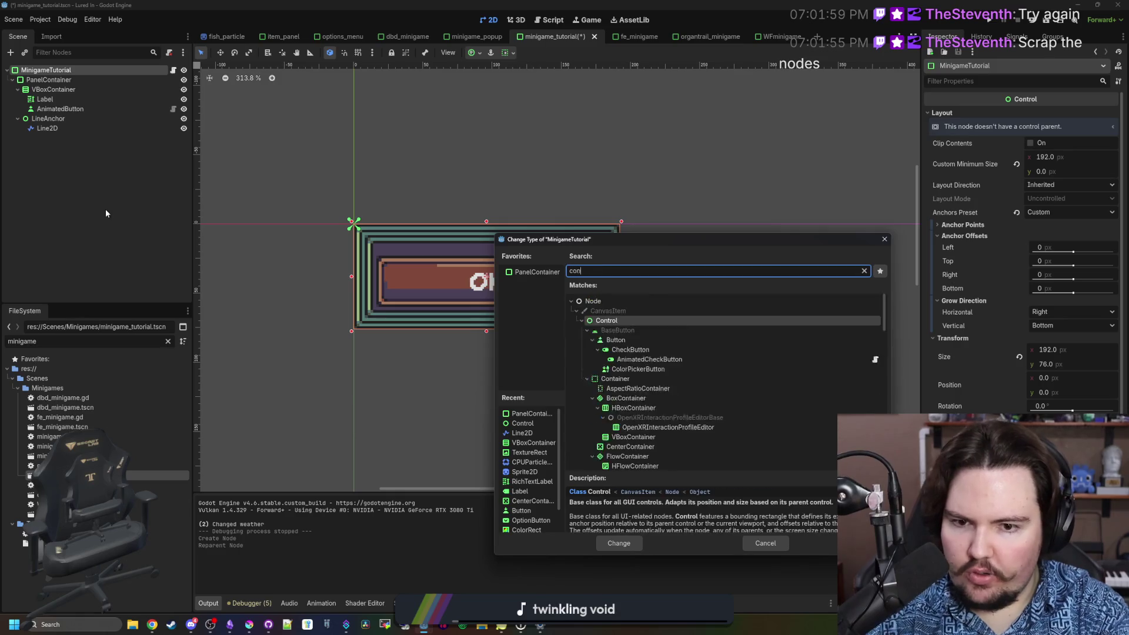
{"action": "key", "text": "Return"}
{"action": "left_click", "coordinate": [940, 115]}
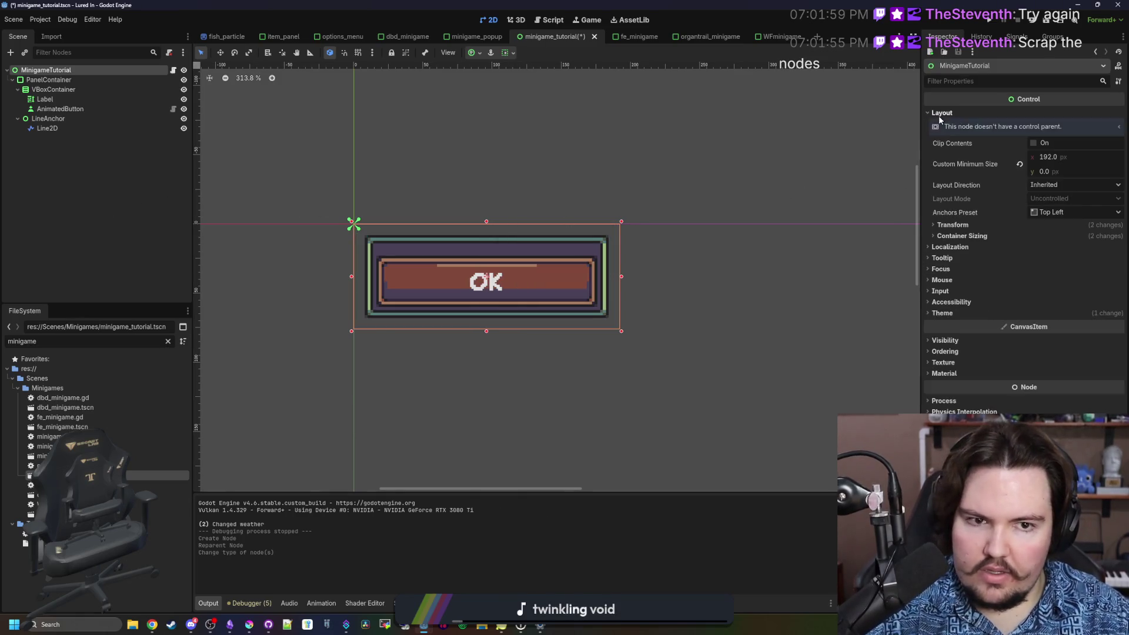
Zero the root's custom minimum size and set its horizontal and vertical sizing to Shrink Center
{"action": "left_click", "coordinate": [1019, 164]}
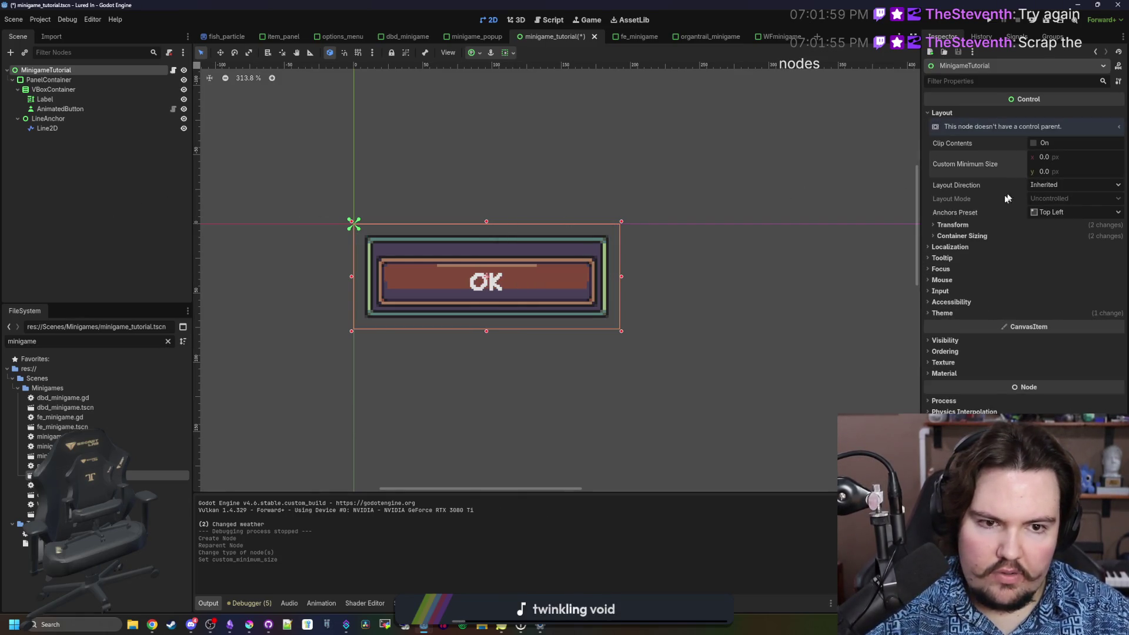
{"action": "left_click", "coordinate": [968, 236]}
{"action": "left_click", "coordinate": [1043, 248]}
{"action": "left_click", "coordinate": [1043, 261]}
{"action": "left_click", "coordinate": [1044, 273]}
{"action": "left_click", "coordinate": [1036, 288]}
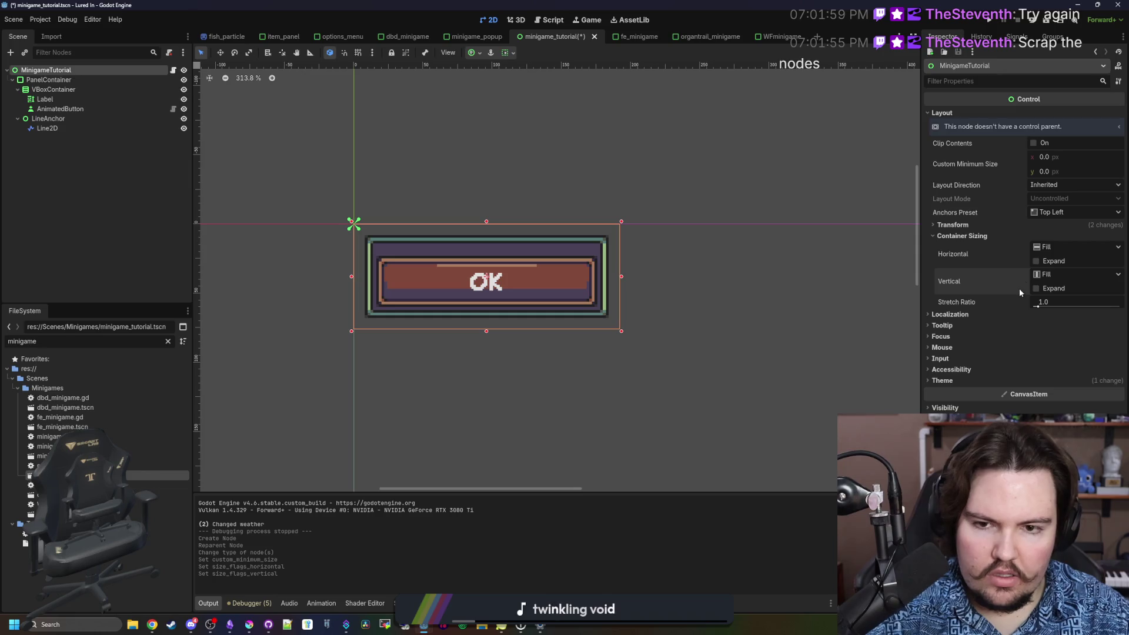
{"action": "left_click", "coordinate": [1044, 247]}
{"action": "left_click", "coordinate": [1067, 275]}
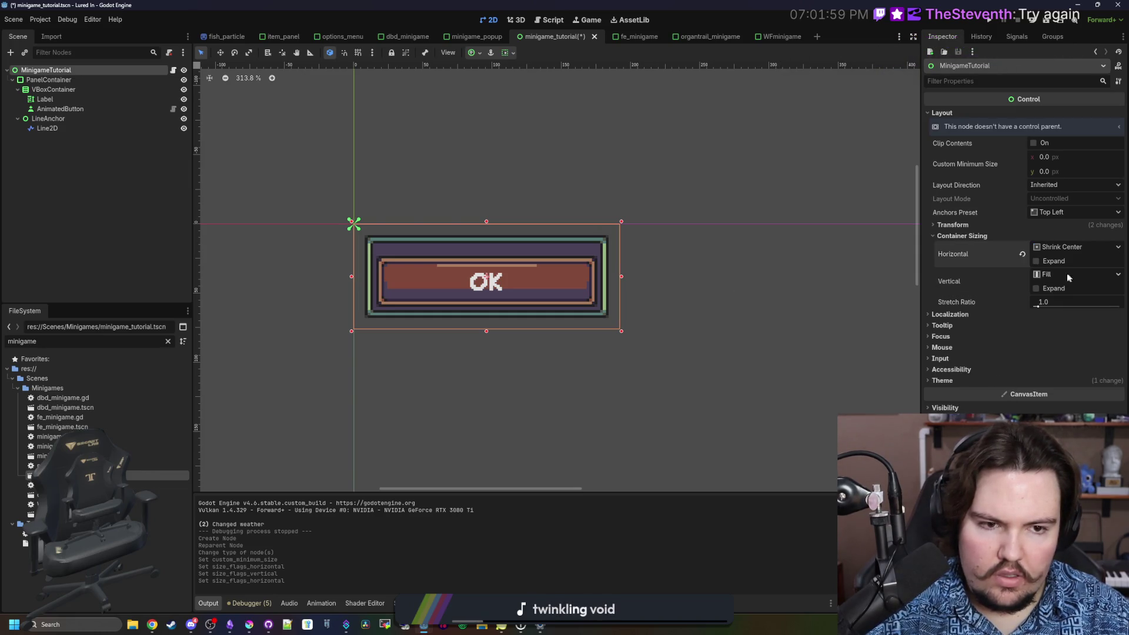
{"action": "left_click", "coordinate": [1060, 274]}
{"action": "left_click", "coordinate": [1058, 301]}
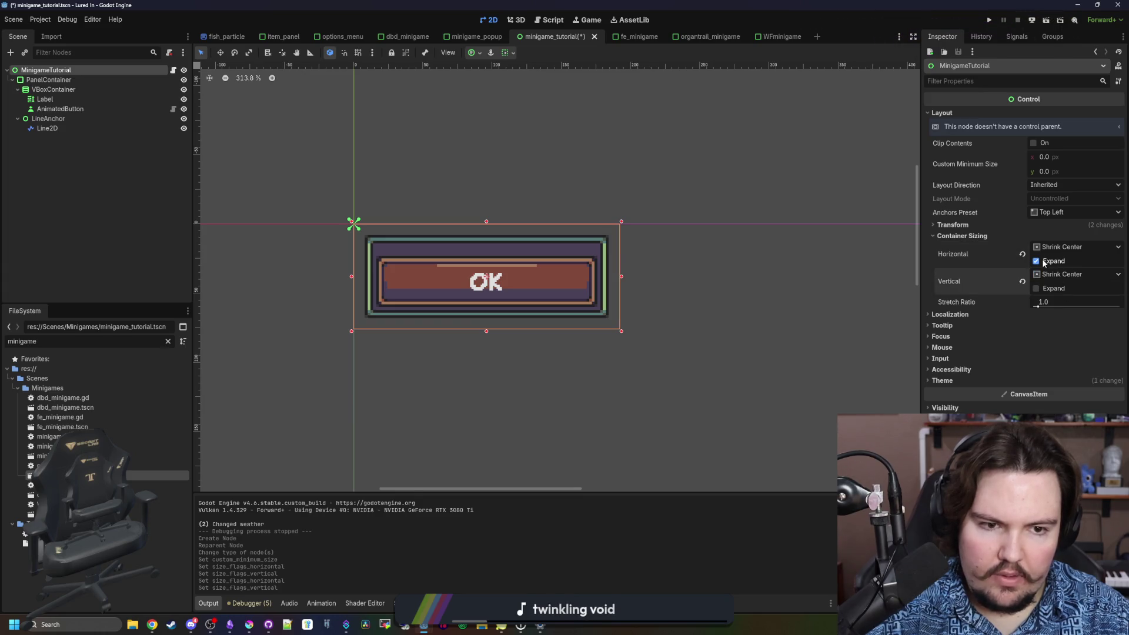
{"action": "left_click", "coordinate": [1042, 261]}
{"action": "left_click", "coordinate": [1050, 214]}
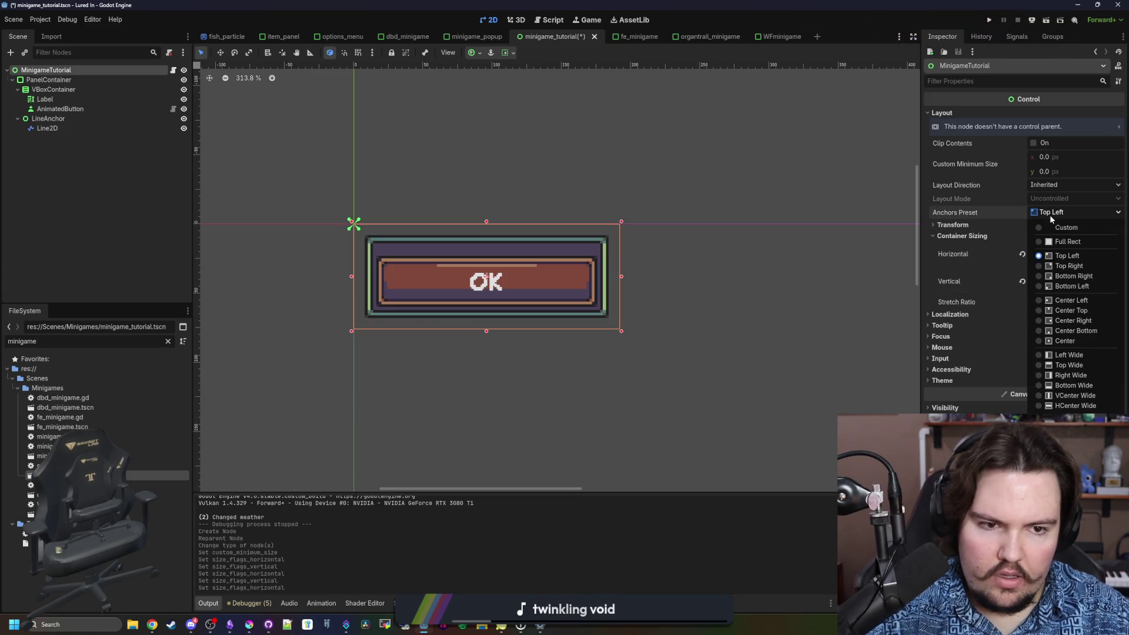
{"action": "left_click", "coordinate": [1050, 214]}
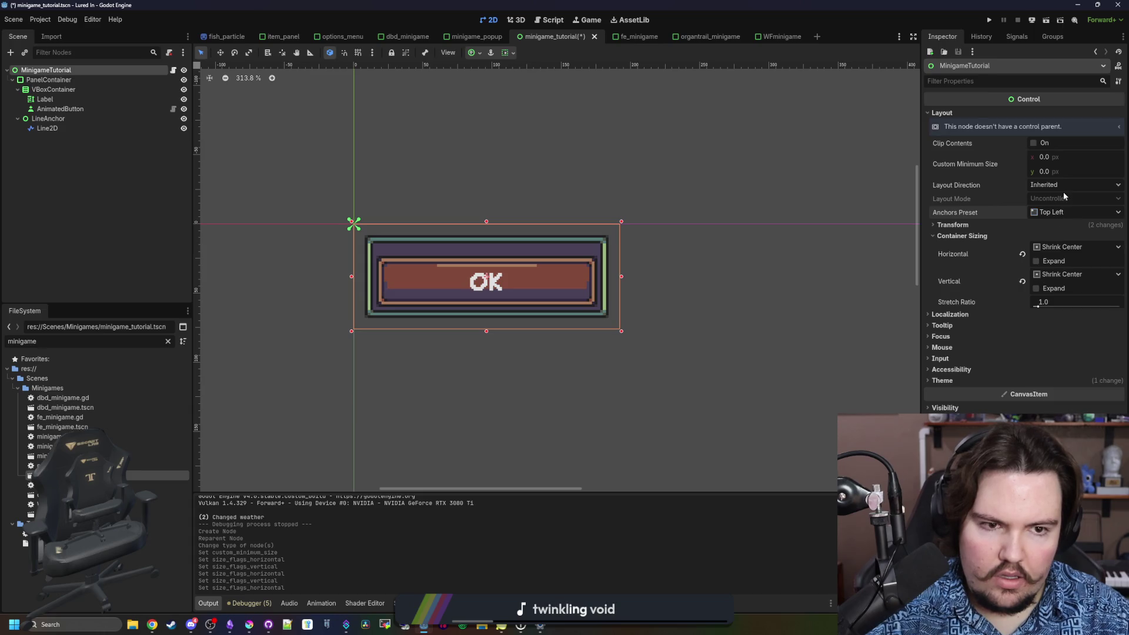
{"action": "left_click", "coordinate": [949, 224]}
{"action": "left_click", "coordinate": [45, 99]}
{"action": "left_click", "coordinate": [73, 70]}
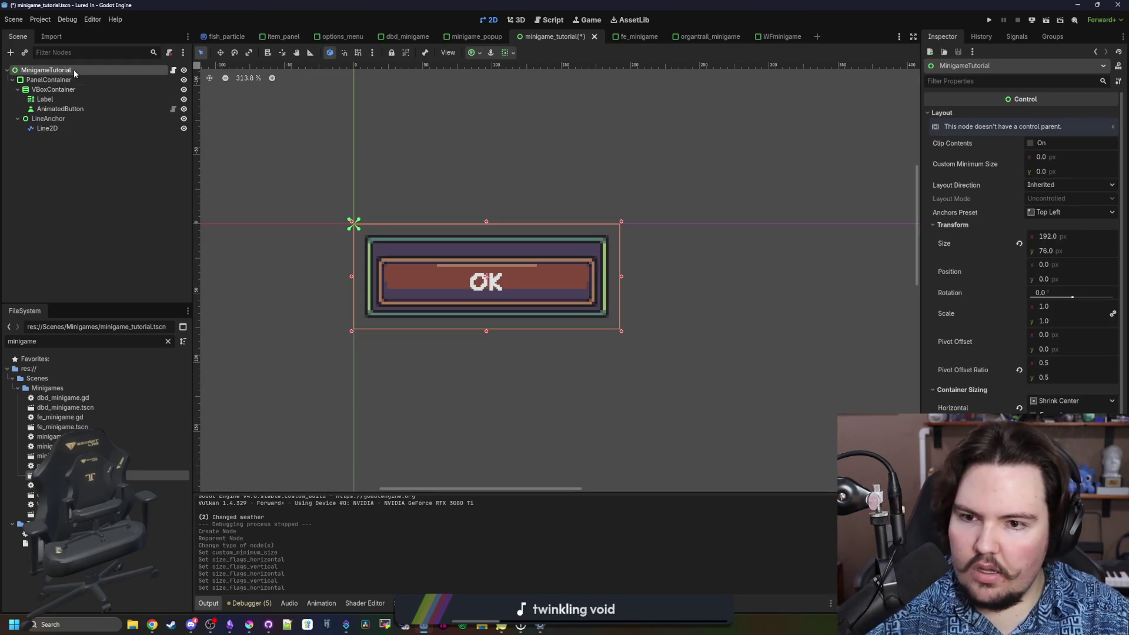
Set the PanelContainer's layout mode to Anchors with the Center preset
{"action": "left_click", "coordinate": [62, 80]}
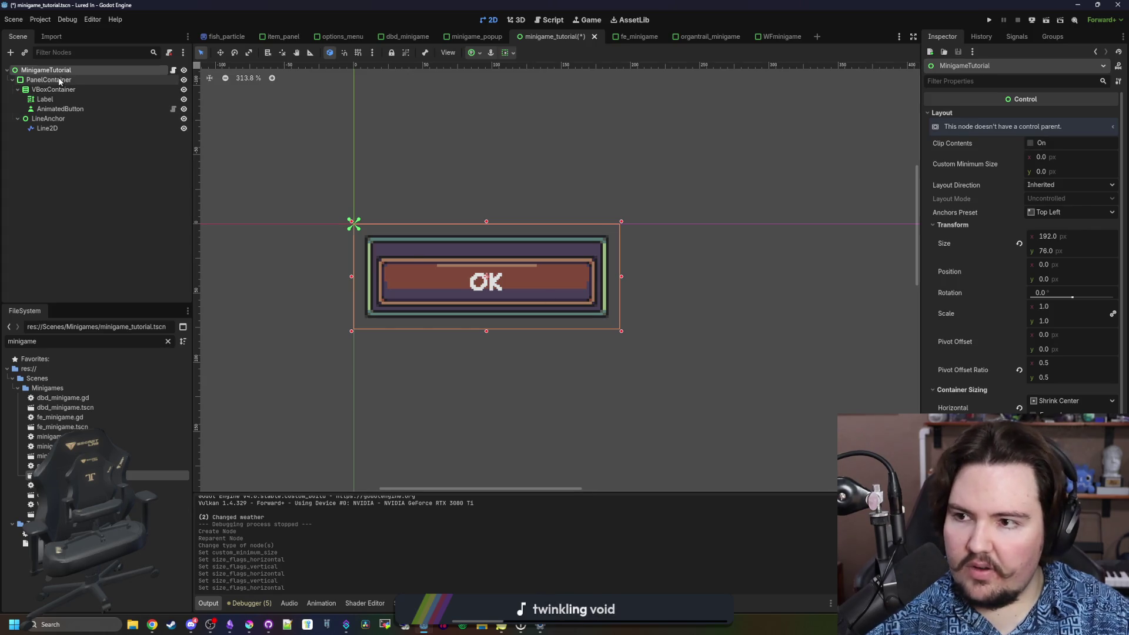
{"action": "left_click", "coordinate": [960, 114]}
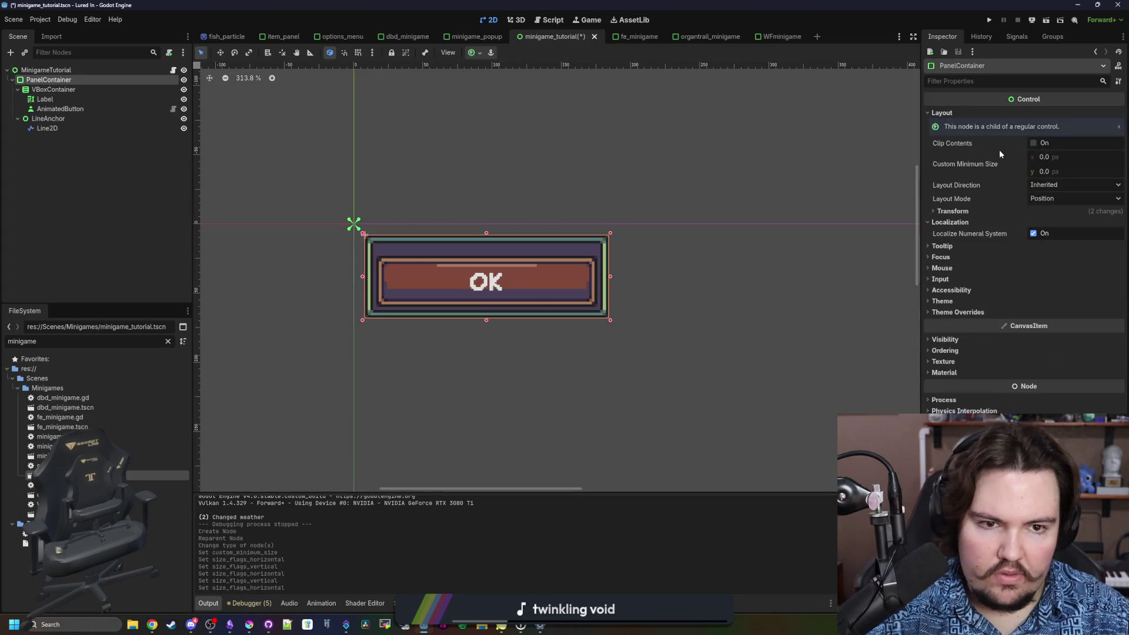
{"action": "left_click", "coordinate": [1044, 200]}
{"action": "left_click", "coordinate": [1056, 224]}
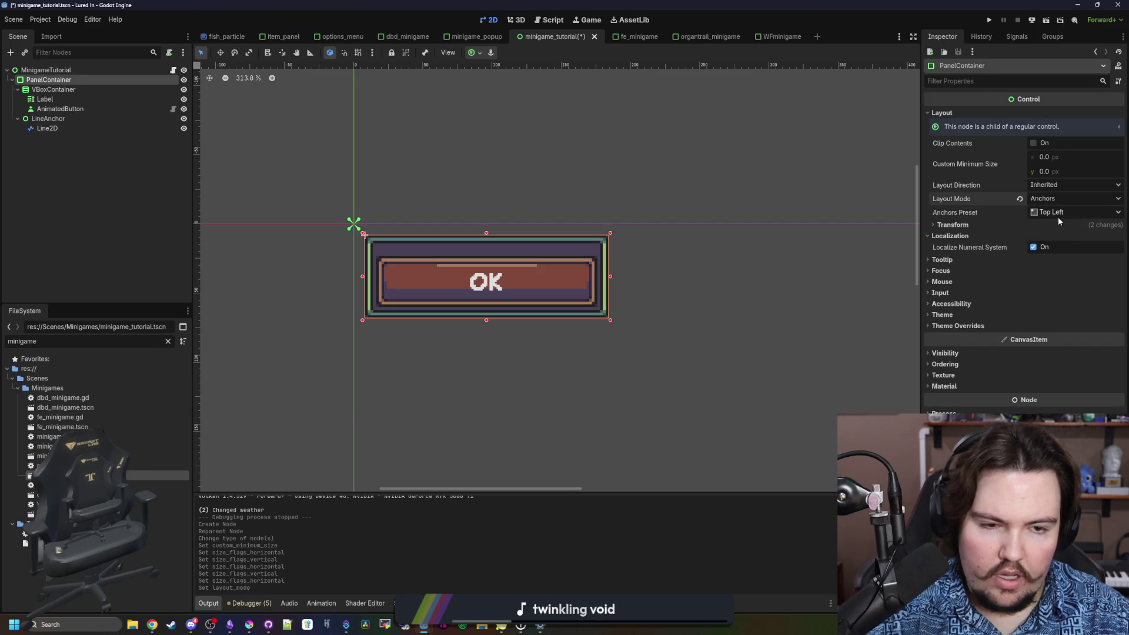
{"action": "left_click", "coordinate": [1060, 214]}
{"action": "left_click", "coordinate": [1065, 341]}
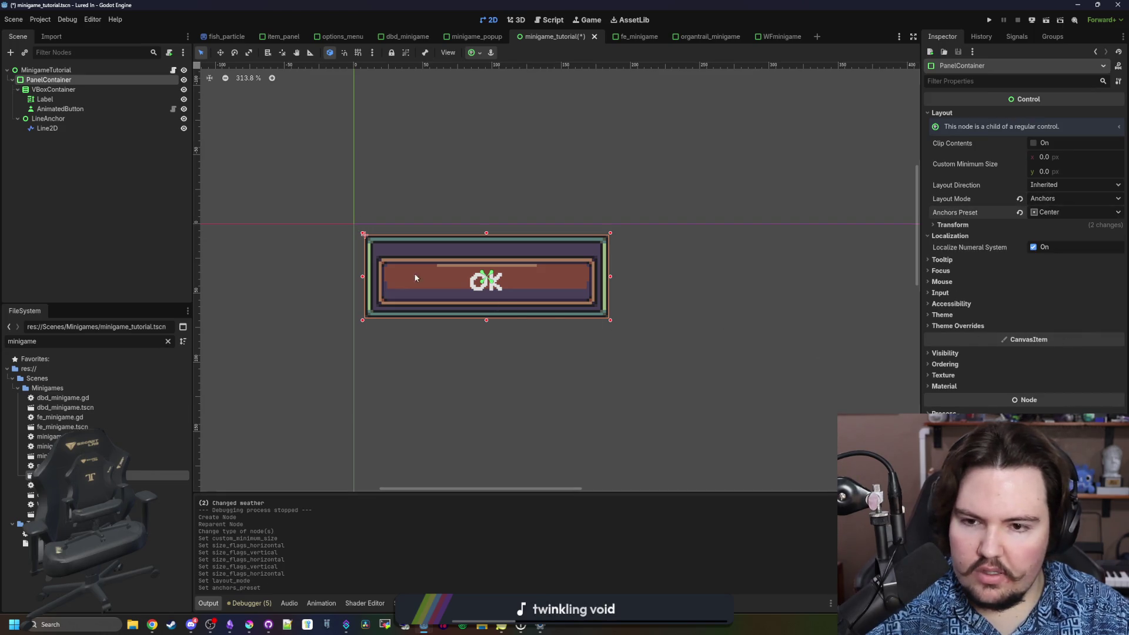
Reset the root's size to 0 × 0 and save the scene
{"action": "left_click", "coordinate": [46, 70]}
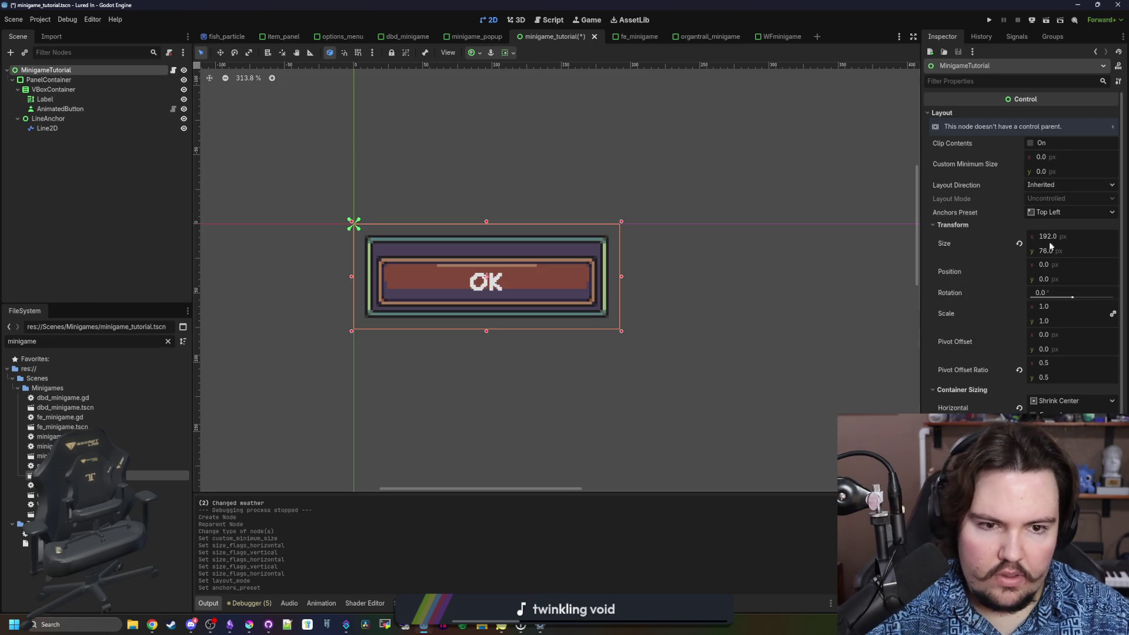
{"action": "left_click", "coordinate": [1017, 242]}
{"action": "scroll", "coordinate": [671, 298], "scroll_direction": "down", "scroll_amount": 3}
{"action": "scroll", "coordinate": [491, 238], "scroll_direction": "up", "scroll_amount": 4}
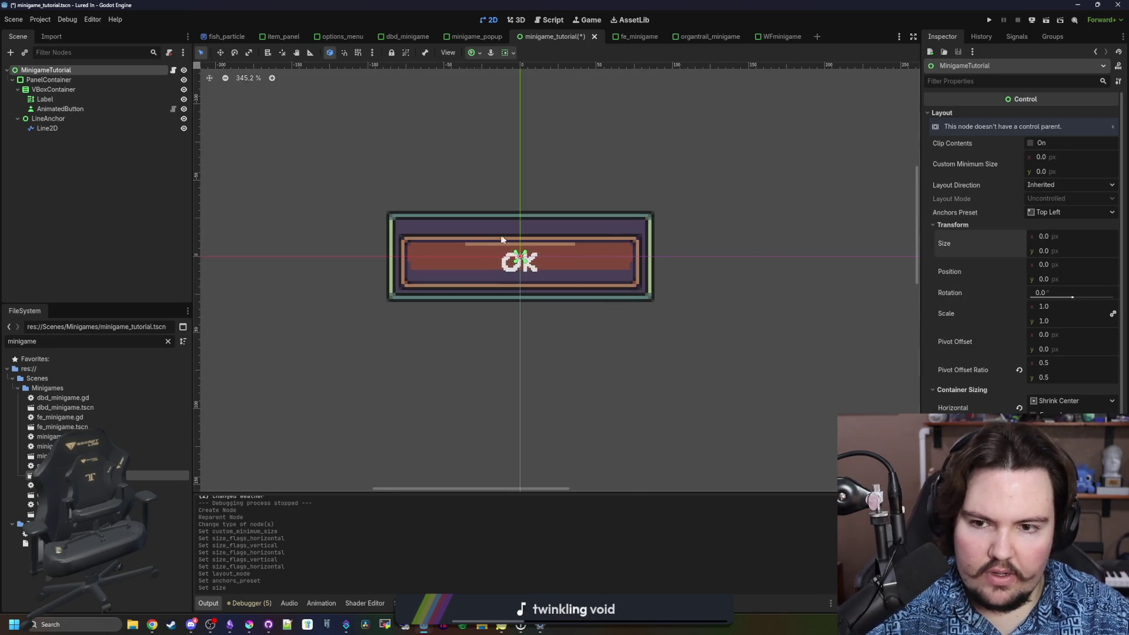
{"action": "scroll", "coordinate": [513, 238], "scroll_direction": "up", "scroll_amount": 1}
{"action": "key", "text": "ctrl+s"}
{"action": "key", "text": "ctrl+s"}
{"action": "scroll", "coordinate": [528, 241], "scroll_direction": "up", "scroll_amount": 1}
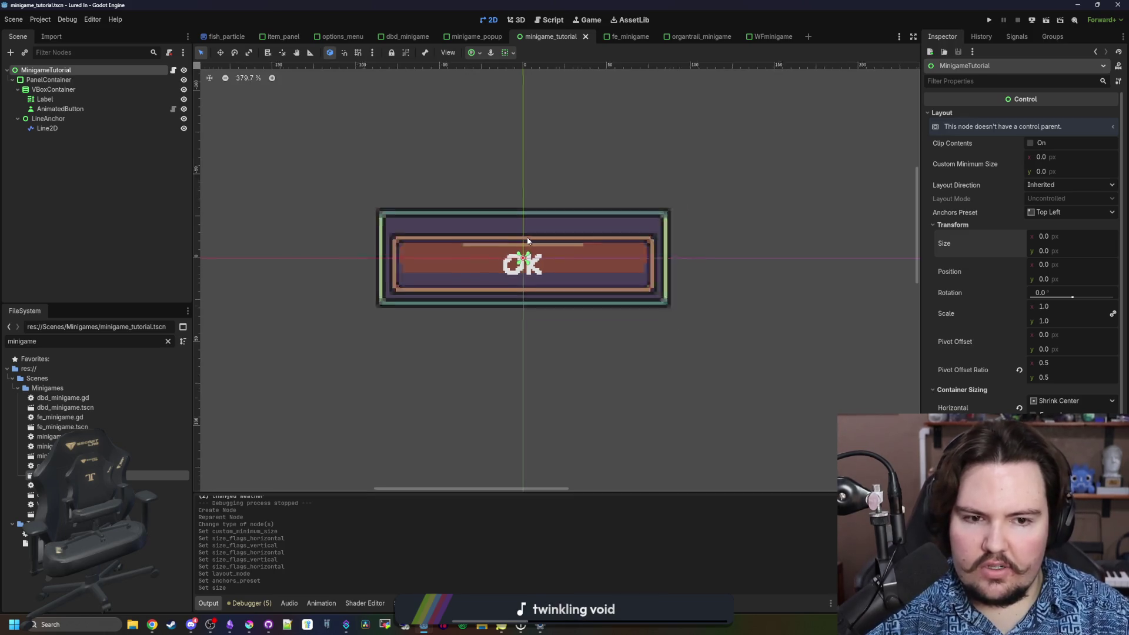
{"action": "scroll", "coordinate": [537, 255], "scroll_direction": "down", "scroll_amount": 1}
{"action": "key", "text": "ctrl+s"}
{"action": "key", "text": "ctrl+s"}
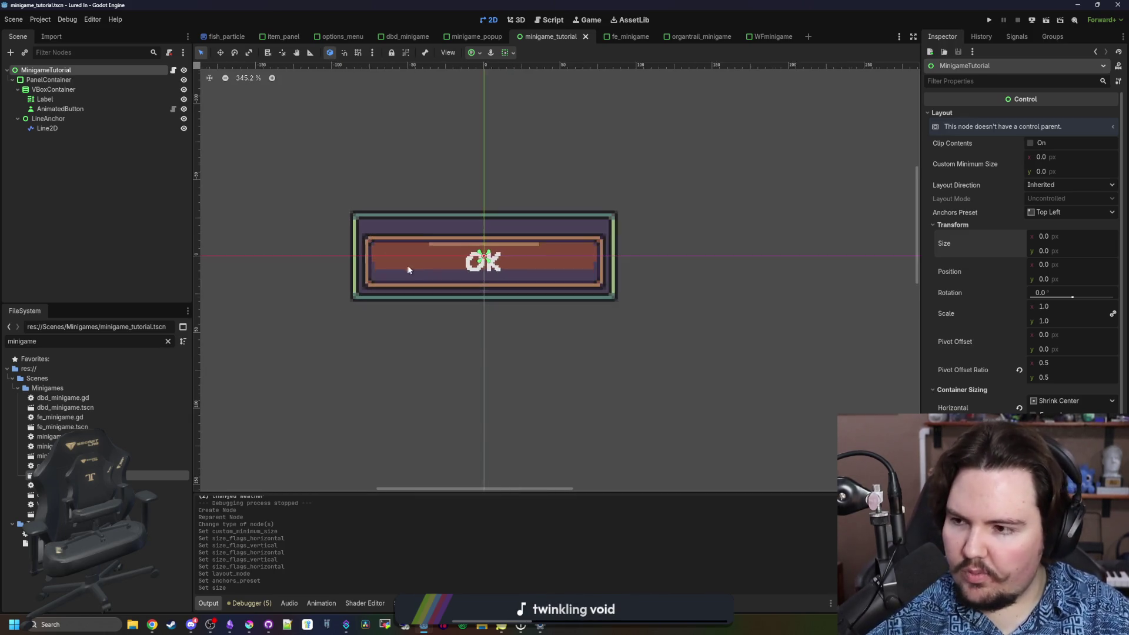
{"action": "scroll", "coordinate": [450, 257], "scroll_direction": "up", "scroll_amount": 1}
{"action": "key", "text": "ctrl+s"}
{"action": "left_click", "coordinate": [173, 70]}
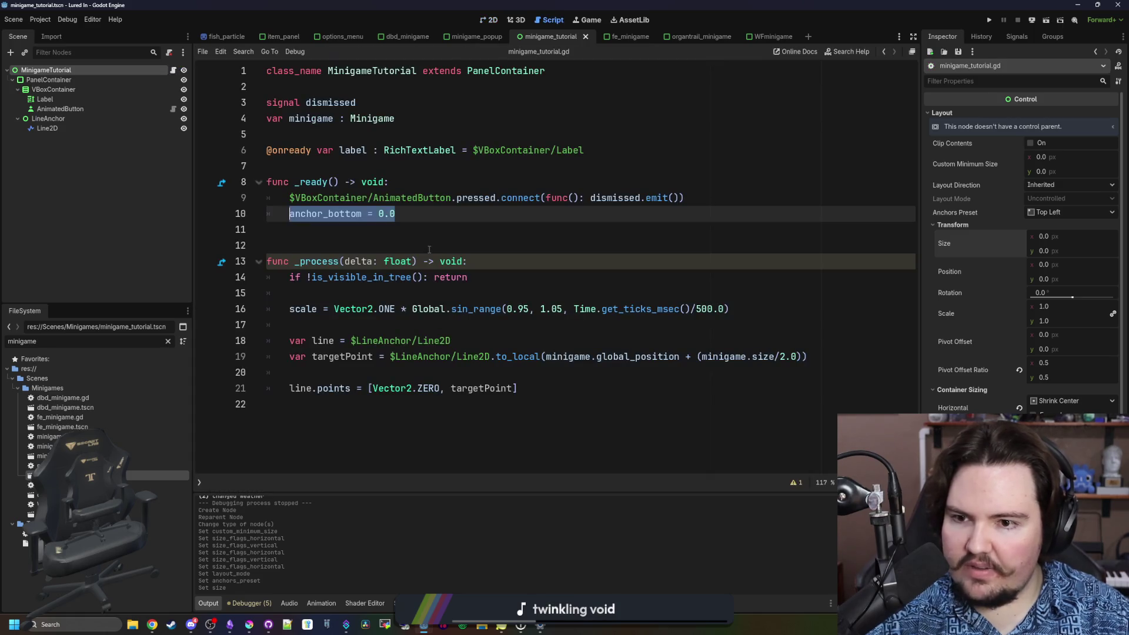
Delete the anchor_bottom line and route line 6's Label path through PanelContainer
{"action": "left_click_drag", "start_coordinate": [395, 214], "coordinate": [257, 207]}
{"action": "key", "text": "BackSpace"}
{"action": "key", "text": "BackSpace"}
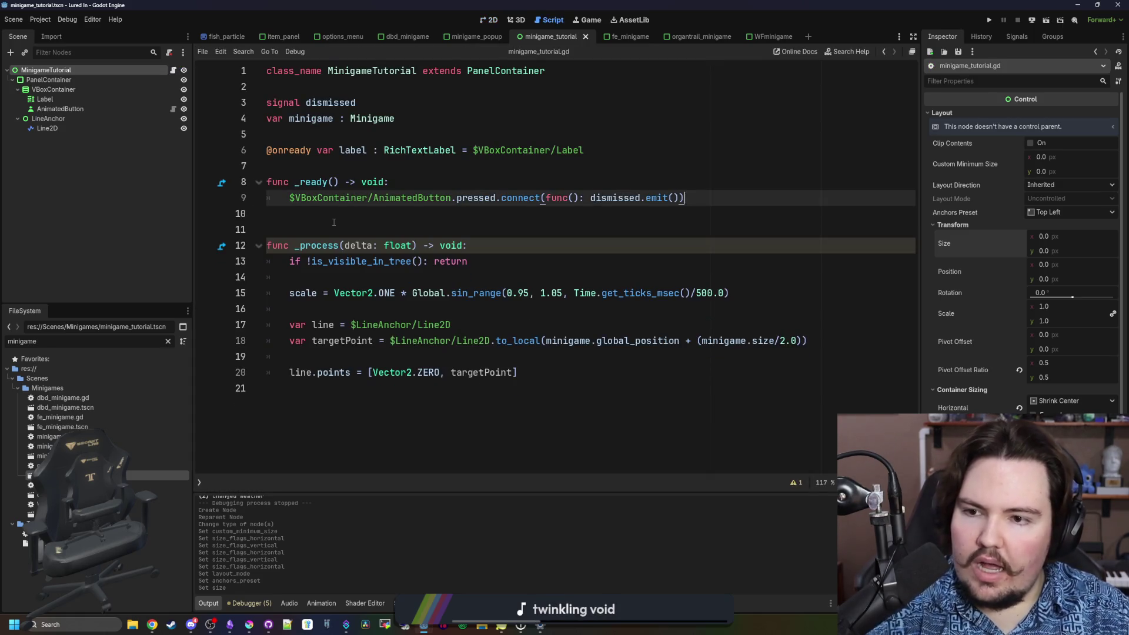
{"action": "left_click", "coordinate": [328, 165]}
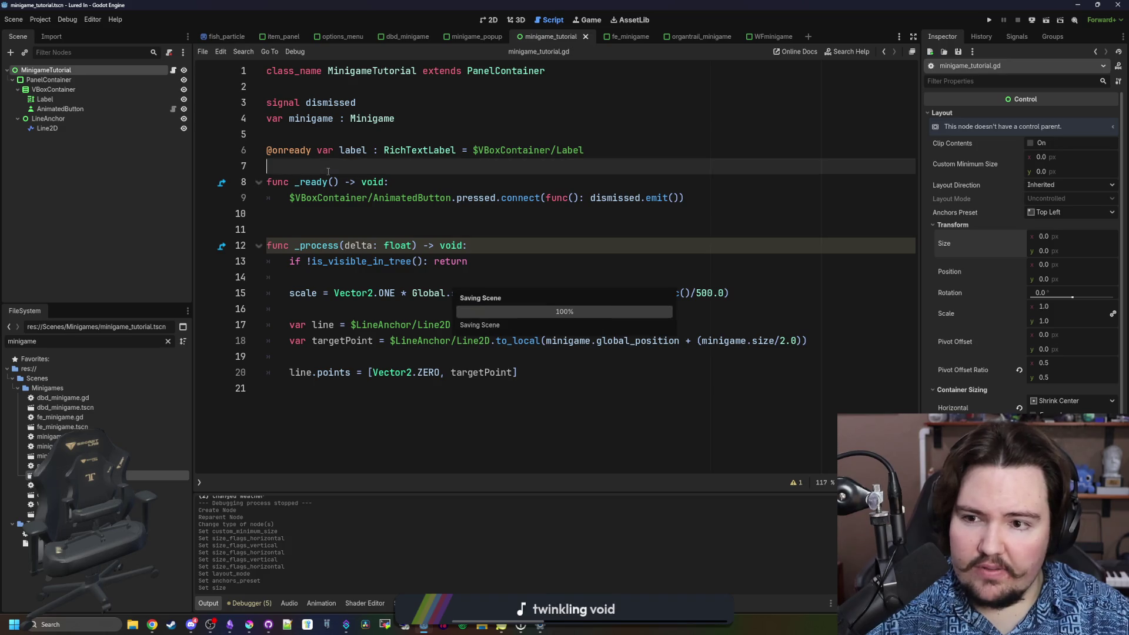
{"action": "key", "text": "Down"}
{"action": "key", "text": "Down"}
{"action": "key", "text": "Down"}
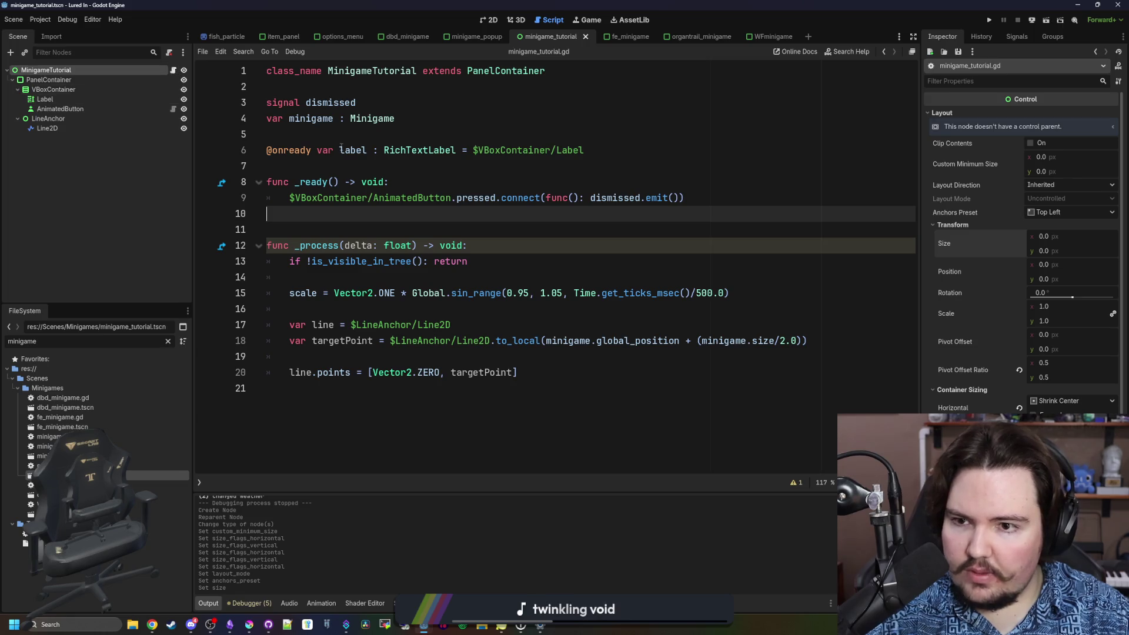
{"action": "mouse_move", "coordinate": [44, 98]}
{"action": "left_mouse_down"}
{"action": "mouse_move", "coordinate": [461, 166]}
{"action": "mouse_move", "coordinate": [266, 165]}
{"action": "left_mouse_up"}
{"action": "key", "text": "ctrl+x"}
{"action": "left_click_drag", "start_coordinate": [584, 150], "coordinate": [472, 152]}
{"action": "key", "text": "ctrl+v"}
Replace line 9's AnimatedButton path with its $PanelContainer/... version
{"action": "left_click", "coordinate": [464, 160]}
{"action": "mouse_move", "coordinate": [61, 109]}
{"action": "left_mouse_down"}
{"action": "mouse_move", "coordinate": [376, 176]}
{"action": "mouse_move", "coordinate": [535, 168]}
{"action": "mouse_move", "coordinate": [267, 166]}
{"action": "left_mouse_up"}
{"action": "key", "text": "ctrl+x"}
{"action": "mouse_move", "coordinate": [451, 198]}
{"action": "left_mouse_down"}
{"action": "mouse_move", "coordinate": [279, 183]}
{"action": "mouse_move", "coordinate": [290, 194]}
{"action": "left_mouse_up"}
{"action": "key", "text": "ctrl+v"}
Set line 17 to $PanelContainer/LineAnchor/Line2D, use line in to_local, then save and run
{"action": "mouse_move", "coordinate": [47, 128]}
{"action": "left_mouse_down"}
{"action": "mouse_move", "coordinate": [361, 182]}
{"action": "mouse_move", "coordinate": [406, 169]}
{"action": "left_mouse_up"}
{"action": "left_click_drag", "start_coordinate": [478, 166], "coordinate": [266, 166]}
{"action": "key", "text": "ctrl+x"}
{"action": "left_click_drag", "start_coordinate": [451, 324], "coordinate": [351, 325]}
{"action": "key", "text": "ctrl+v"}
{"action": "left_click_drag", "start_coordinate": [489, 340], "coordinate": [389, 340]}
{"action": "type", "text": "line"}
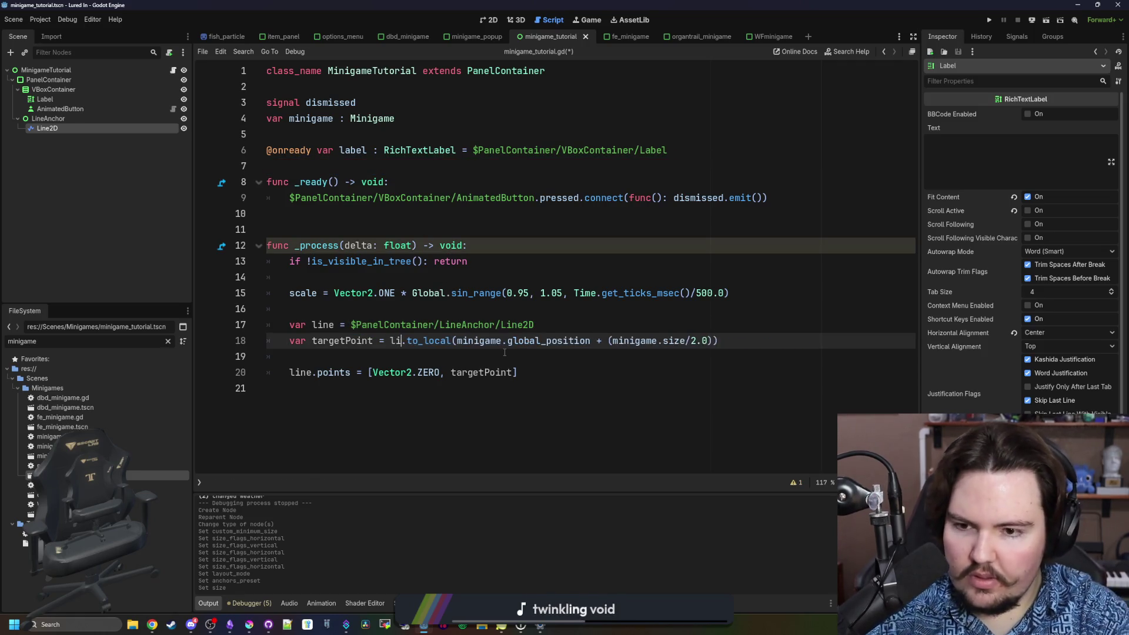
{"action": "left_click", "coordinate": [509, 311]}
{"action": "key", "text": "ctrl+s"}
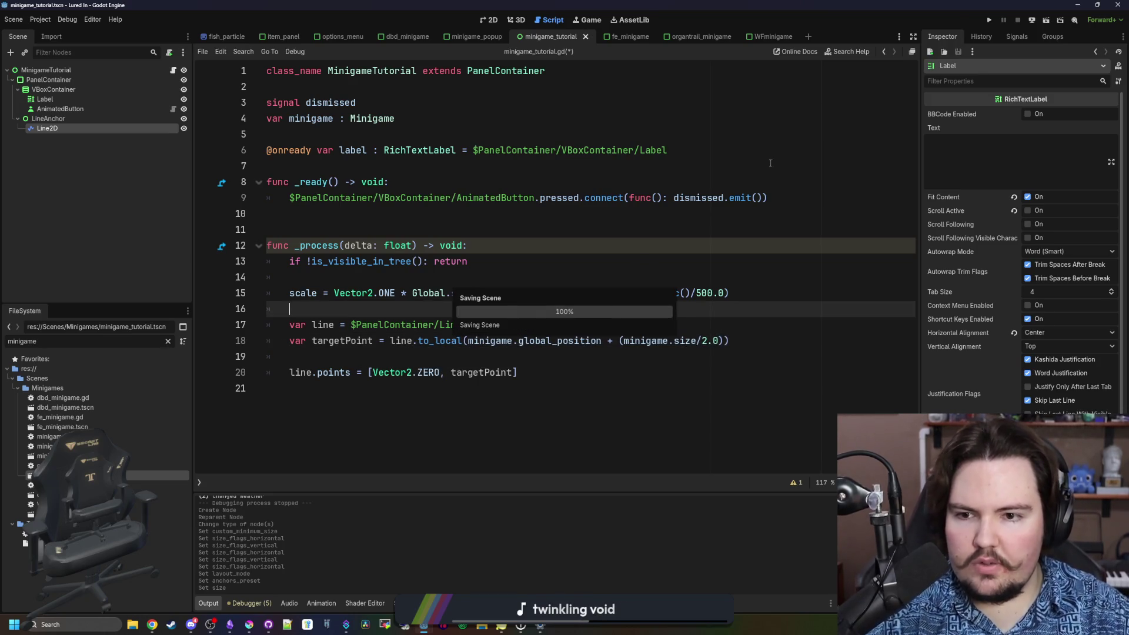
{"action": "left_click", "coordinate": [990, 21]}
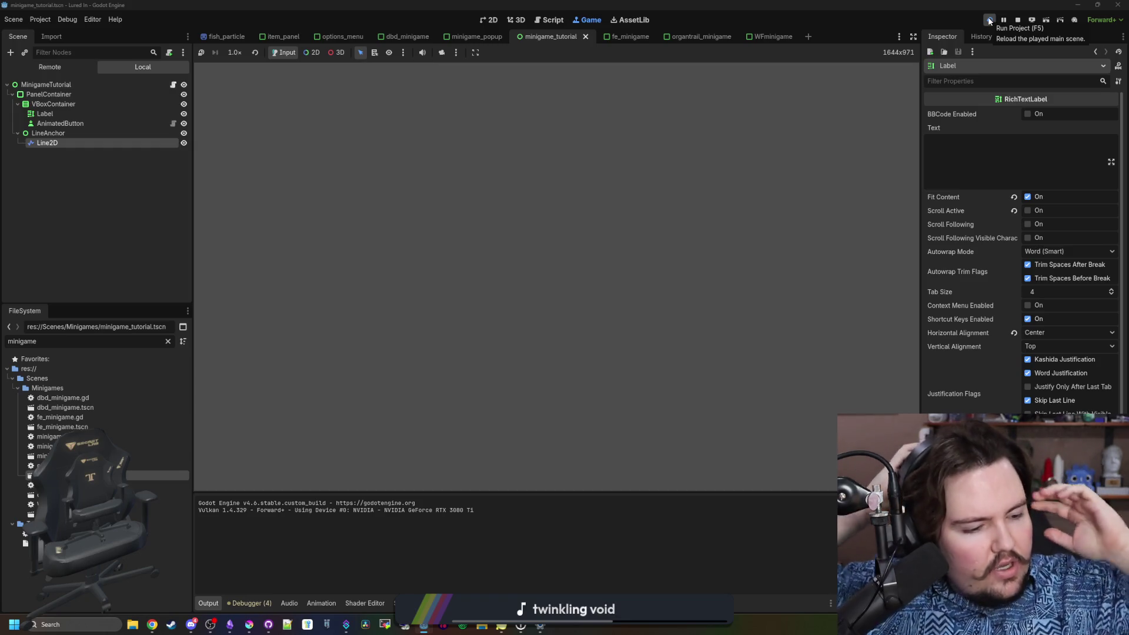
Make minigame_tutorial.gd's class extend Control instead of PanelContainer, save, and relaunch the game
{"action": "left_click", "coordinate": [989, 21]}
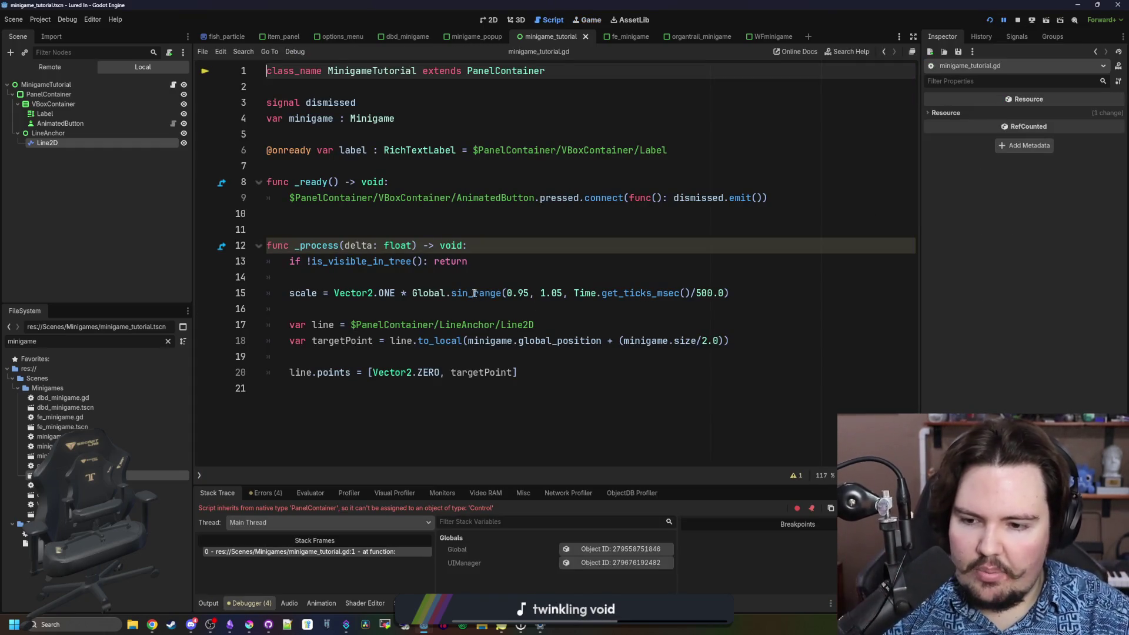
{"action": "left_click", "coordinate": [352, 277]}
{"action": "left_click", "coordinate": [330, 229]}
{"action": "double_click", "coordinate": [506, 71]}
{"action": "type", "text": "Control"}
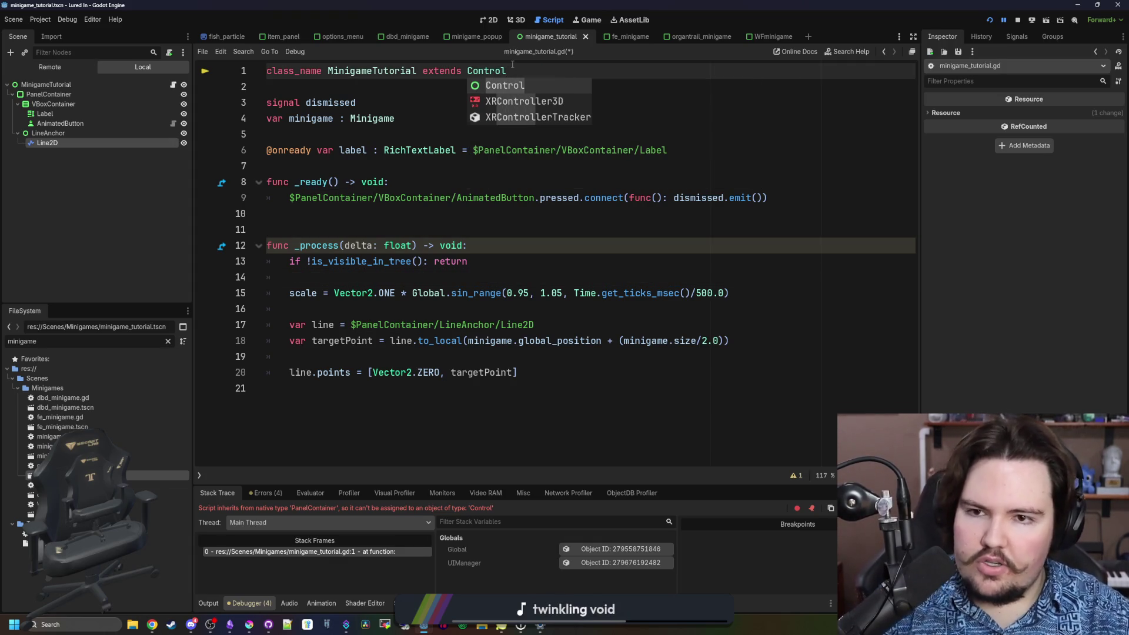
{"action": "key", "text": "Escape"}
{"action": "key", "text": "Down"}
{"action": "key", "text": "ctrl+s"}
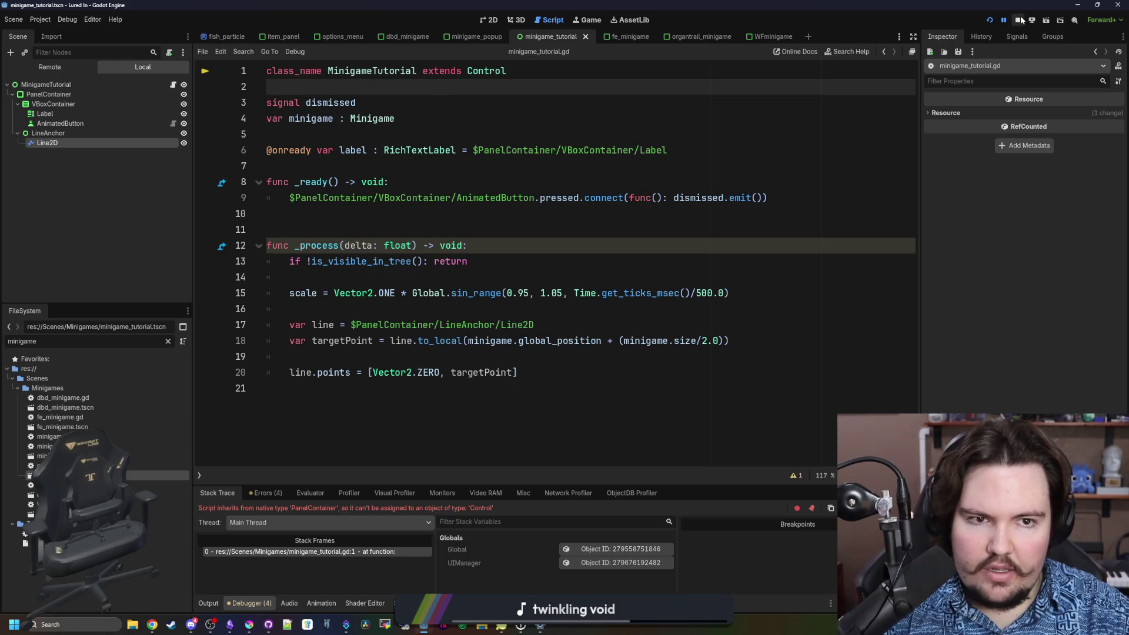
{"action": "left_click", "coordinate": [985, 21]}
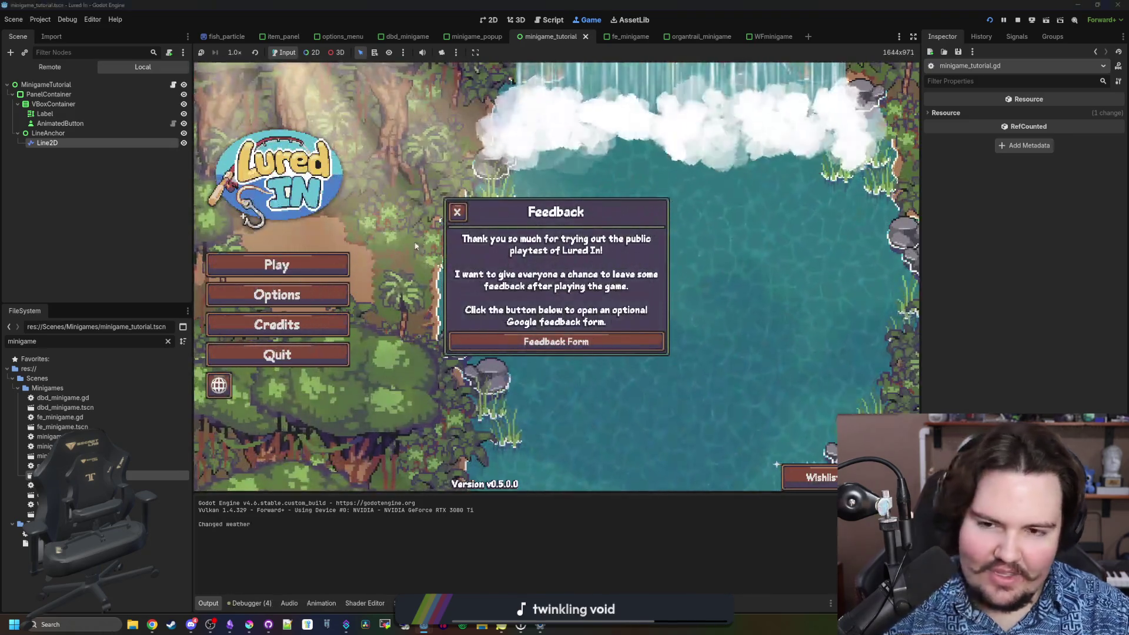
In the game, dismiss feedback, play, travel to Pond and run the minigame command
{"action": "left_click", "coordinate": [299, 249]}
{"action": "left_click", "coordinate": [299, 263]}
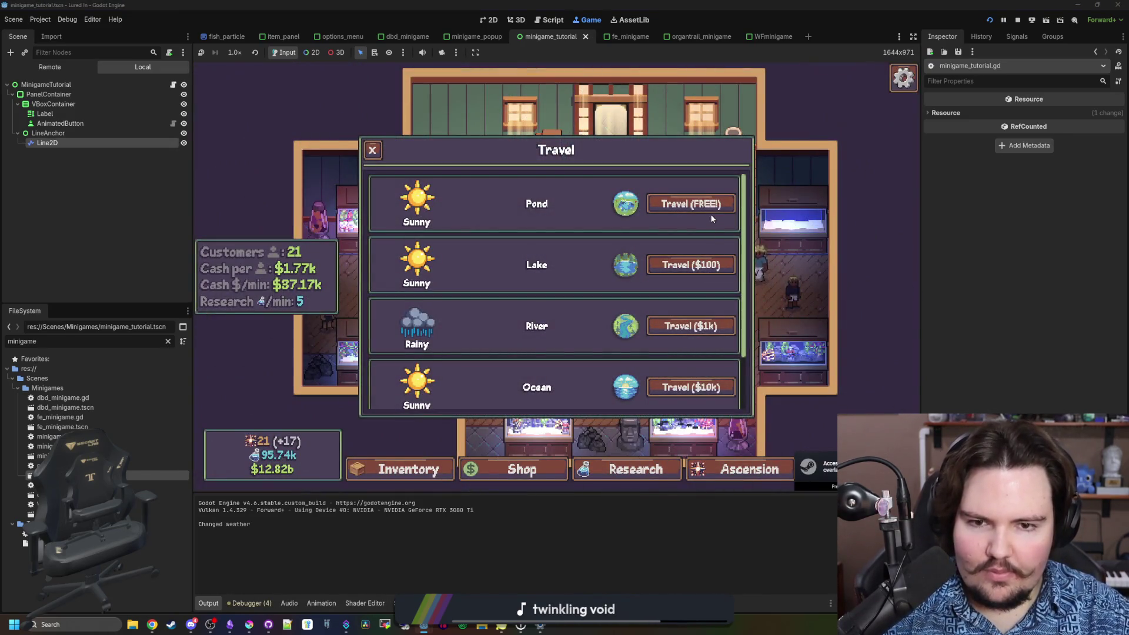
{"action": "left_click", "coordinate": [713, 215]}
{"action": "key", "text": "grave"}
{"action": "type", "text": "minigame"}
{"action": "key", "text": "Return"}
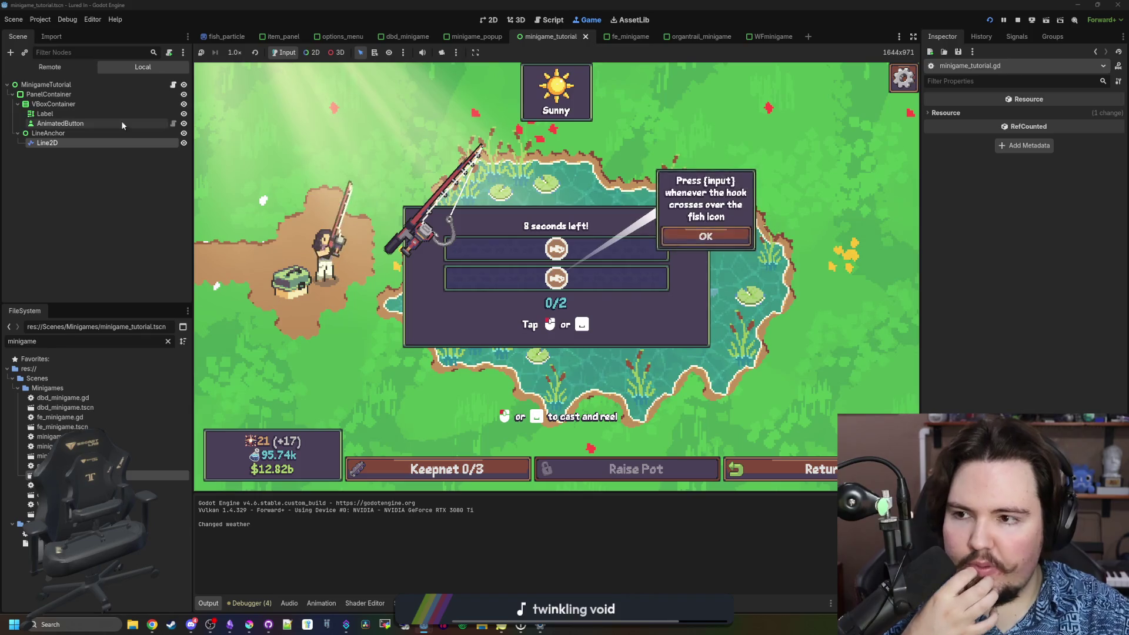
{"action": "left_click", "coordinate": [632, 36]}
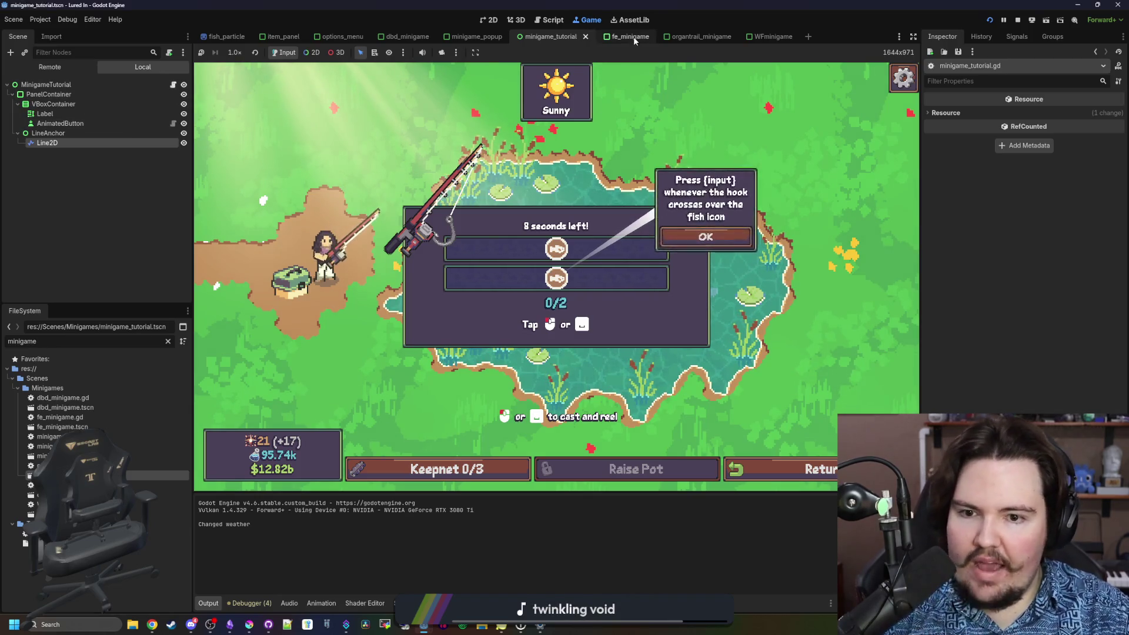
Switch to the fe_minigame.gd script code
{"action": "left_click", "coordinate": [172, 84]}
{"action": "left_click", "coordinate": [390, 278]}
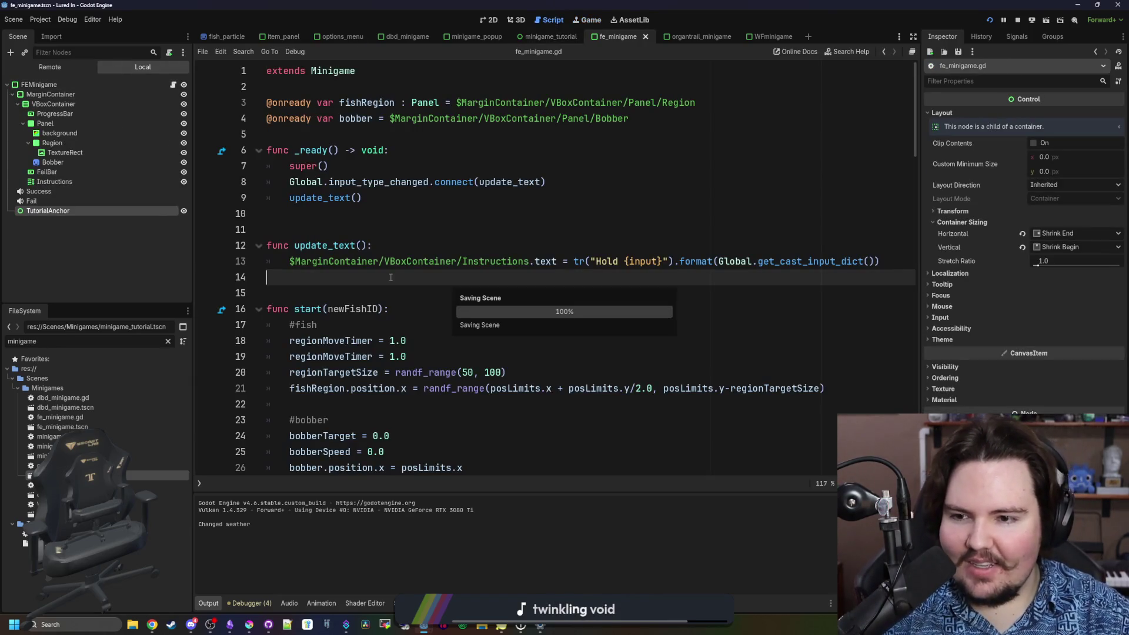
{"action": "scroll", "coordinate": [390, 277], "scroll_direction": "down", "scroll_amount": 8}
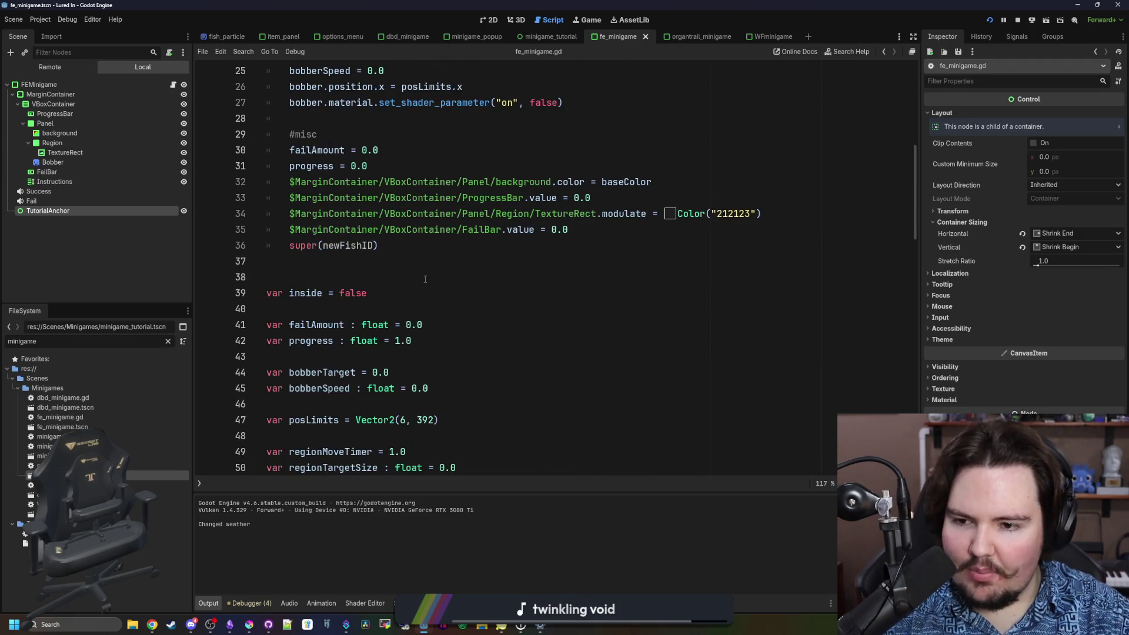
{"action": "scroll", "coordinate": [376, 213], "scroll_direction": "up", "scroll_amount": 7}
Search fe_minigame.gd for 'start' and open the parent minigame.gd start code
{"action": "left_click", "coordinate": [349, 259]}
{"action": "key", "text": "ctrl+f"}
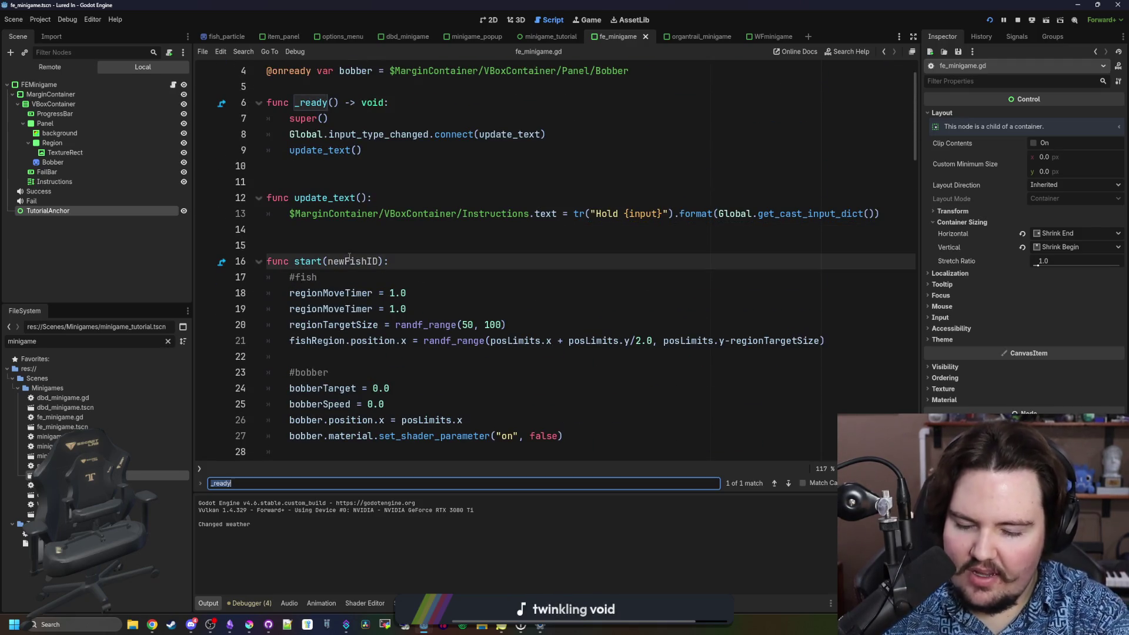
{"action": "type", "text": "_star"}
{"action": "key", "text": "BackSpace"}
{"action": "key", "text": "BackSpace"}
{"action": "key", "text": "BackSpace"}
{"action": "type", "text": "start"}
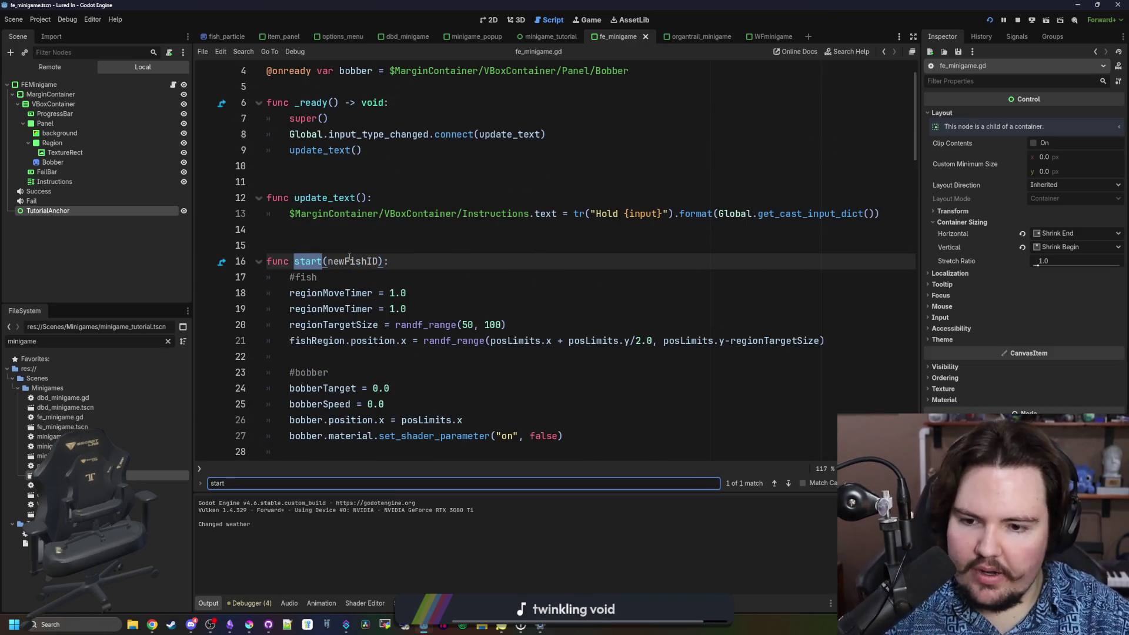
{"action": "scroll", "coordinate": [349, 258], "scroll_direction": "down", "scroll_amount": 3}
{"action": "left_click", "coordinate": [409, 324]}
{"action": "left_click", "coordinate": [409, 307]}
{"action": "scroll", "coordinate": [409, 307], "scroll_direction": "down", "scroll_amount": 3}
{"action": "scroll", "coordinate": [409, 307], "scroll_direction": "up", "scroll_amount": 8}
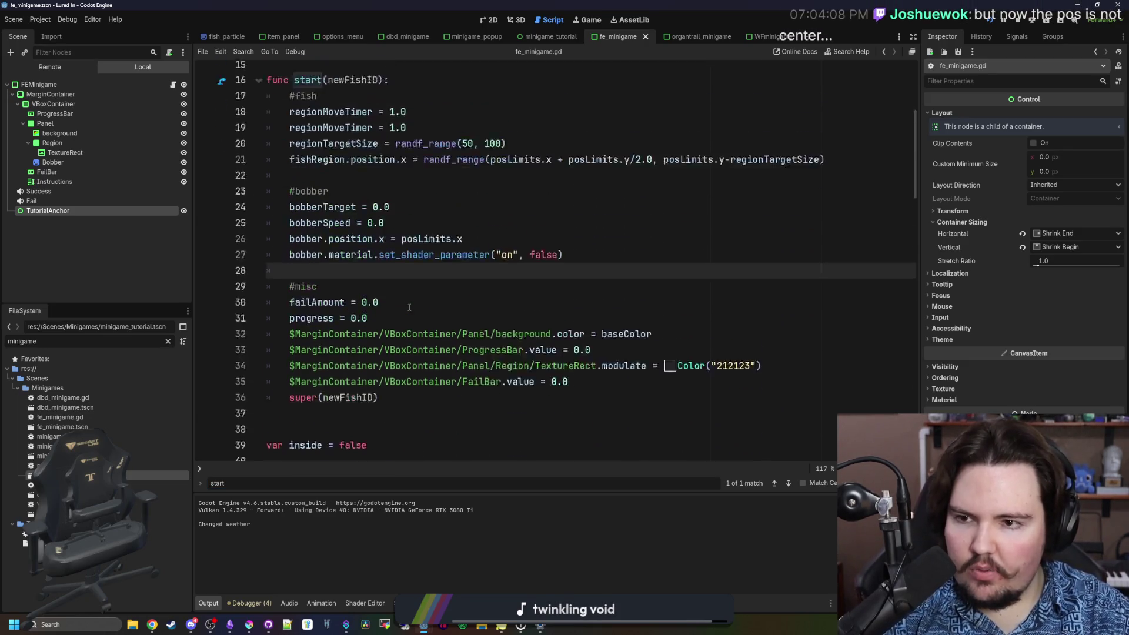
{"action": "scroll", "coordinate": [324, 79], "scroll_direction": "up", "scroll_amount": 1}
{"action": "left_click", "coordinate": [324, 78], "text": "ctrl"}
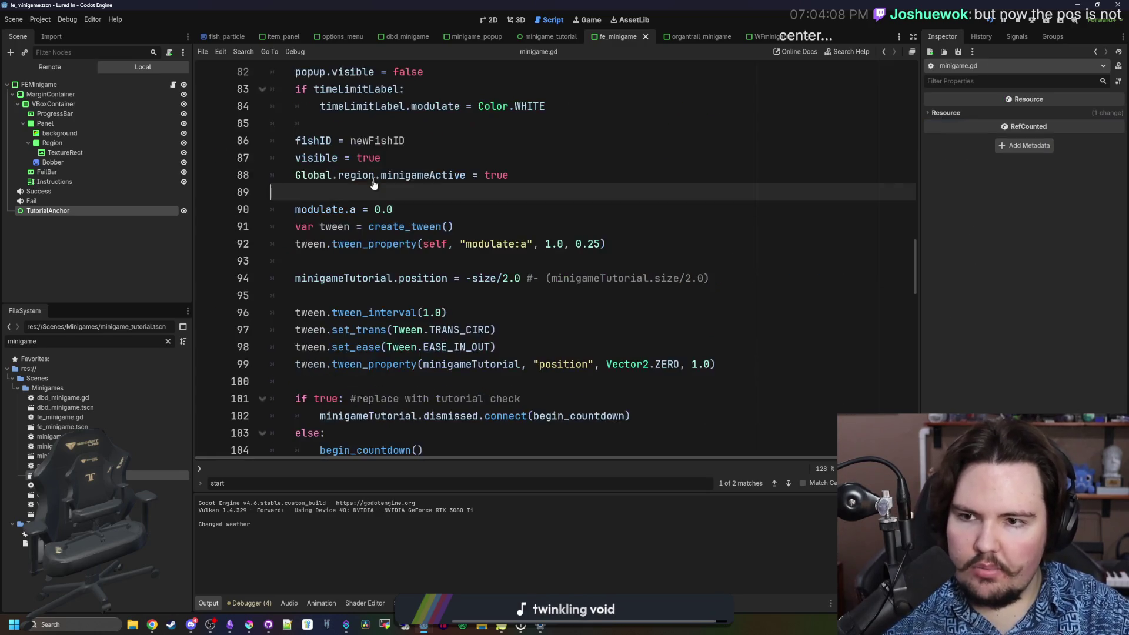
On line 94, delete the trailing comment and the minus sign so position reads size/2.0
{"action": "left_click", "coordinate": [369, 274]}
{"action": "left_click_drag", "start_coordinate": [668, 261], "coordinate": [444, 263]}
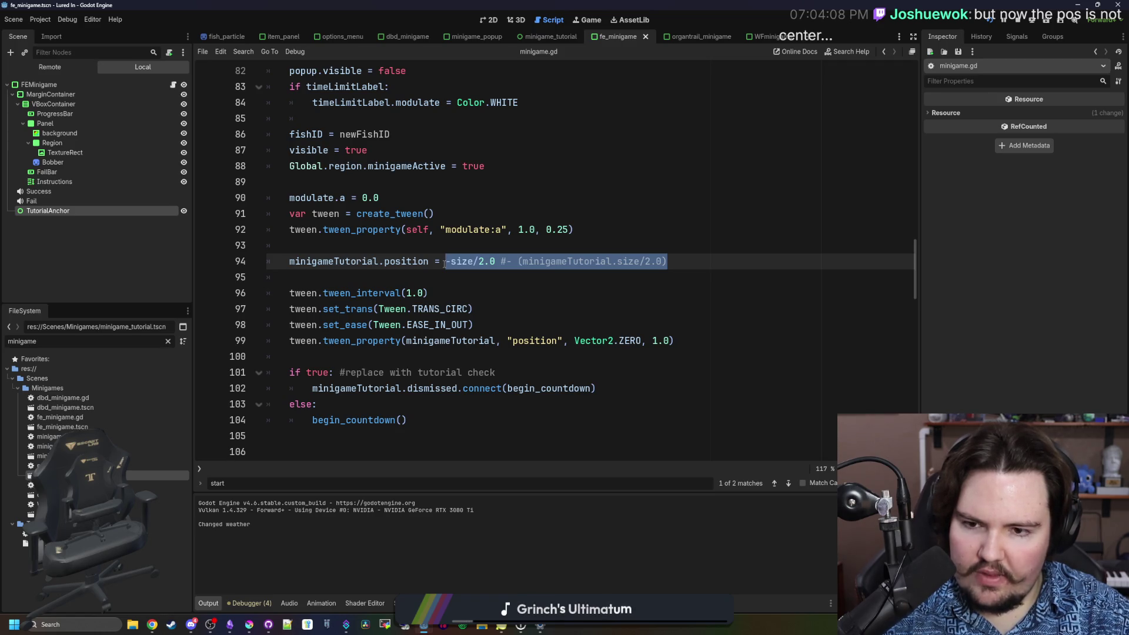
{"action": "left_click_drag", "start_coordinate": [444, 264], "coordinate": [485, 261]}
{"action": "key", "text": "Delete"}
{"action": "left_click", "coordinate": [504, 249]}
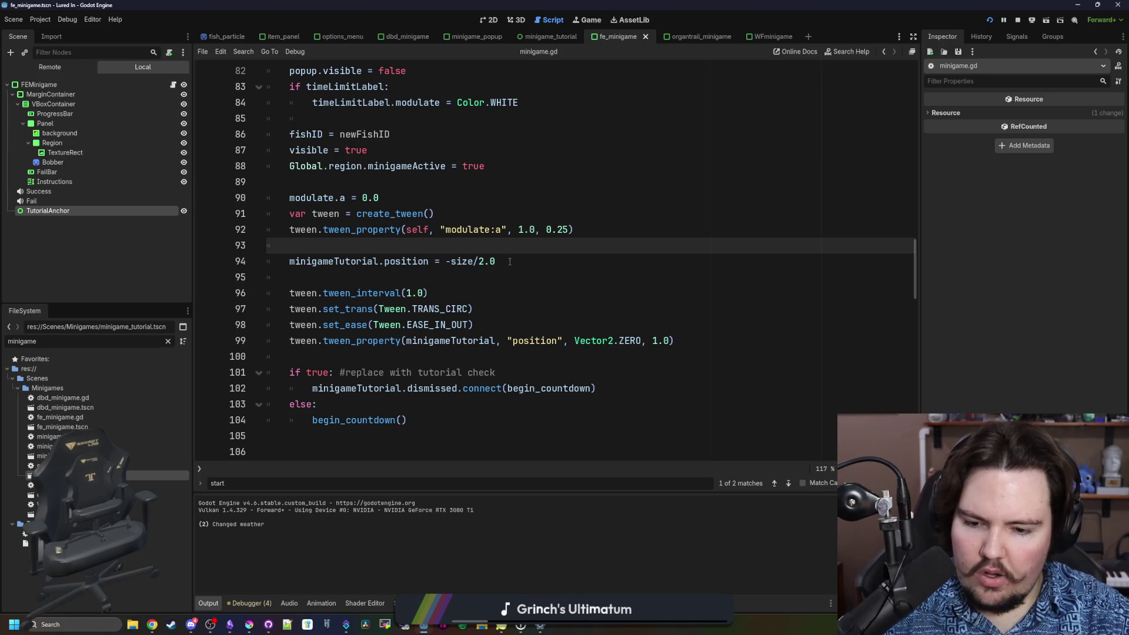
{"action": "left_click", "coordinate": [450, 261]}
{"action": "key", "text": "BackSpace"}
{"action": "left_click", "coordinate": [489, 246]}
Save minigame.gd, test-run the game, then stop it
{"action": "key", "text": "ctrl+s"}
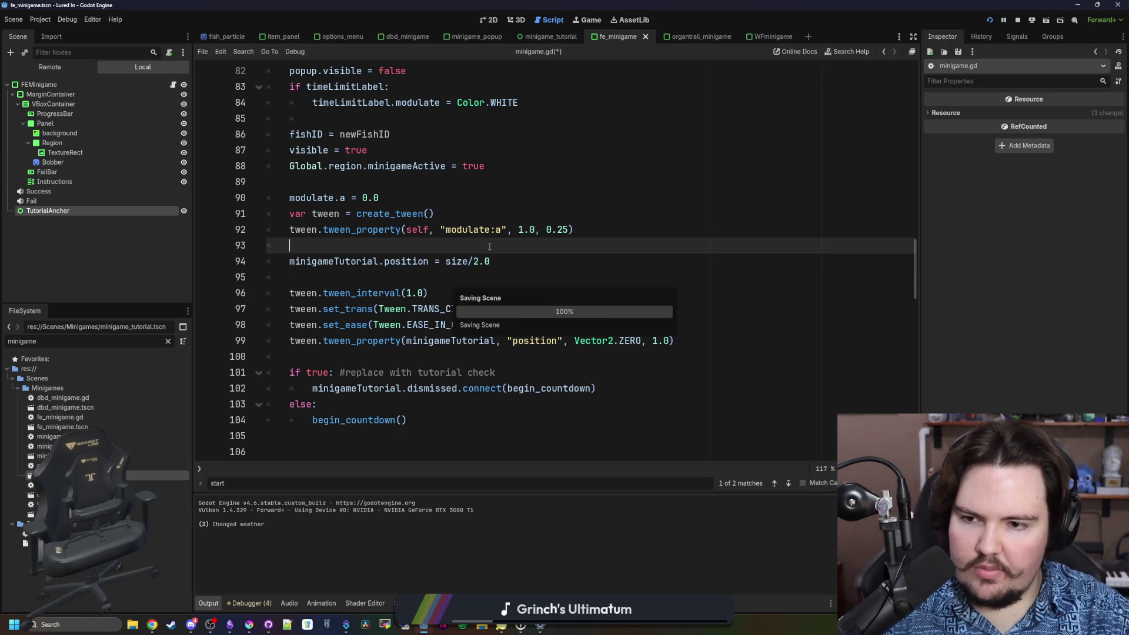
{"action": "left_click", "coordinate": [989, 20]}
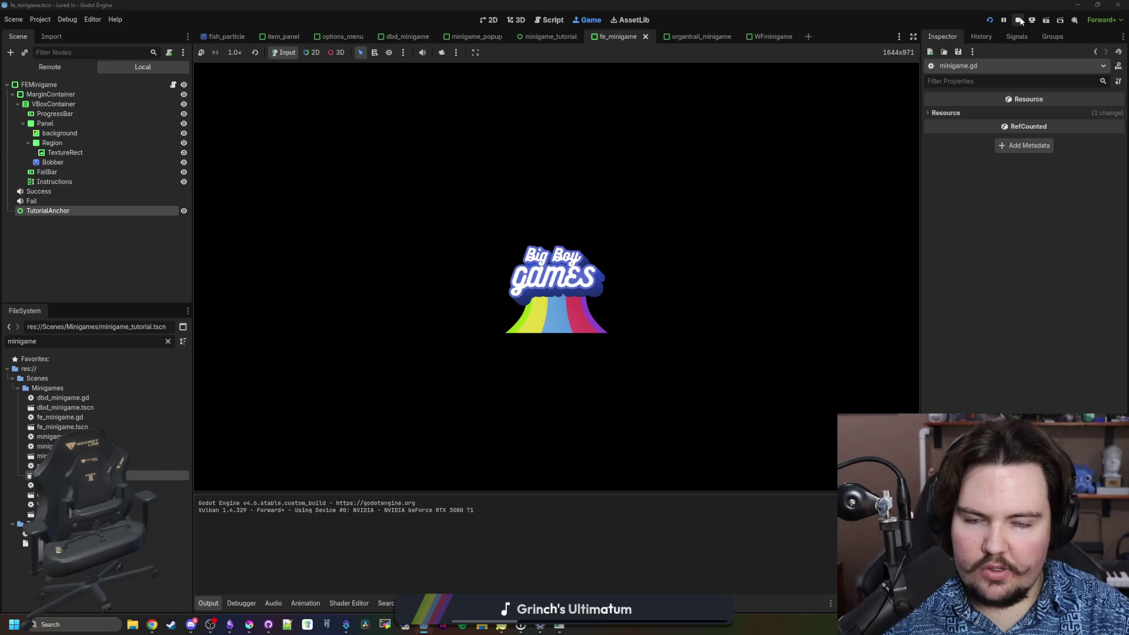
{"action": "left_click", "coordinate": [1019, 20]}
{"action": "right_click", "coordinate": [55, 197]}
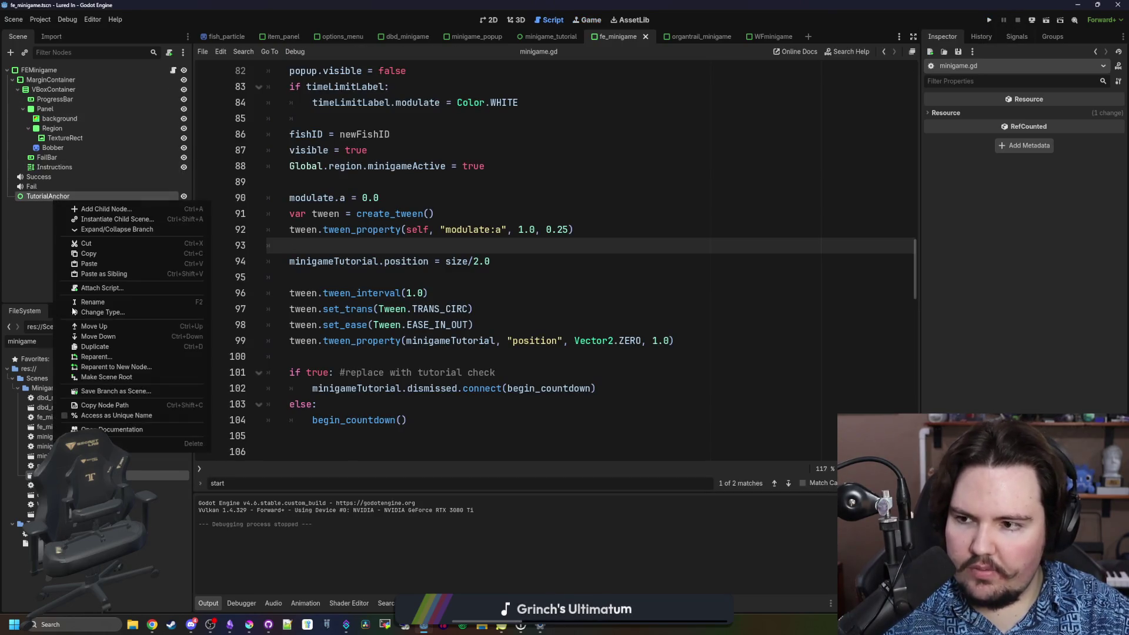
Delete the TutorialAnchor node from FEMinigame
{"action": "left_click", "coordinate": [118, 443]}
{"action": "left_click", "coordinate": [541, 329]}
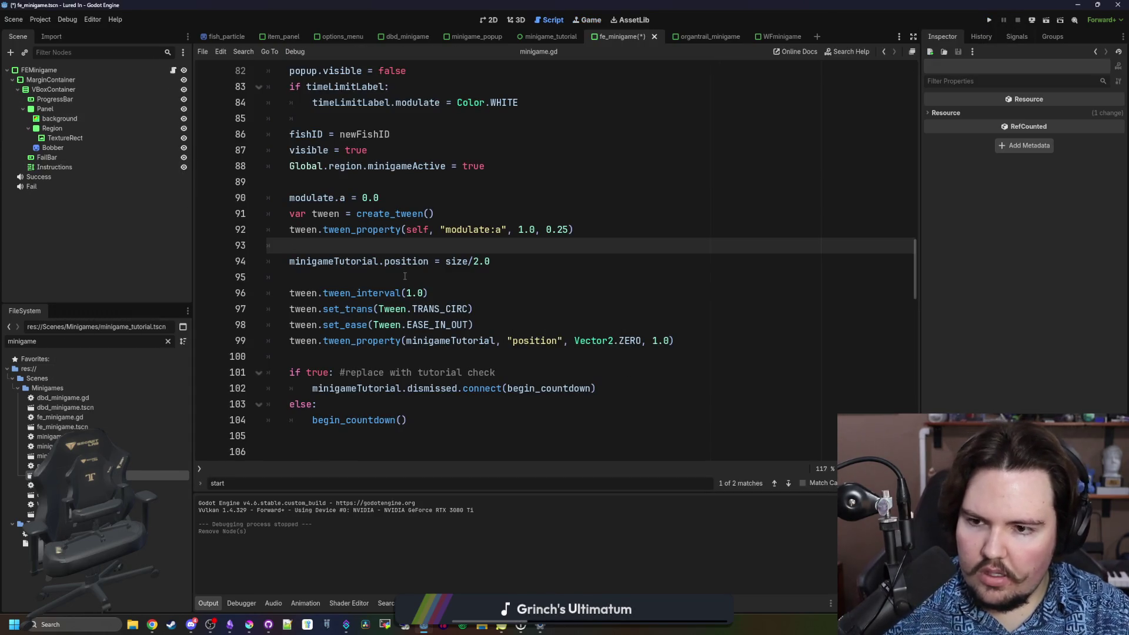
{"action": "scroll", "coordinate": [404, 275], "scroll_direction": "up", "scroll_amount": 20}
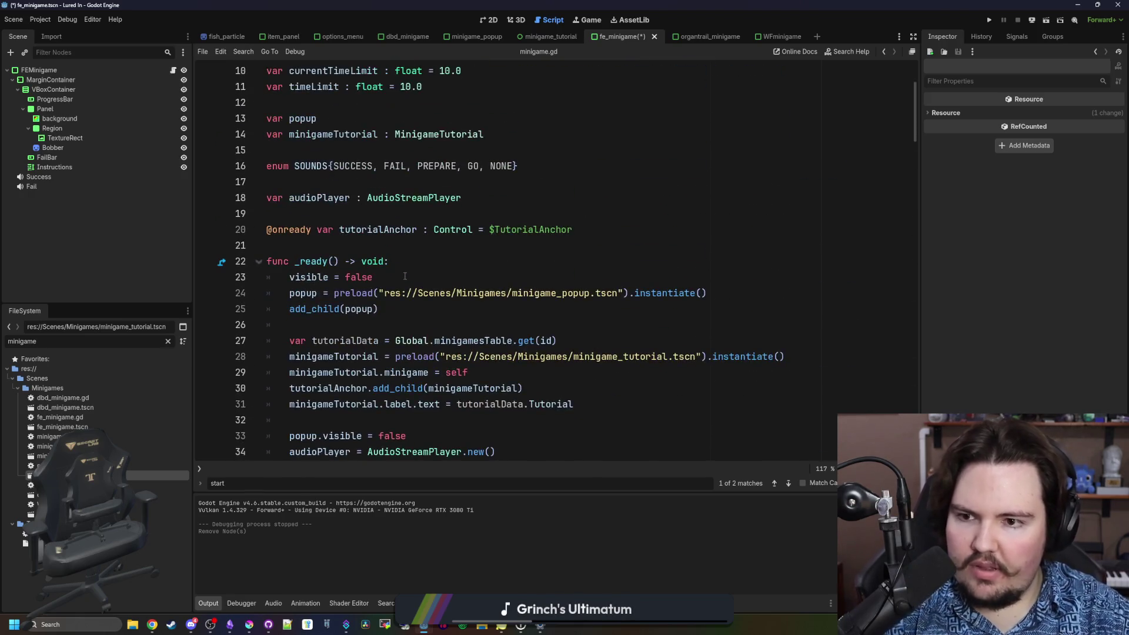
{"action": "scroll", "coordinate": [404, 276], "scroll_direction": "down", "scroll_amount": 2}
Remove the 'tutorialAnchor.' prefix from the add_child call in _ready, then save and run
{"action": "left_click", "coordinate": [353, 325]}
{"action": "left_click_drag", "start_coordinate": [372, 294], "coordinate": [289, 296]}
{"action": "key", "text": "BackSpace"}
{"action": "left_click", "coordinate": [323, 326]}
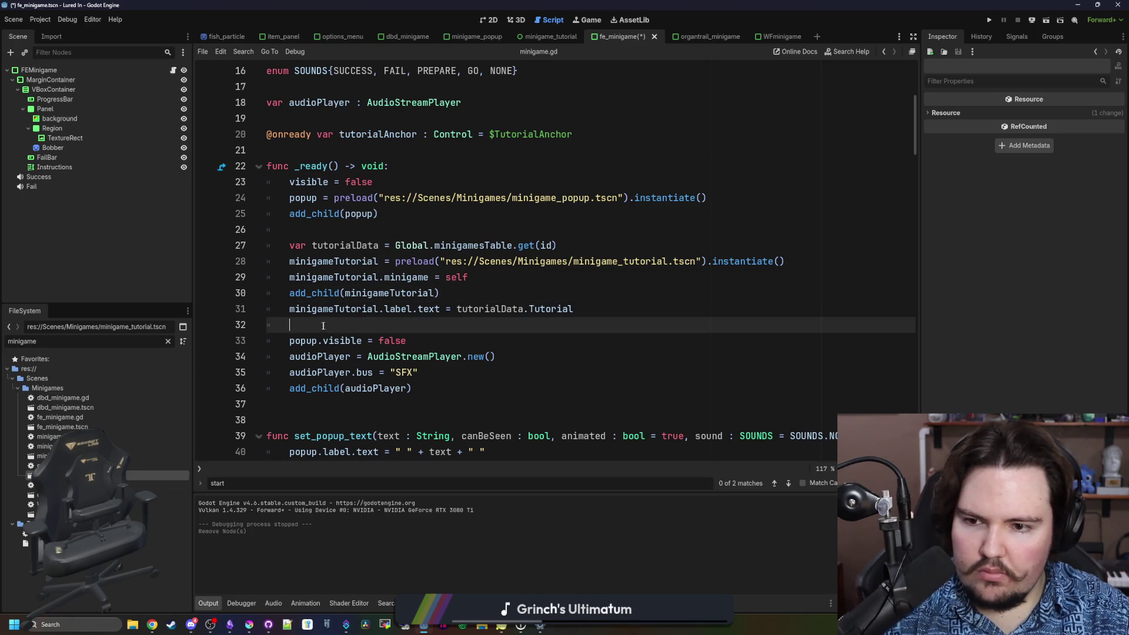
{"action": "left_click", "coordinate": [988, 19]}
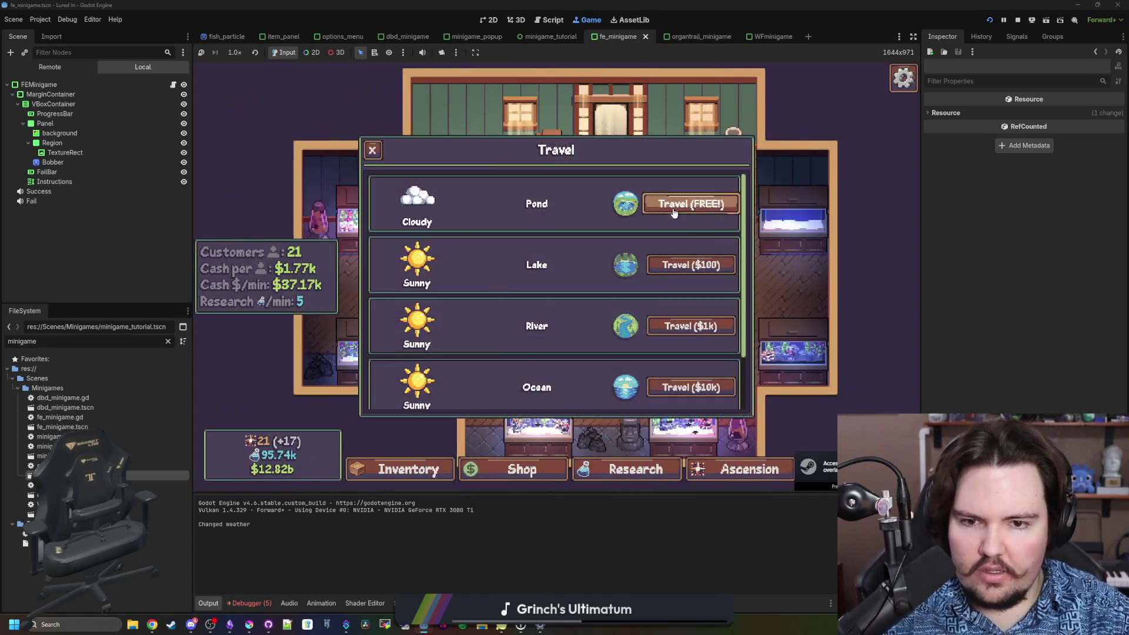
Run 'minigame fe' in the game's command menu to see the tutorial popup, then return to the script
{"action": "type", "text": "minigame fe"}
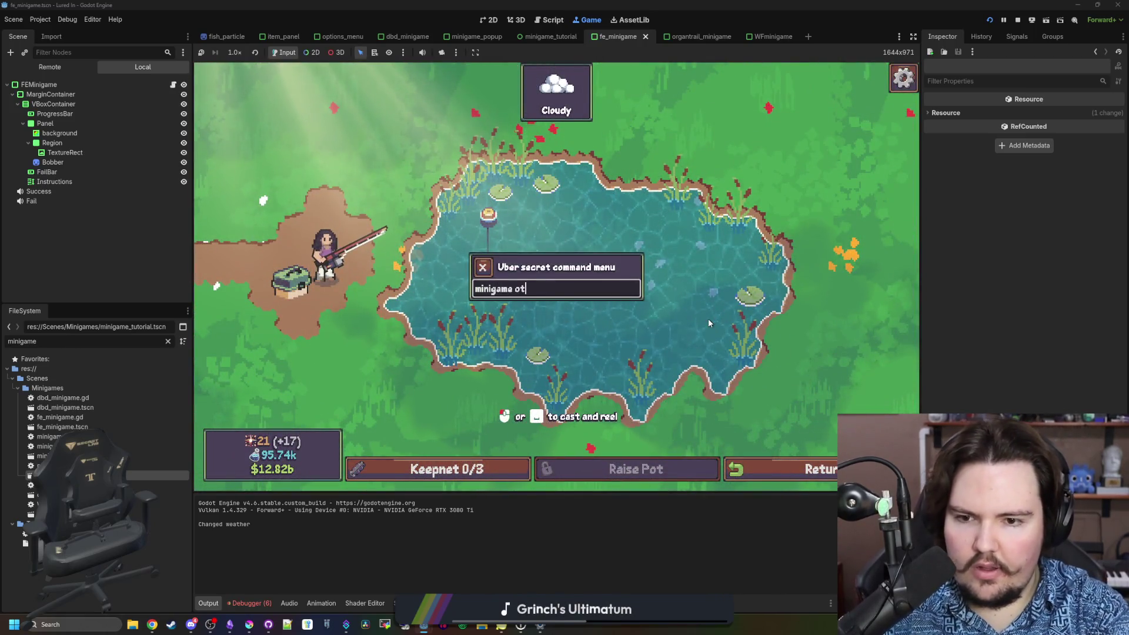
{"action": "key", "text": "Return"}
{"action": "left_click_drag", "start_coordinate": [555, 284], "coordinate": [398, 218]}
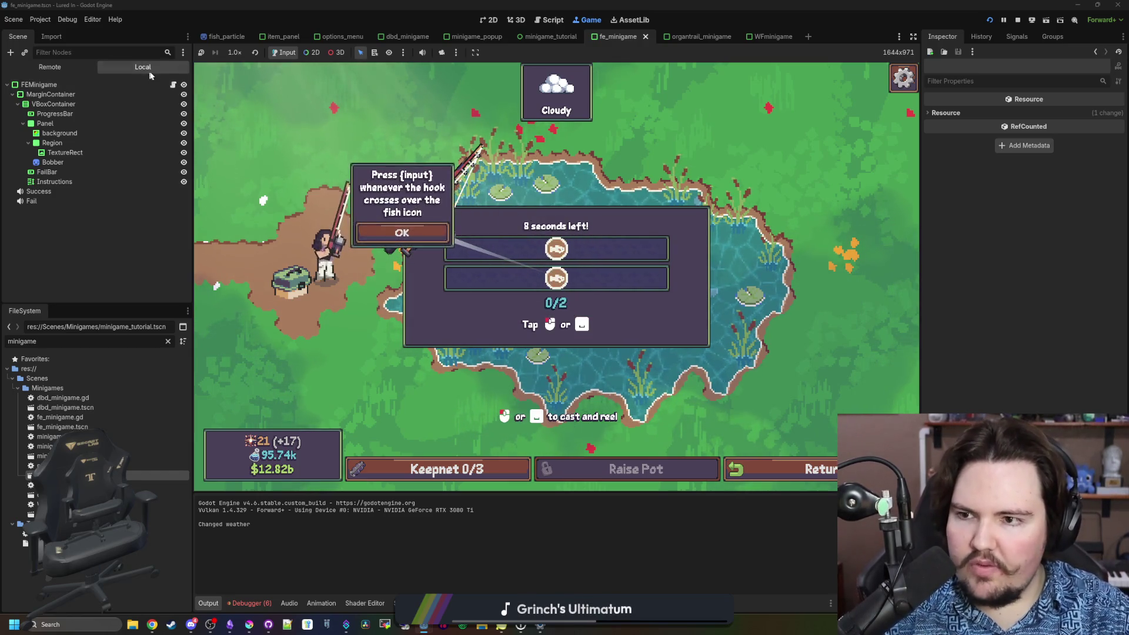
{"action": "key", "text": "ctrl+F3"}
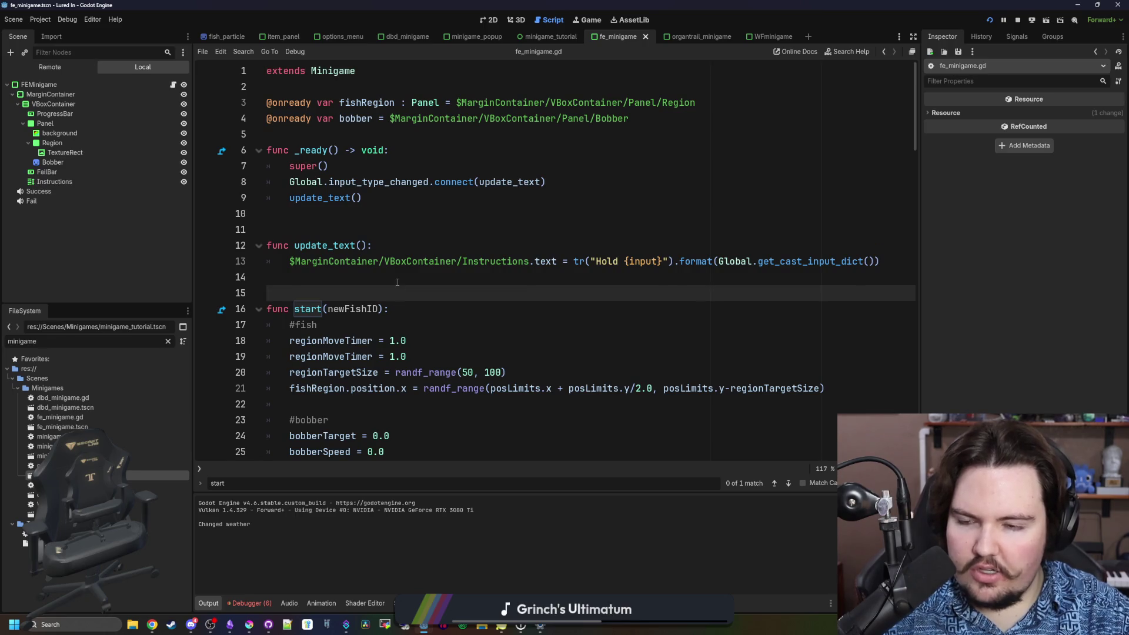
Look through the fe_minigame script's start function and save it
{"action": "left_click", "coordinate": [398, 282]}
{"action": "scroll", "coordinate": [397, 282], "scroll_direction": "down", "scroll_amount": 2}
{"action": "left_click", "coordinate": [394, 309]}
{"action": "key", "text": "ctrl+s"}
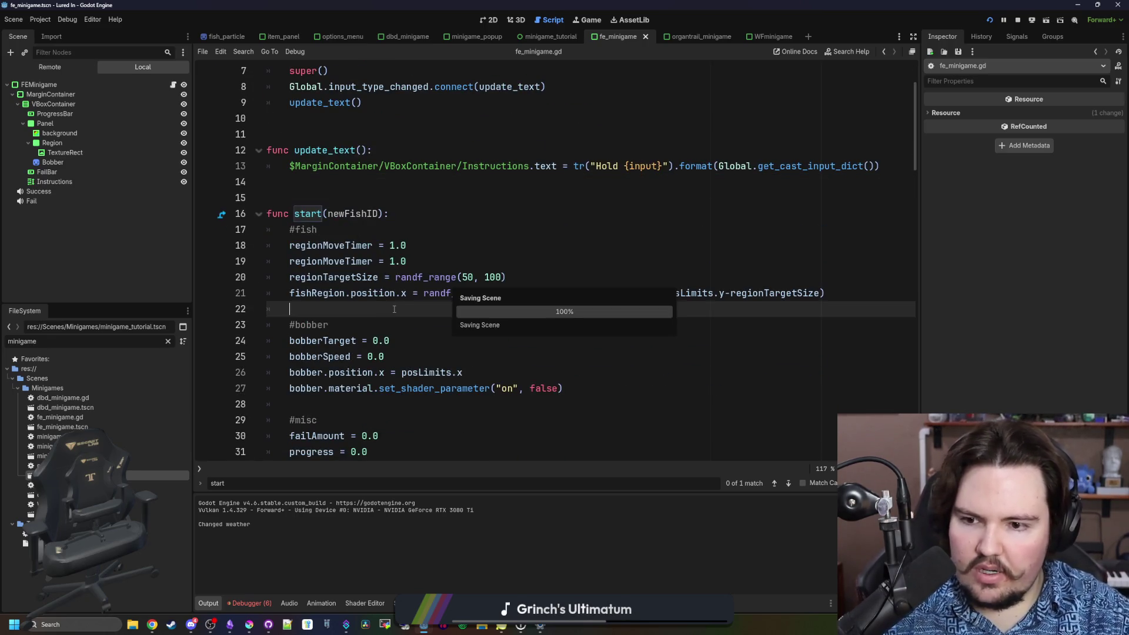
{"action": "scroll", "coordinate": [395, 309], "scroll_direction": "down", "scroll_amount": 2}
{"action": "left_click", "coordinate": [377, 302]}
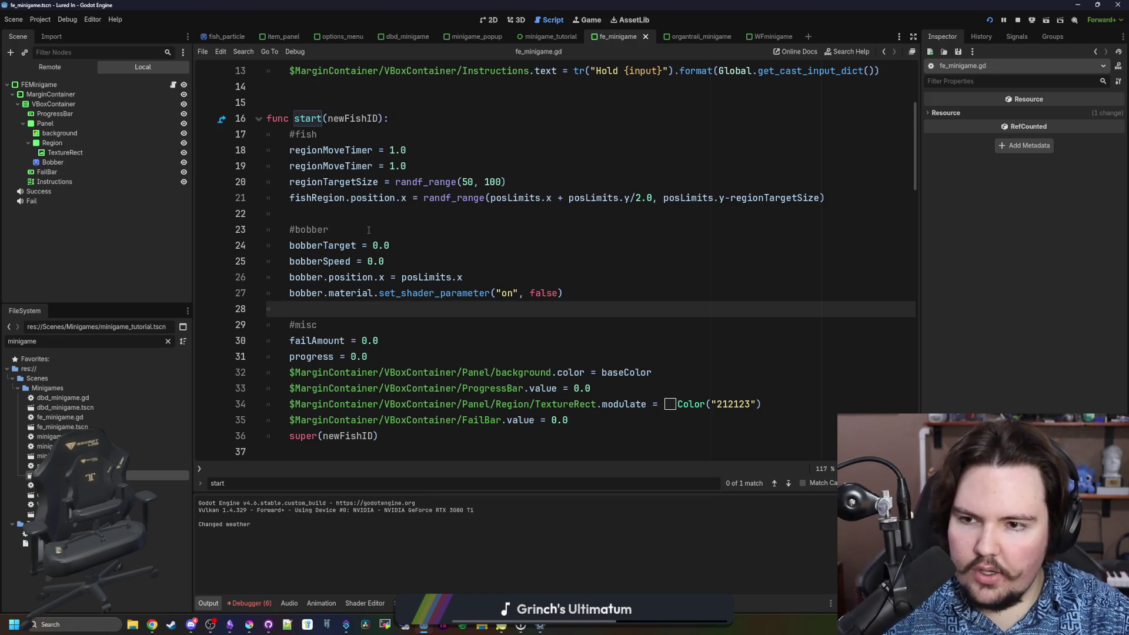
{"action": "scroll", "coordinate": [369, 229], "scroll_direction": "down", "scroll_amount": 6}
{"action": "scroll", "coordinate": [388, 213], "scroll_direction": "up", "scroll_amount": 4}
{"action": "scroll", "coordinate": [388, 213], "scroll_direction": "up", "scroll_amount": 6}
In minigame.gd, replace the tutorial tween's Vector2.ZERO end value on line 99 with size
{"action": "left_click", "coordinate": [334, 75], "text": "ctrl"}
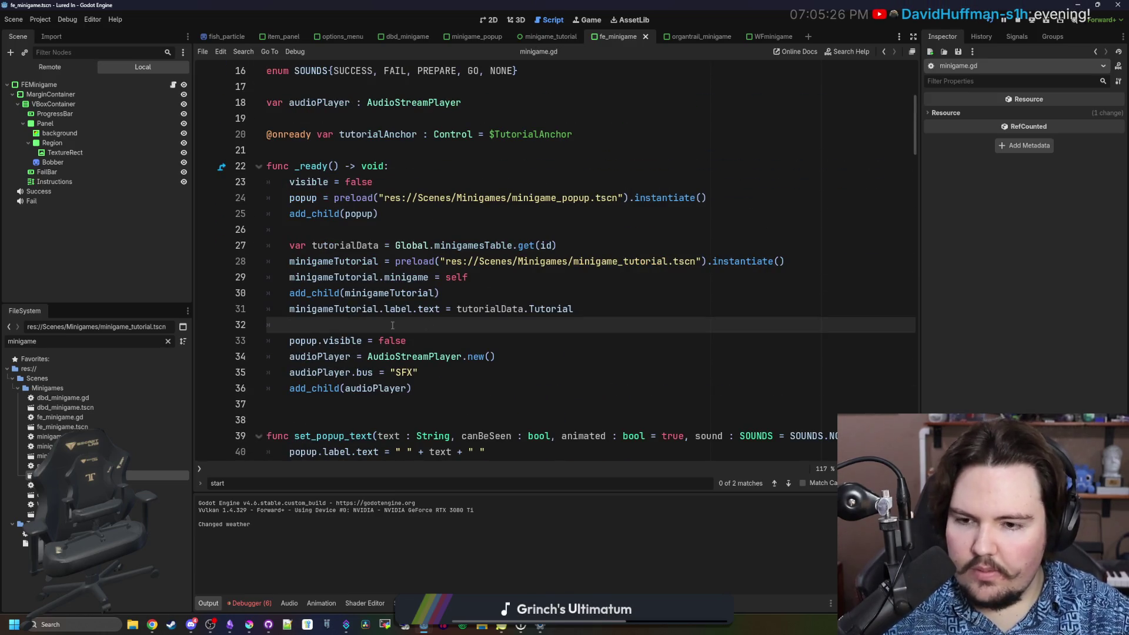
{"action": "scroll", "coordinate": [392, 325], "scroll_direction": "down", "scroll_amount": 5}
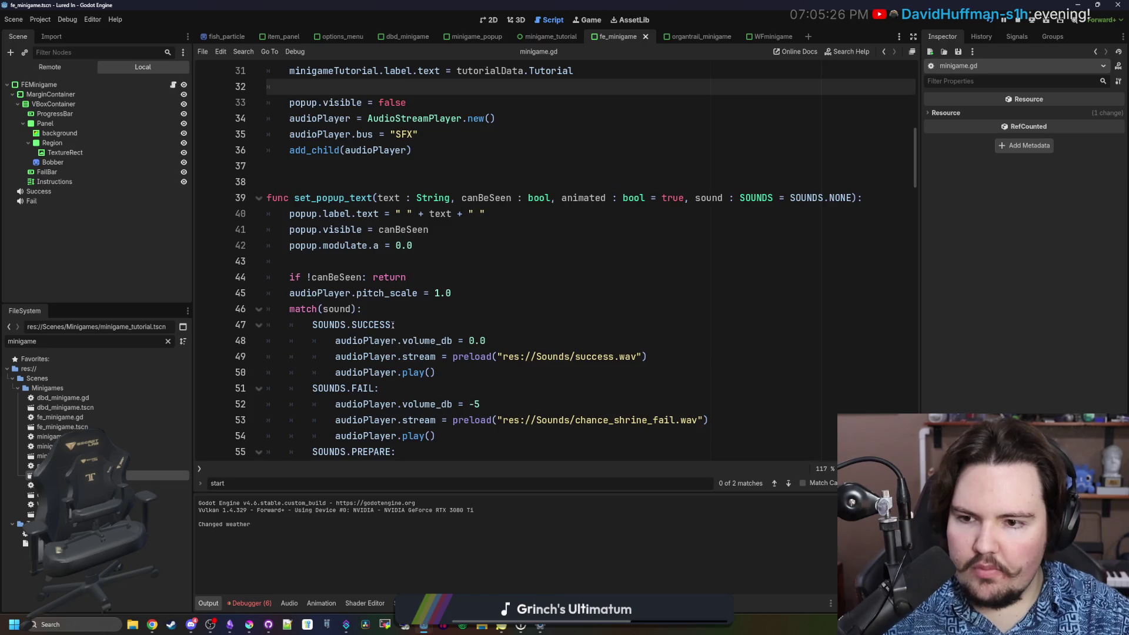
{"action": "scroll", "coordinate": [392, 325], "scroll_direction": "down", "scroll_amount": 13}
{"action": "scroll", "coordinate": [439, 292], "scroll_direction": "down", "scroll_amount": 4}
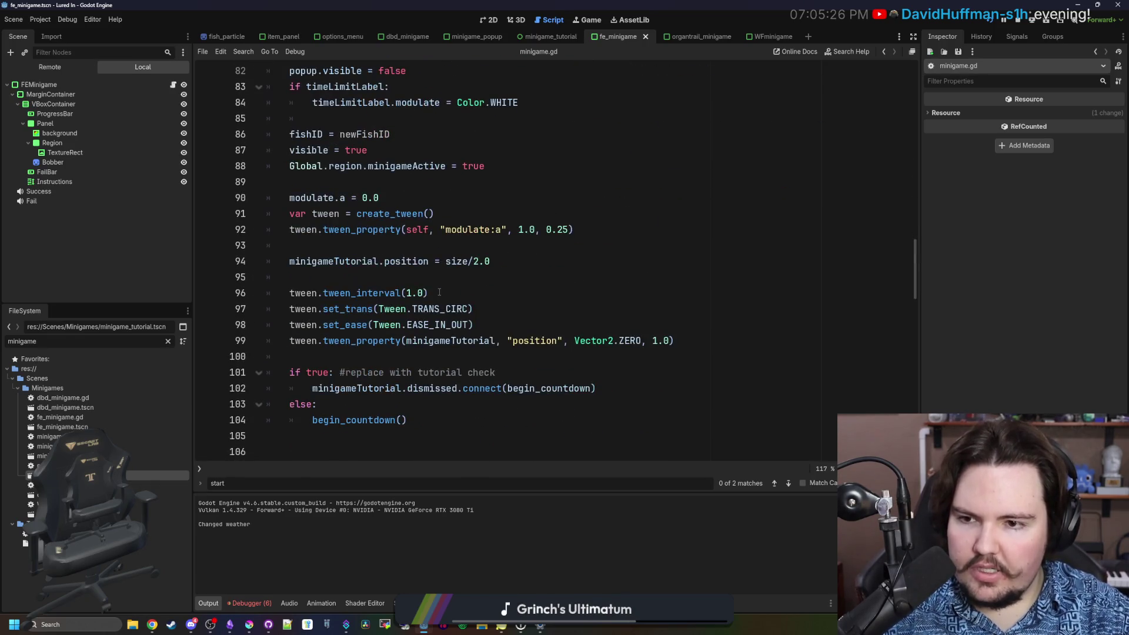
{"action": "left_click", "coordinate": [441, 276]}
{"action": "key", "text": "shift+Up"}
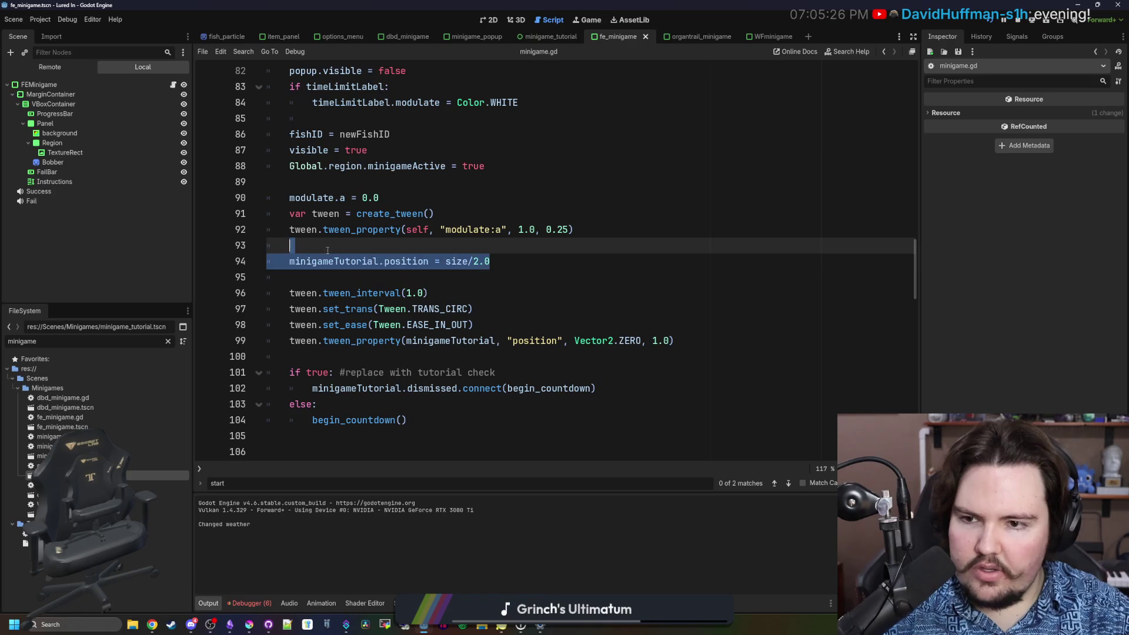
{"action": "key", "text": "Up"}
{"action": "scroll", "coordinate": [475, 256], "scroll_direction": "down", "scroll_amount": 1}
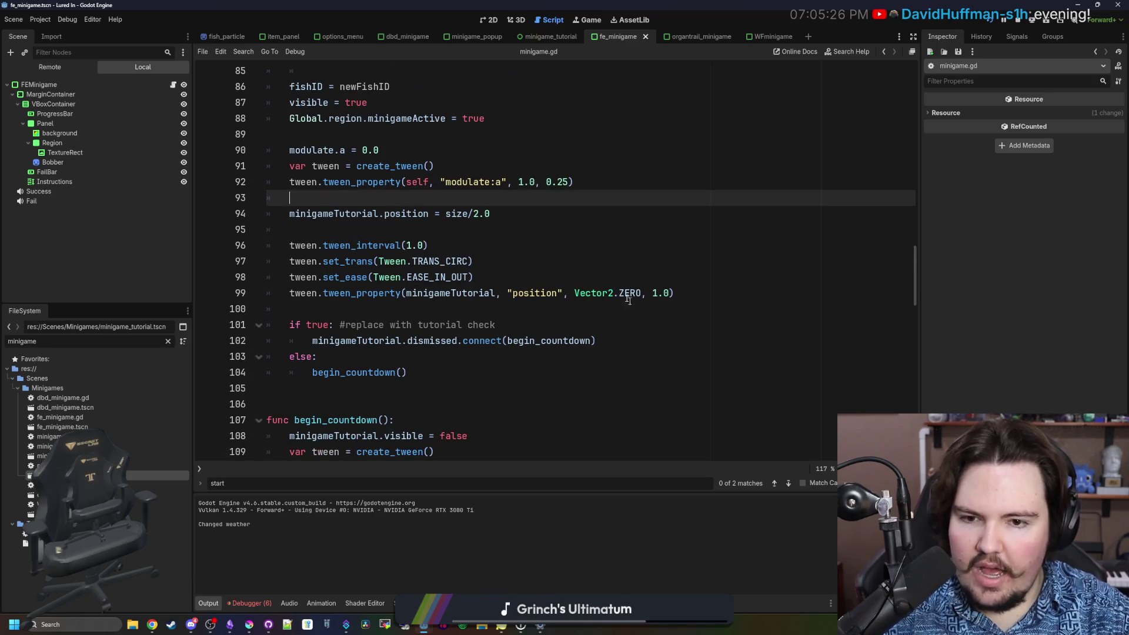
{"action": "left_click_drag", "start_coordinate": [641, 293], "coordinate": [574, 293]}
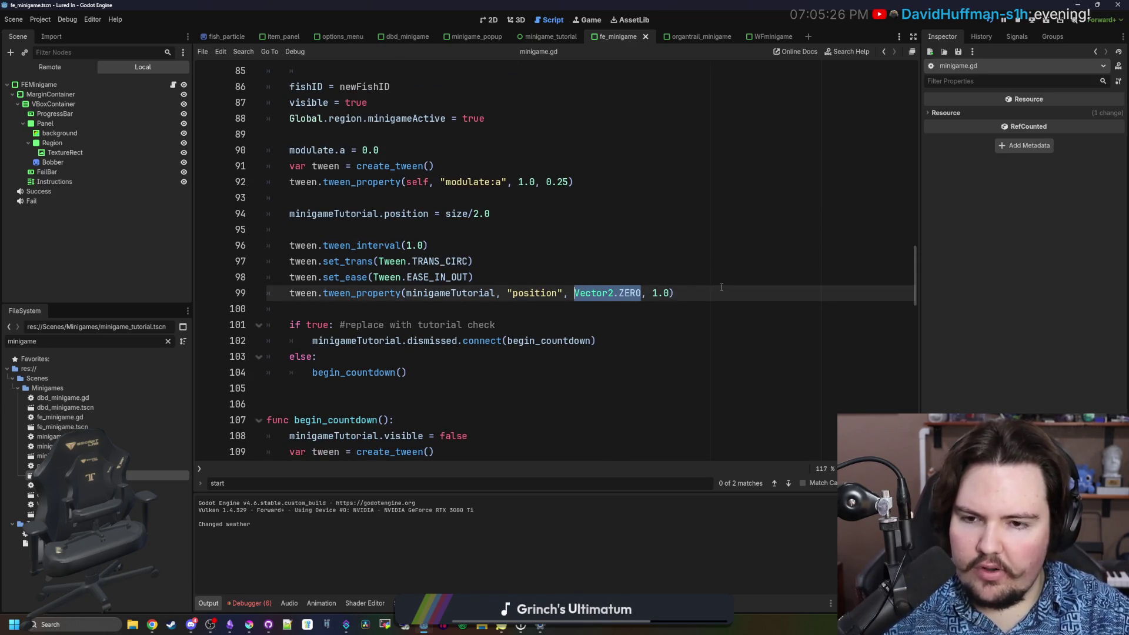
{"action": "type", "text": "size"}
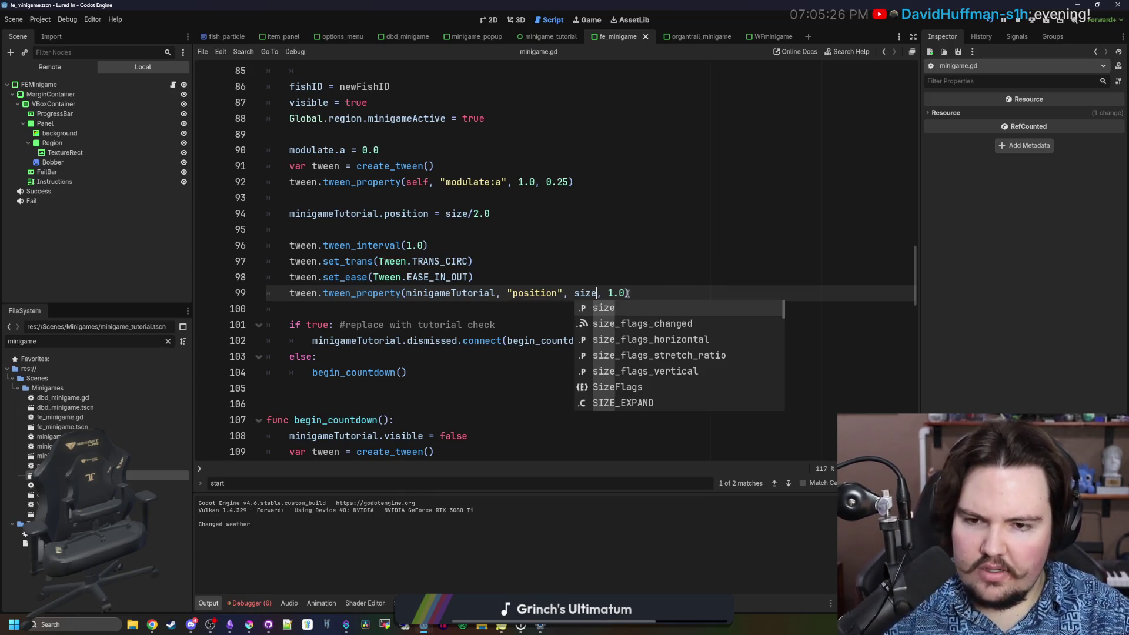
Make line 99 tween position:x to size.x + (minigameTutorial.size.x/2.0), then save and run
{"action": "double_click", "coordinate": [585, 292]}
{"action": "left_click", "coordinate": [559, 293]}
{"action": "type", "text": ":x"}
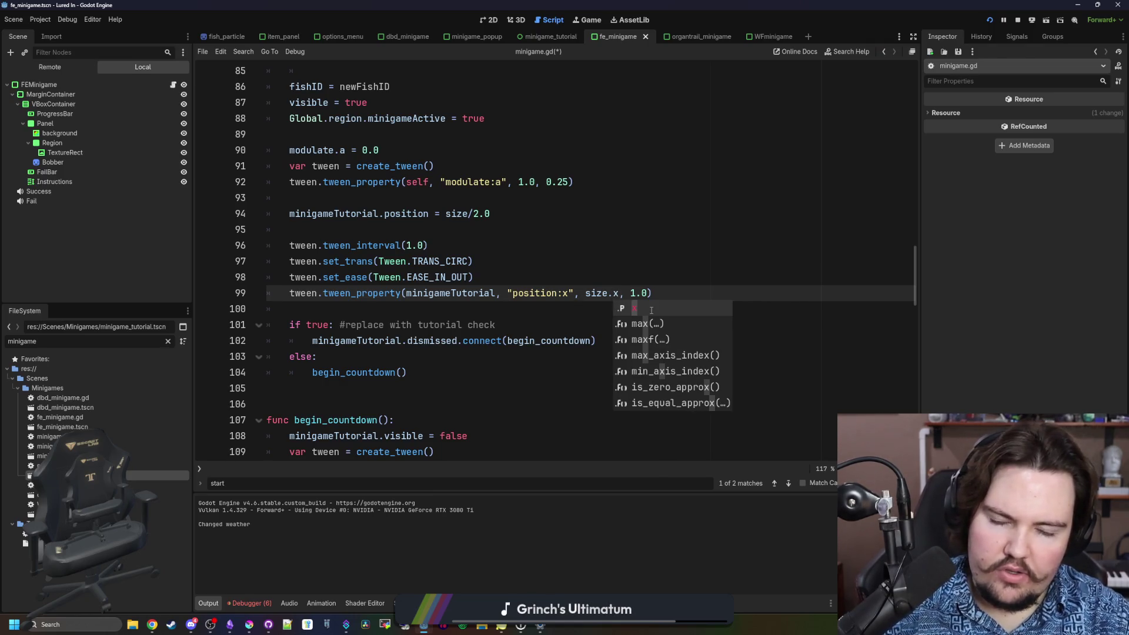
{"action": "type", "text": " + minigameT"}
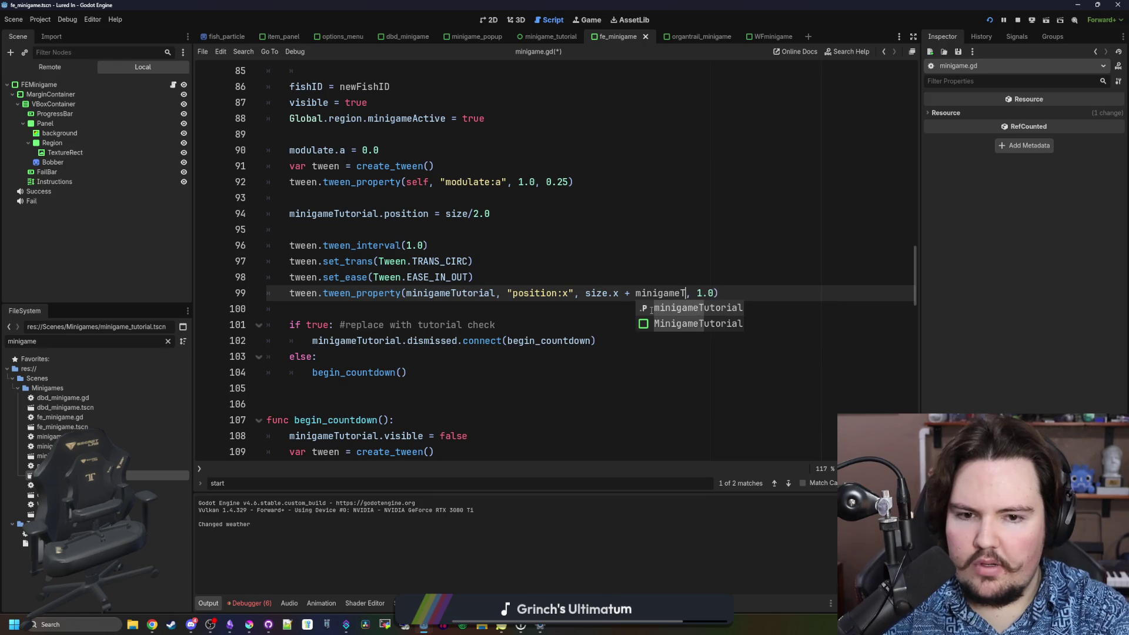
{"action": "key", "text": "Return"}
{"action": "type", "text": ".size.x"}
{"action": "left_click", "coordinate": [736, 264]}
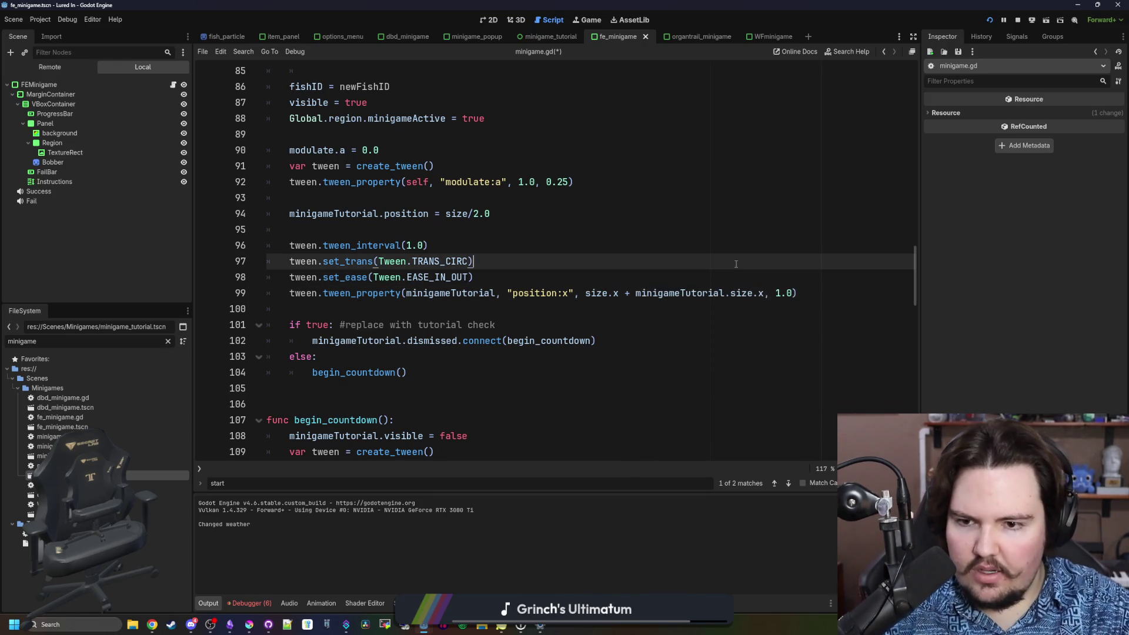
{"action": "left_click", "coordinate": [765, 293]}
{"action": "type", "text": "2.0"}
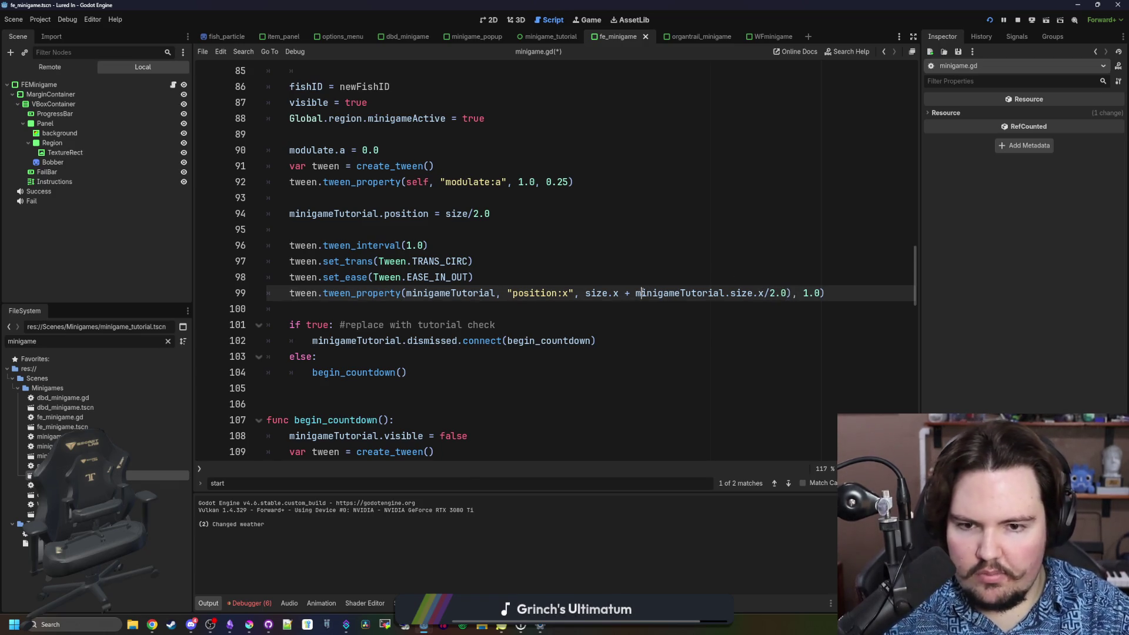
{"action": "type", "text": "("}
{"action": "left_click", "coordinate": [599, 258]}
{"action": "key", "text": "ctrl+s"}
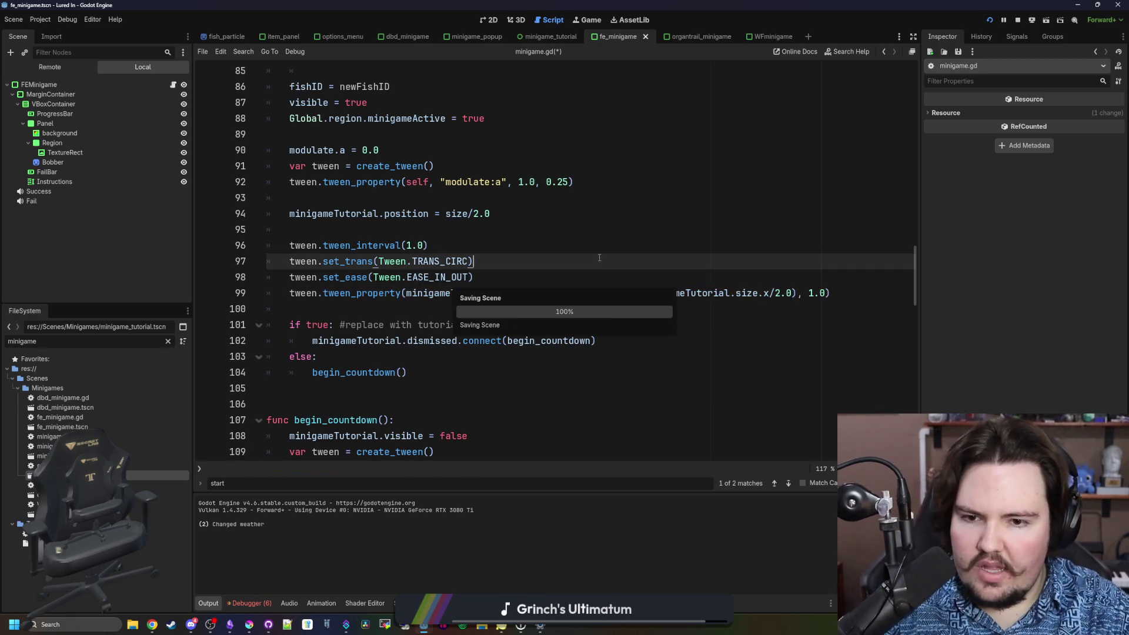
{"action": "left_click", "coordinate": [991, 21]}
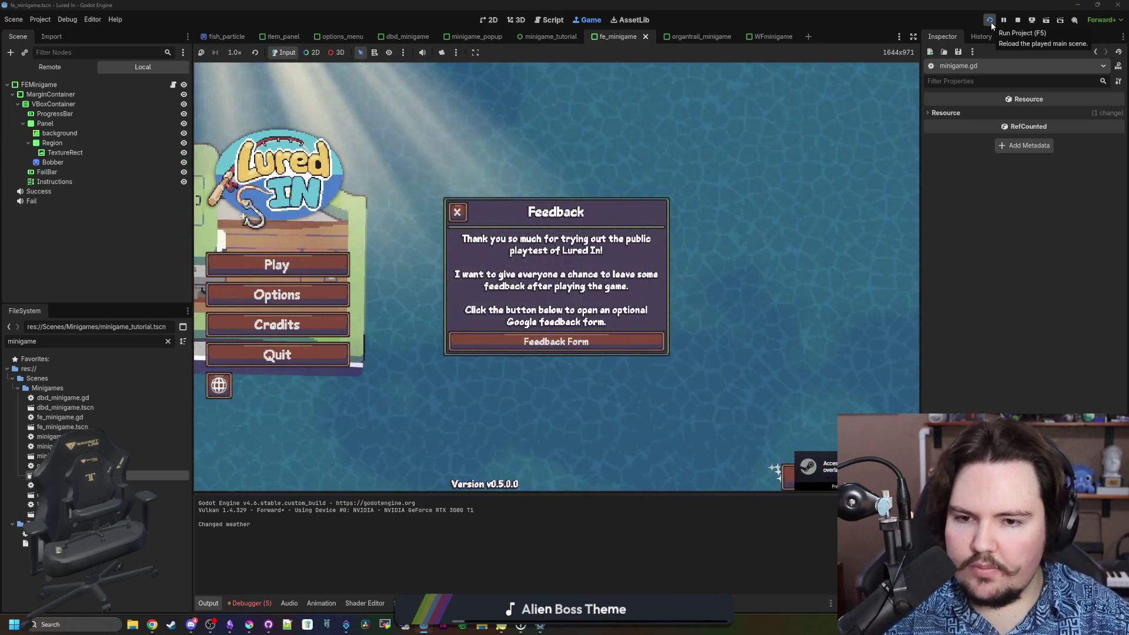
Relaunch the game, enter the minigame command to see where the popup lands, then reopen fe_minigame.gd
{"action": "left_click", "coordinate": [990, 22]}
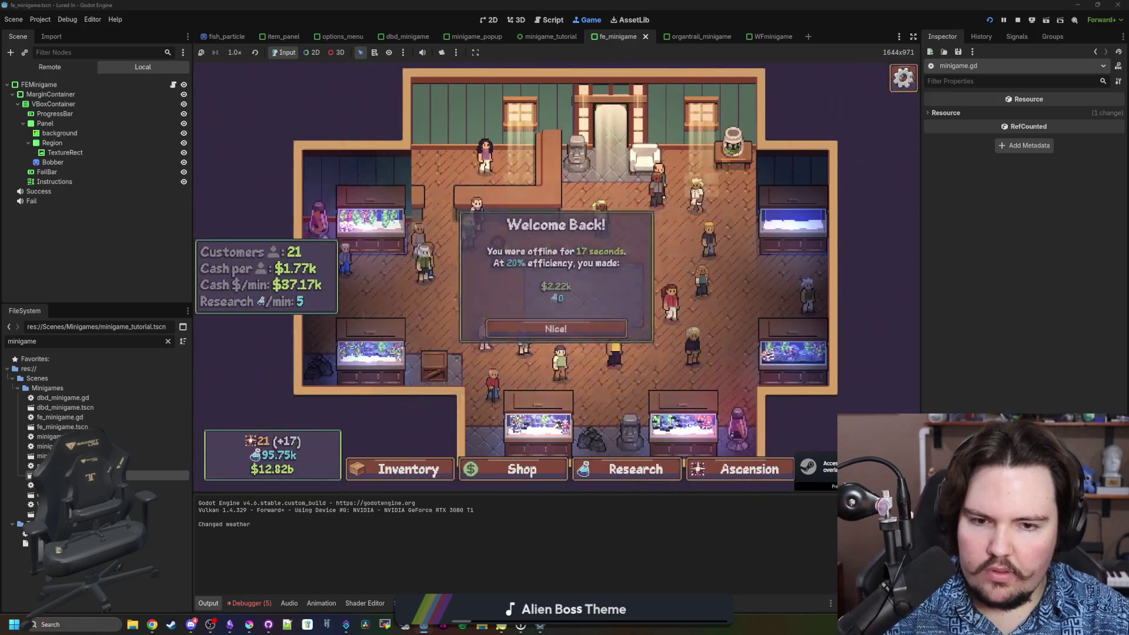
{"action": "type", "text": "minigame"}
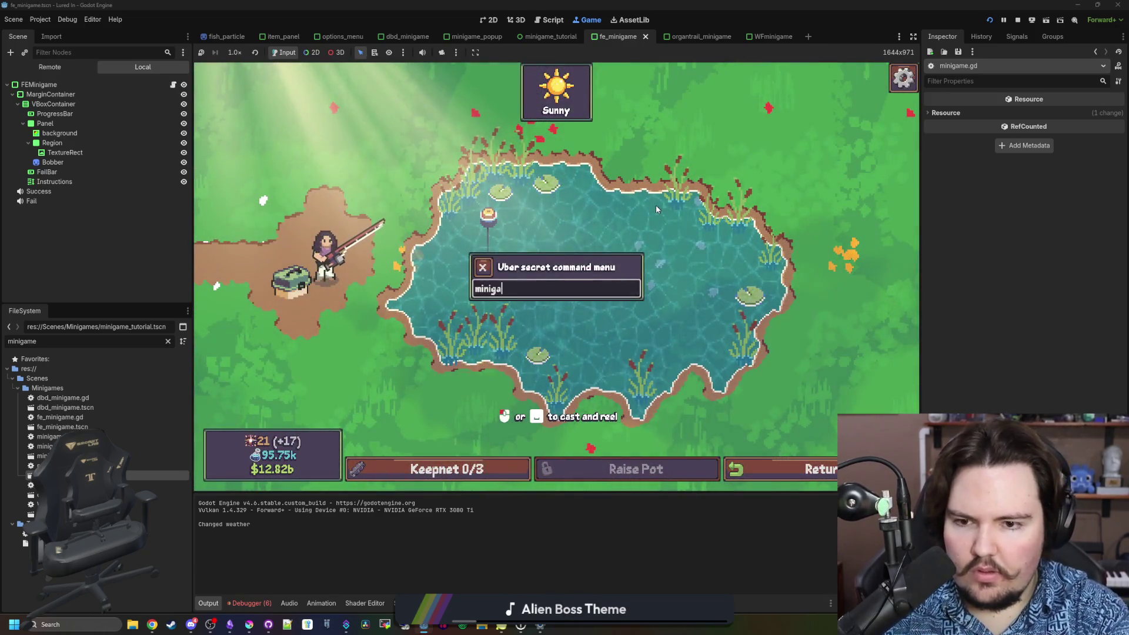
{"action": "key", "text": "Return"}
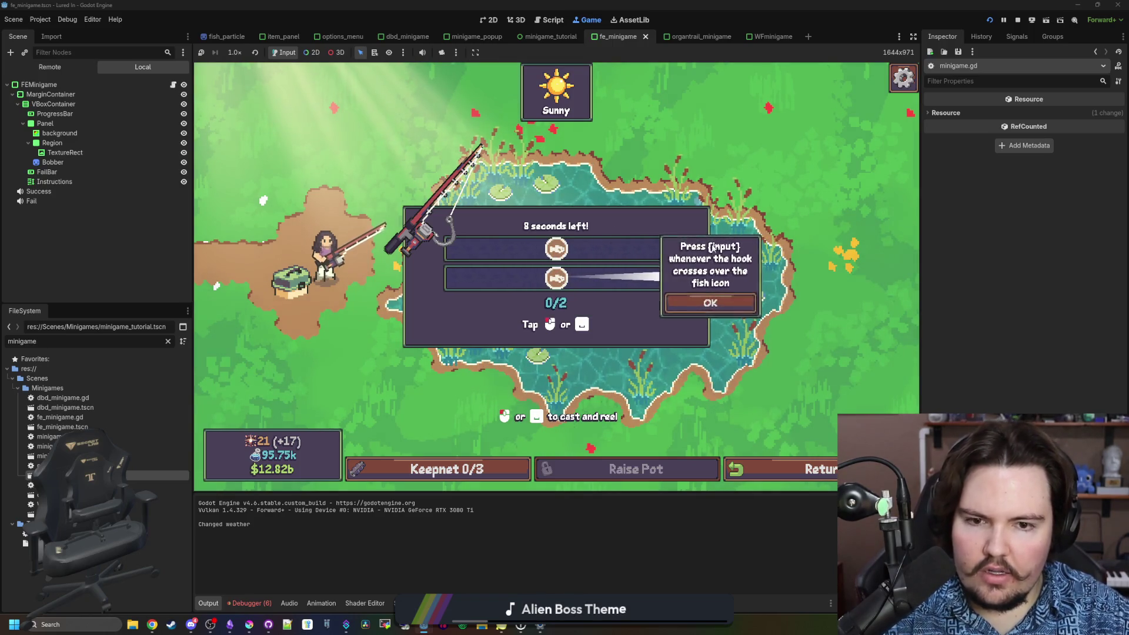
{"action": "left_click", "coordinate": [174, 86]}
{"action": "key", "text": "ctrl+s"}
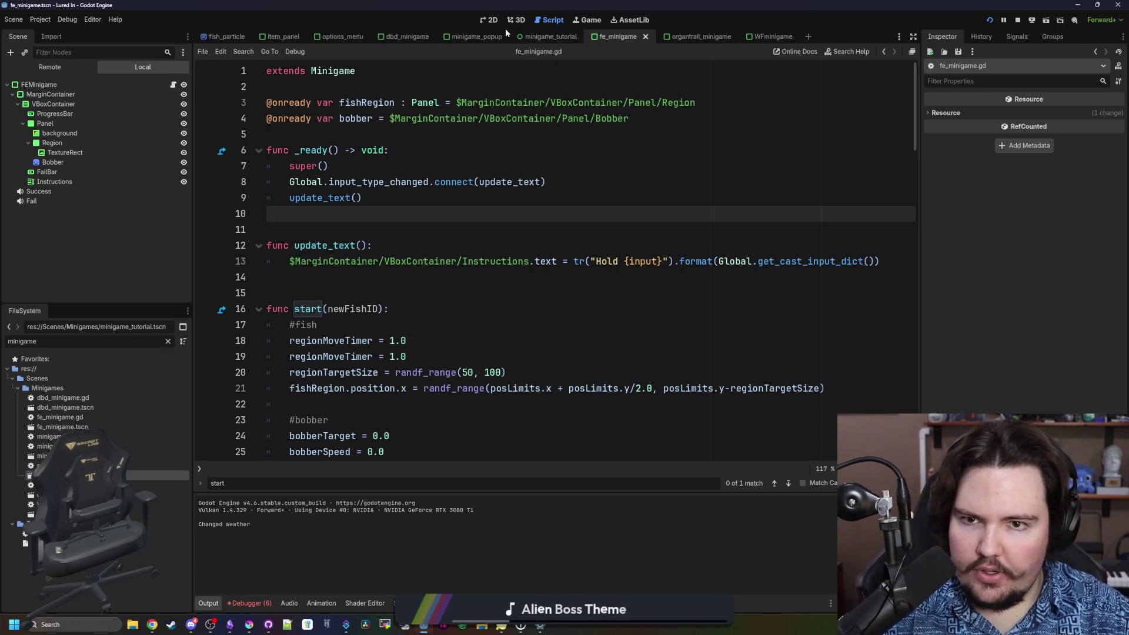
{"action": "left_click", "coordinate": [550, 37]}
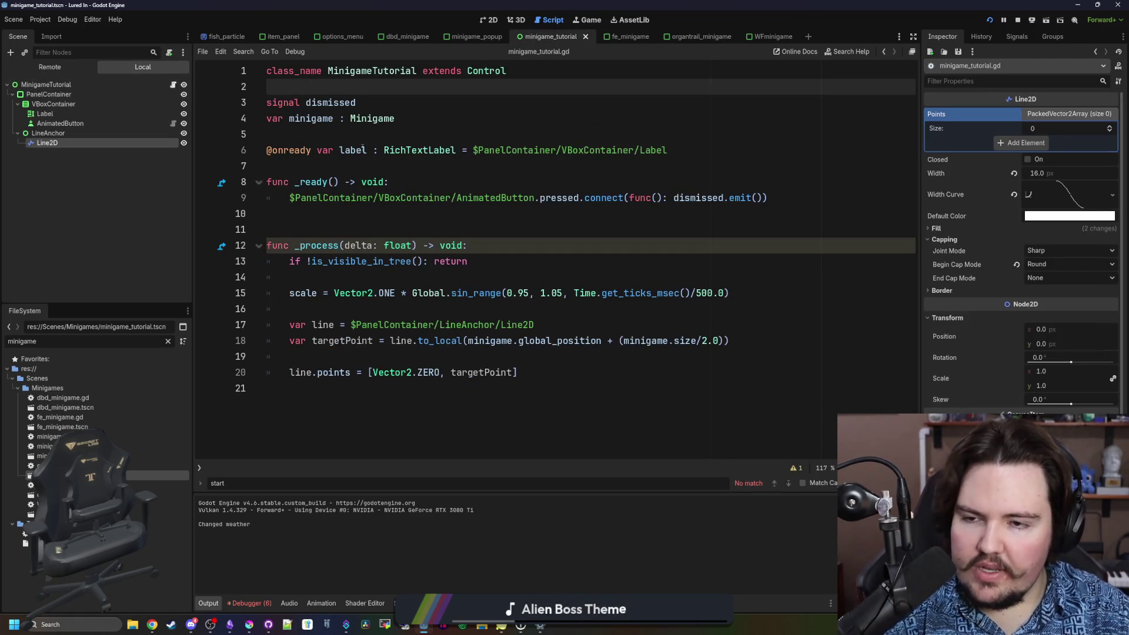
{"action": "left_click", "coordinate": [387, 136]}
{"action": "left_click", "coordinate": [478, 165]}
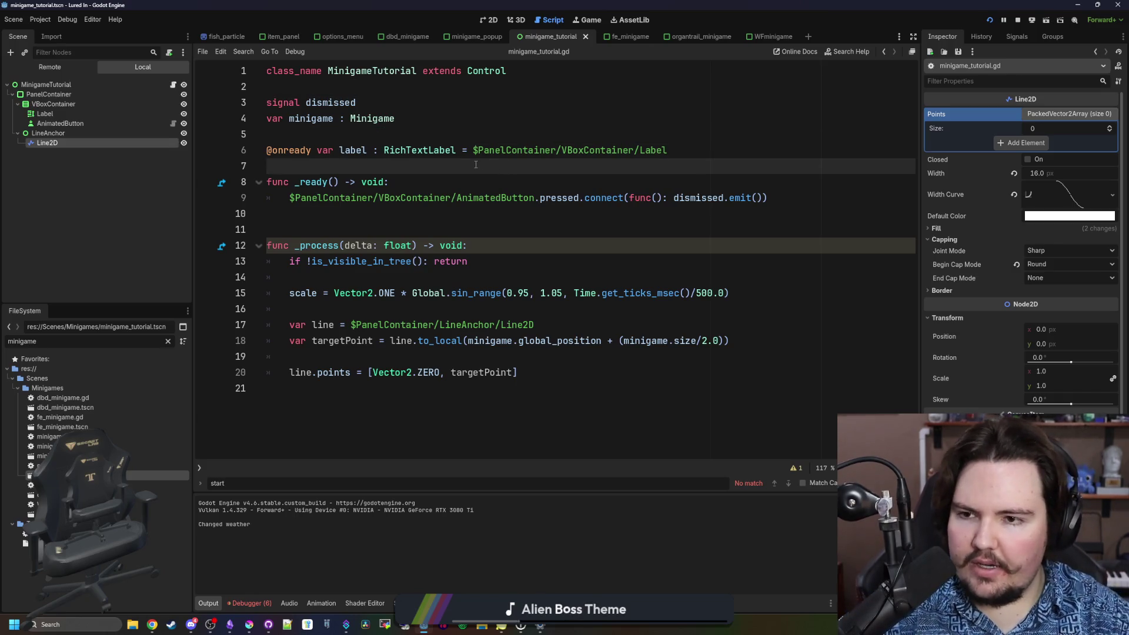
{"action": "key", "text": "ctrl+shift+Return"}
{"action": "type", "text": "@"}
{"action": "left_click_drag", "start_coordinate": [48, 94], "coordinate": [356, 172]}
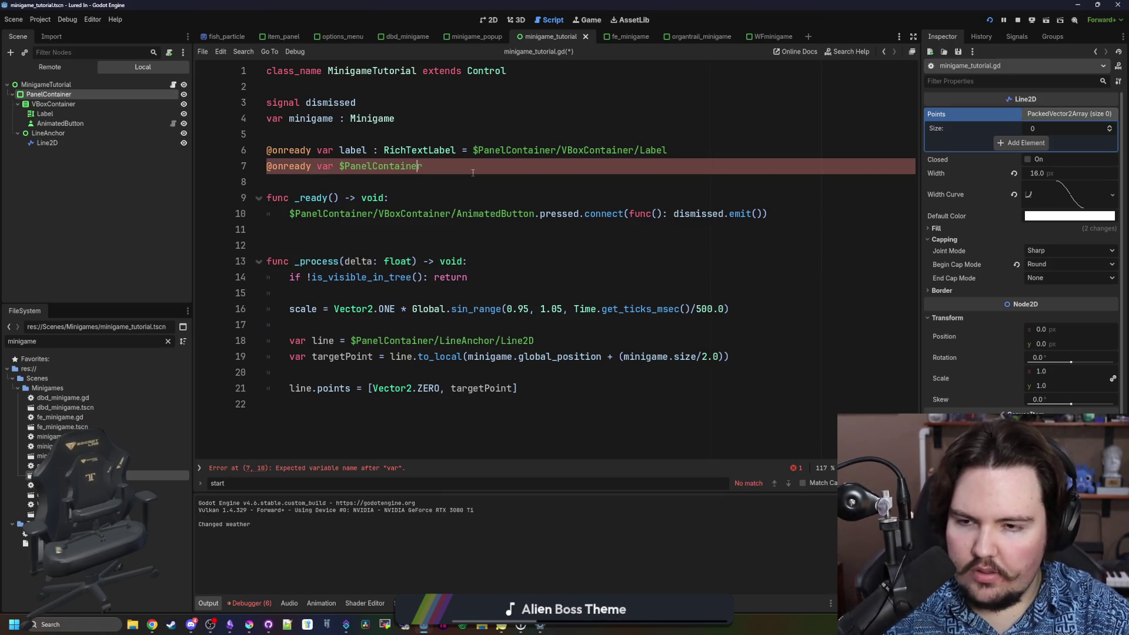
{"action": "type", "text": "container ="}
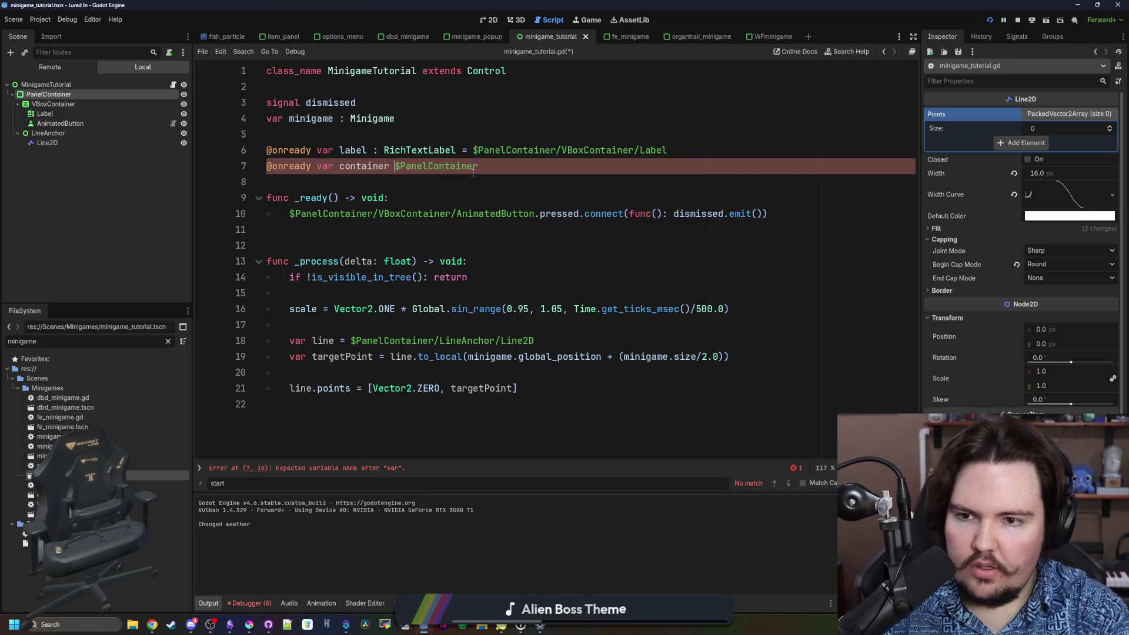
{"action": "left_click", "coordinate": [503, 166]}
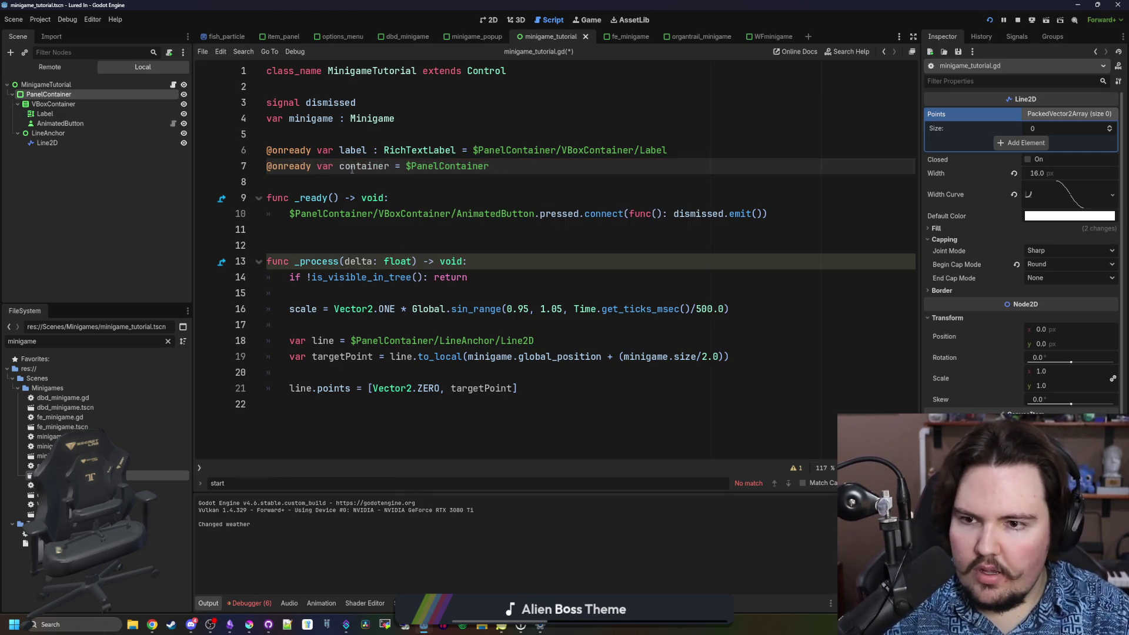
{"action": "left_click", "coordinate": [412, 136]}
{"action": "key", "text": "ctrl+s"}
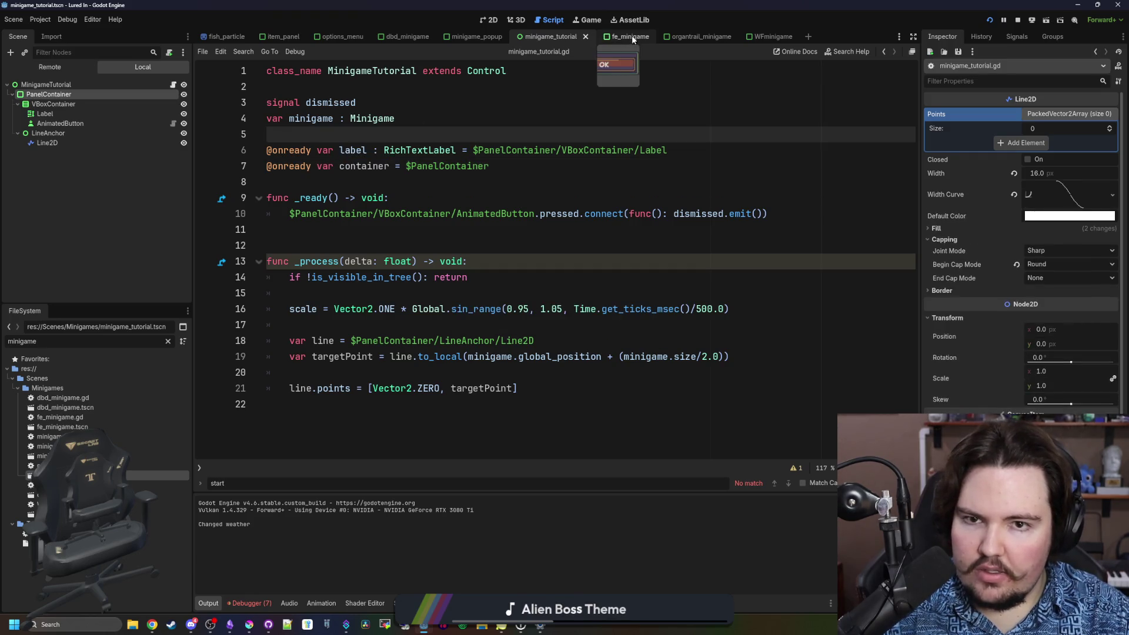
{"action": "left_click", "coordinate": [630, 37]}
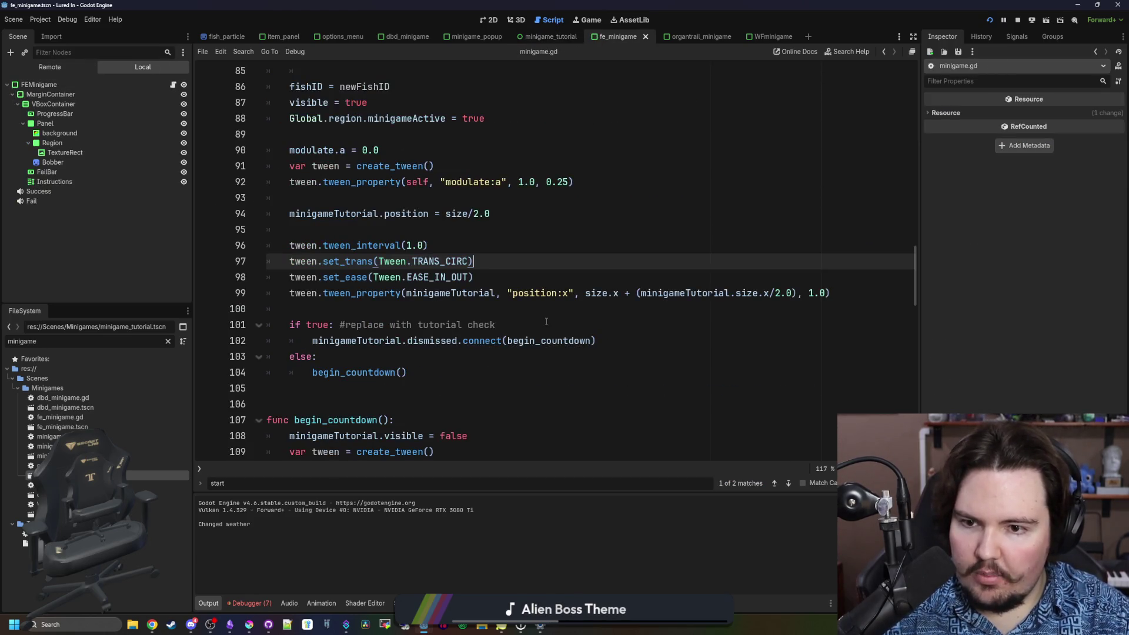
{"action": "key", "text": "Down"}
{"action": "key", "text": "Down"}
{"action": "key", "text": "Down"}
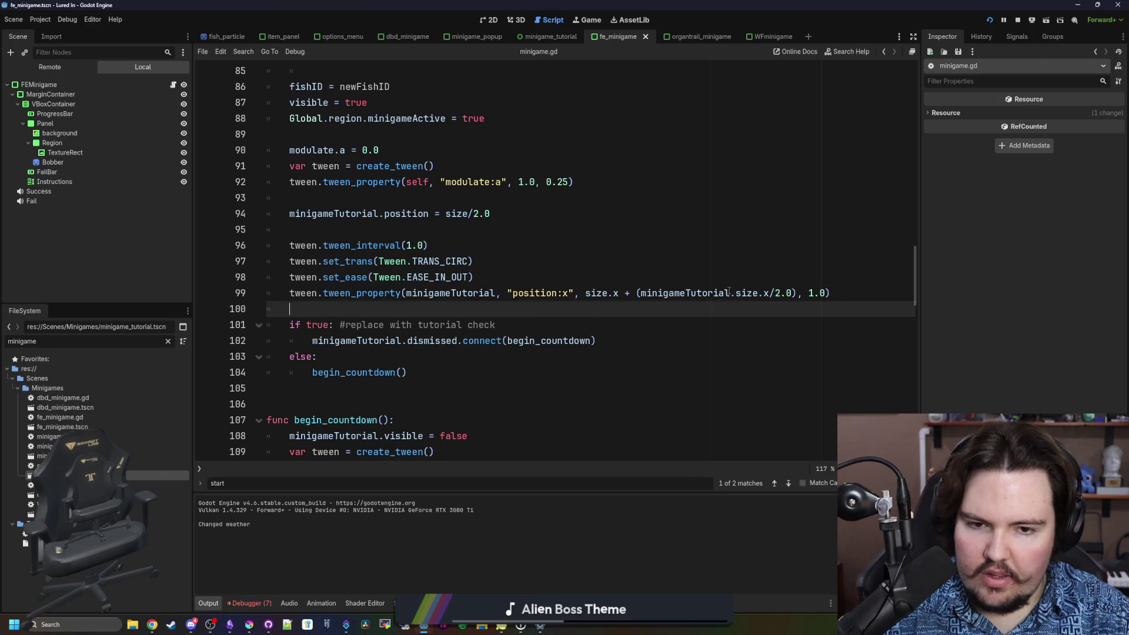
Change line 99's offset to minigameTutorial.container.size.x/2.0, save, and relaunch the game
{"action": "left_click", "coordinate": [729, 293]}
{"action": "type", "text": ".p"}
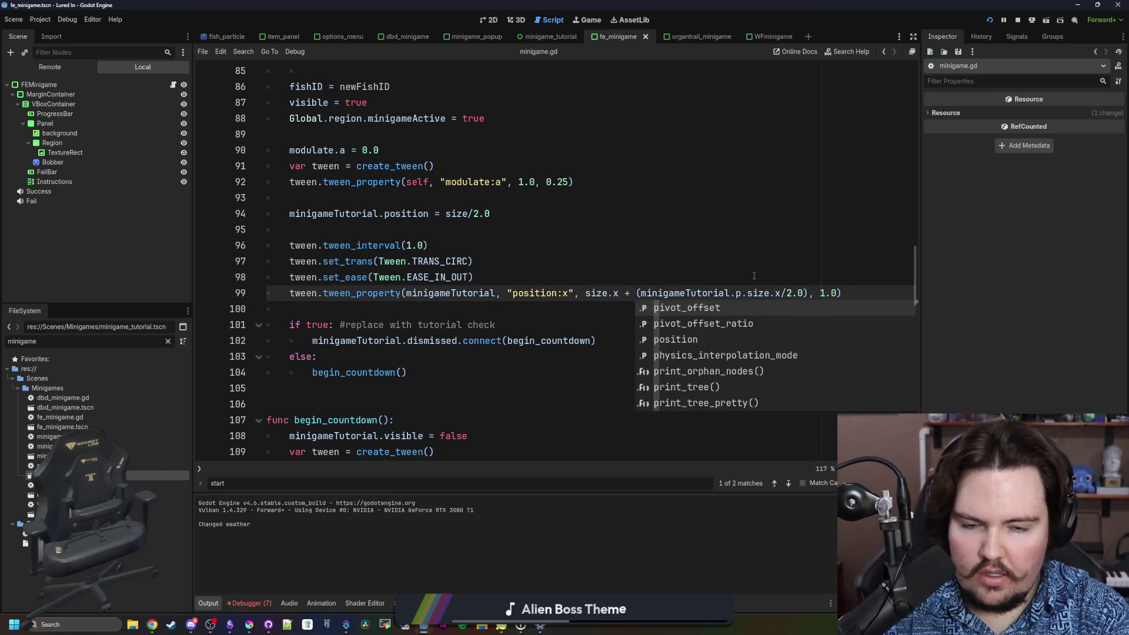
{"action": "type", "text": "a"}
{"action": "key", "text": "BackSpace"}
{"action": "type", "text": "r"}
{"action": "key", "text": "BackSpace"}
{"action": "type", "text": "c"}
{"action": "key", "text": "BackSpace"}
{"action": "key", "text": "BackSpace"}
{"action": "type", "text": "container"}
{"action": "key", "text": "Return"}
{"action": "key", "text": "Up"}
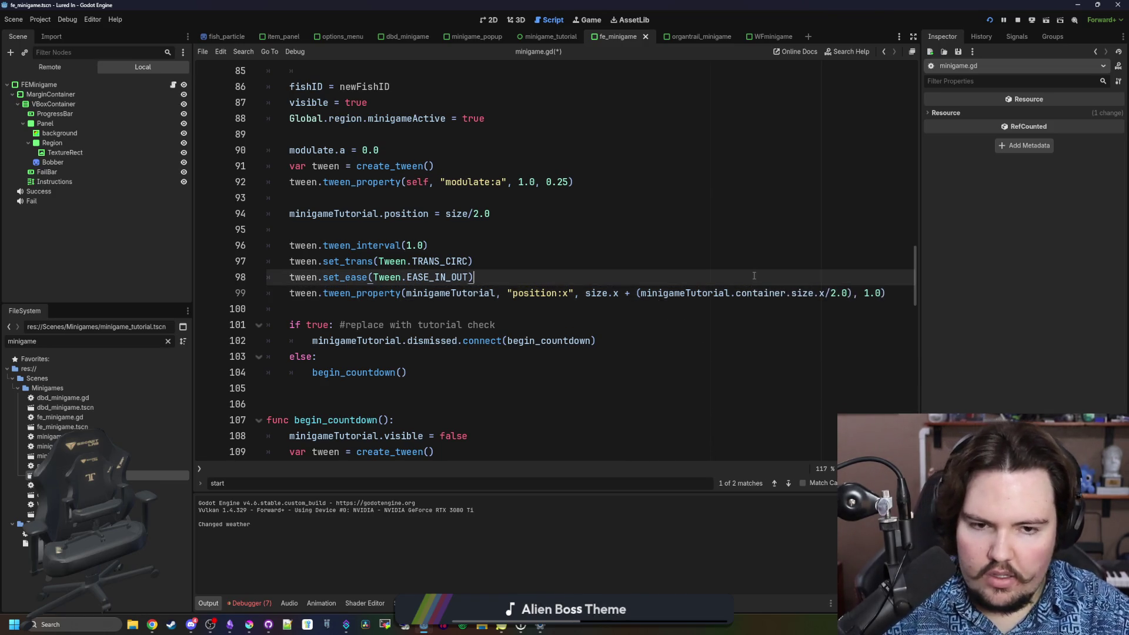
{"action": "key", "text": "ctrl+s"}
{"action": "left_click", "coordinate": [990, 20]}
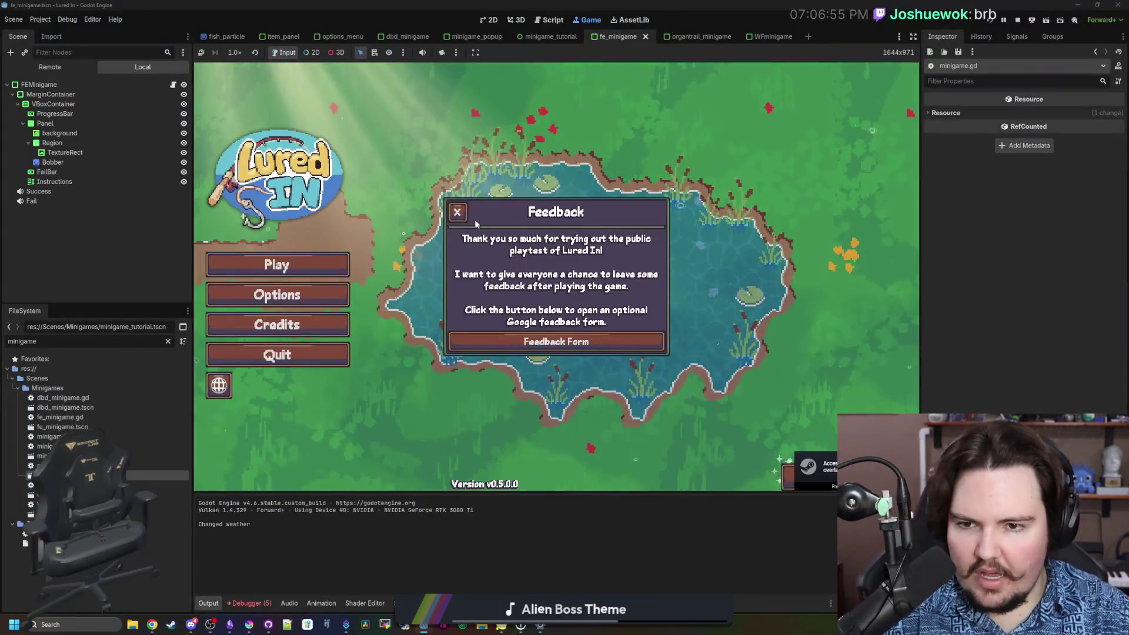
Restart the game, travel to the pond, run 'minigame tutorial' to watch the popup, then reopen minigame.gd
{"action": "left_click", "coordinate": [456, 212]}
{"action": "left_click", "coordinate": [340, 262]}
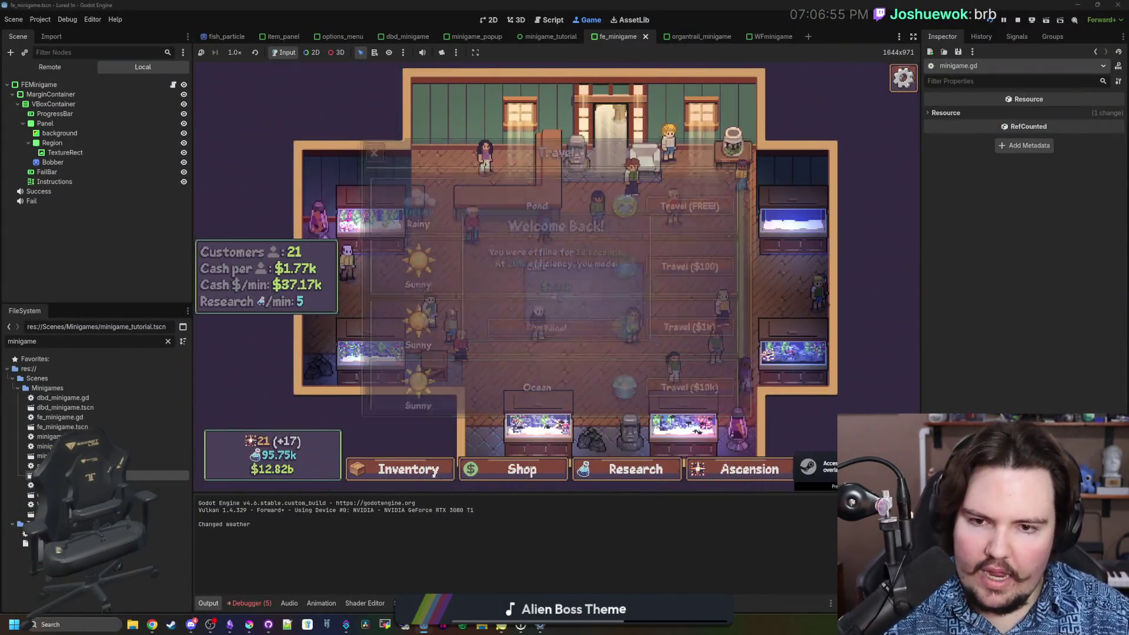
{"action": "left_click", "coordinate": [710, 198]}
{"action": "key", "text": "grave"}
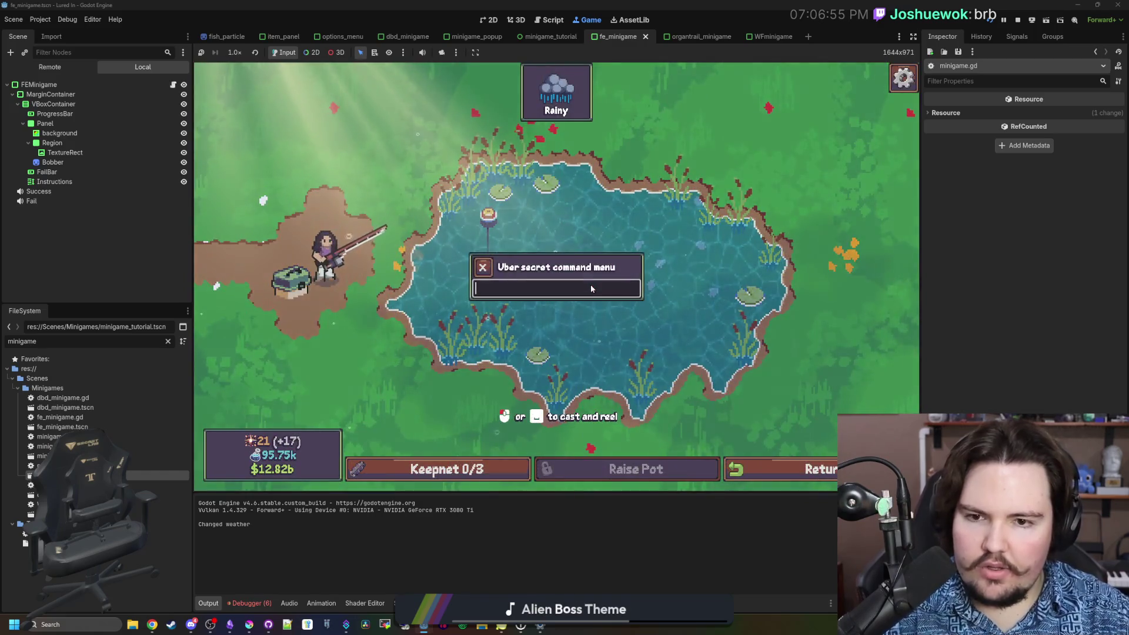
{"action": "type", "text": "min igam"}
{"action": "key", "text": "BackSpace"}
{"action": "key", "text": "BackSpace"}
{"action": "key", "text": "BackSpace"}
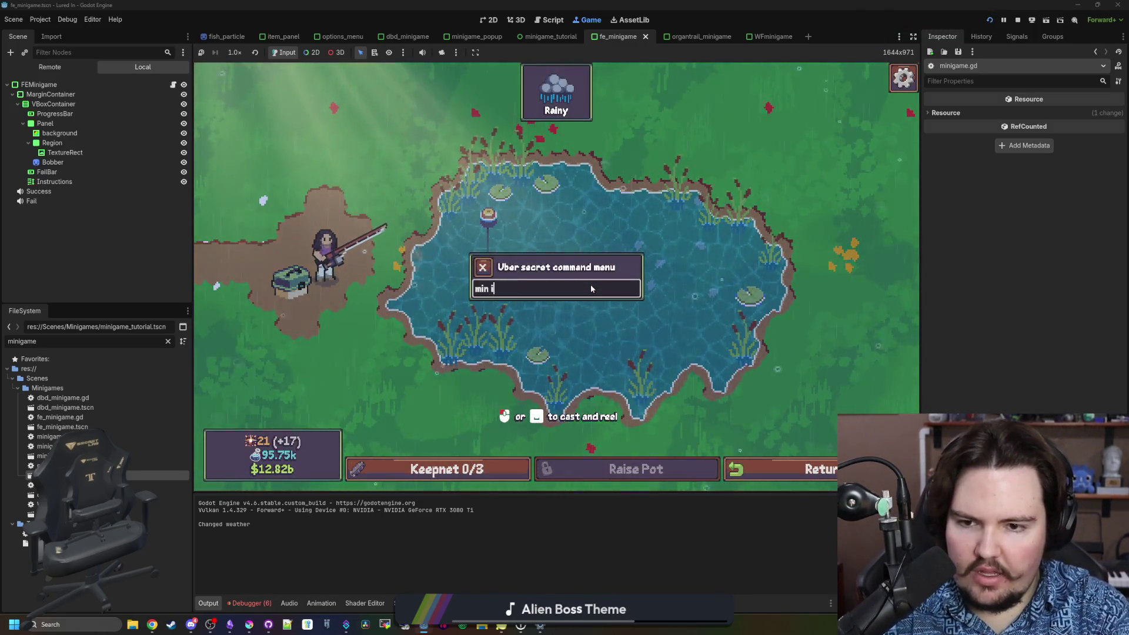
{"action": "type", "text": "igame tutorial"}
{"action": "key", "text": "Return"}
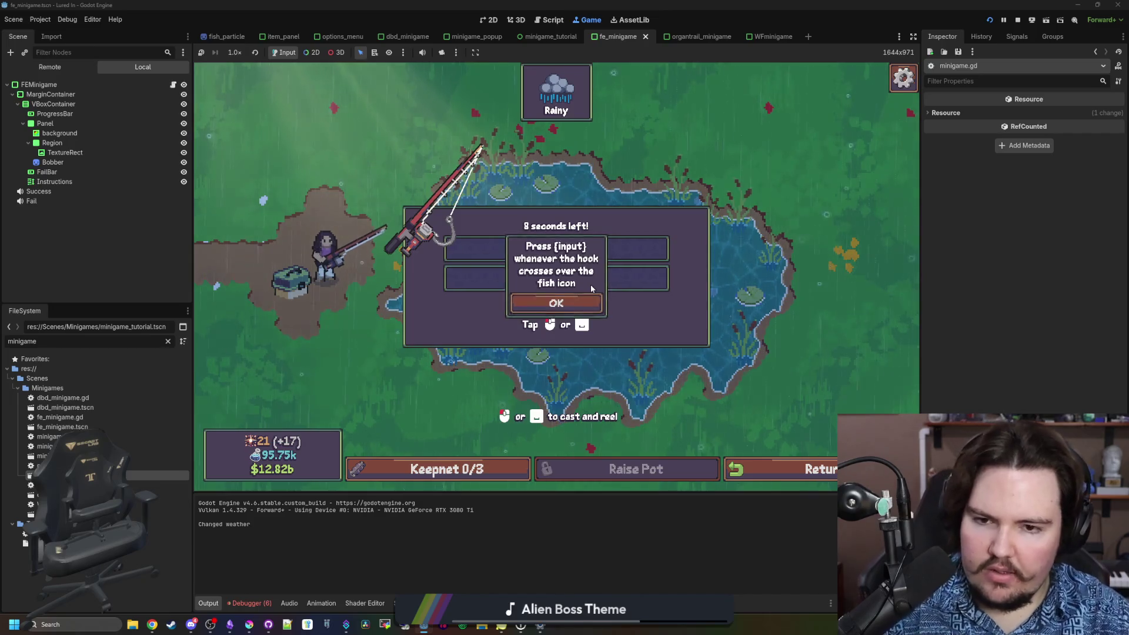
{"action": "left_click", "coordinate": [556, 303]}
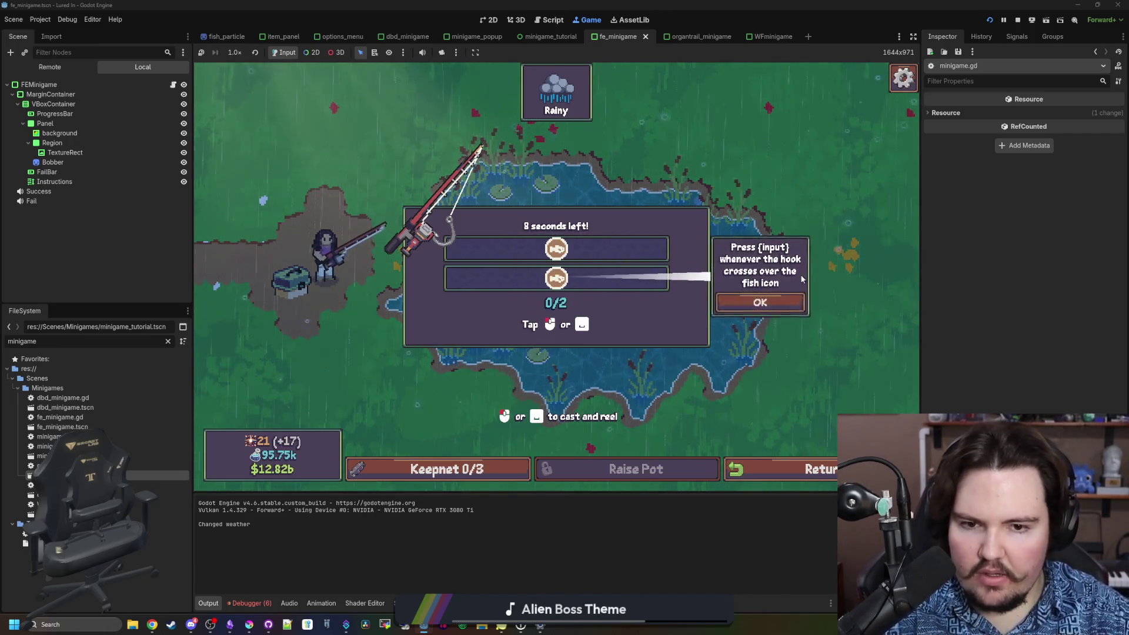
{"action": "left_click", "coordinate": [173, 84]}
{"action": "left_click", "coordinate": [351, 73], "text": "ctrl"}
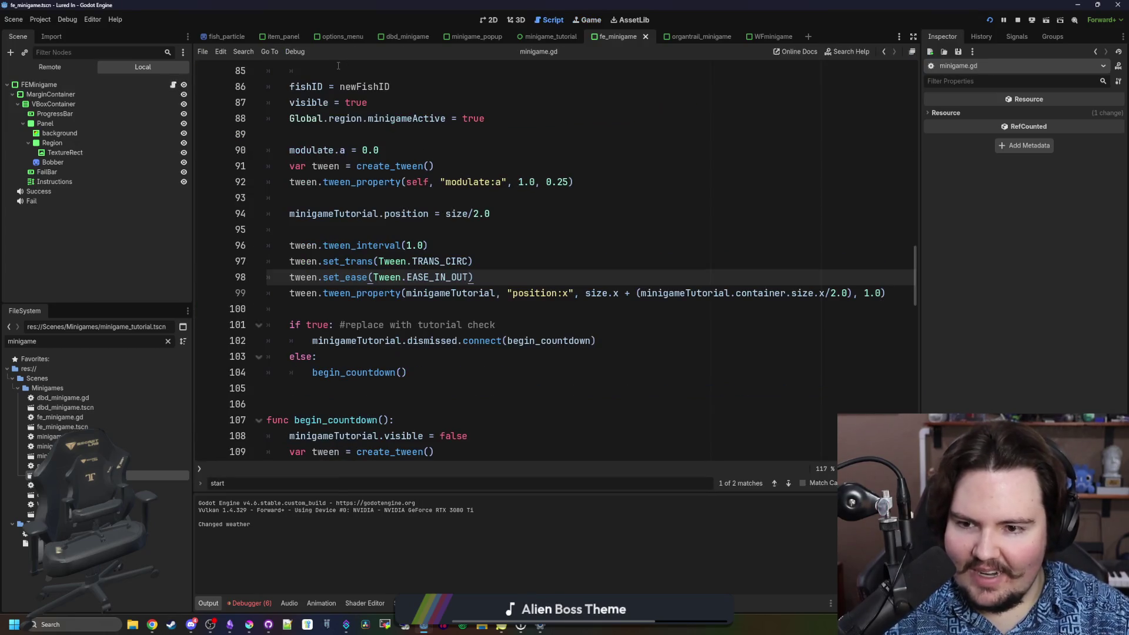
Replace TRANS_CIRC with Tween.TRANS_SINE in the tutorial tween's set_trans and save
{"action": "double_click", "coordinate": [453, 261]}
{"action": "key", "text": "BackSpace"}
{"action": "type", "text": "TRA"}
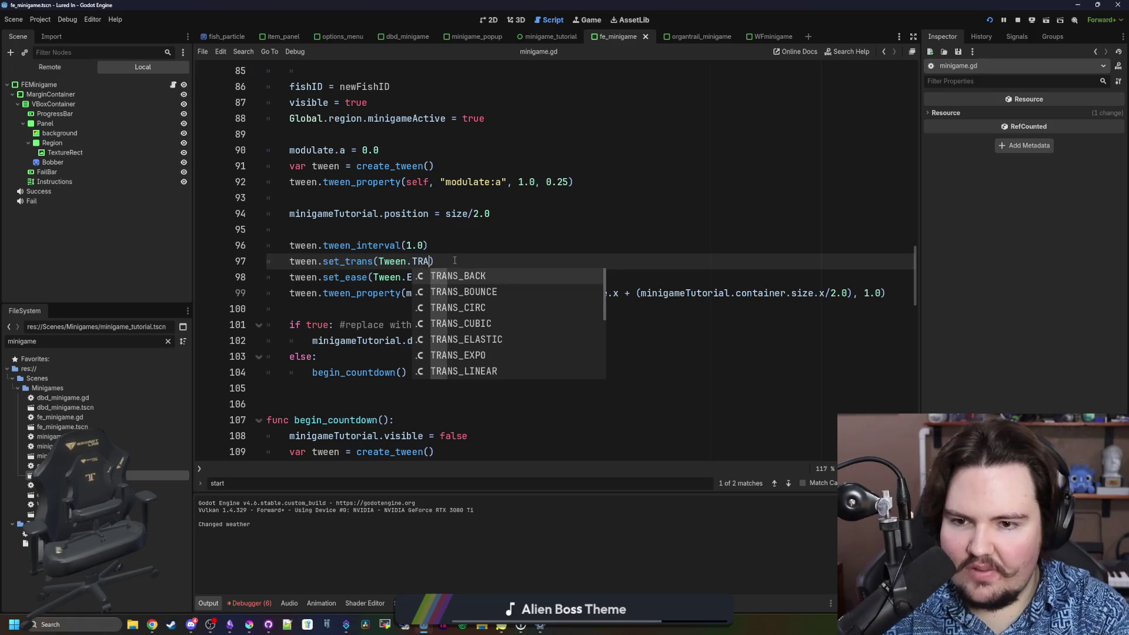
{"action": "type", "text": "NS"}
{"action": "key", "text": "Down"}
{"action": "key", "text": "Down"}
{"action": "key", "text": "Down"}
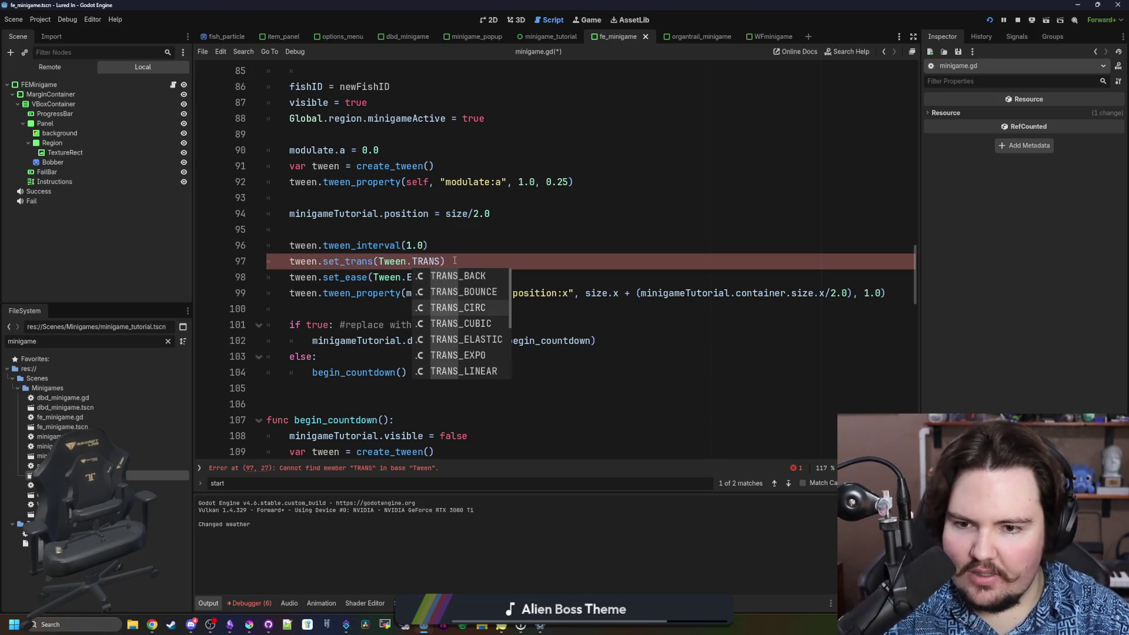
{"action": "key", "text": "Down"}
{"action": "key", "text": "Down"}
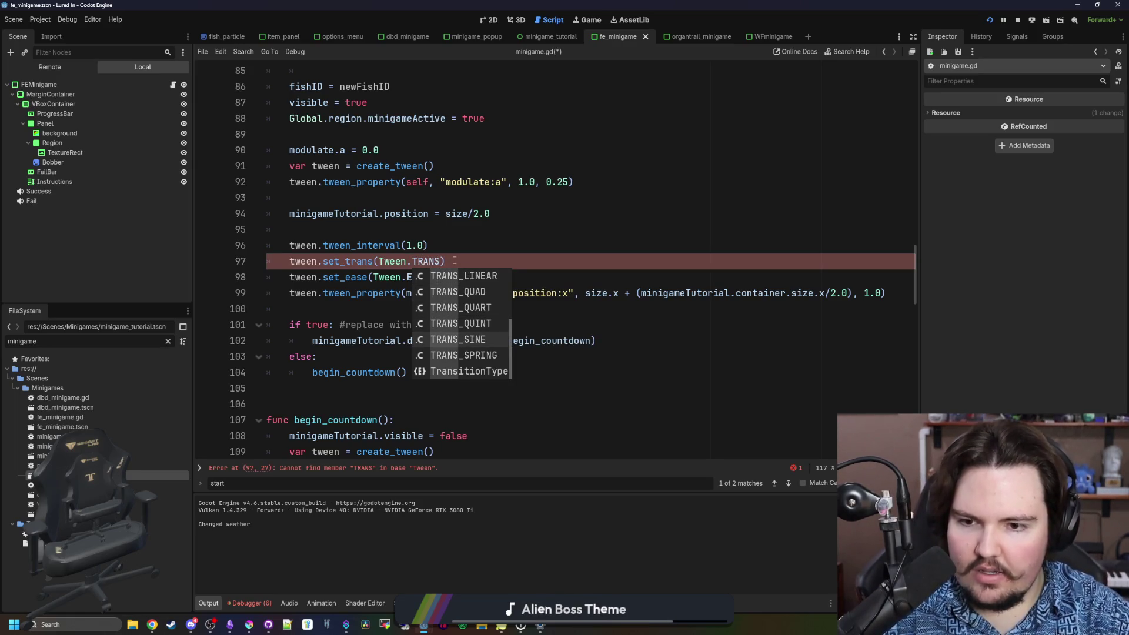
{"action": "key", "text": "Return"}
{"action": "key", "text": "Up"}
{"action": "key", "text": "ctrl+s"}
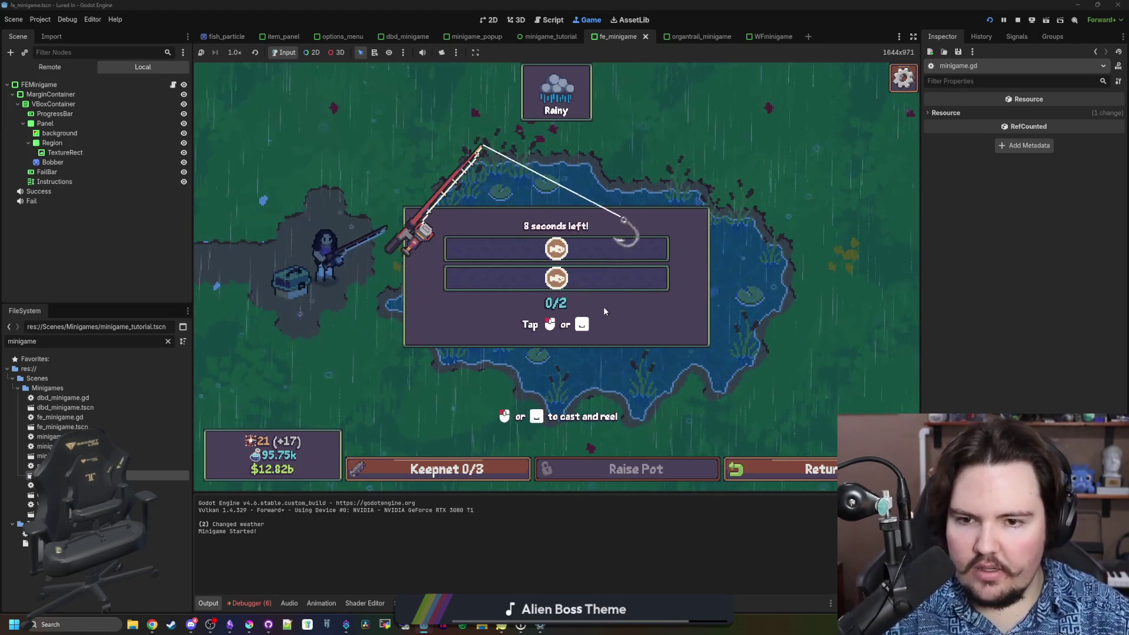
Test in game: hook the fish, restart, travel to the Pond, launch 'MINIGAME fe', then stop the game
{"action": "left_click", "coordinate": [640, 247]}
{"action": "left_click", "coordinate": [642, 249]}
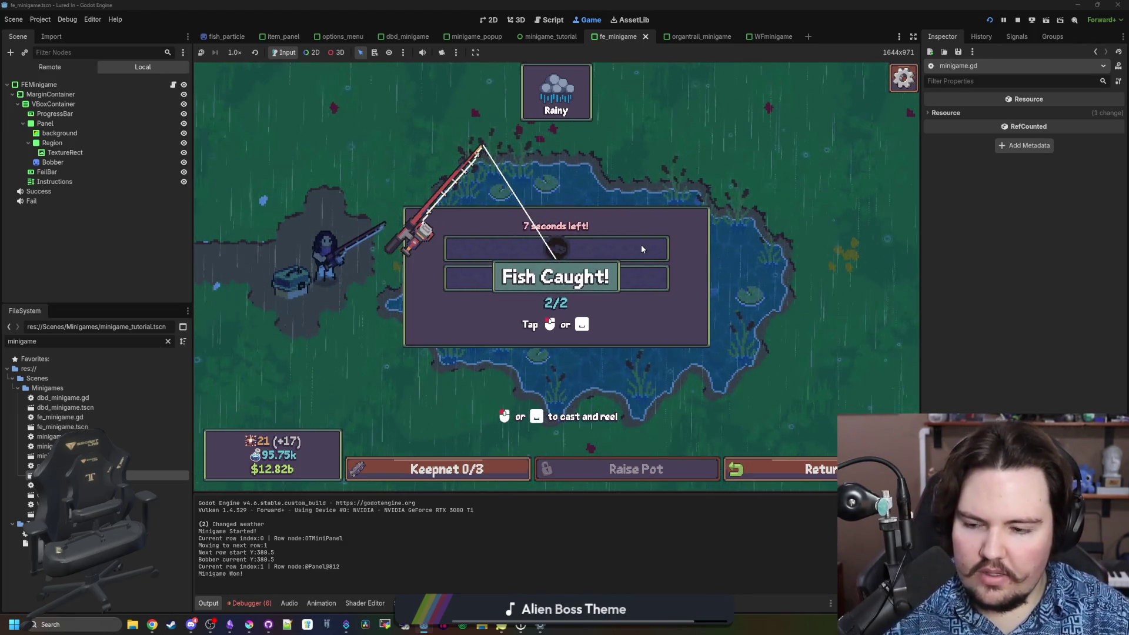
{"action": "key", "text": "Escape"}
{"action": "left_click", "coordinate": [554, 305]}
{"action": "left_click", "coordinate": [314, 272]}
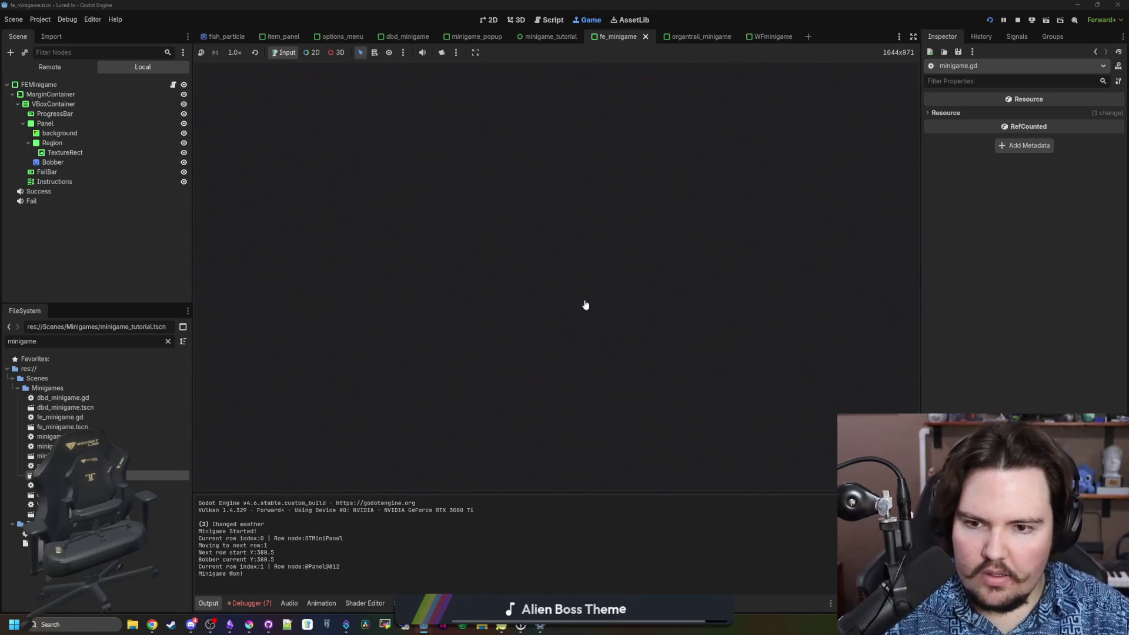
{"action": "left_click", "coordinate": [812, 469]}
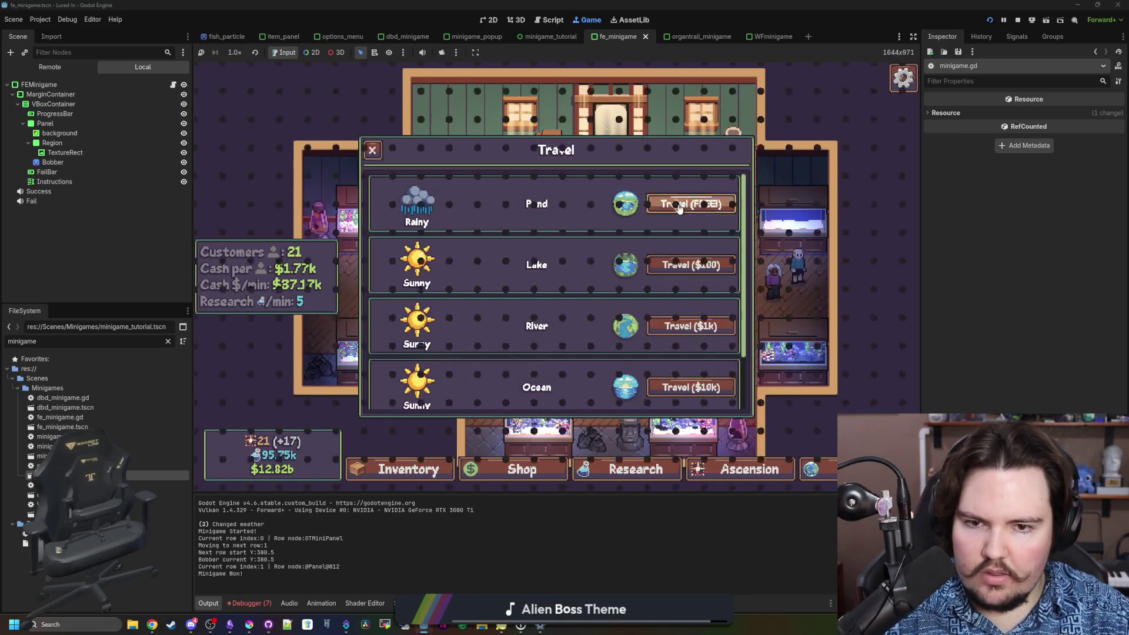
{"action": "left_click", "coordinate": [690, 204]}
{"action": "key", "text": "grave"}
{"action": "type", "text": "MINIGAME fe"}
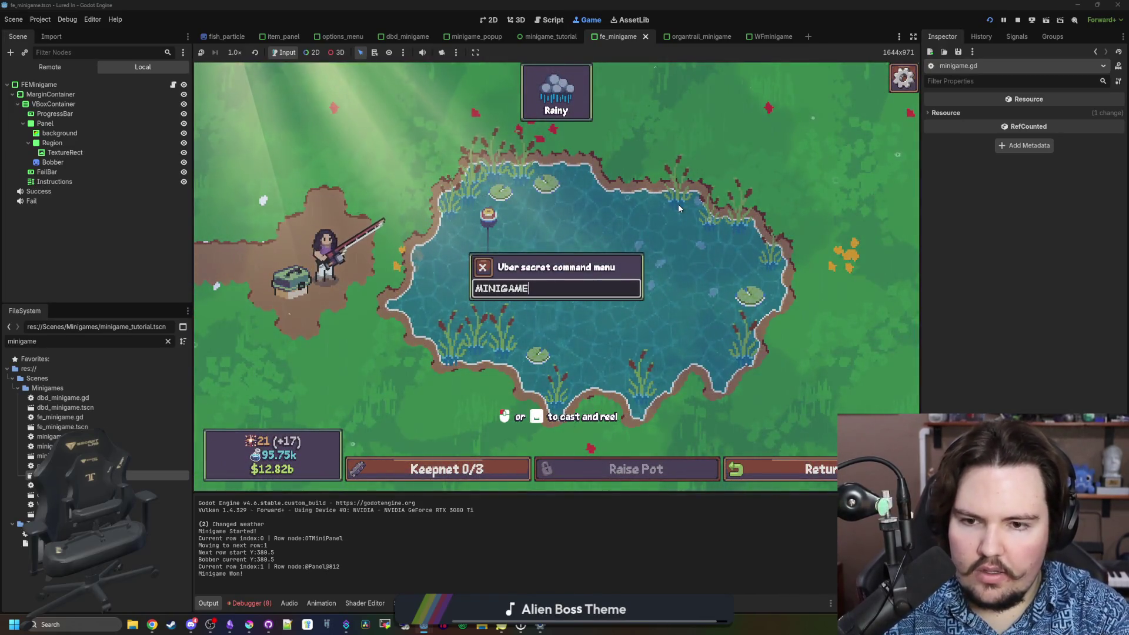
{"action": "key", "text": "Return"}
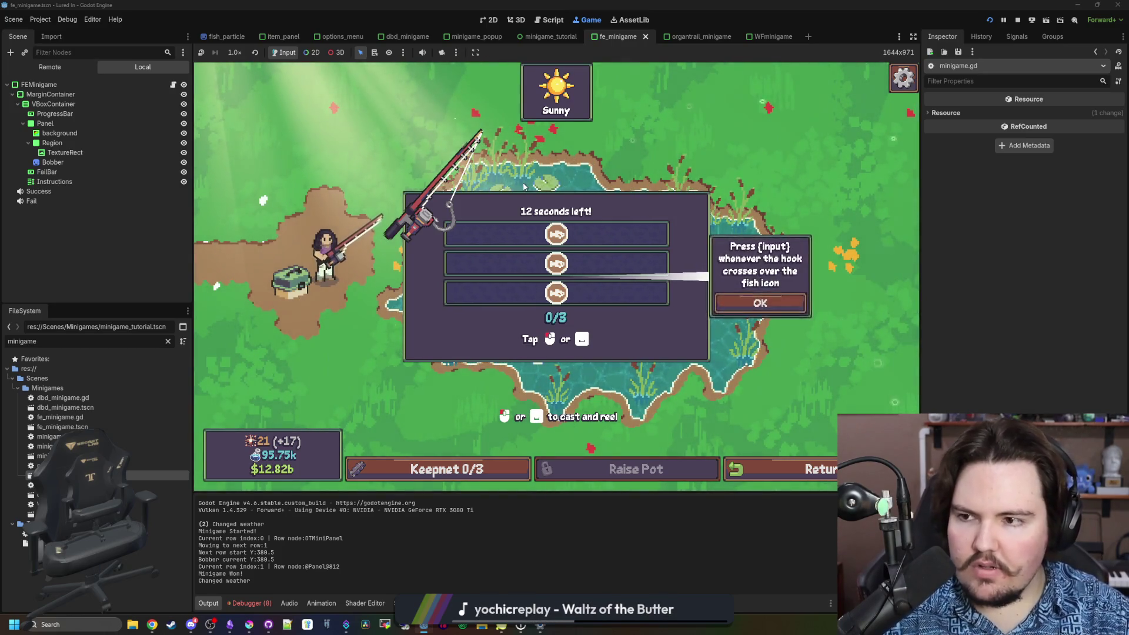
{"action": "left_click", "coordinate": [1018, 20]}
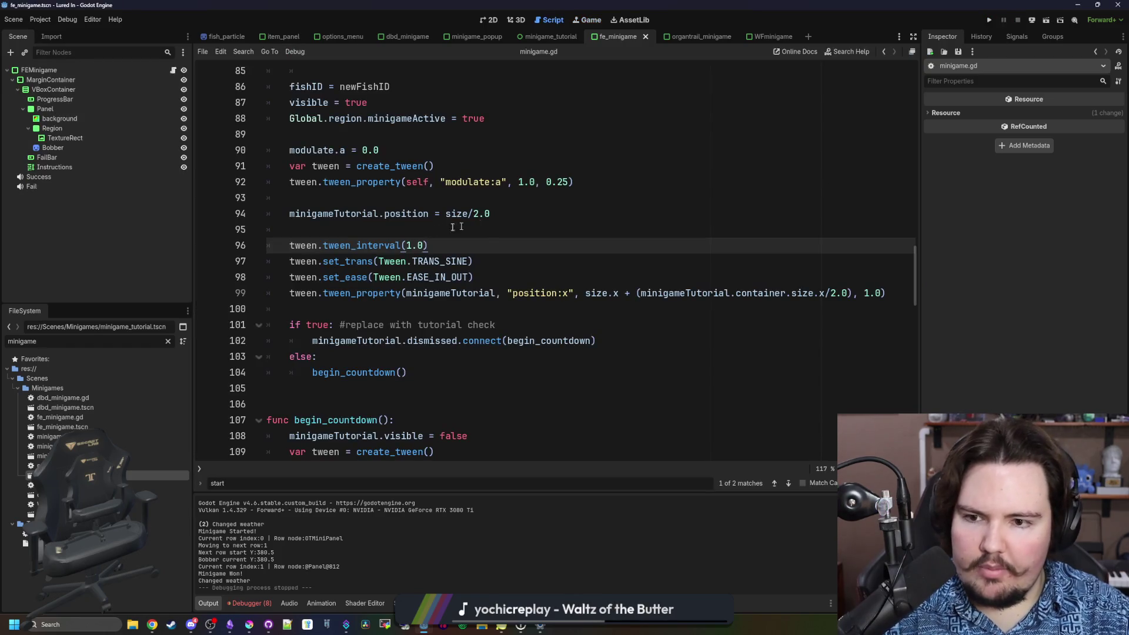
Open minigames_table.gd, add a "Name" key line to the dbd entry, and copy that line
{"action": "left_click", "coordinate": [529, 230]}
{"action": "left_click", "coordinate": [297, 198]}
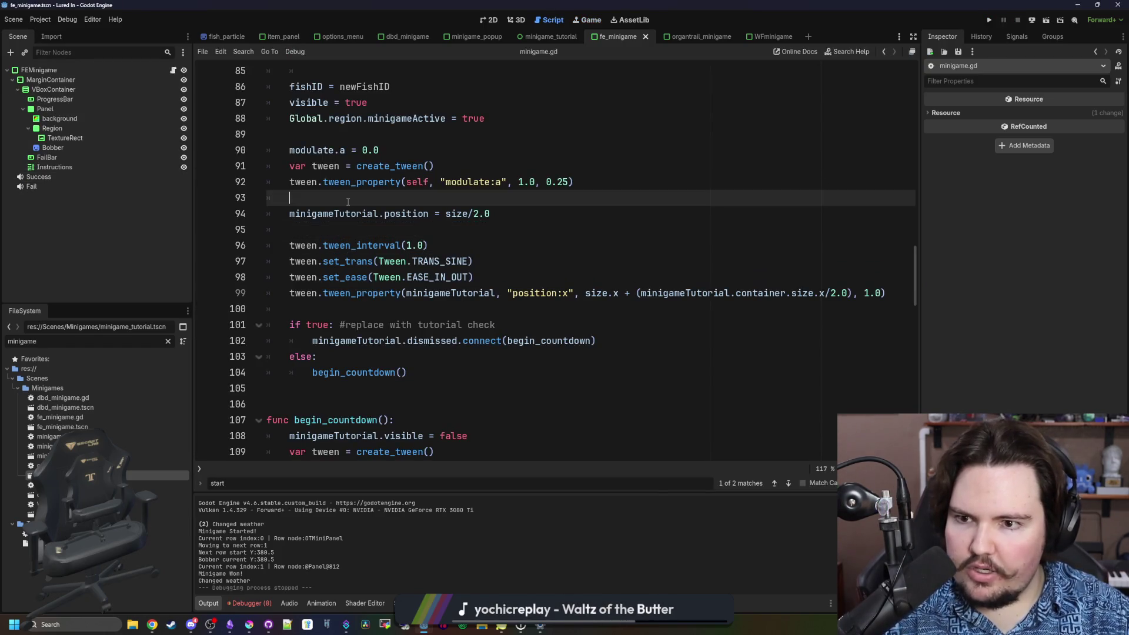
{"action": "left_click", "coordinate": [168, 342]}
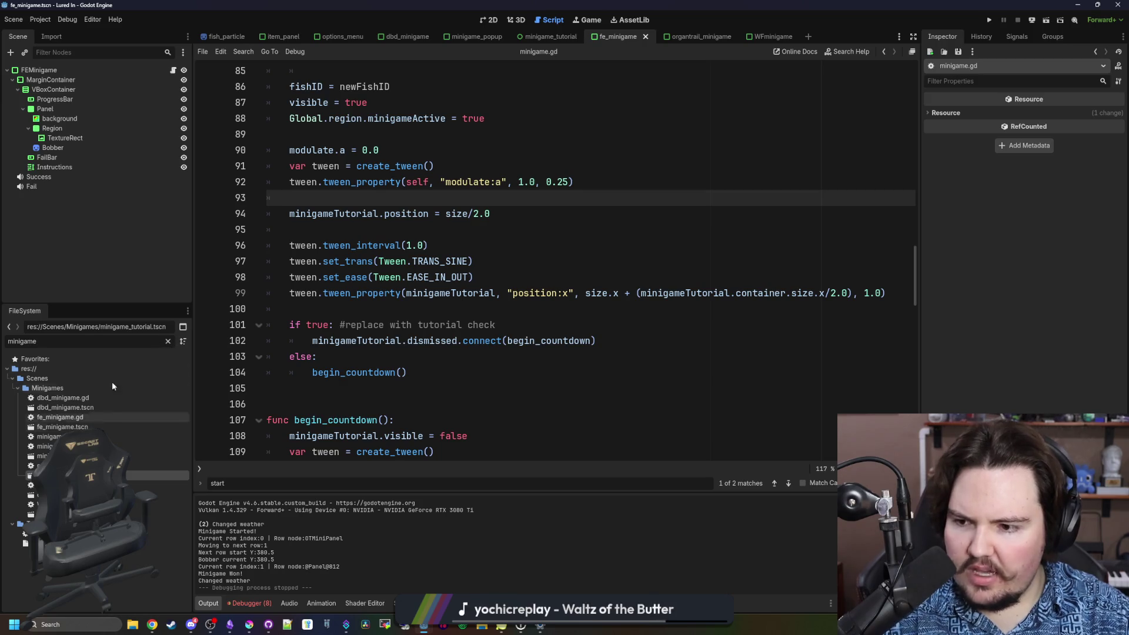
{"action": "type", "text": "glob"}
{"action": "key", "text": "alt+Left"}
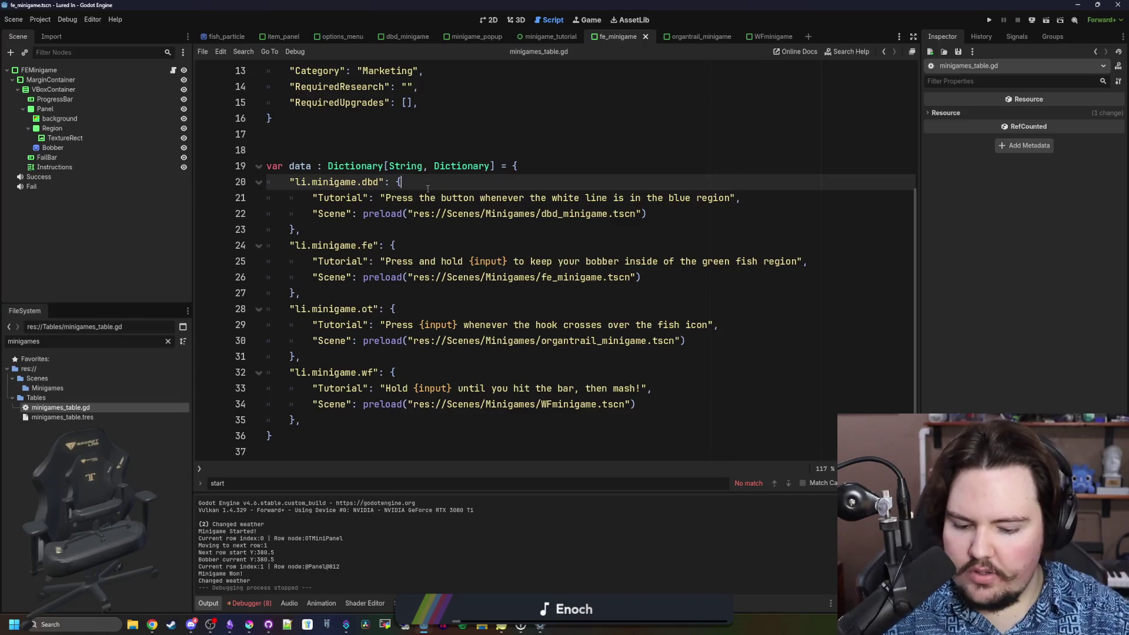
{"action": "left_click", "coordinate": [428, 188]}
{"action": "key", "text": "Return"}
{"action": "type", "text": "\"Name\""}
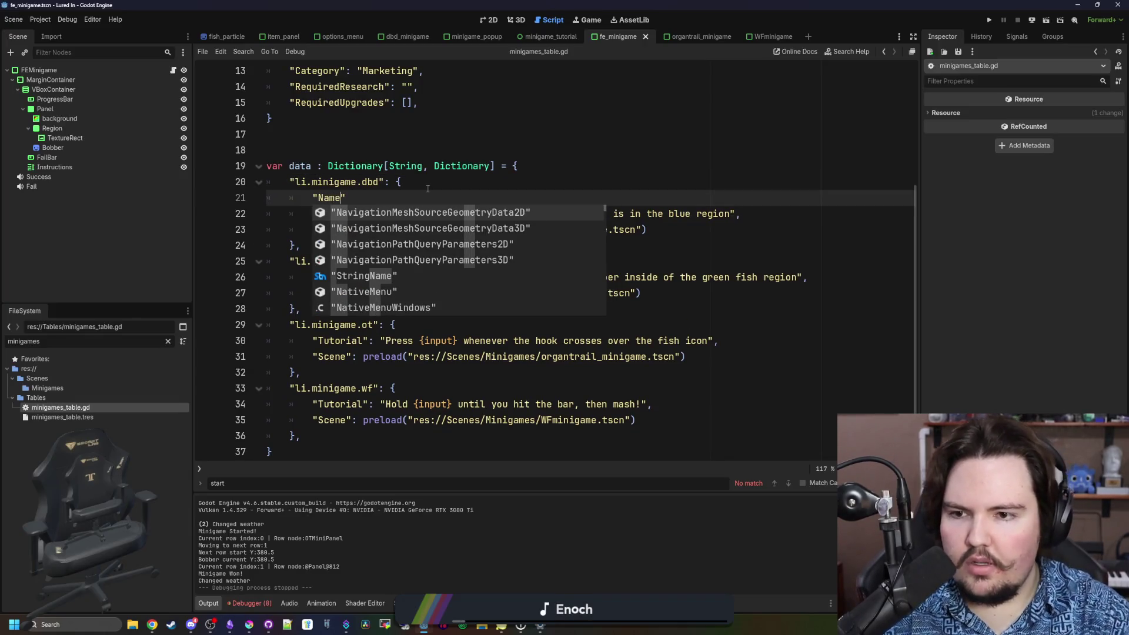
{"action": "key", "text": "ctrl+space"}
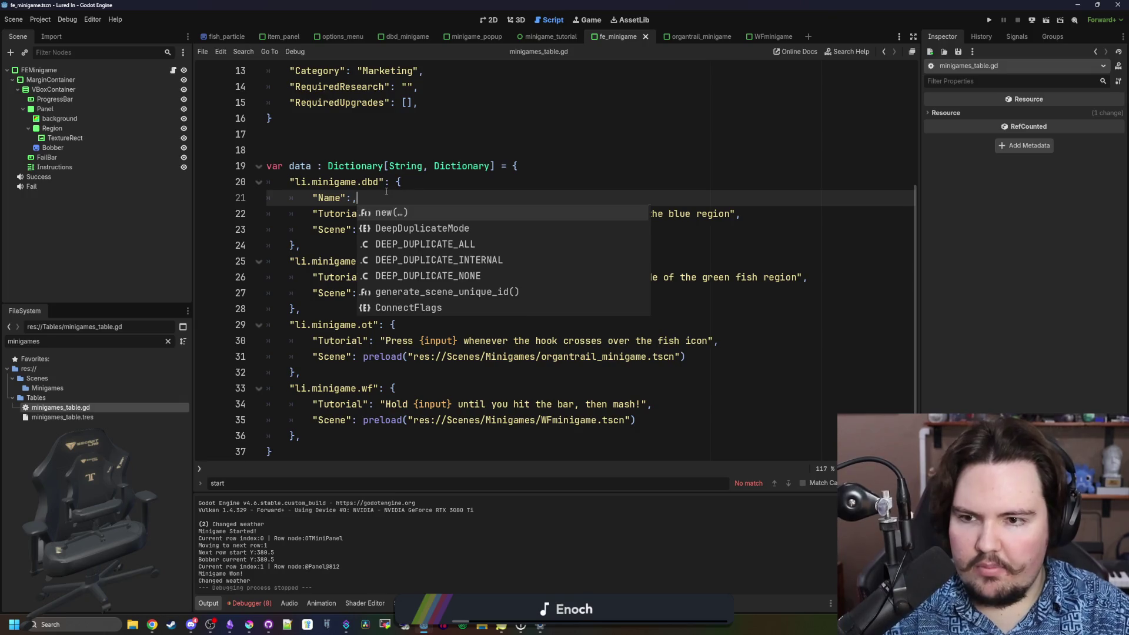
{"action": "left_click_drag", "start_coordinate": [386, 191], "coordinate": [314, 196]}
{"action": "key", "text": "ctrl+c"}
Paste the Name line into the fe, ot and wf minigame entries
{"action": "left_click", "coordinate": [402, 262]}
{"action": "key", "text": "Return"}
{"action": "key", "text": "ctrl+v"}
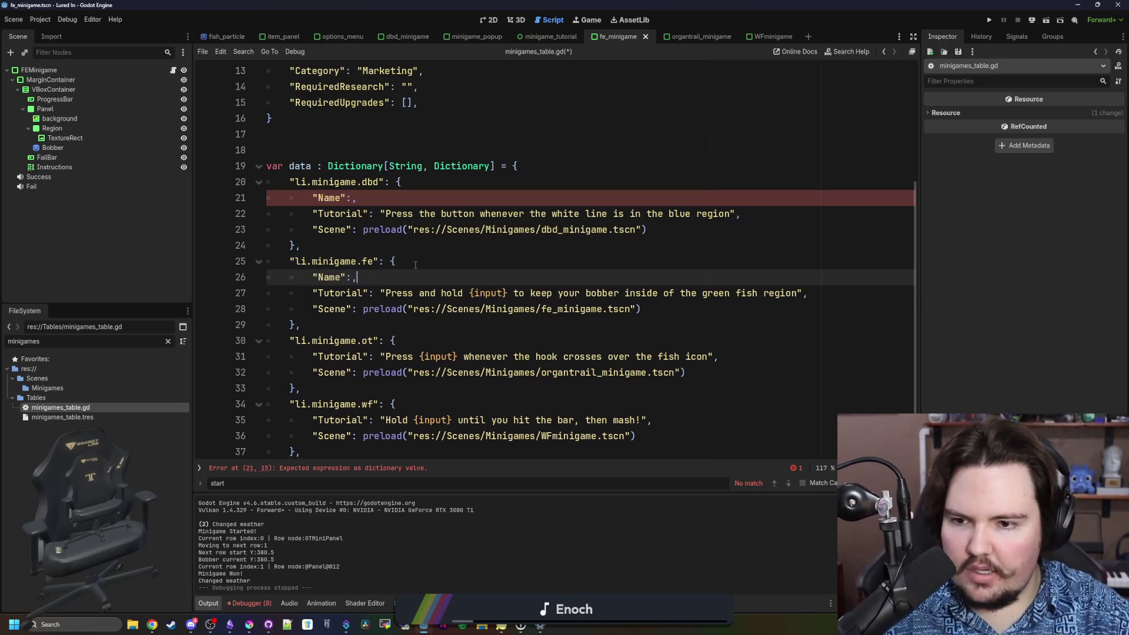
{"action": "left_click", "coordinate": [428, 338]}
{"action": "key", "text": "Return"}
{"action": "key", "text": "ctrl+v"}
{"action": "scroll", "coordinate": [425, 355], "scroll_direction": "down", "scroll_amount": 1}
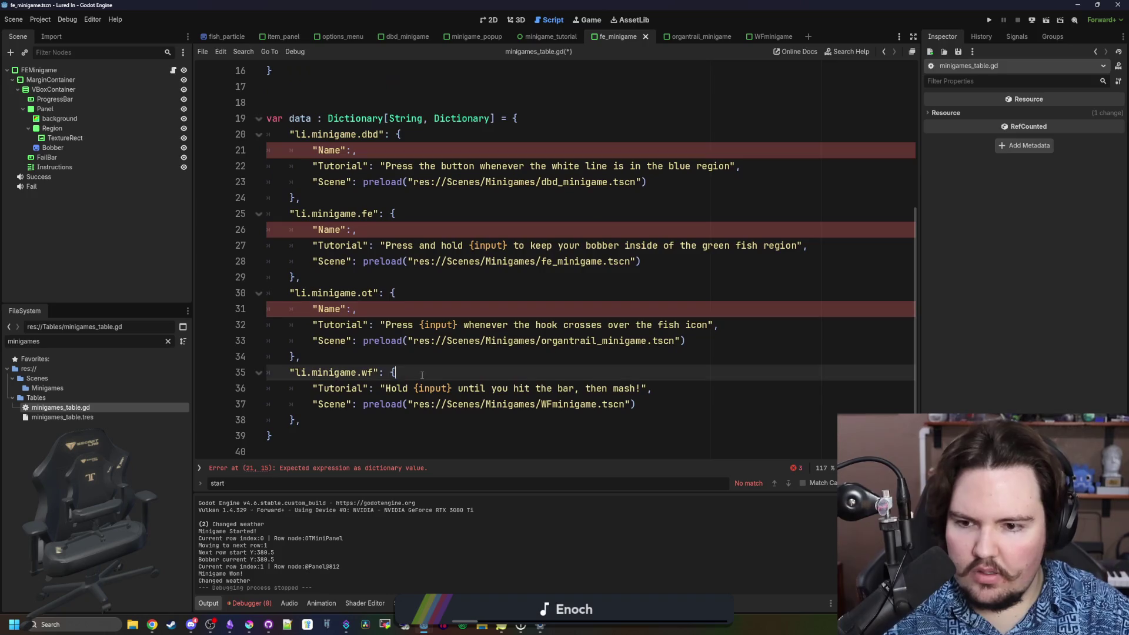
{"action": "left_click", "coordinate": [422, 372]}
{"action": "key", "text": "Return"}
{"action": "key", "text": "ctrl+v"}
{"action": "scroll", "coordinate": [422, 375], "scroll_direction": "up", "scroll_amount": 1}
Give the entries' Name fields an empty string value ("")
{"action": "left_click", "coordinate": [355, 199]}
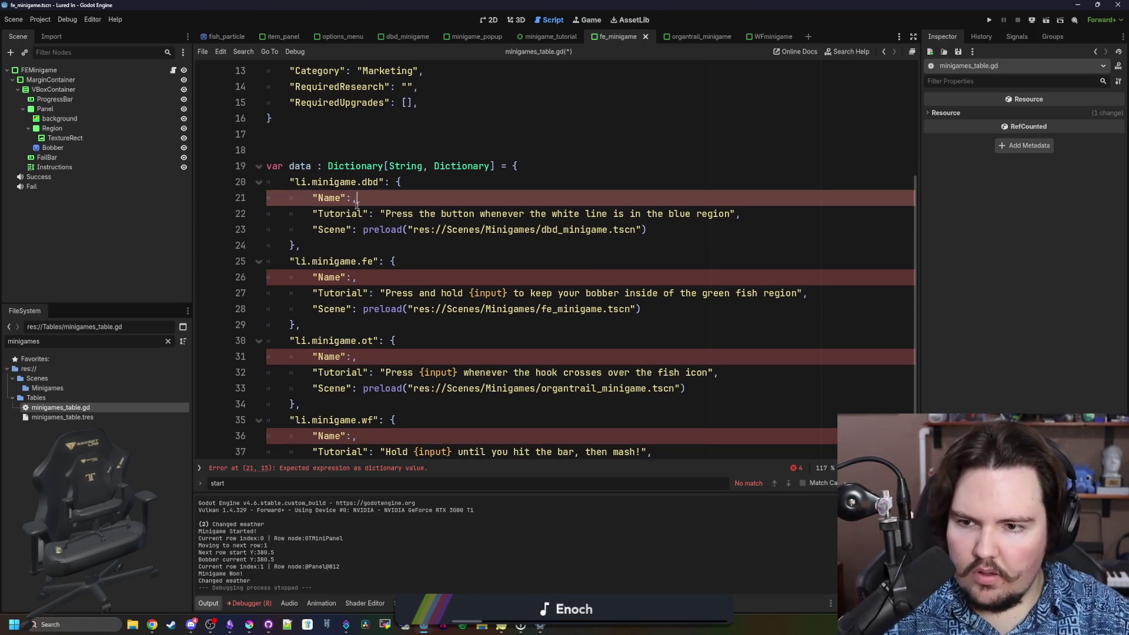
{"action": "left_click", "coordinate": [351, 277]}
{"action": "key", "text": "Down"}
{"action": "key", "text": "Down"}
{"action": "key", "text": "Down"}
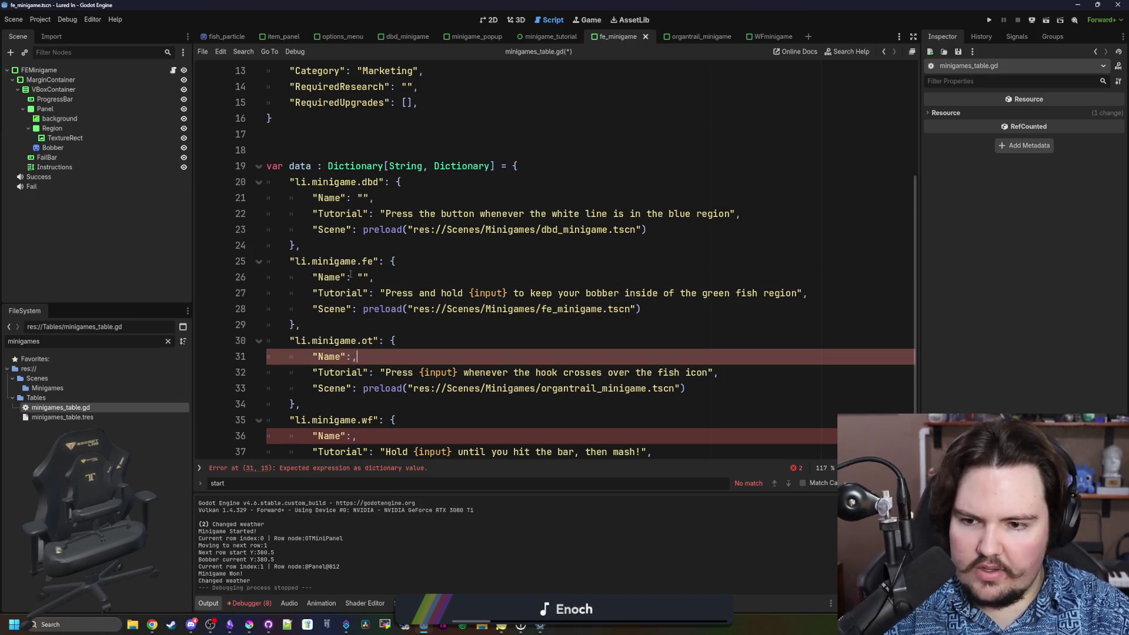
{"action": "type", "text": "\""}
{"action": "key", "text": "Down"}
{"action": "key", "text": "Down"}
{"action": "key", "text": "Down"}
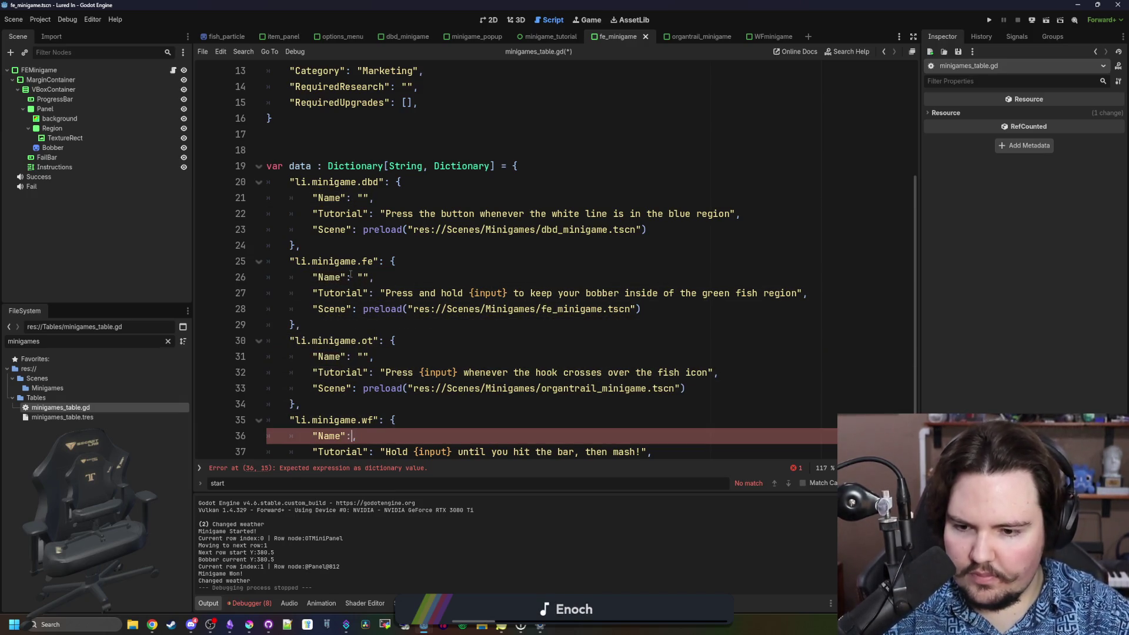
{"action": "key", "text": "super+2"}
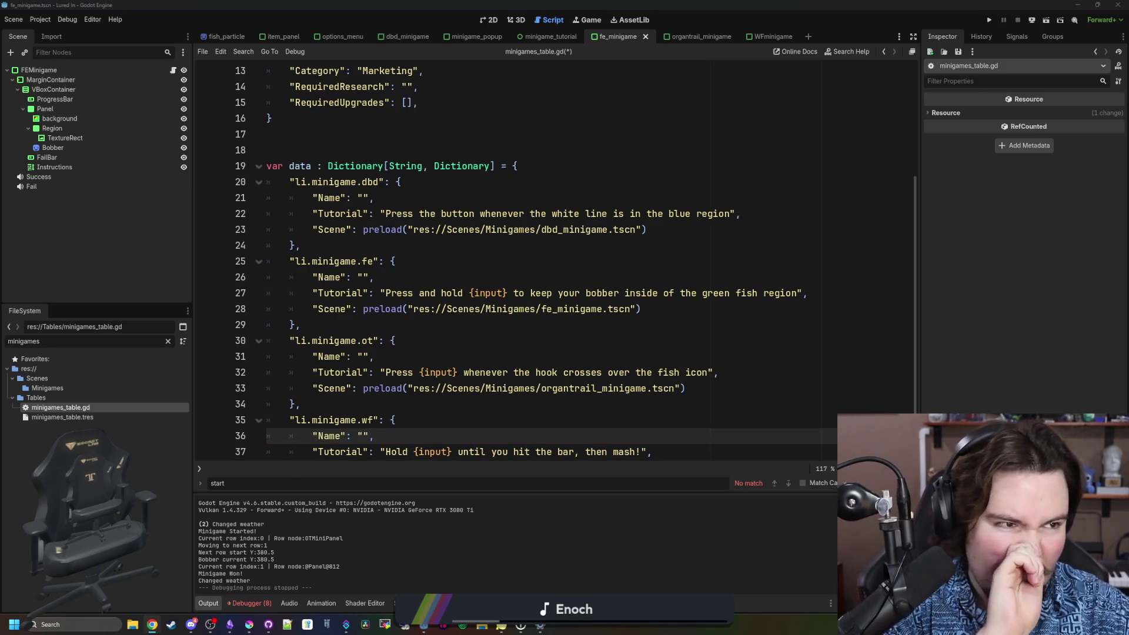
Search images for 'circle timing minigame video game' and scroll through the results
{"action": "type", "text": "circle timing minigame"}
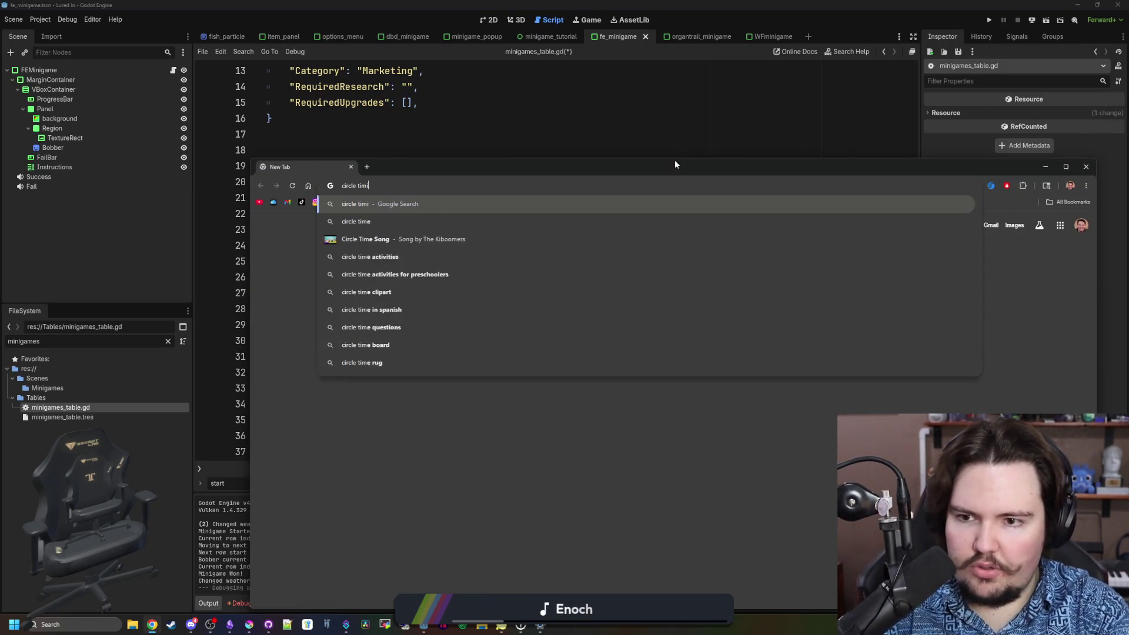
{"action": "key", "text": "Return"}
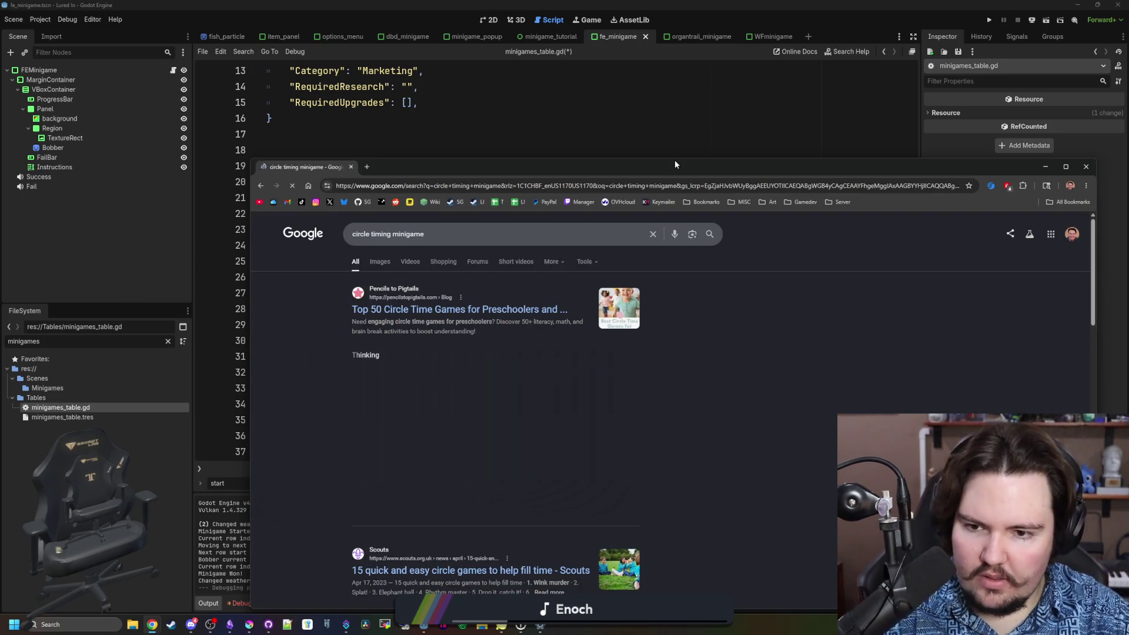
{"action": "left_click", "coordinate": [356, 236]}
{"action": "type", "text": "video game"}
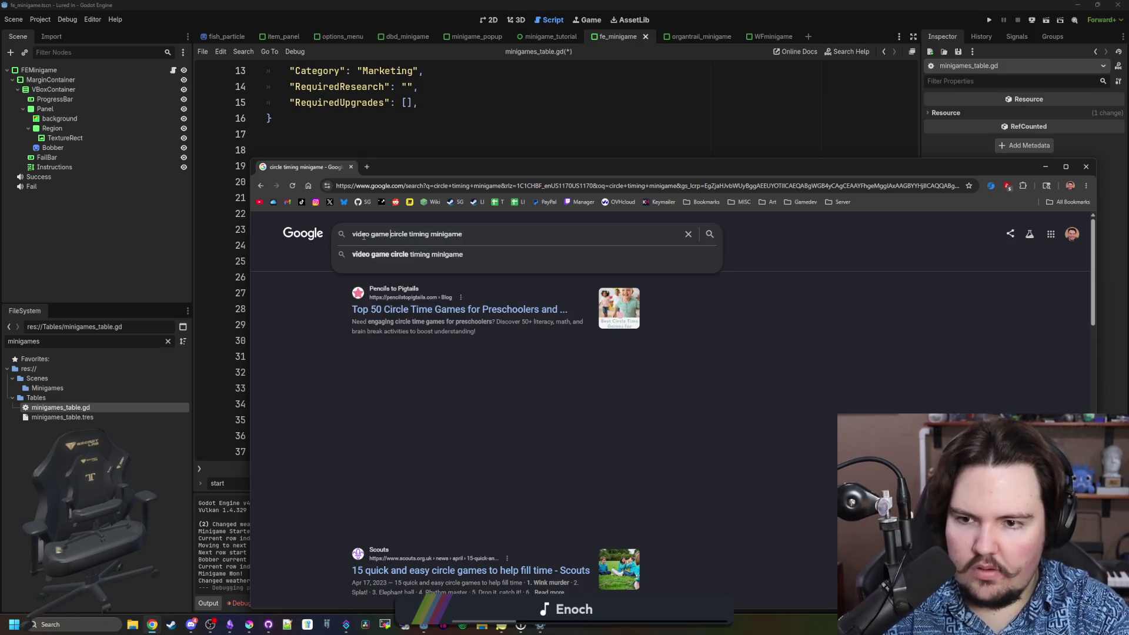
{"action": "key", "text": "Return"}
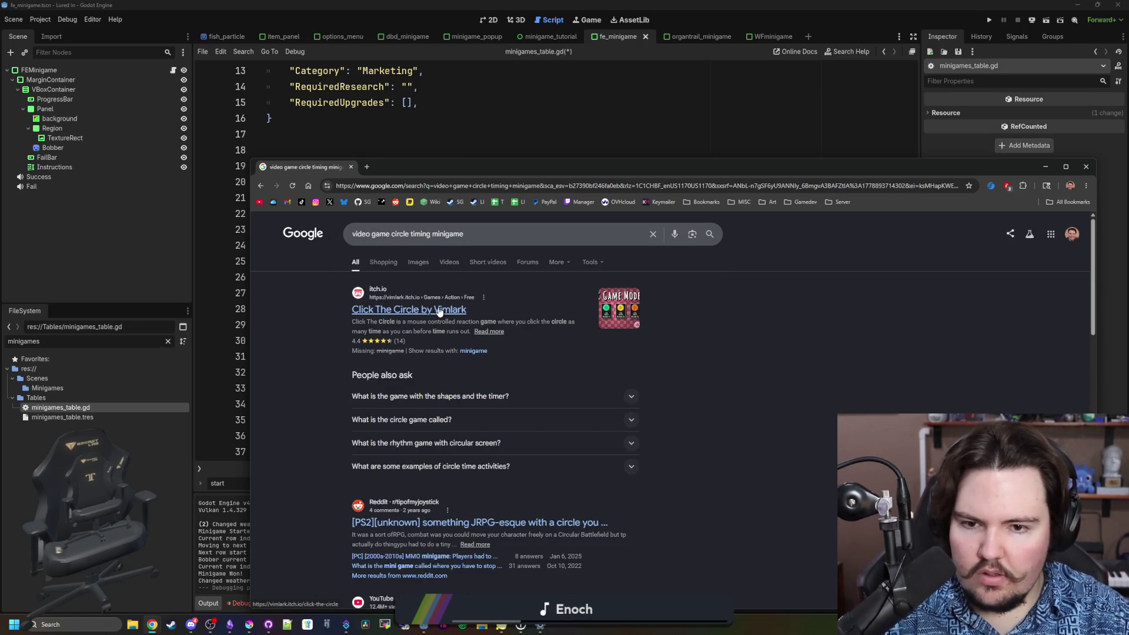
{"action": "left_click", "coordinate": [417, 263]}
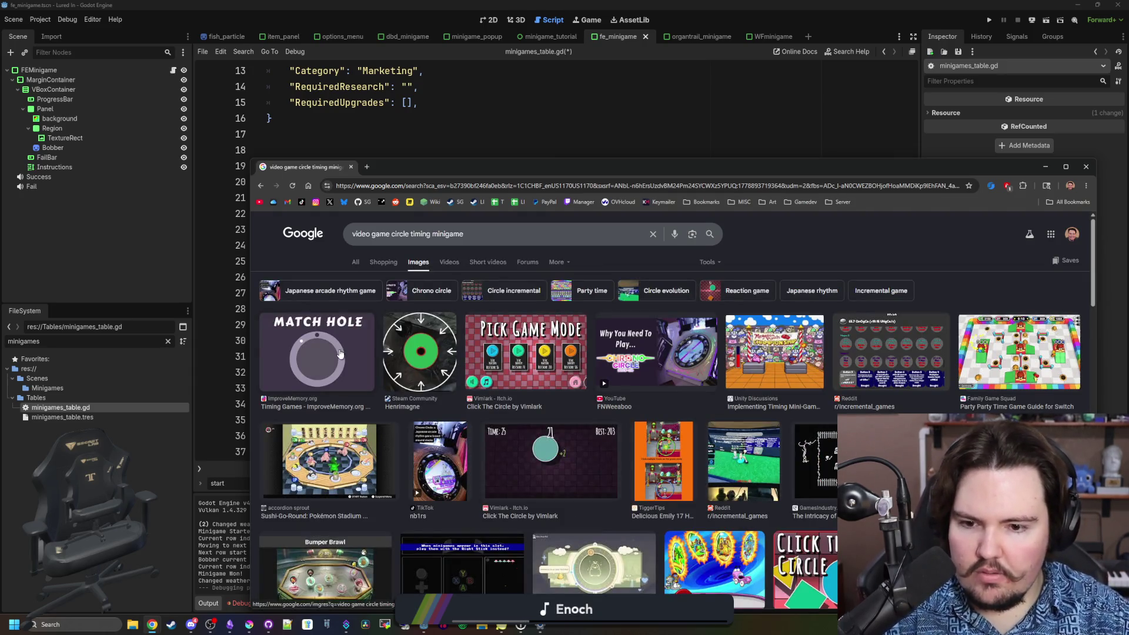
{"action": "scroll", "coordinate": [579, 403], "scroll_direction": "down", "scroll_amount": 4}
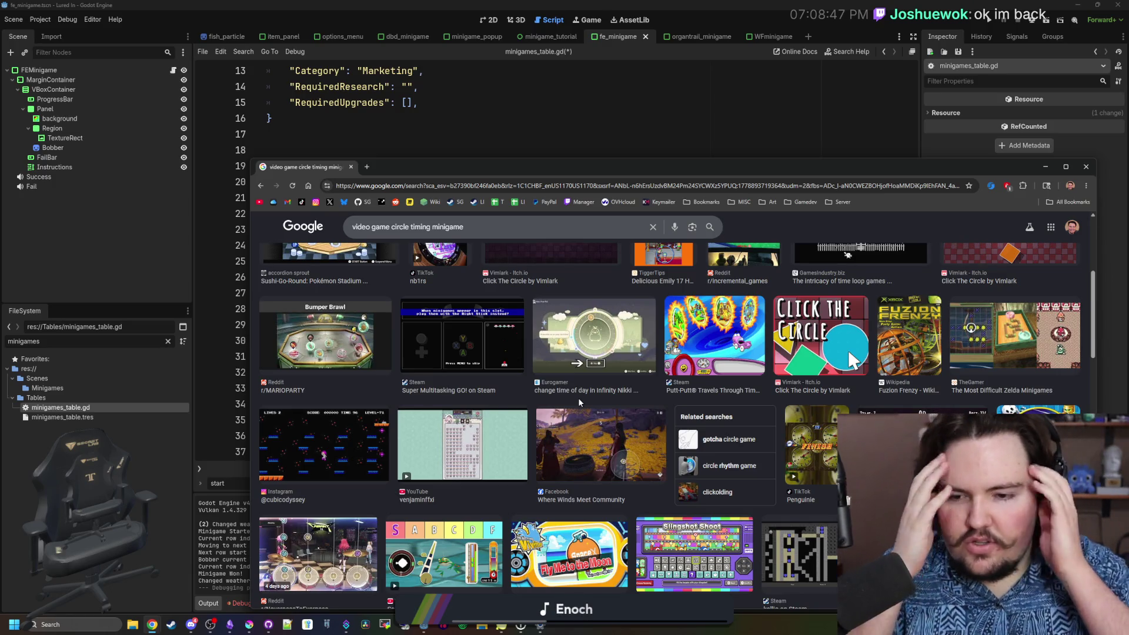
Search 'dead by daylight generator minigame' and preview the SPACE skill-check image result
{"action": "left_click", "coordinate": [496, 184]}
{"action": "type", "text": "dead by daylight "}
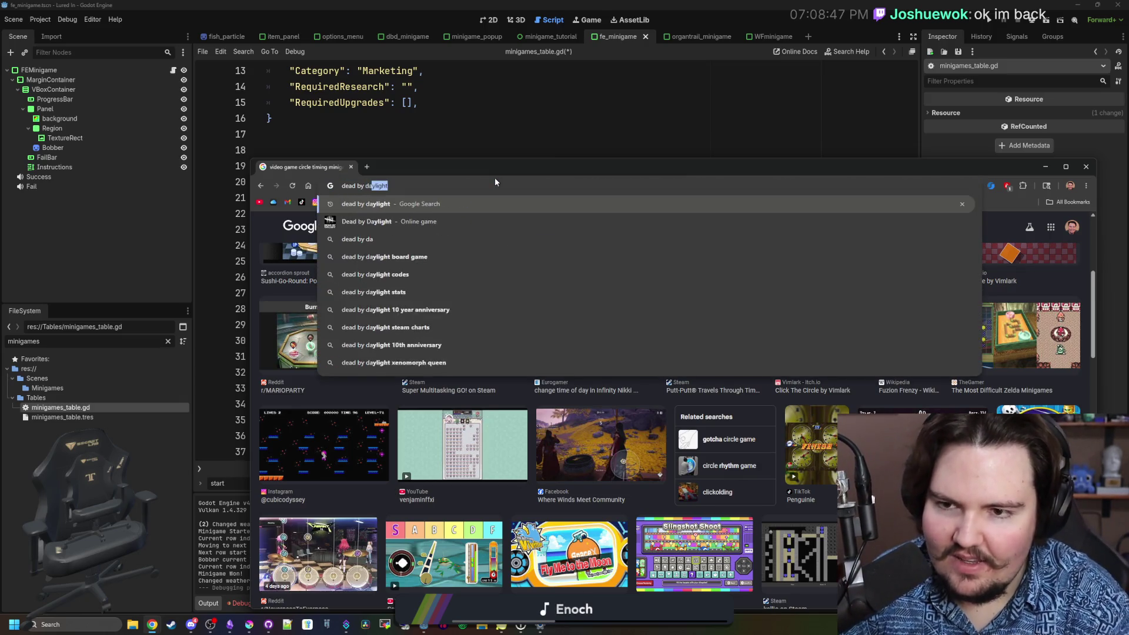
{"action": "type", "text": "generator minigame"}
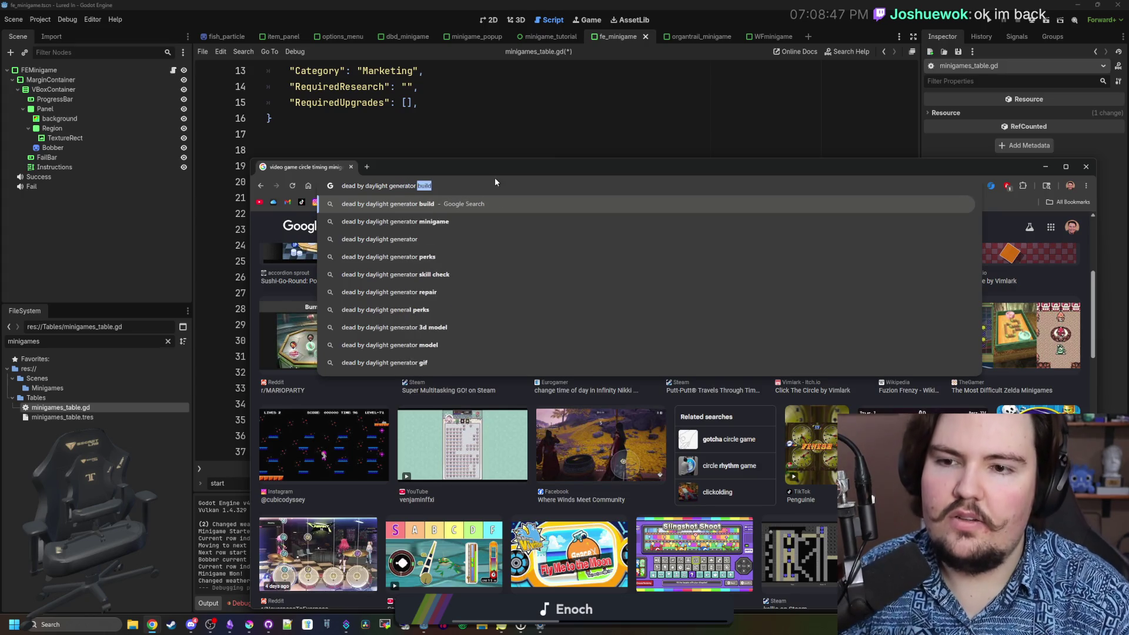
{"action": "key", "text": "Return"}
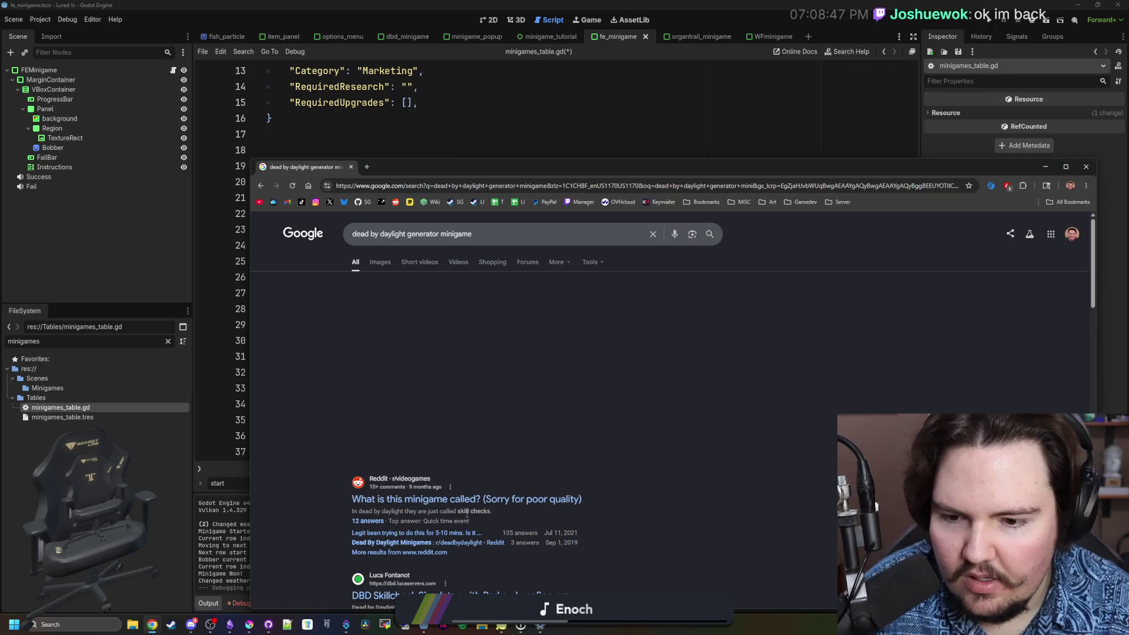
{"action": "scroll", "coordinate": [467, 513], "scroll_direction": "down", "scroll_amount": 1}
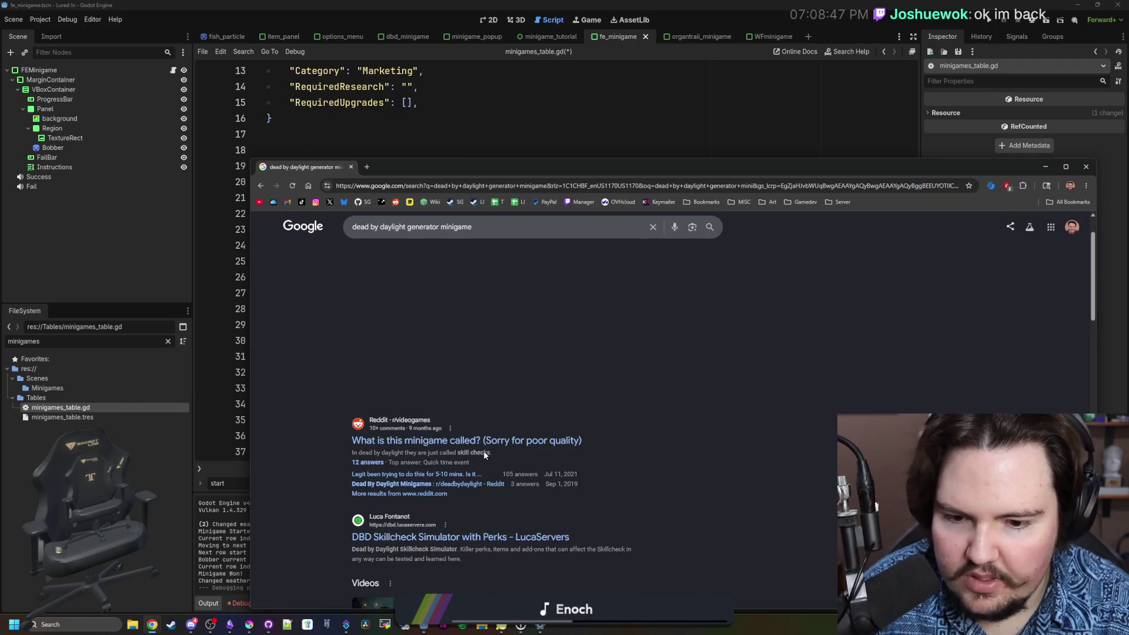
{"action": "scroll", "coordinate": [483, 451], "scroll_direction": "down", "scroll_amount": 4}
{"action": "scroll", "coordinate": [429, 326], "scroll_direction": "up", "scroll_amount": 5}
{"action": "left_click", "coordinate": [379, 261]}
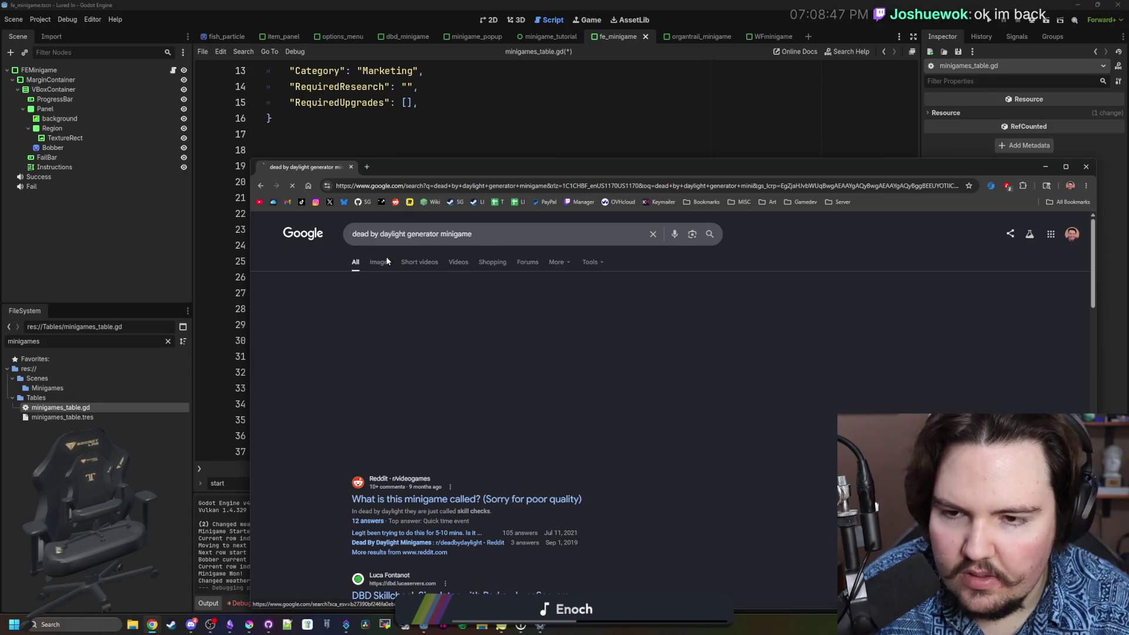
{"action": "left_click", "coordinate": [409, 355]}
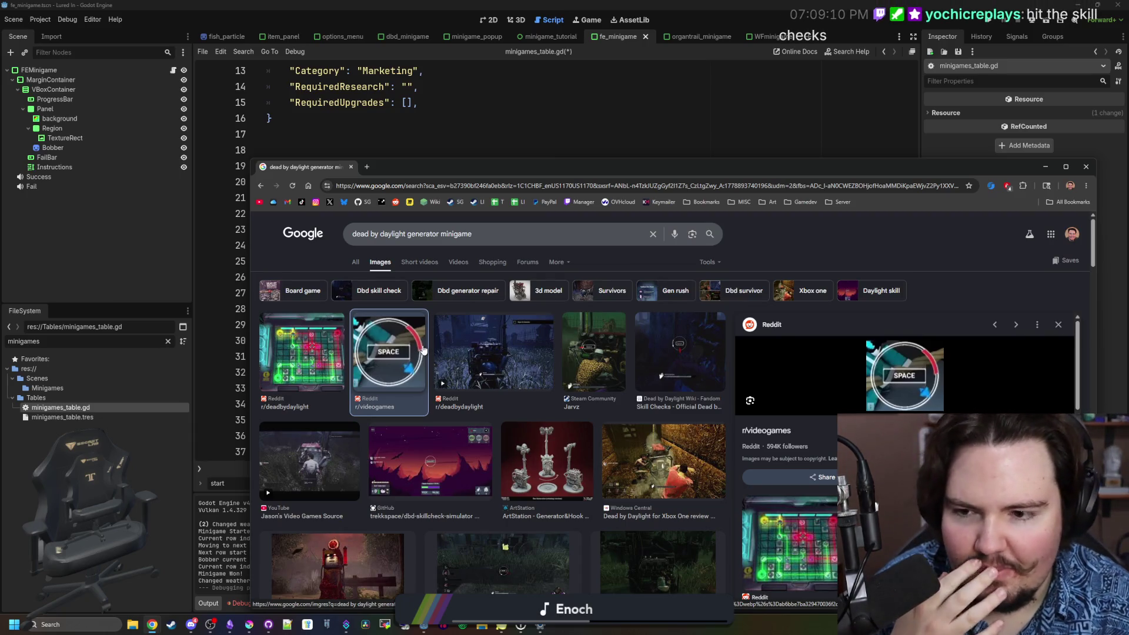
Scroll further through the skill-check image results, then go back to the Godot script
{"action": "scroll", "coordinate": [423, 349], "scroll_direction": "down", "scroll_amount": 6}
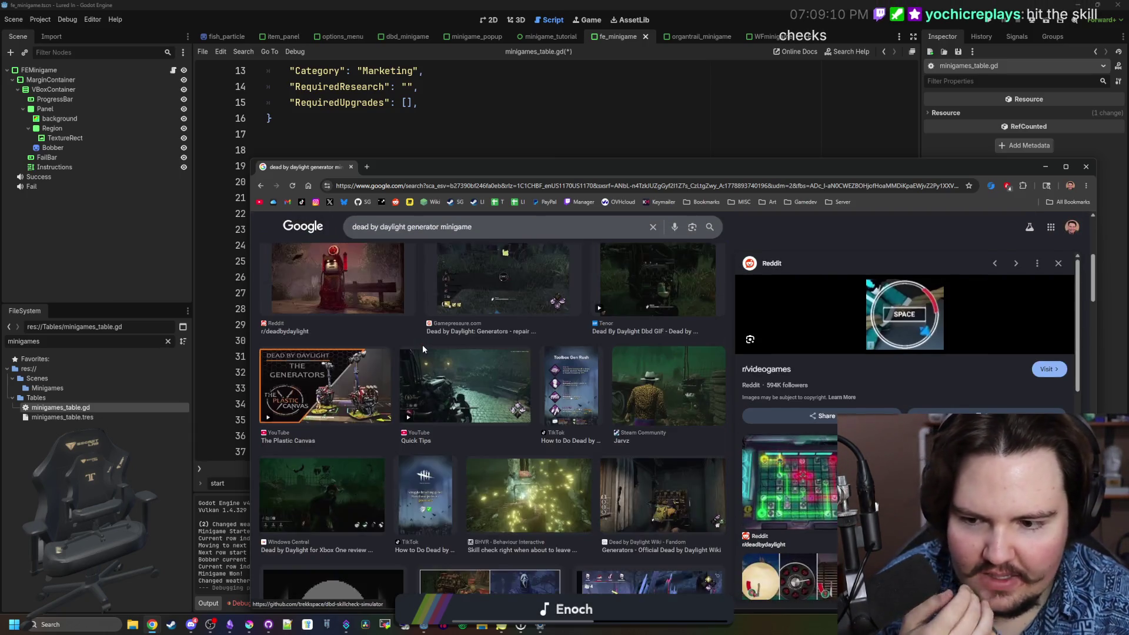
{"action": "scroll", "coordinate": [422, 349], "scroll_direction": "down", "scroll_amount": 5}
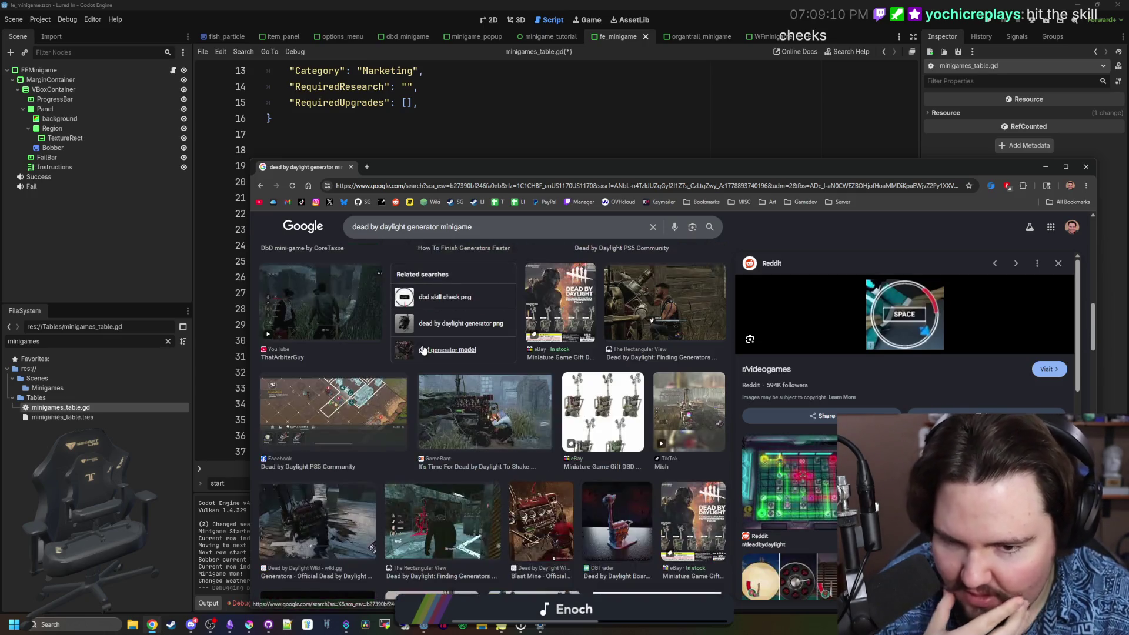
{"action": "scroll", "coordinate": [422, 349], "scroll_direction": "down", "scroll_amount": 8}
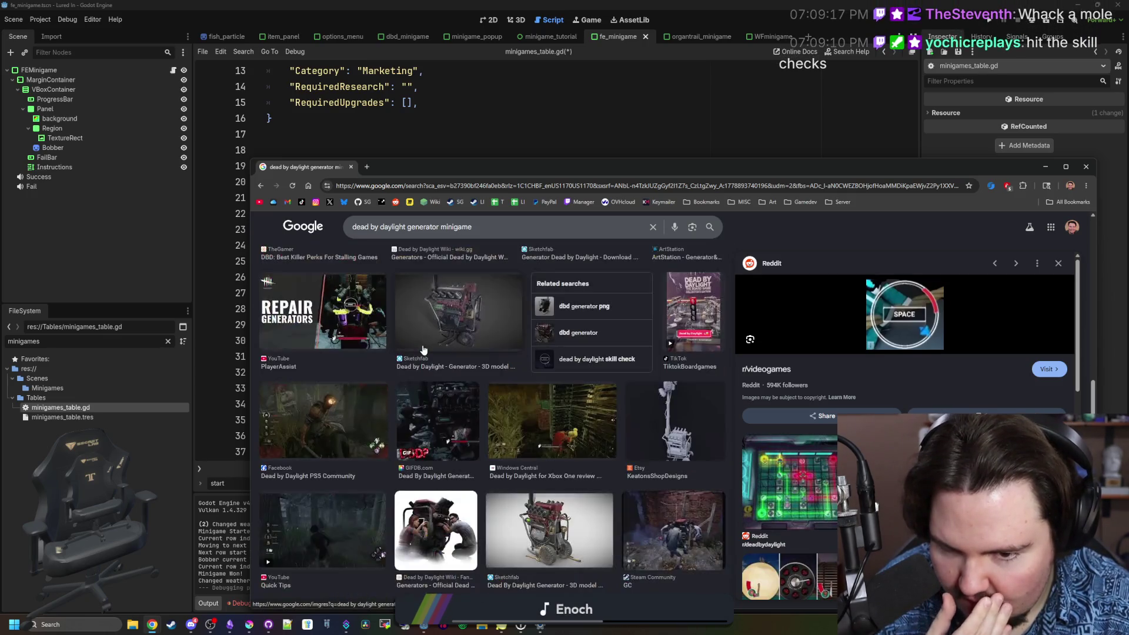
{"action": "scroll", "coordinate": [423, 349], "scroll_direction": "down", "scroll_amount": 8}
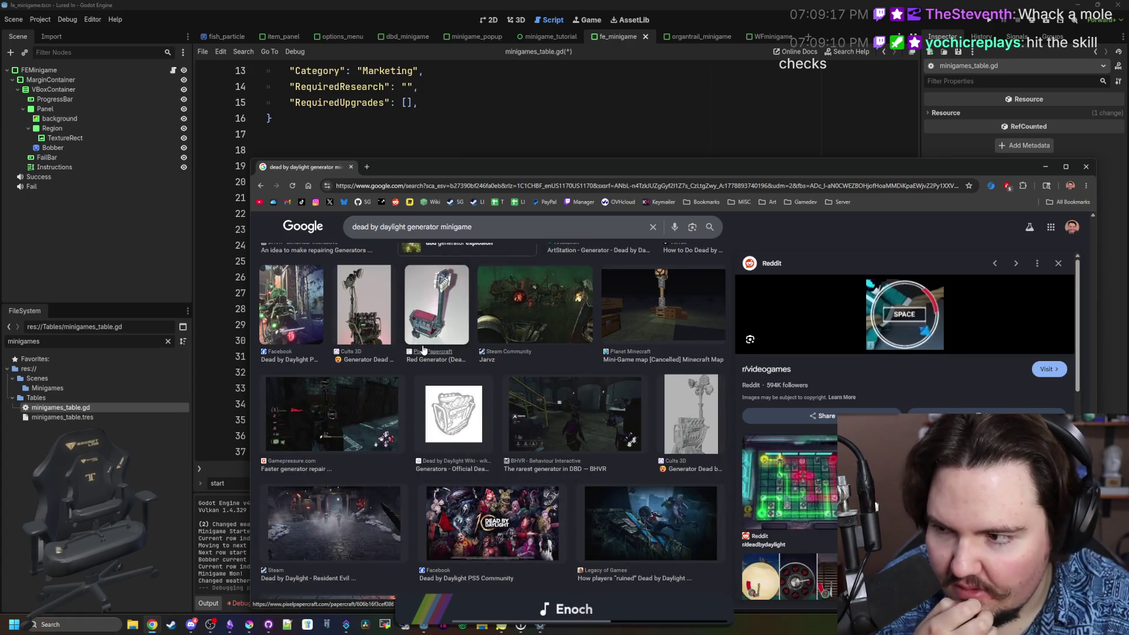
{"action": "scroll", "coordinate": [423, 349], "scroll_direction": "down", "scroll_amount": 10}
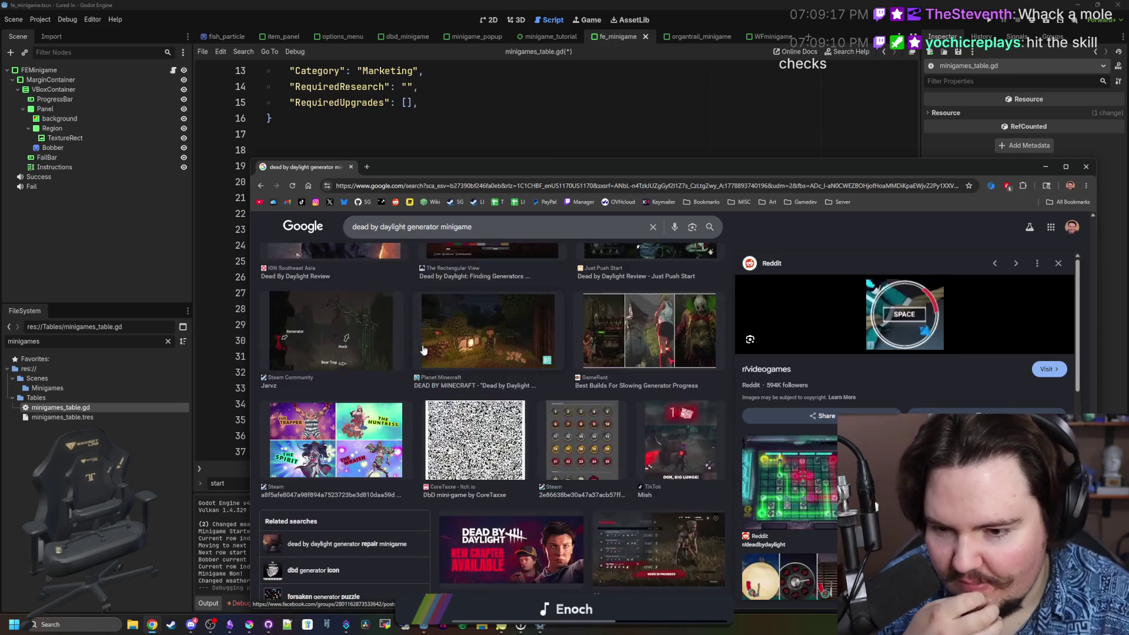
{"action": "scroll", "coordinate": [579, 465], "scroll_direction": "down", "scroll_amount": 5}
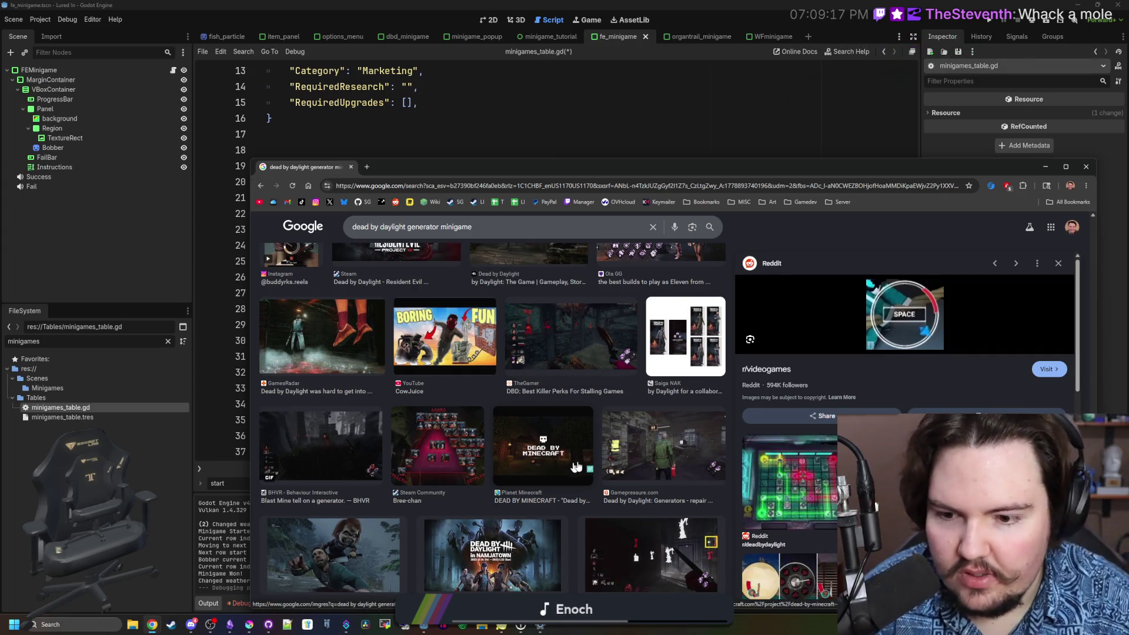
{"action": "scroll", "coordinate": [579, 466], "scroll_direction": "down", "scroll_amount": 10}
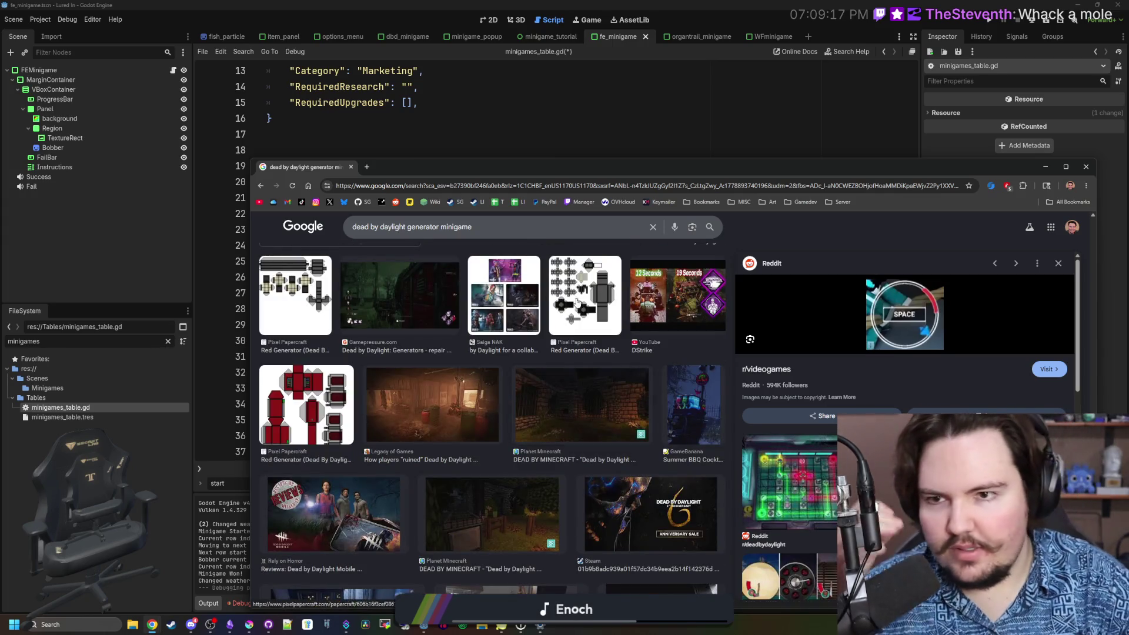
{"action": "key", "text": "alt+Tab"}
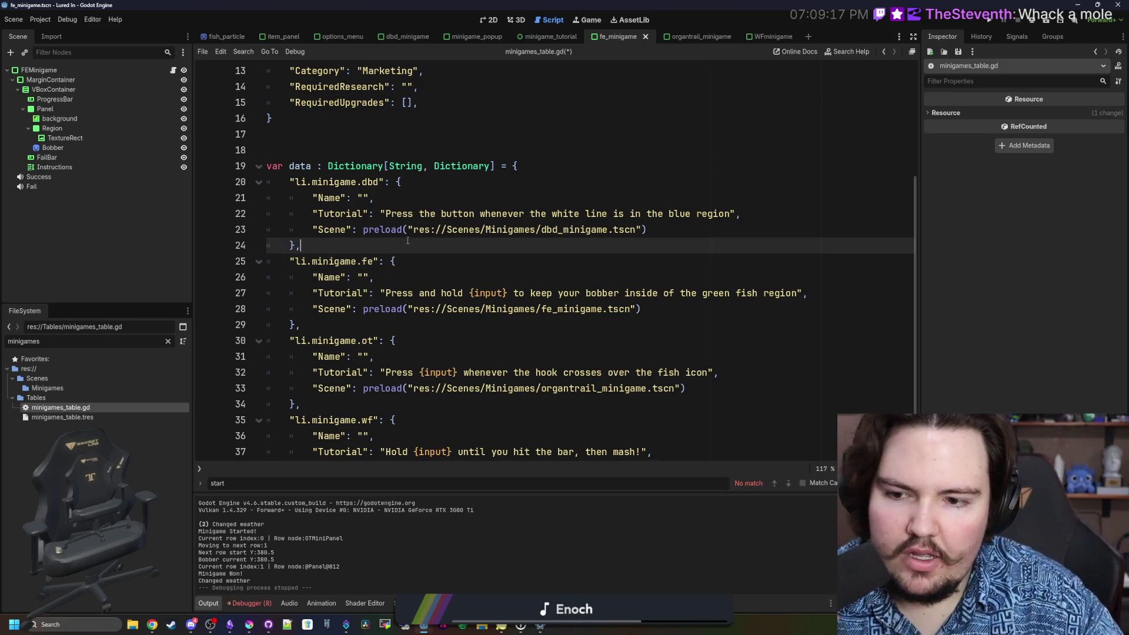
Name the ot minigame 'Sink Your Hook' and enter a first draft of the wf name
{"action": "scroll", "coordinate": [411, 265], "scroll_direction": "down", "scroll_amount": 2}
{"action": "left_click", "coordinate": [362, 292]}
{"action": "mouse_move", "coordinate": [585, 252]}
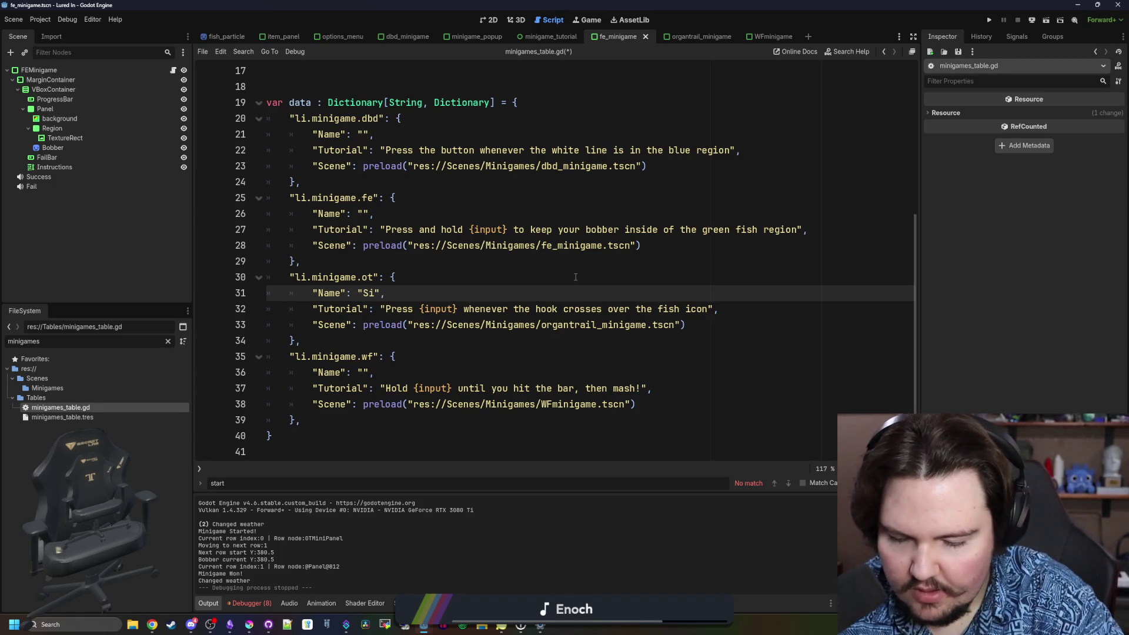
{"action": "type", "text": "Your Hook"}
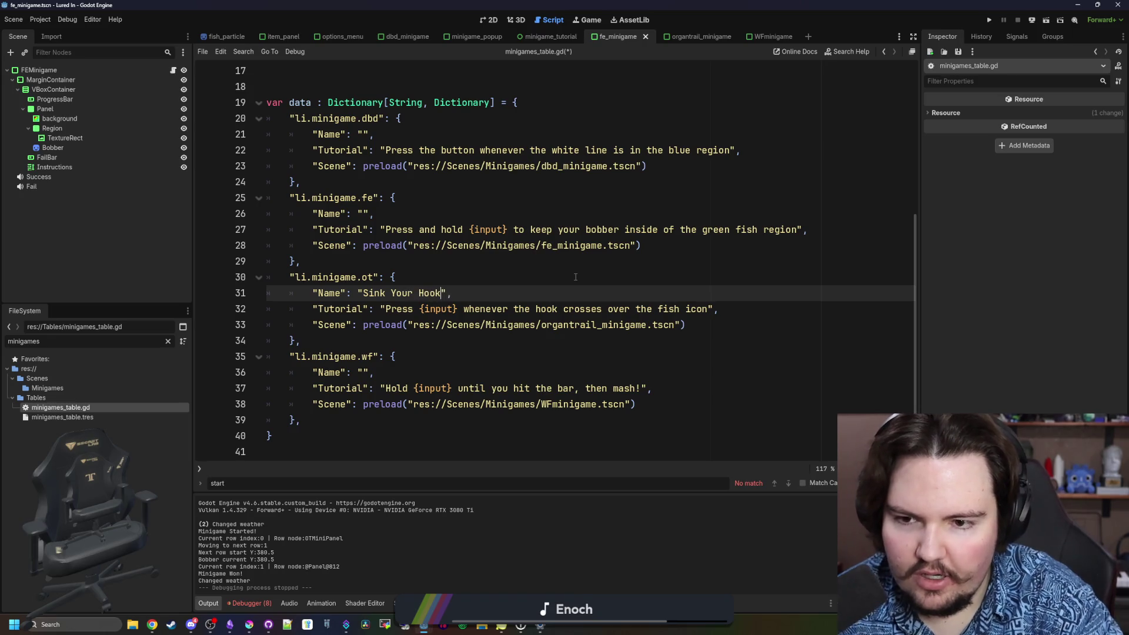
{"action": "key", "text": "Down"}
{"action": "key", "text": "Down"}
{"action": "key", "text": "Down"}
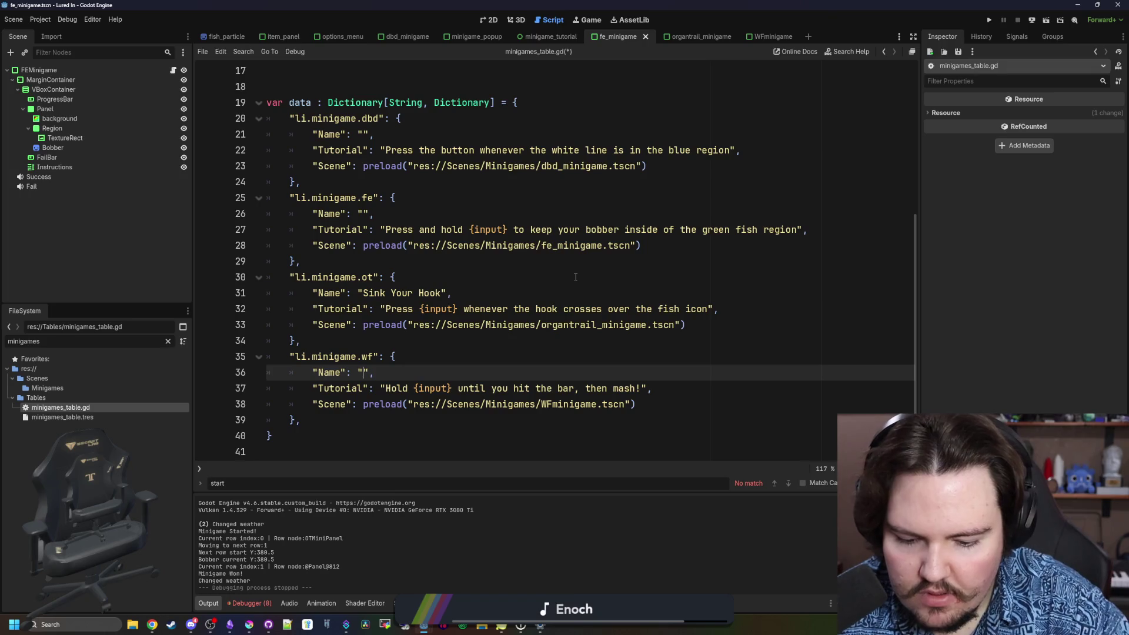
{"action": "type", "text": "Clickmashign"}
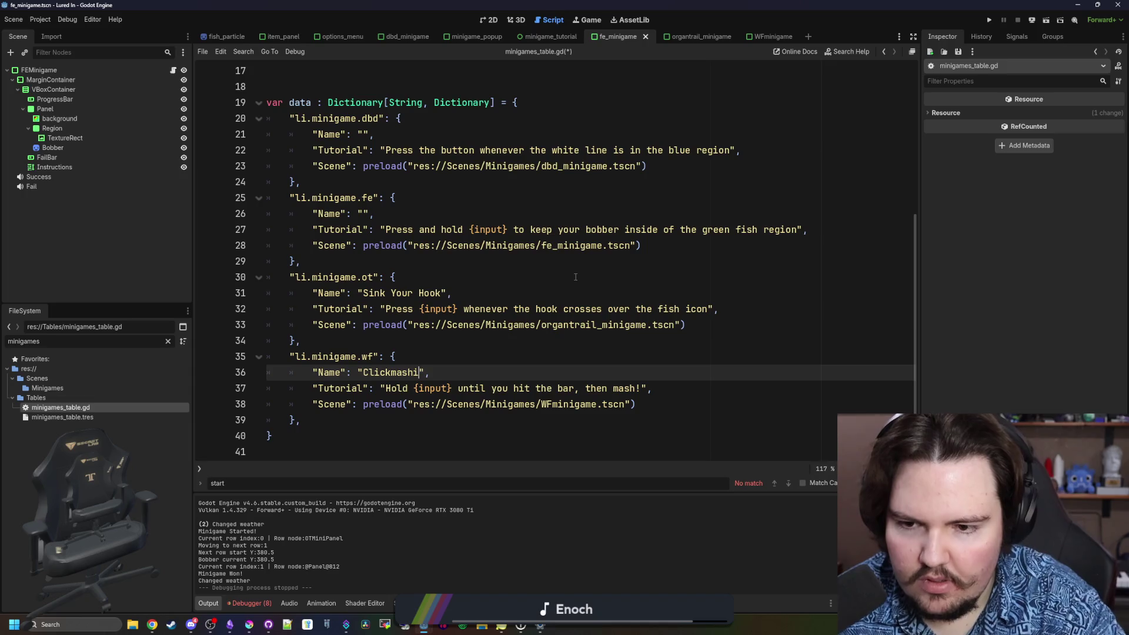
Correct the wf name to 'Click Mashing' and name the fe minigame 'Follow the Fish'
{"action": "key", "text": "Up"}
{"action": "key", "text": "Up"}
{"action": "key", "text": "Up"}
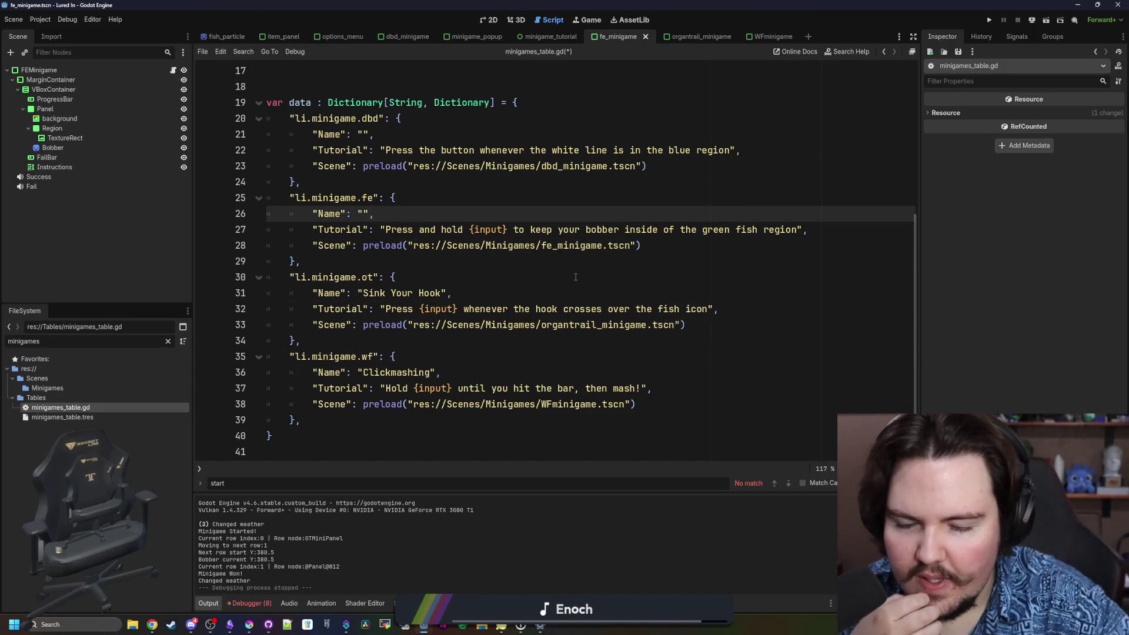
{"action": "key", "text": "Down"}
{"action": "key", "text": "Down"}
{"action": "key", "text": "Down"}
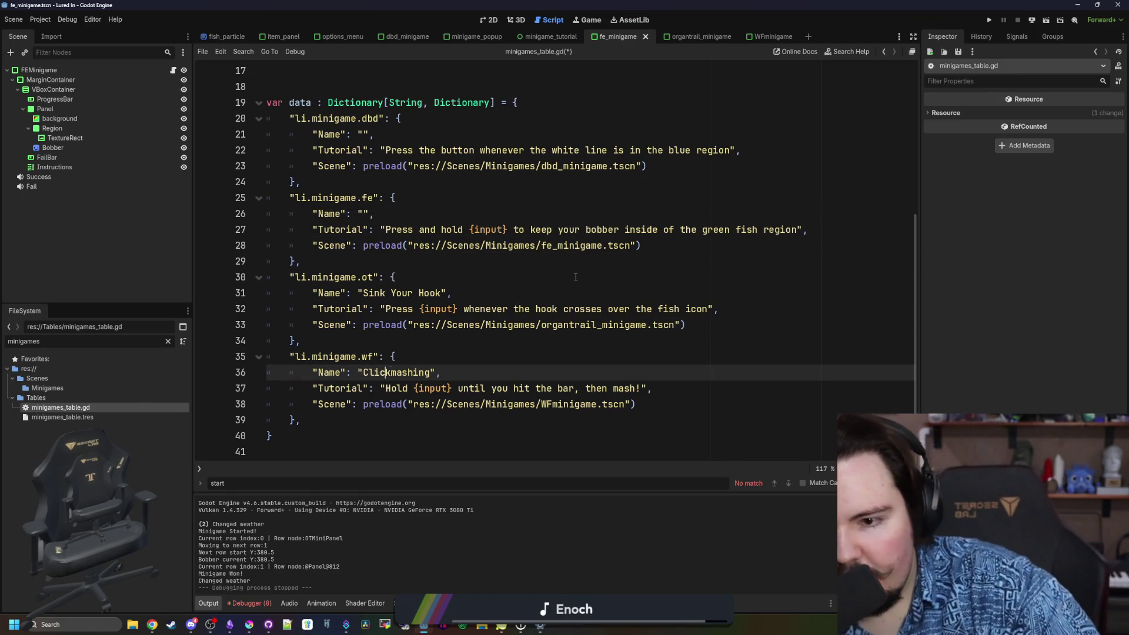
{"action": "key", "text": "Delete"}
{"action": "type", "text": "M"}
{"action": "key", "text": "Up"}
{"action": "key", "text": "Up"}
{"action": "key", "text": "Up"}
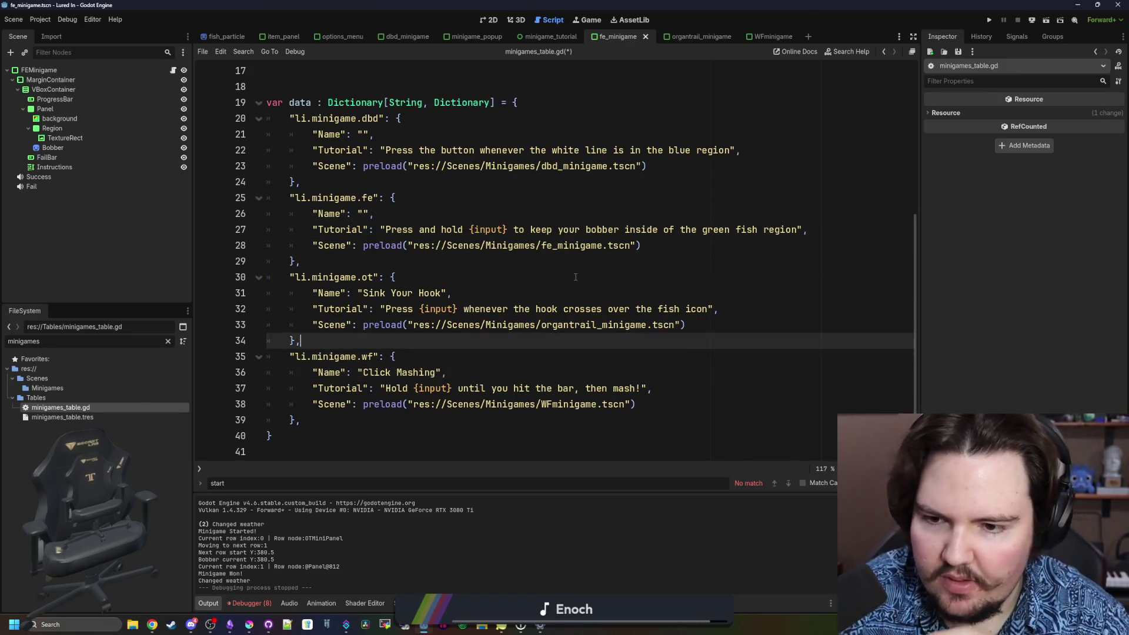
{"action": "key", "text": "Up"}
{"action": "key", "text": "Down"}
{"action": "key", "text": "Down"}
{"action": "key", "text": "Up"}
{"action": "key", "text": "Up"}
{"action": "key", "text": "Up"}
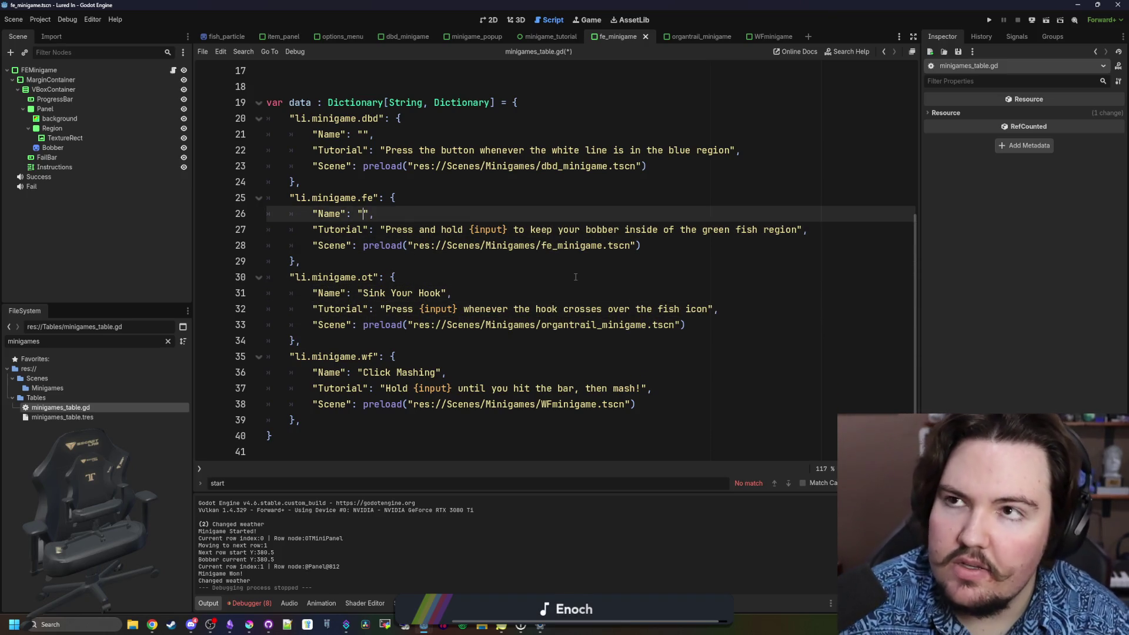
{"action": "type", "text": "Follow the Fish"}
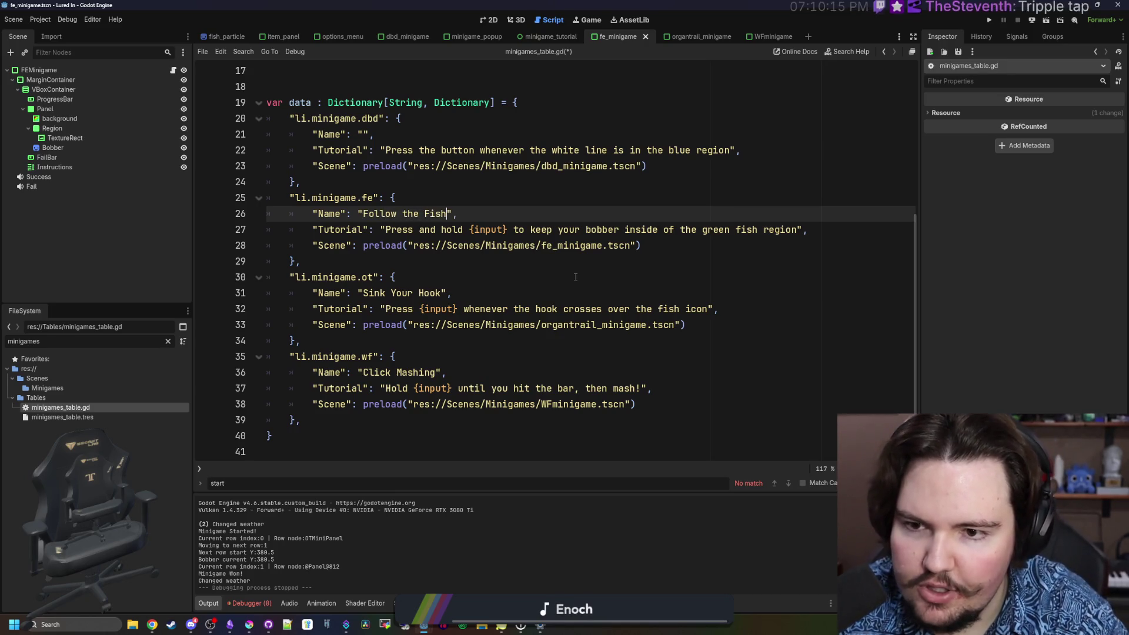
{"action": "scroll", "coordinate": [438, 255], "scroll_direction": "up", "scroll_amount": 1}
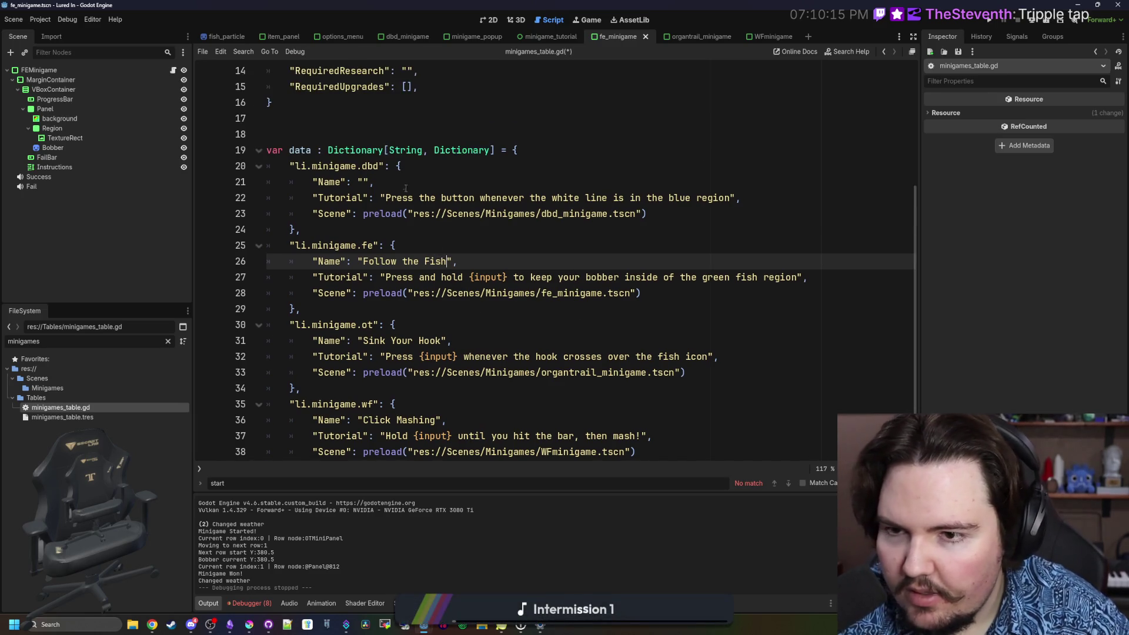
Type 'Circle Tap' into the dbd minigame's Name quotes on line 21, fixing typos
{"action": "left_click", "coordinate": [364, 182]}
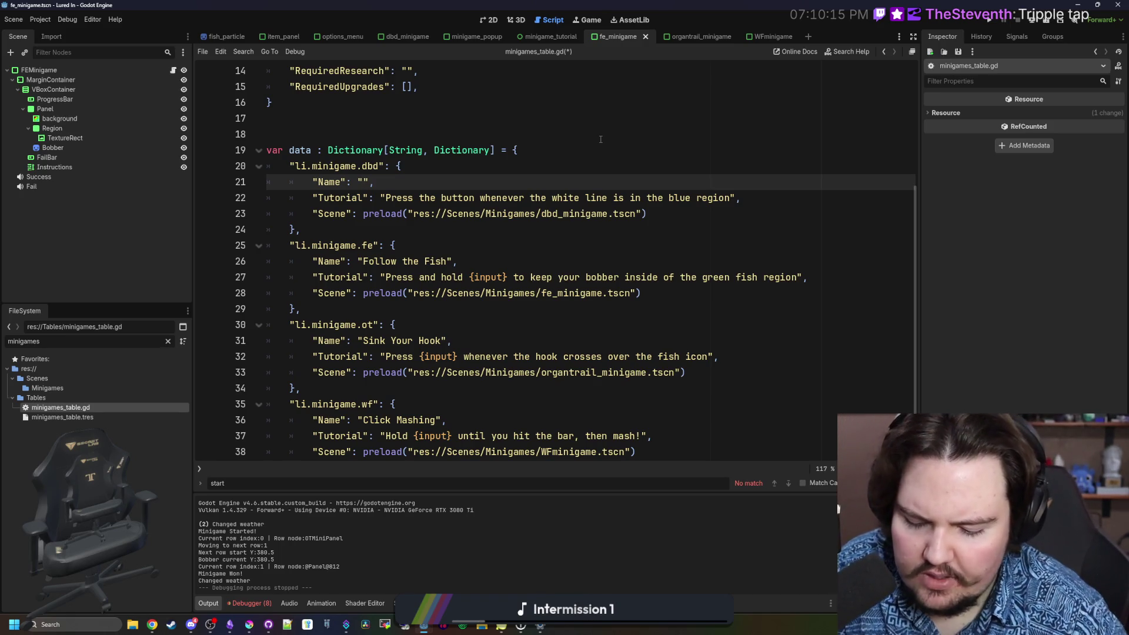
{"action": "type", "text": "Circle "}
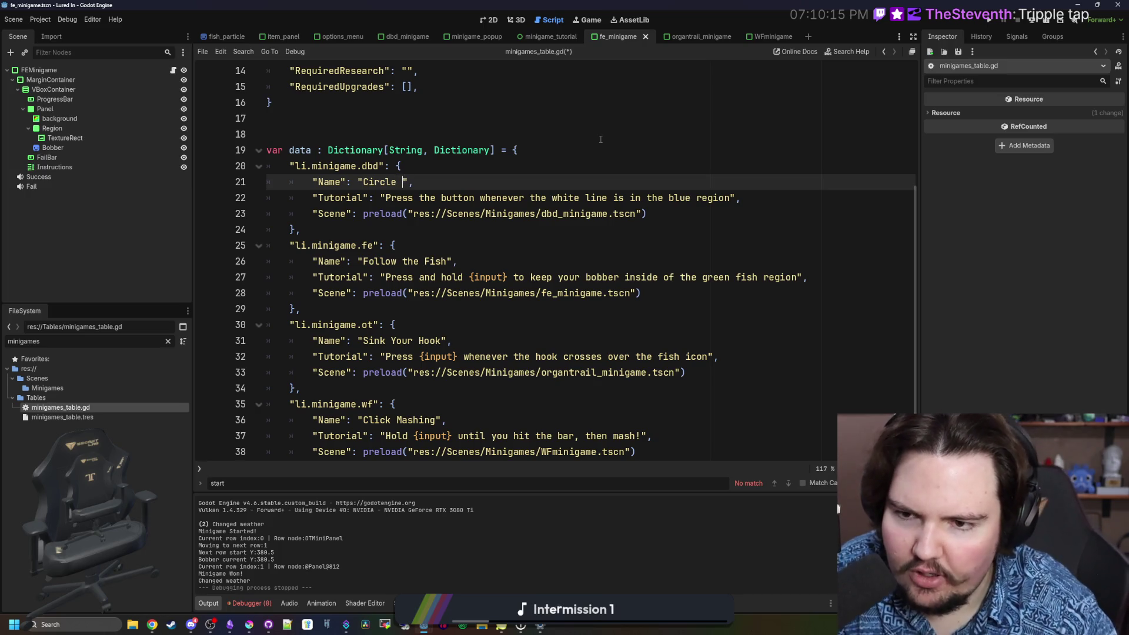
{"action": "type", "text": "Tap"}
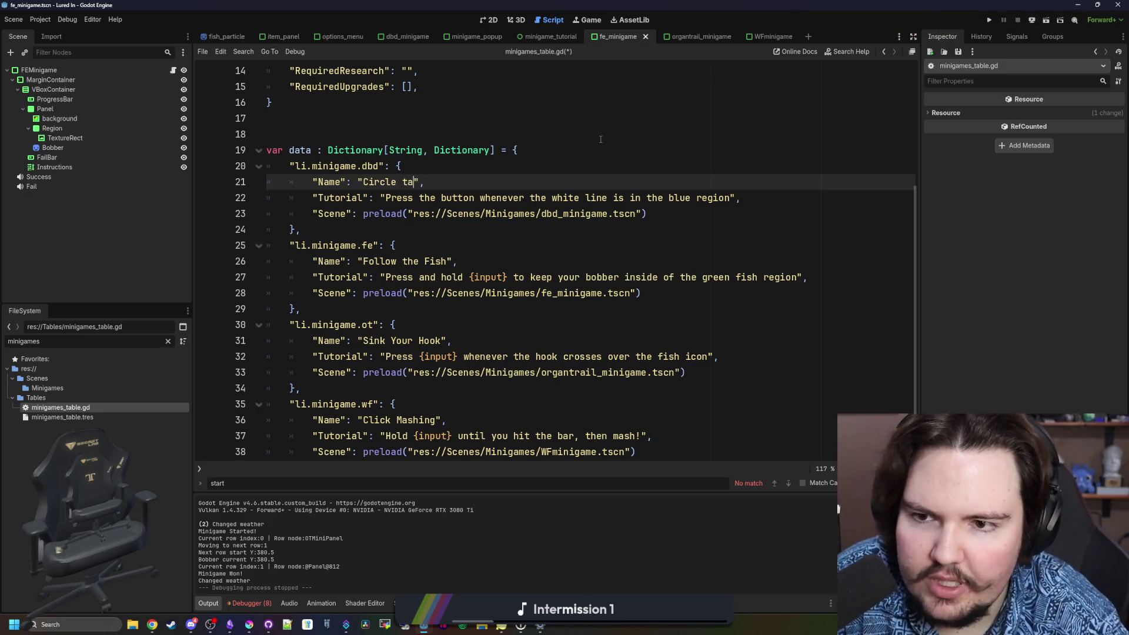
{"action": "key", "text": "BackSpace"}
{"action": "key", "text": "BackSpace"}
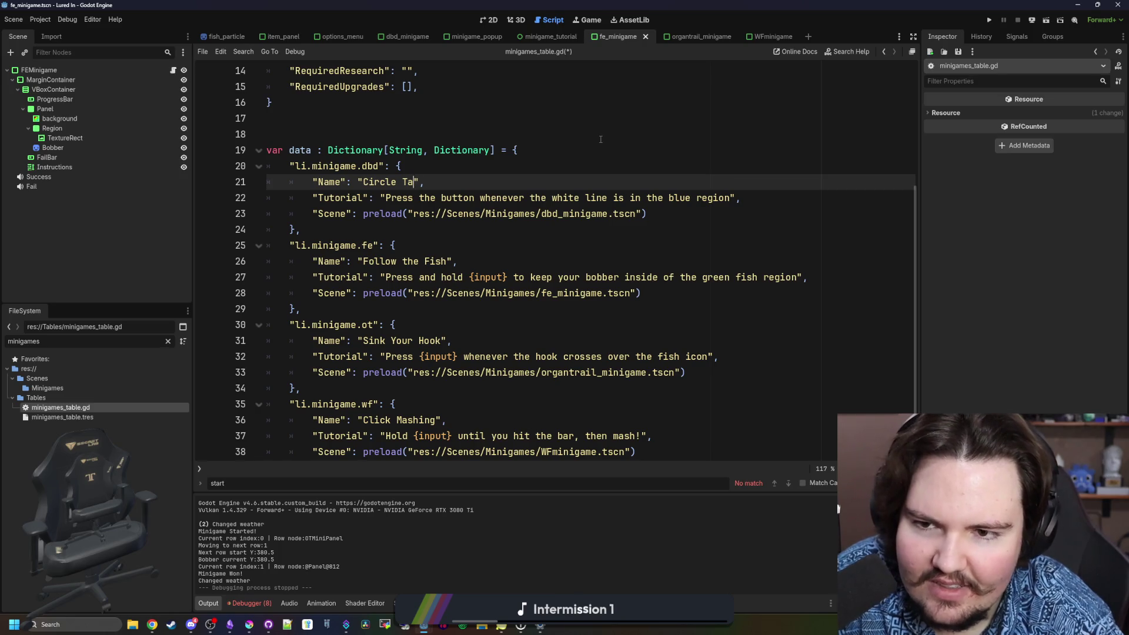
{"action": "type", "text": "Clic"}
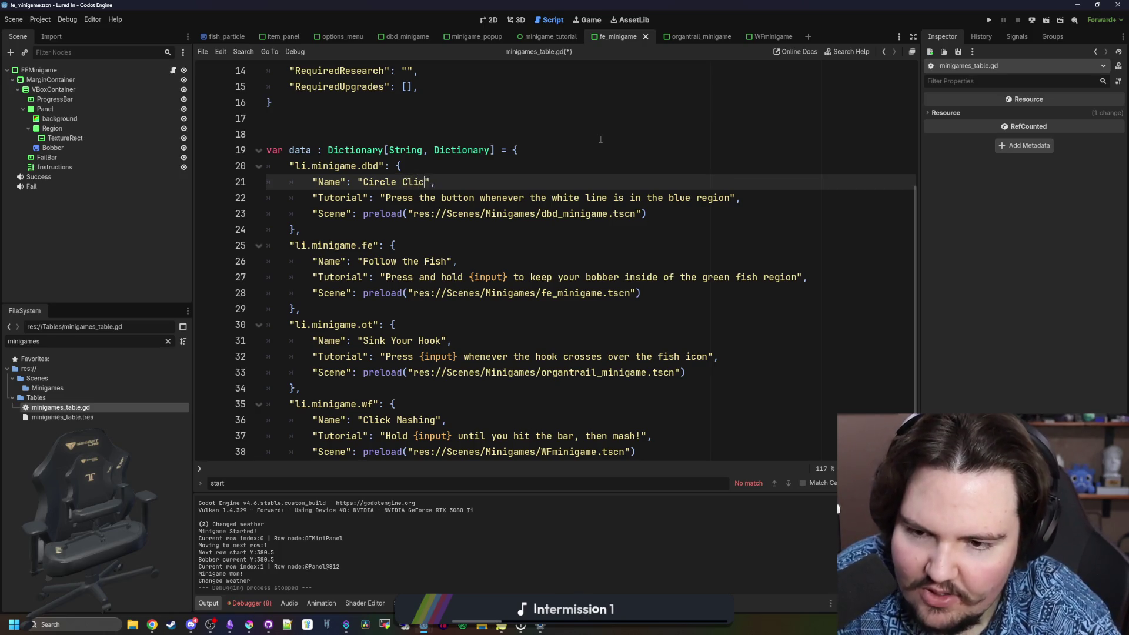
{"action": "key", "text": "BackSpace"}
{"action": "key", "text": "BackSpace"}
{"action": "key", "text": "BackSpace"}
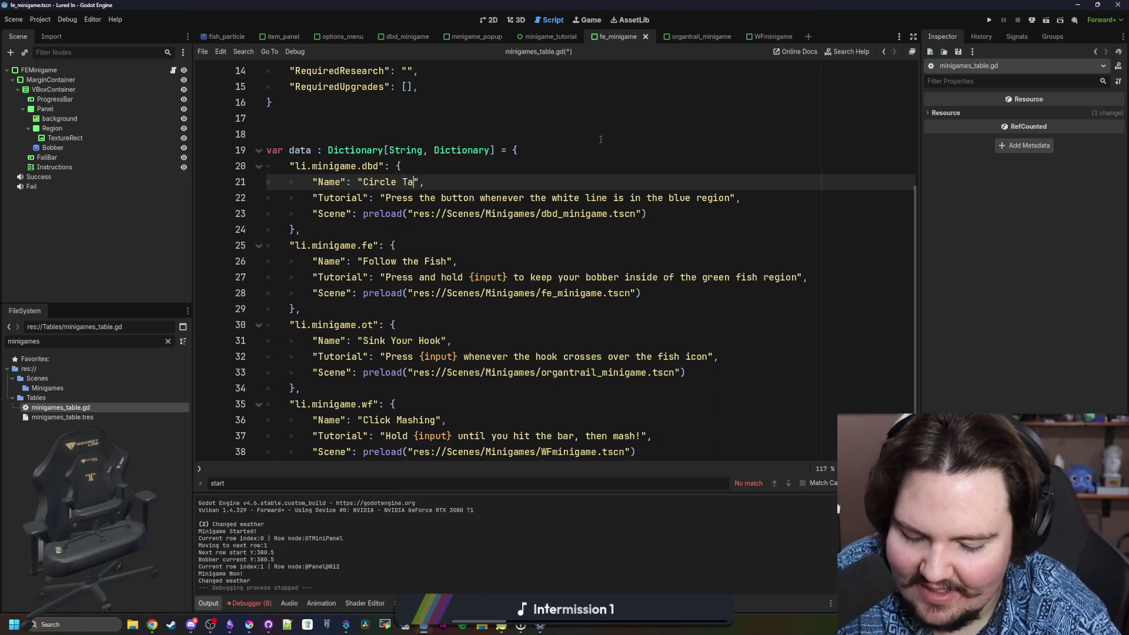
{"action": "type", "text": "ap"}
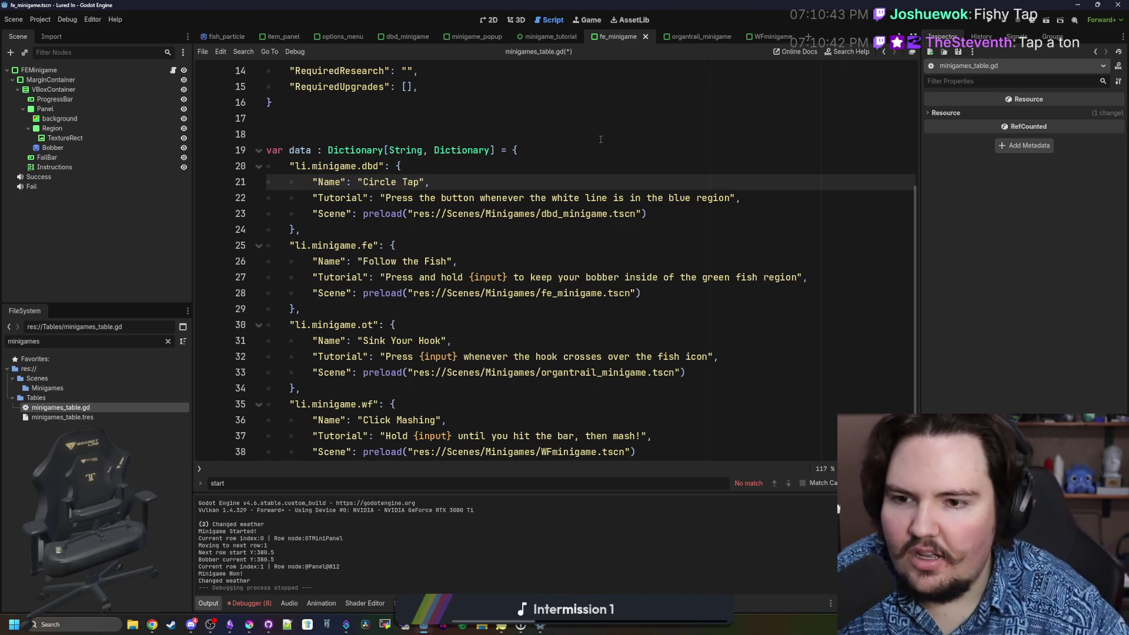
{"action": "scroll", "coordinate": [599, 175], "scroll_direction": "down", "scroll_amount": 1}
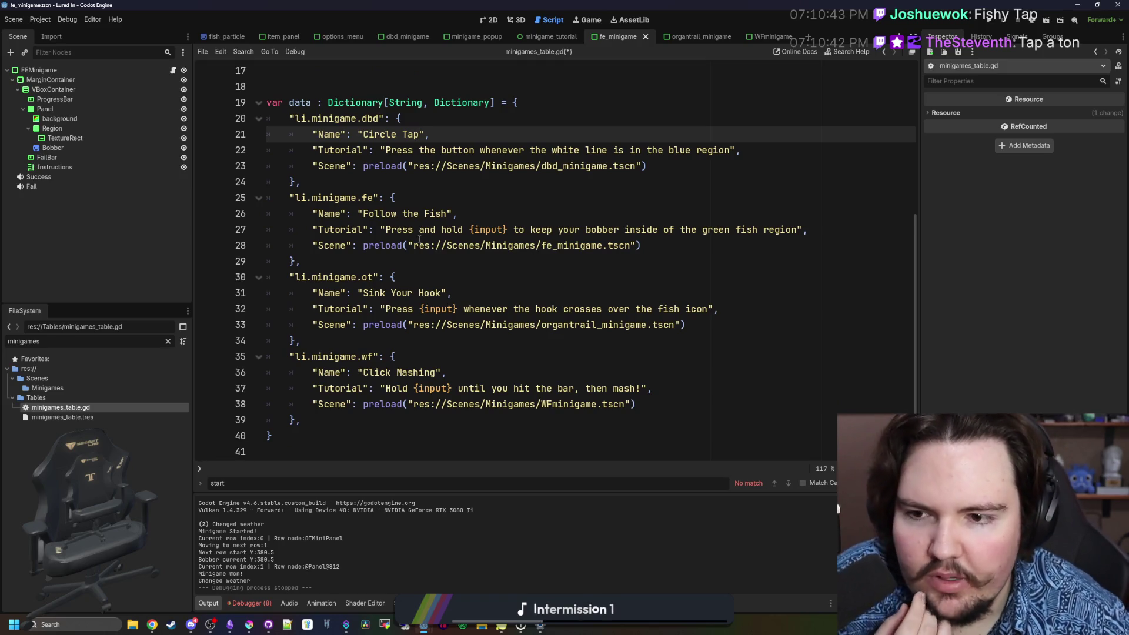
{"action": "left_click", "coordinate": [382, 253]}
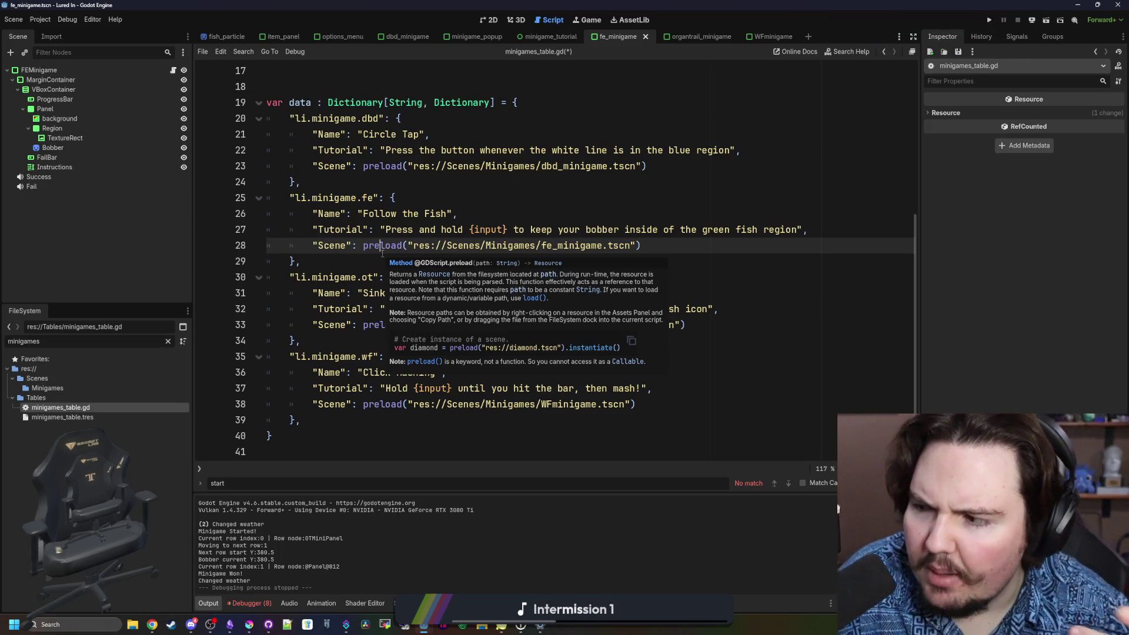
Adjust the lines after the fe and ot entries and save minigames_table.gd
{"action": "left_click", "coordinate": [386, 267]}
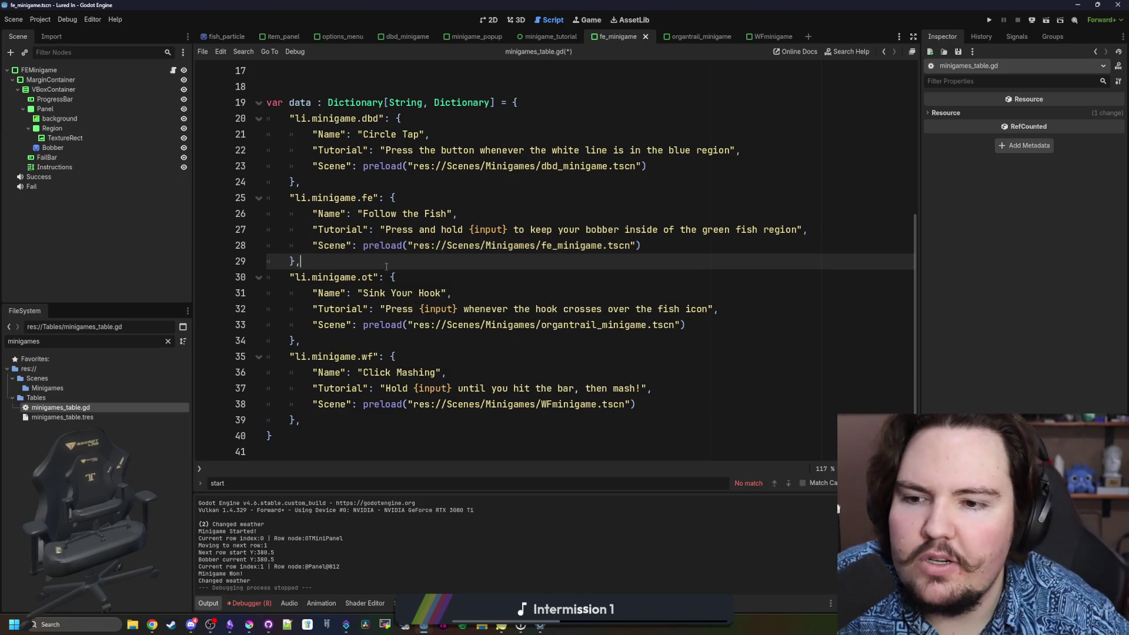
{"action": "left_click", "coordinate": [402, 338]}
{"action": "left_click", "coordinate": [419, 265]}
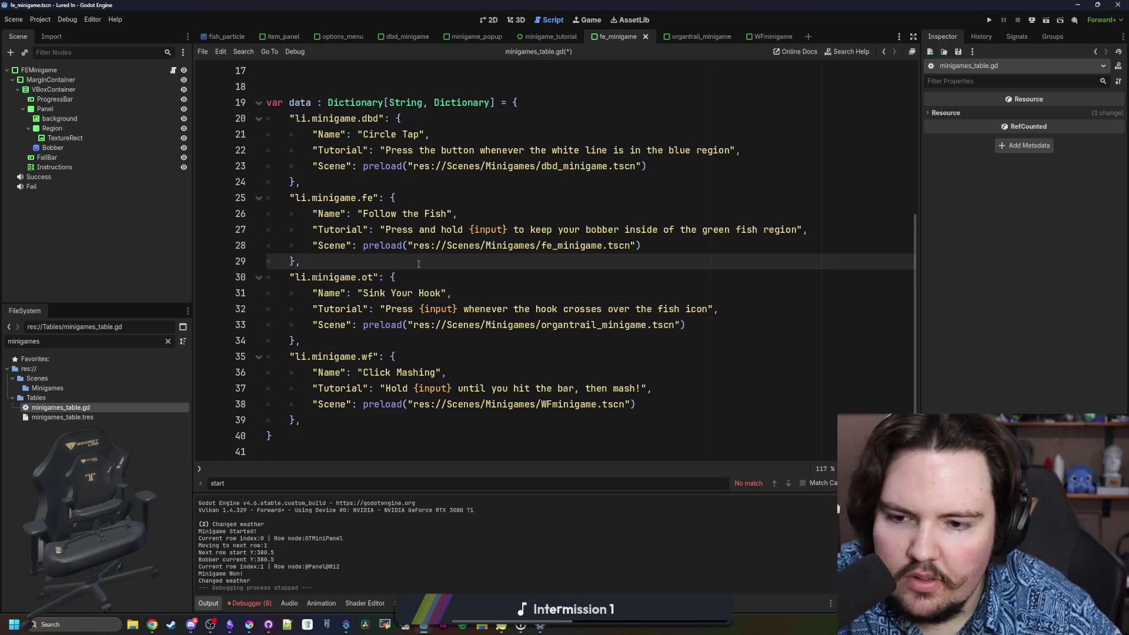
{"action": "left_click", "coordinate": [434, 357]}
{"action": "left_click", "coordinate": [439, 345]}
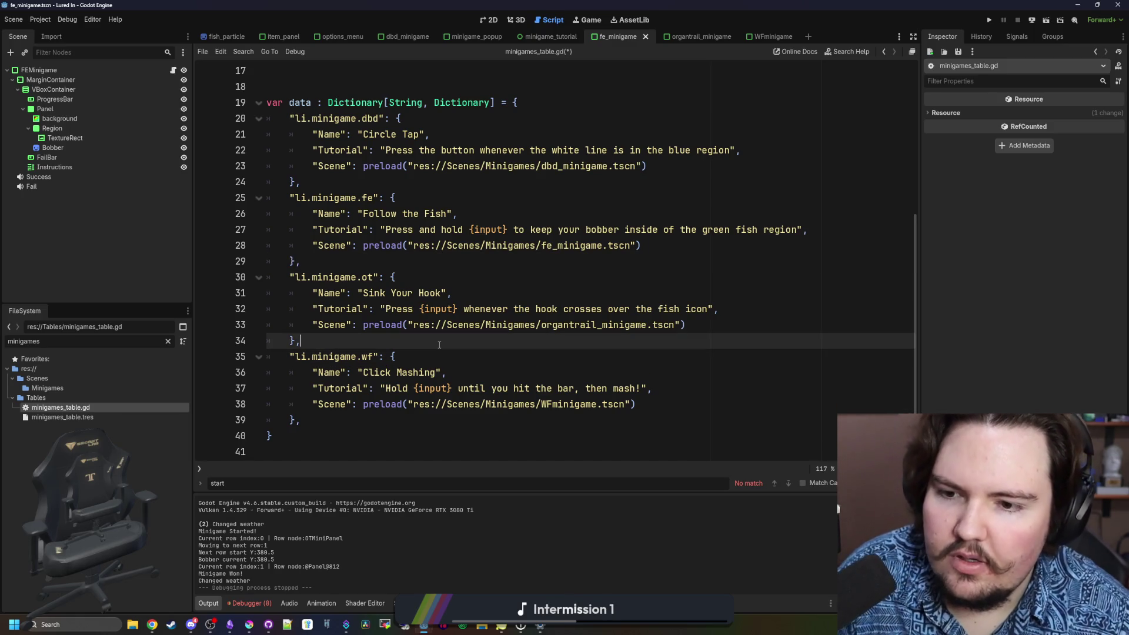
{"action": "key", "text": "ctrl+s"}
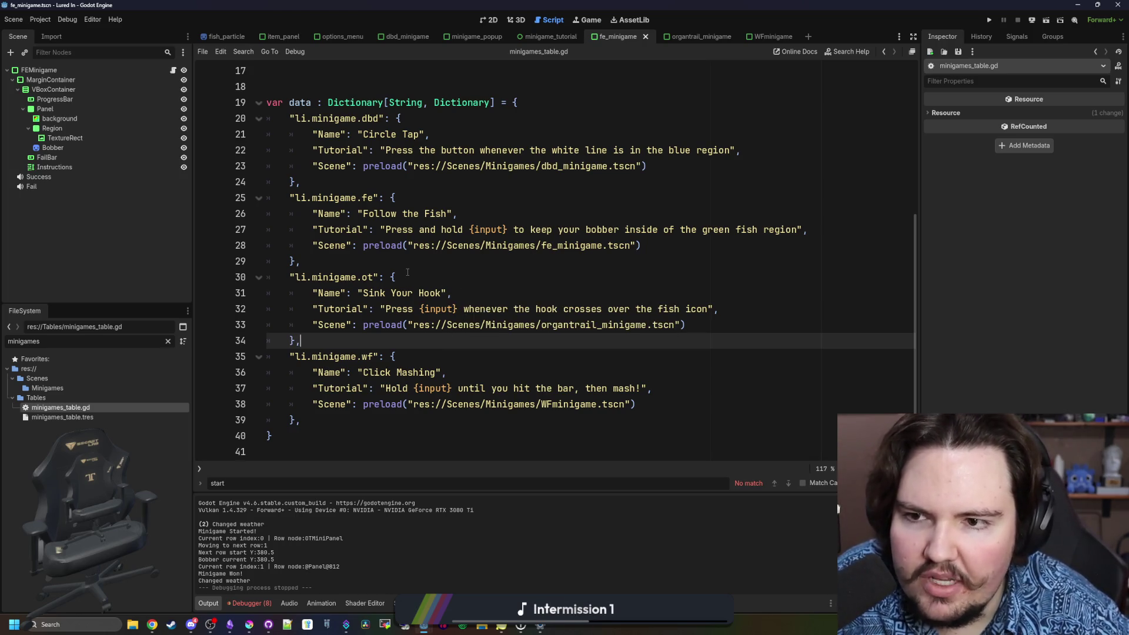
Replace 'the button' in the Circle Tap tutorial text on line 22 with {input}
{"action": "scroll", "coordinate": [428, 276], "scroll_direction": "up", "scroll_amount": 1}
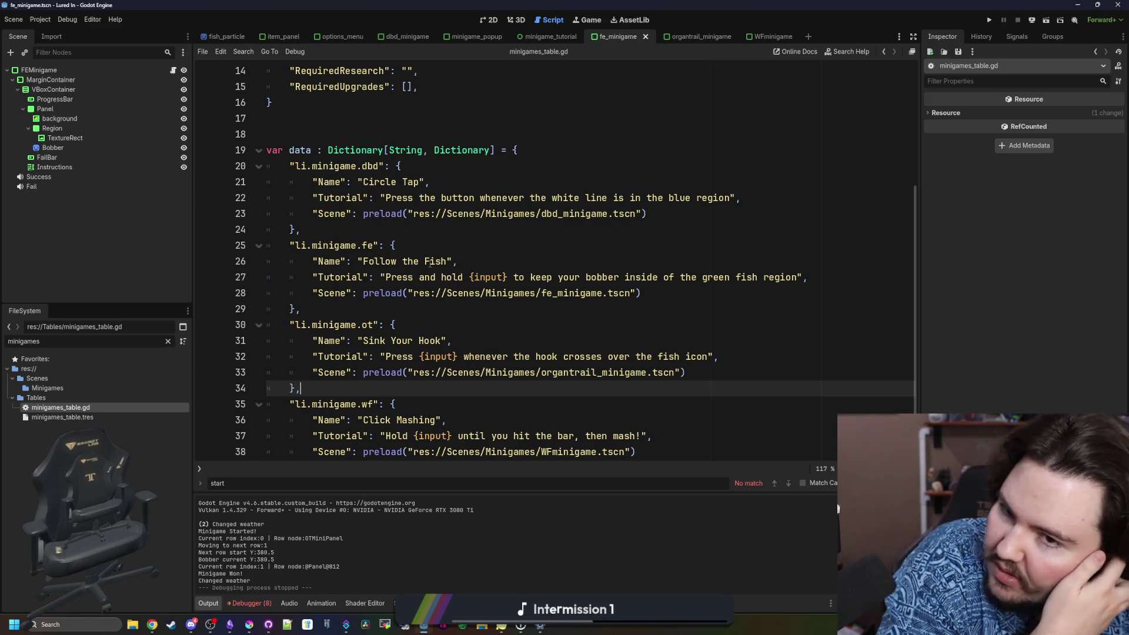
{"action": "left_click_drag", "start_coordinate": [508, 277], "coordinate": [471, 281]}
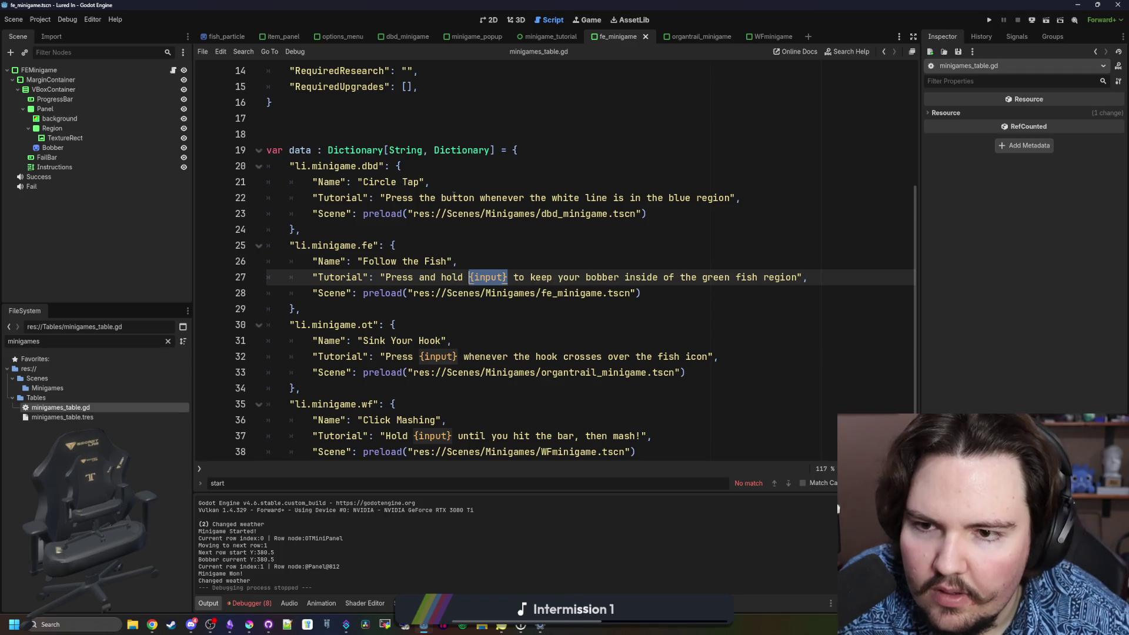
{"action": "double_click", "coordinate": [455, 197]}
{"action": "key", "text": "BackSpace"}
{"action": "key", "text": "ctrl+BackSpace"}
{"action": "type", "text": "{input}"}
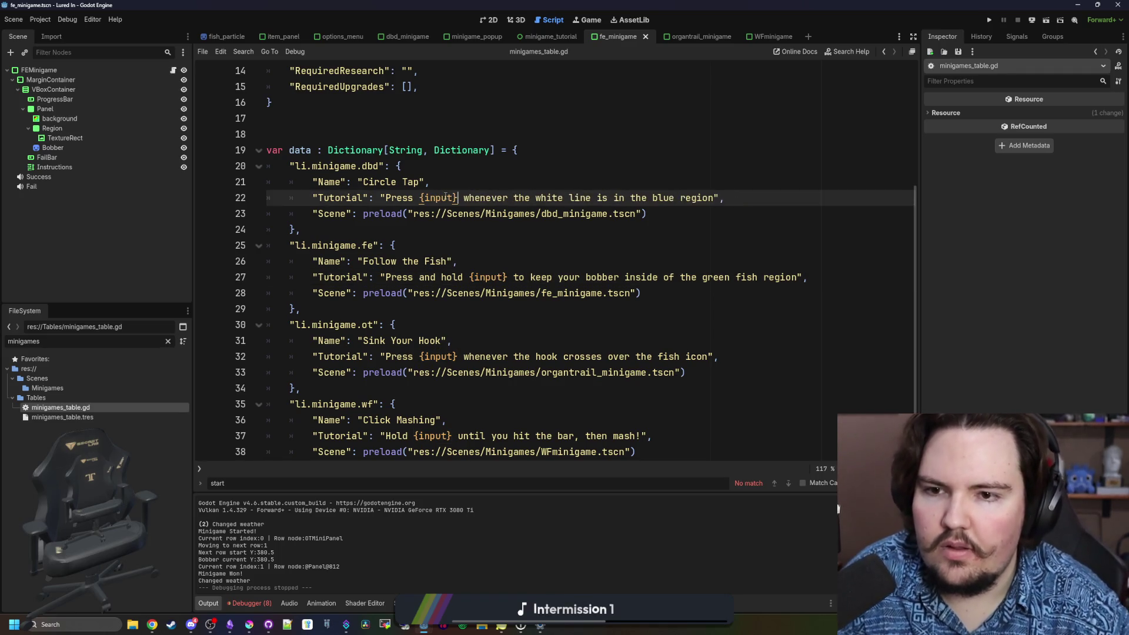
{"action": "scroll", "coordinate": [412, 235], "scroll_direction": "down", "scroll_amount": 1}
{"action": "left_click", "coordinate": [349, 262]}
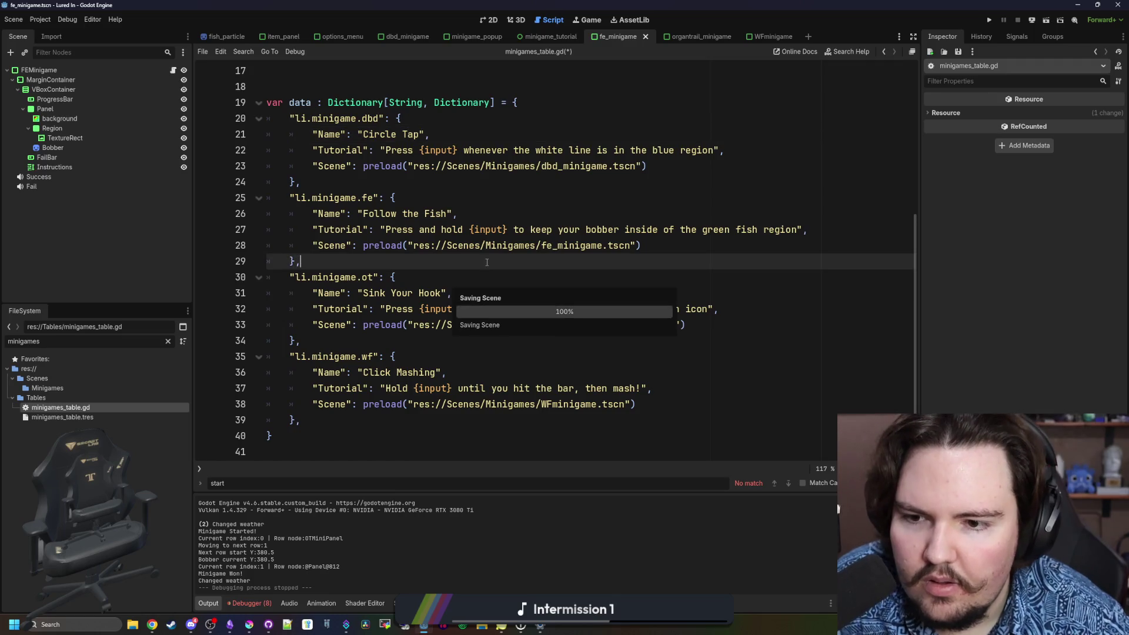
{"action": "scroll", "coordinate": [338, 160], "scroll_direction": "up", "scroll_amount": 5}
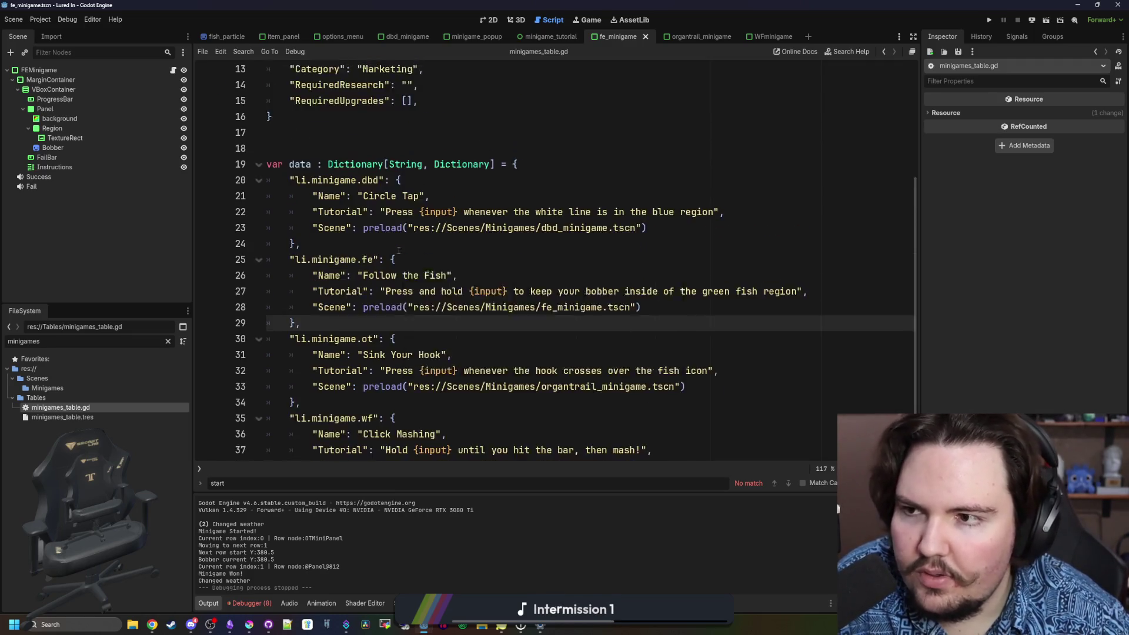
{"action": "left_click", "coordinate": [338, 154]}
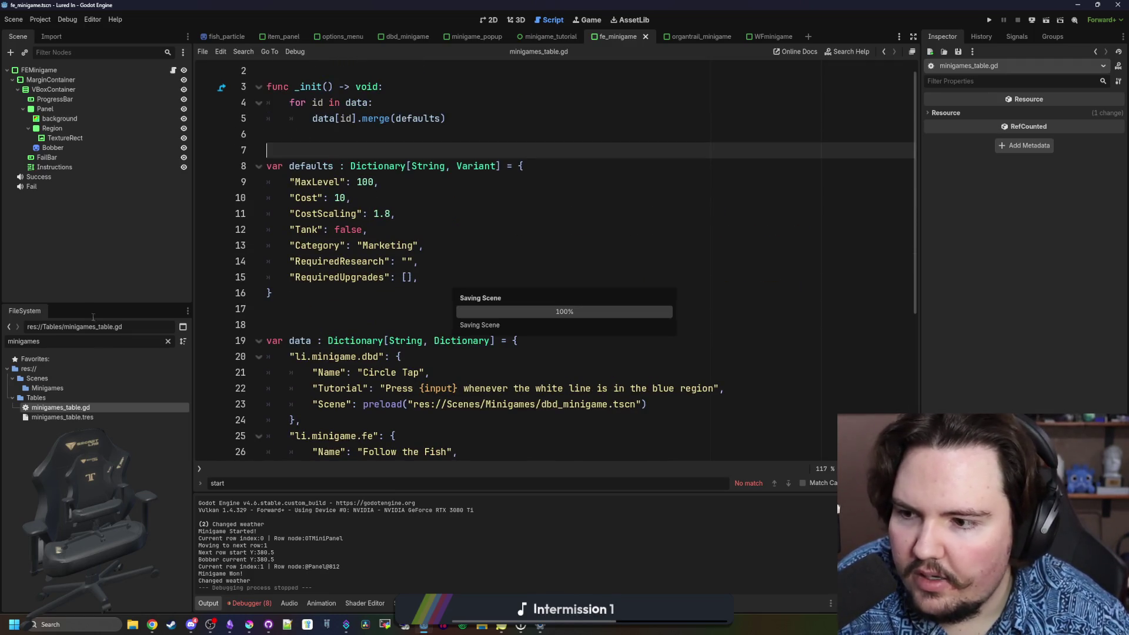
Filter the FileSystem for 'minigame' and open minigame.gd
{"action": "left_click", "coordinate": [167, 341]}
{"action": "type", "text": "minigame"}
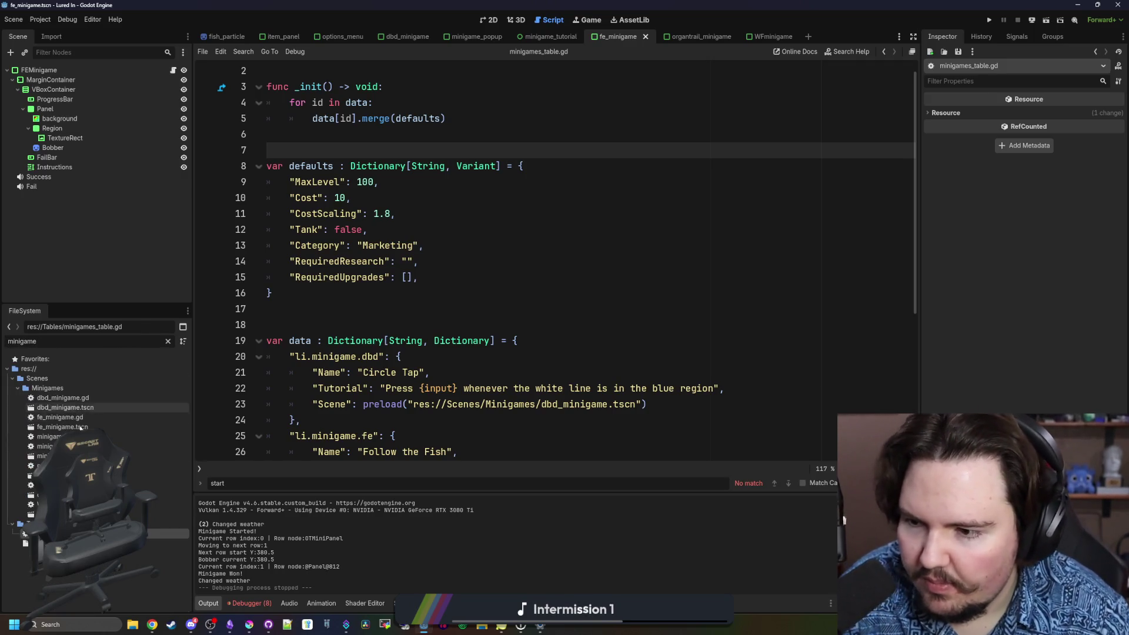
{"action": "left_click", "coordinate": [50, 436]}
{"action": "double_click", "coordinate": [50, 436]}
{"action": "left_click", "coordinate": [527, 253]}
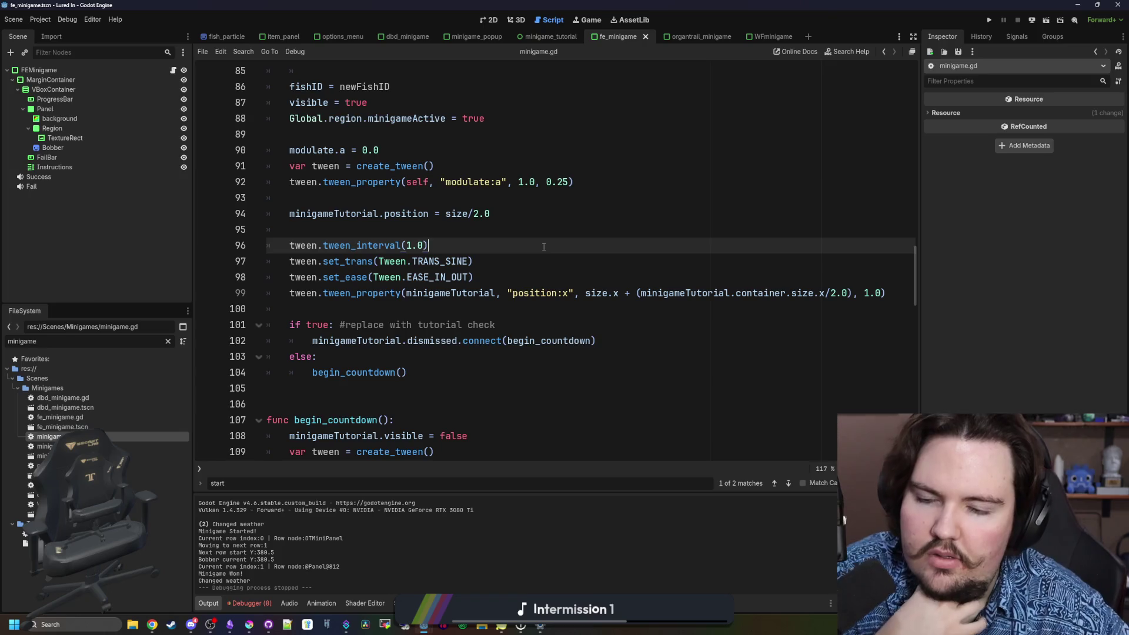
{"action": "scroll", "coordinate": [528, 253], "scroll_direction": "down", "scroll_amount": 3}
{"action": "scroll", "coordinate": [527, 254], "scroll_direction": "up", "scroll_amount": 10}
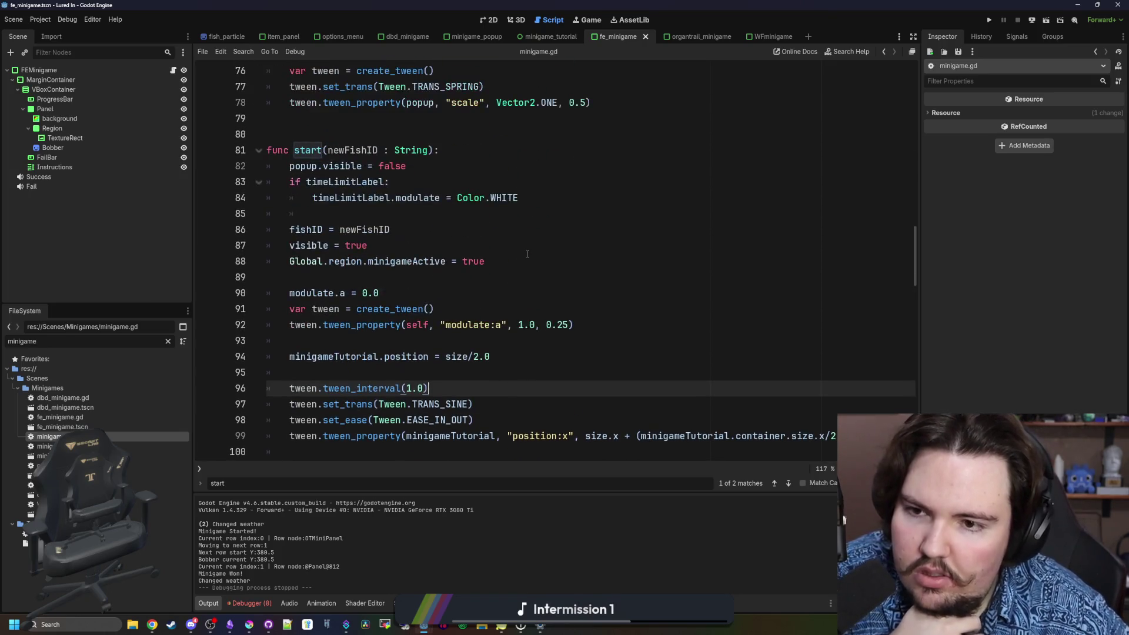
{"action": "left_click", "coordinate": [528, 254]}
Search minigame.gd for _ready and jump to the function
{"action": "key", "text": "ctrl+f"}
{"action": "type", "text": "_ready"}
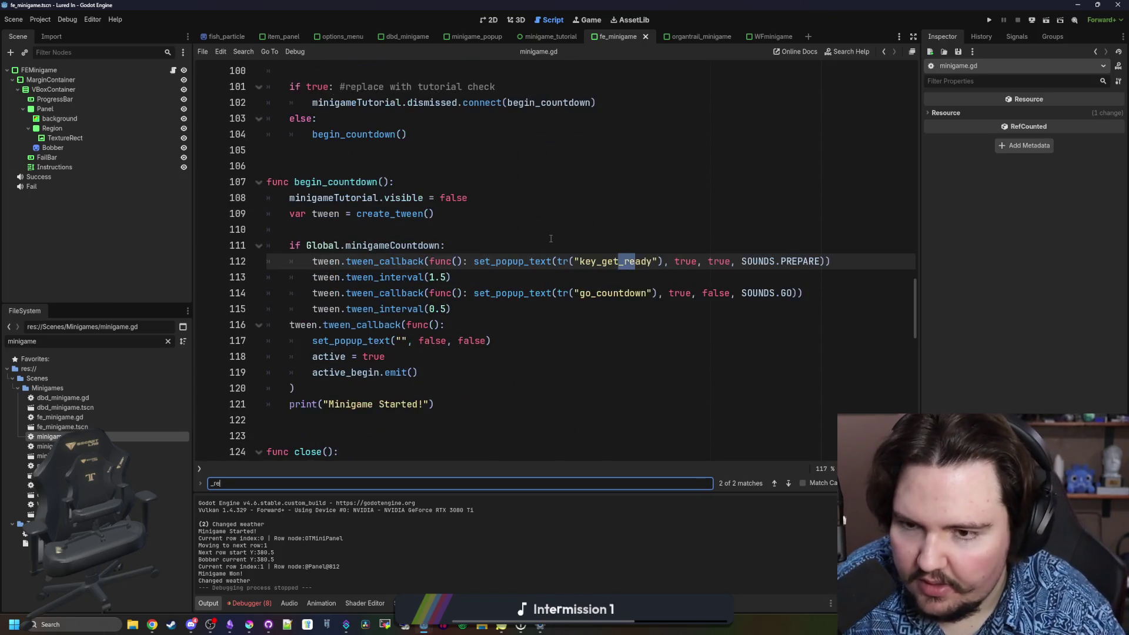
{"action": "scroll", "coordinate": [411, 353], "scroll_direction": "down", "scroll_amount": 1}
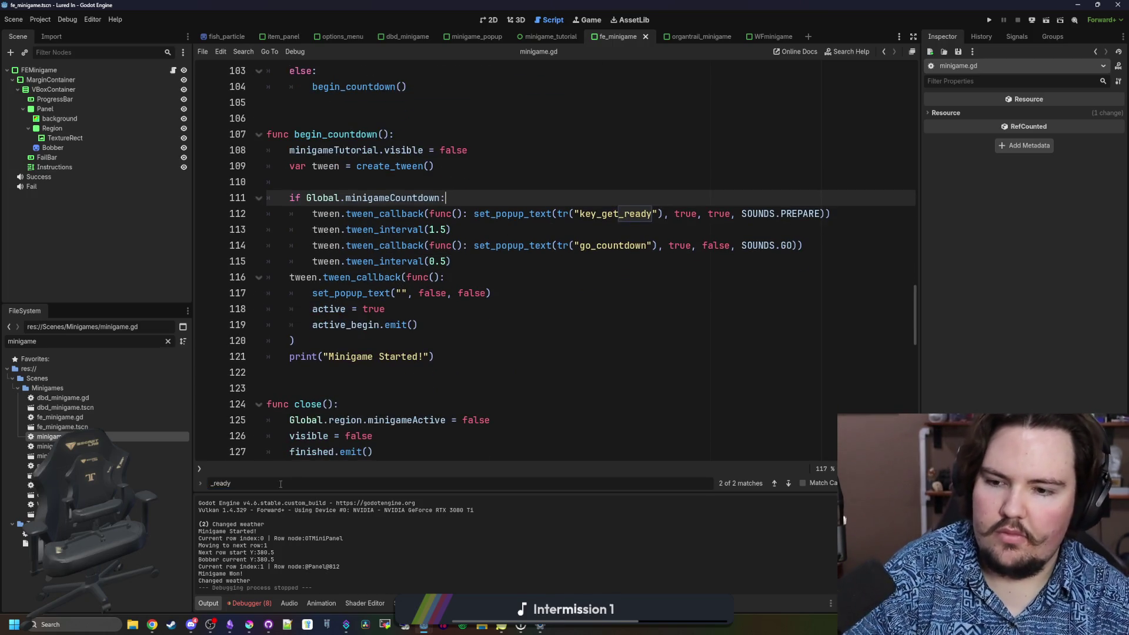
{"action": "scroll", "coordinate": [279, 484], "scroll_direction": "up", "scroll_amount": 1}
{"action": "key", "text": "Return"}
{"action": "scroll", "coordinate": [383, 347], "scroll_direction": "down", "scroll_amount": 2}
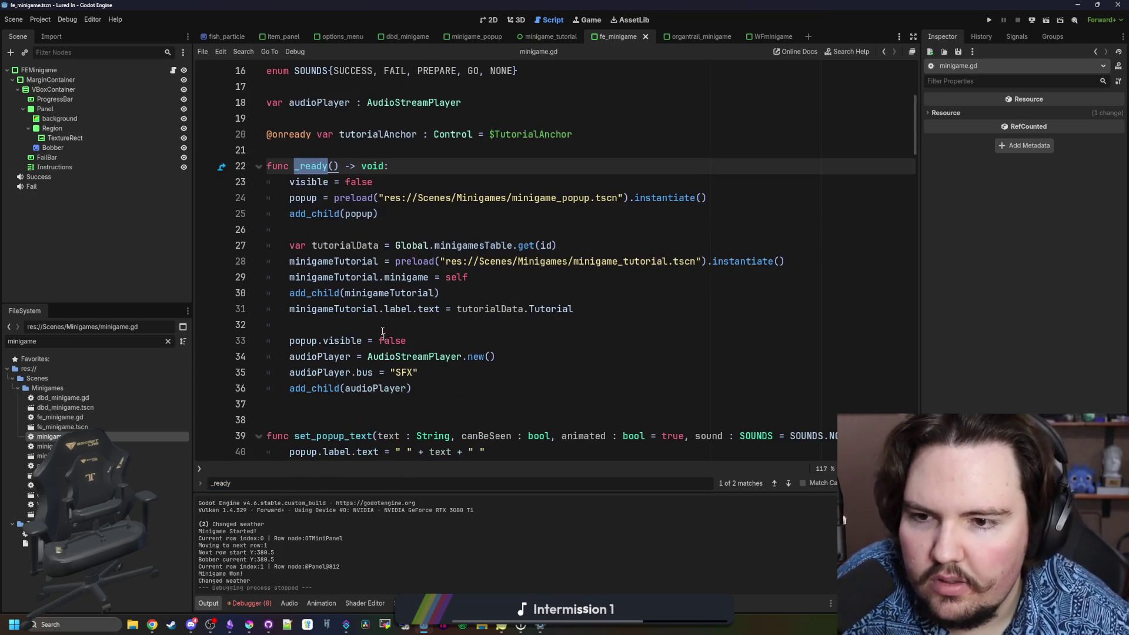
Move tutorialData.Tutorial onto its own line and start a new "[] string for the label text
{"action": "left_click", "coordinate": [590, 247]}
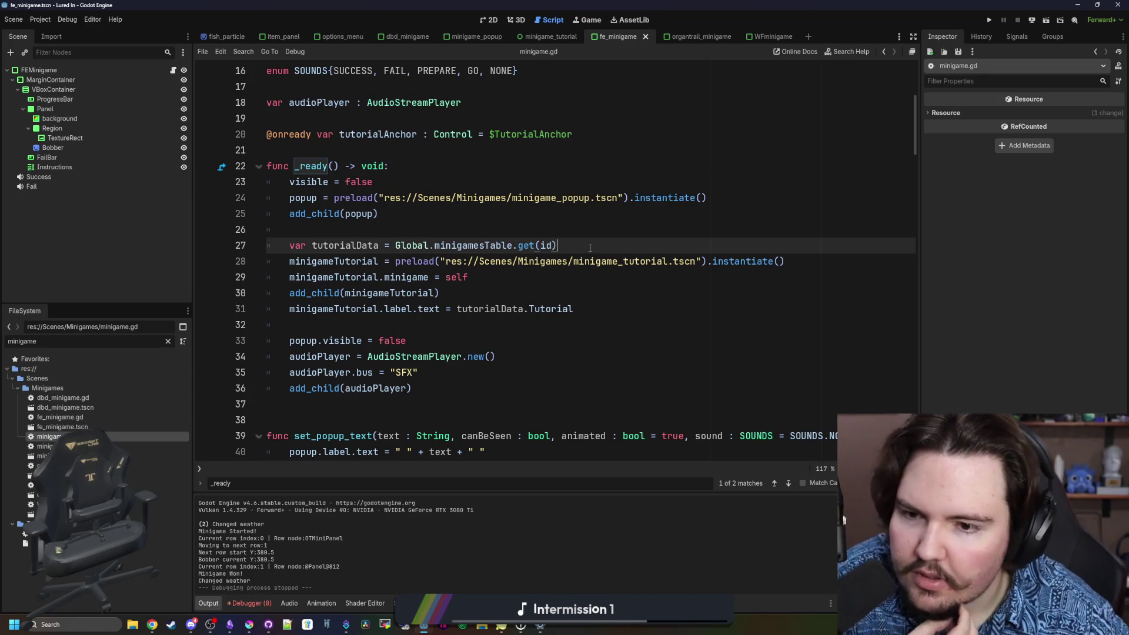
{"action": "left_click", "coordinate": [489, 285]}
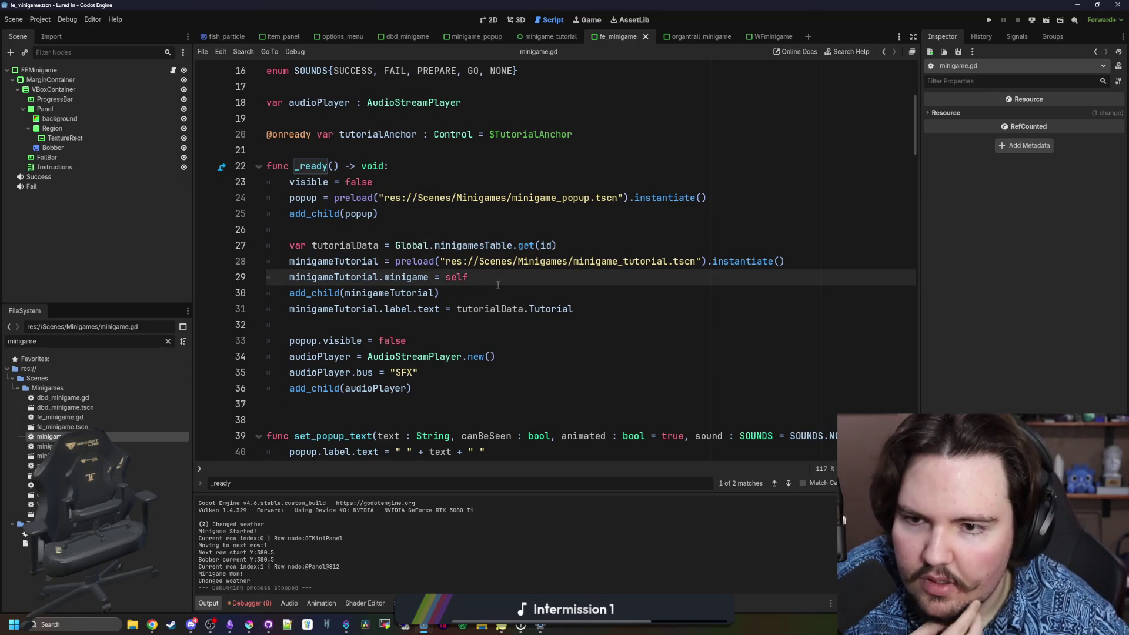
{"action": "left_click", "coordinate": [504, 291]}
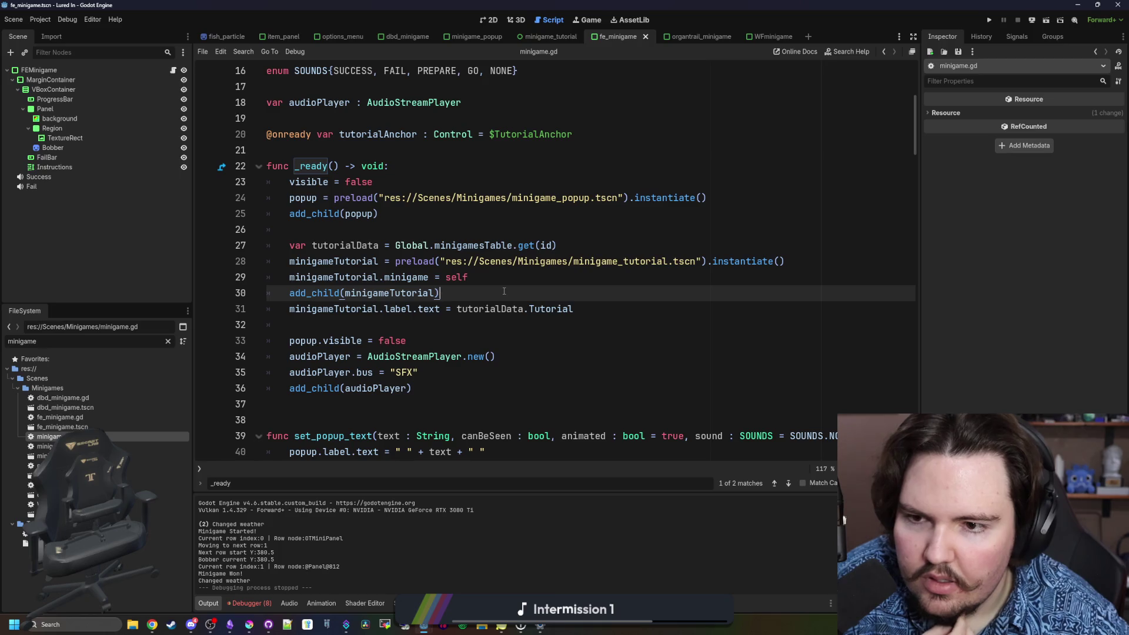
{"action": "left_click", "coordinate": [590, 312]}
{"action": "left_click", "coordinate": [603, 293]}
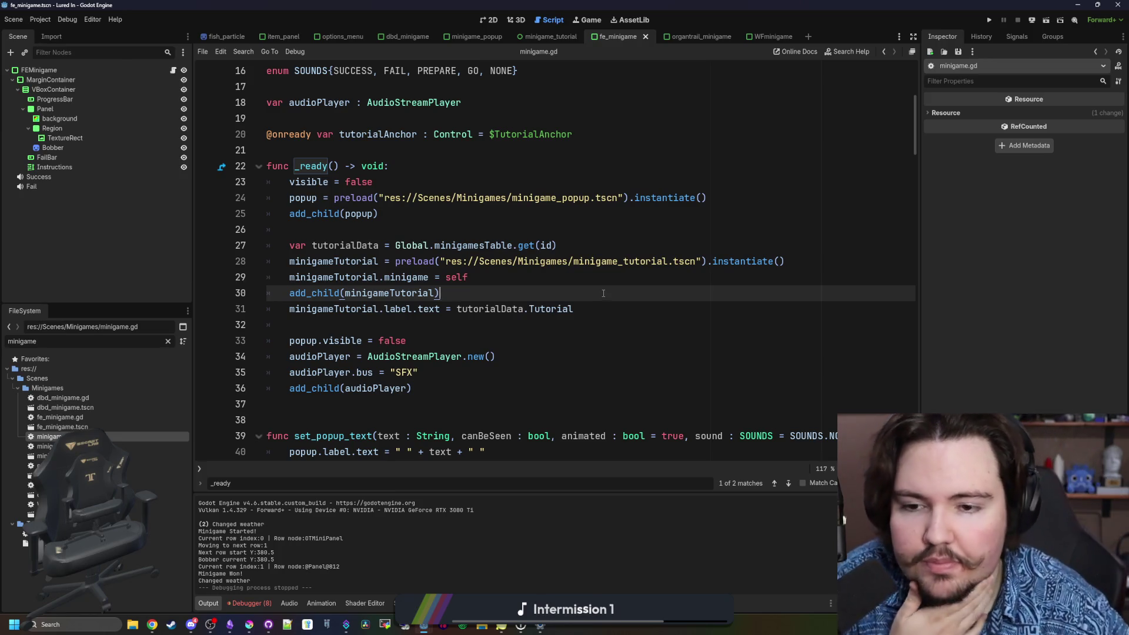
{"action": "left_click", "coordinate": [597, 312]}
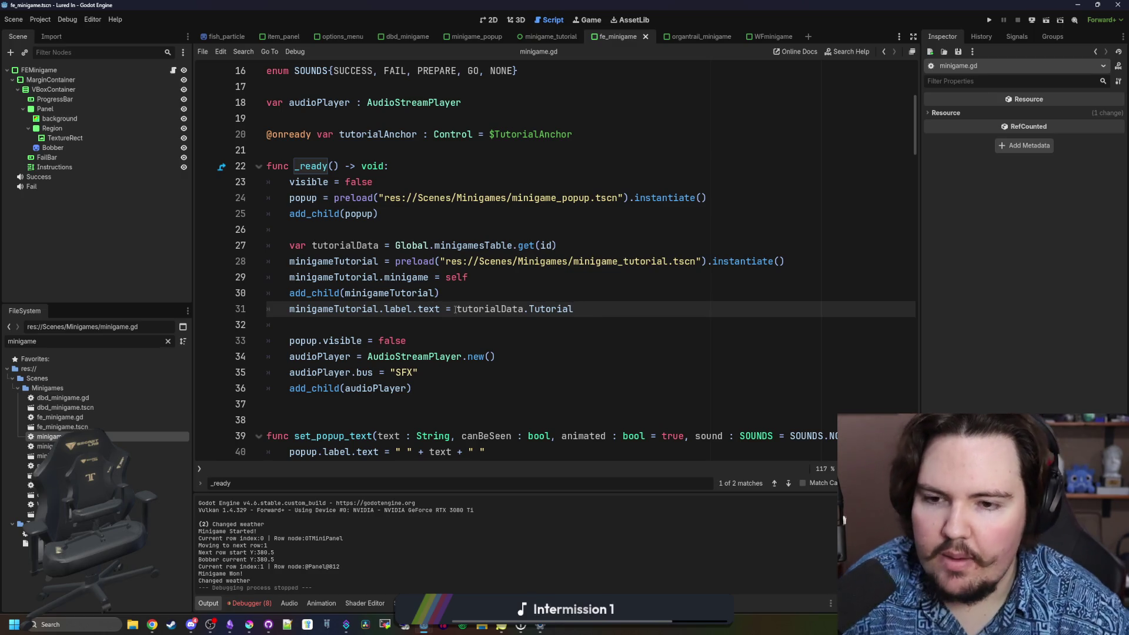
{"action": "key", "text": "Return"}
{"action": "key", "text": "Return"}
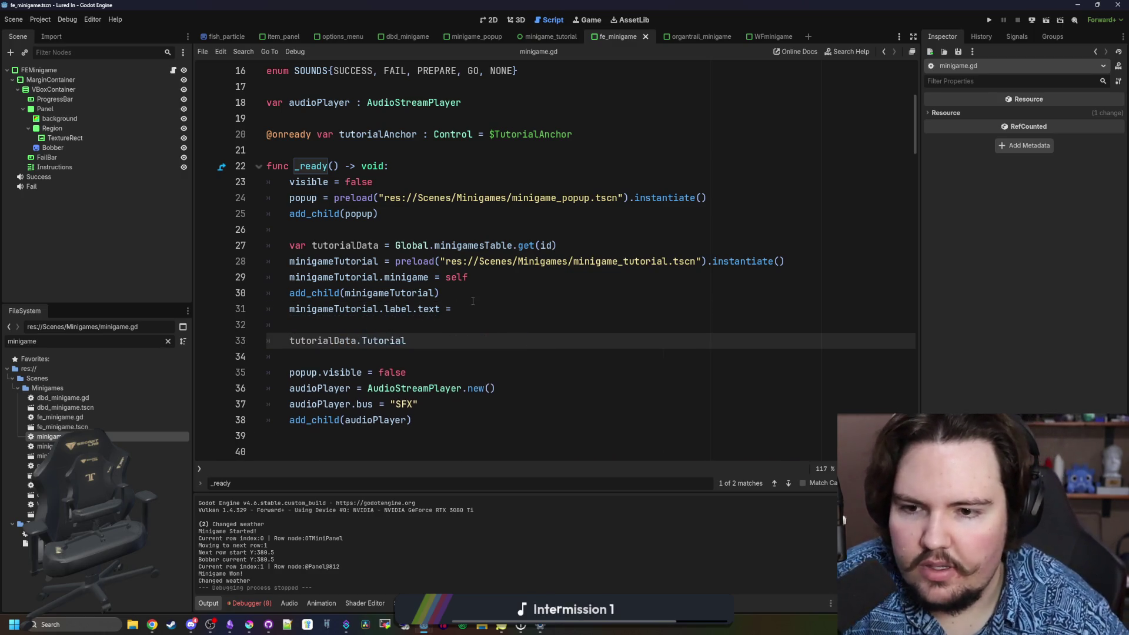
{"action": "left_click", "coordinate": [525, 309]}
{"action": "type", "text": "\""}
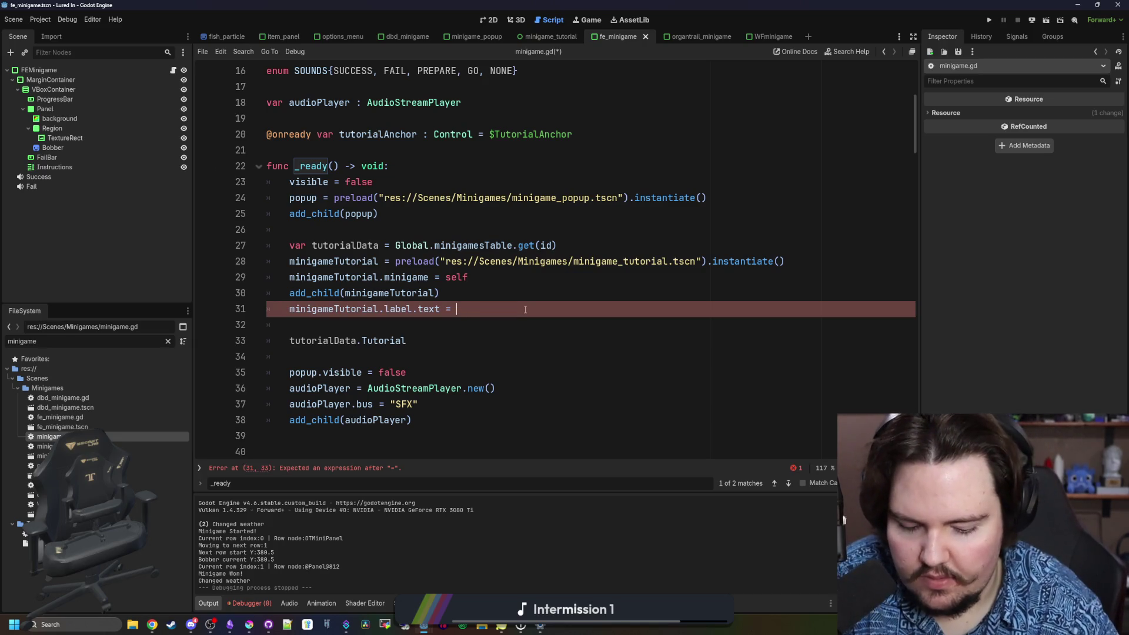
{"action": "type", "text": "[]"}
Enable BBCode on the minigame_tutorial scene's Label and save the scene
{"action": "double_click", "coordinate": [156, 475]}
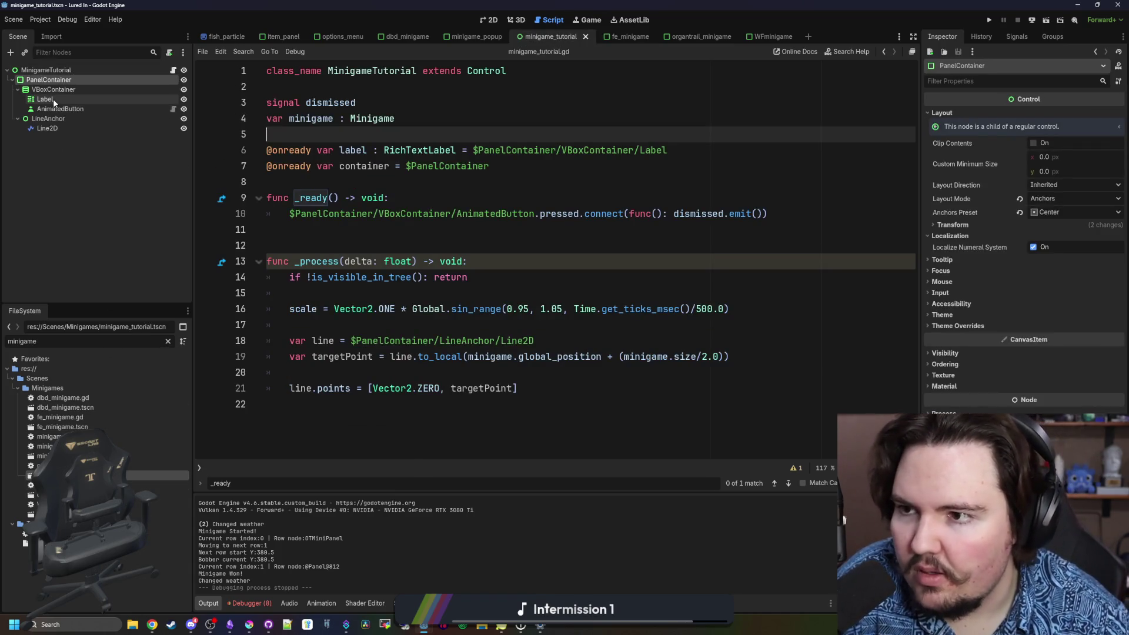
{"action": "left_click", "coordinate": [45, 98]}
{"action": "left_click", "coordinate": [1028, 113]}
{"action": "left_click", "coordinate": [591, 232]}
{"action": "key", "text": "ctrl+s"}
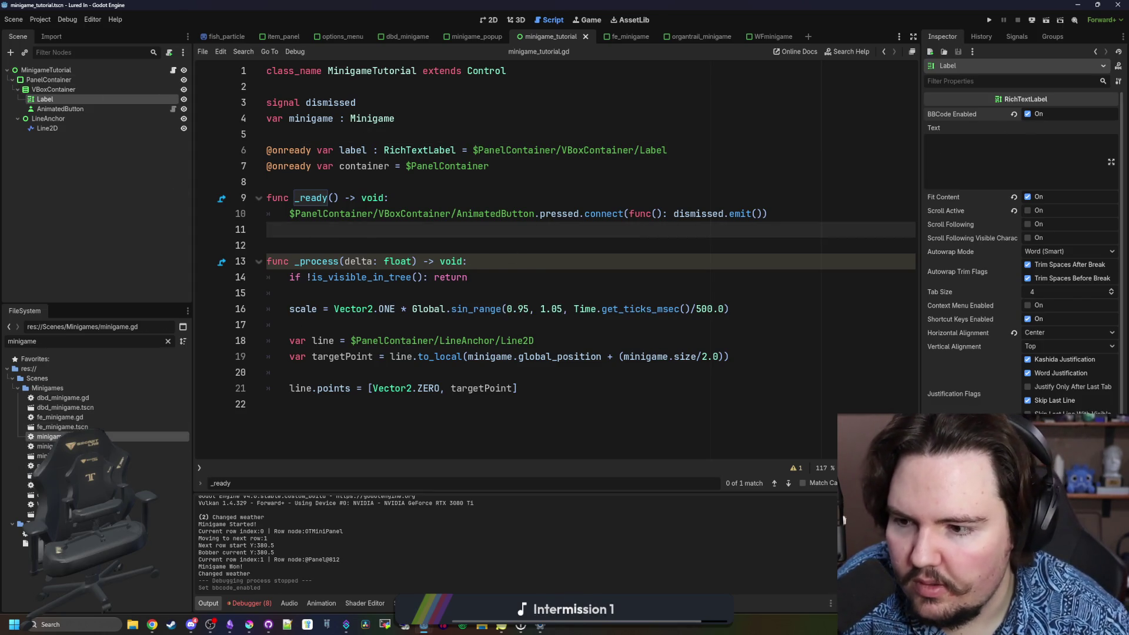
Make line 31 '[font_size=28]{0}[/font_size]\n\n{1}'.format([tutorialData.Tutorial and delete the leftover line
{"action": "double_click", "coordinate": [147, 436]}
{"action": "type", "text": "font_size"}
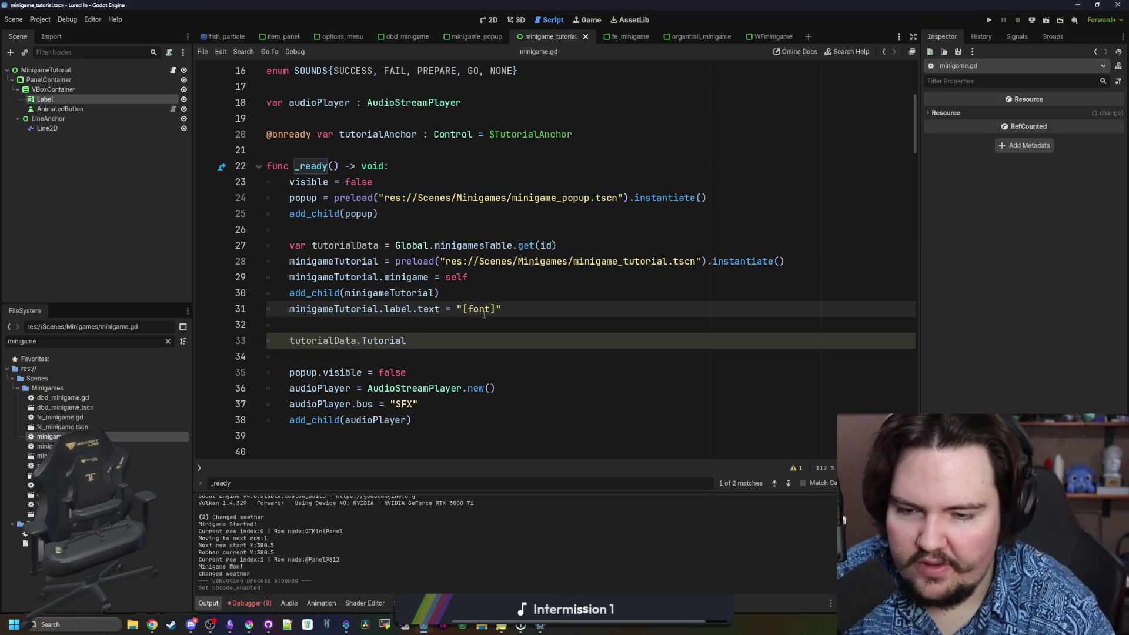
{"action": "type", "text": "=28"}
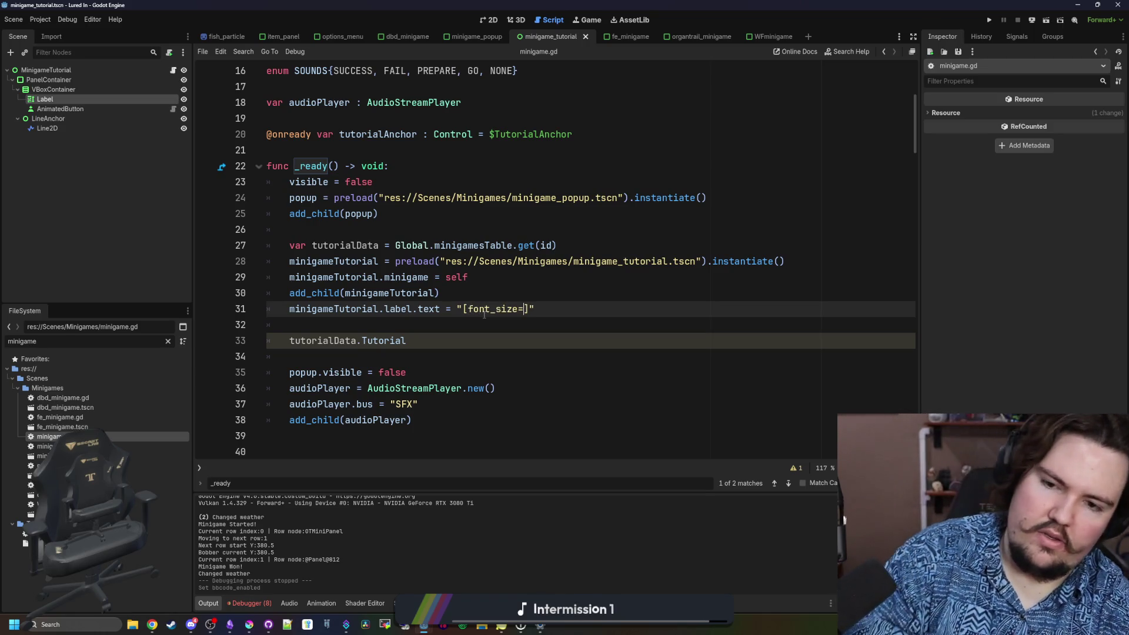
{"action": "type", "text": "][/fonmt"}
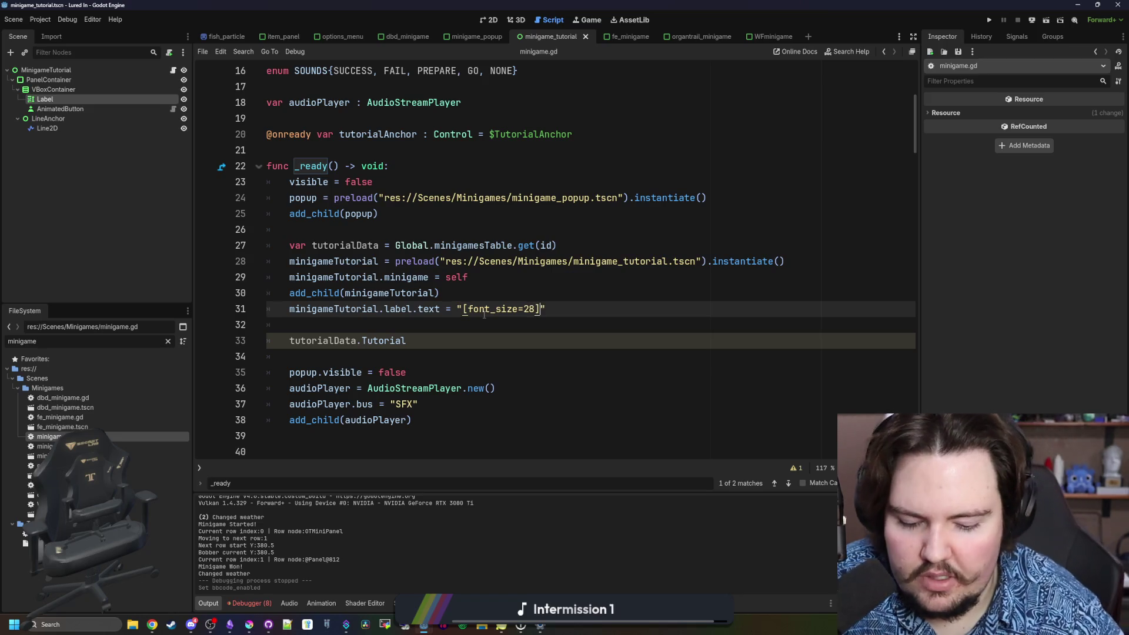
{"action": "key", "text": "BackSpace"}
{"action": "key", "text": "BackSpace"}
{"action": "key", "text": "BackSpace"}
{"action": "type", "text": "nt_size]\\n\\n"}
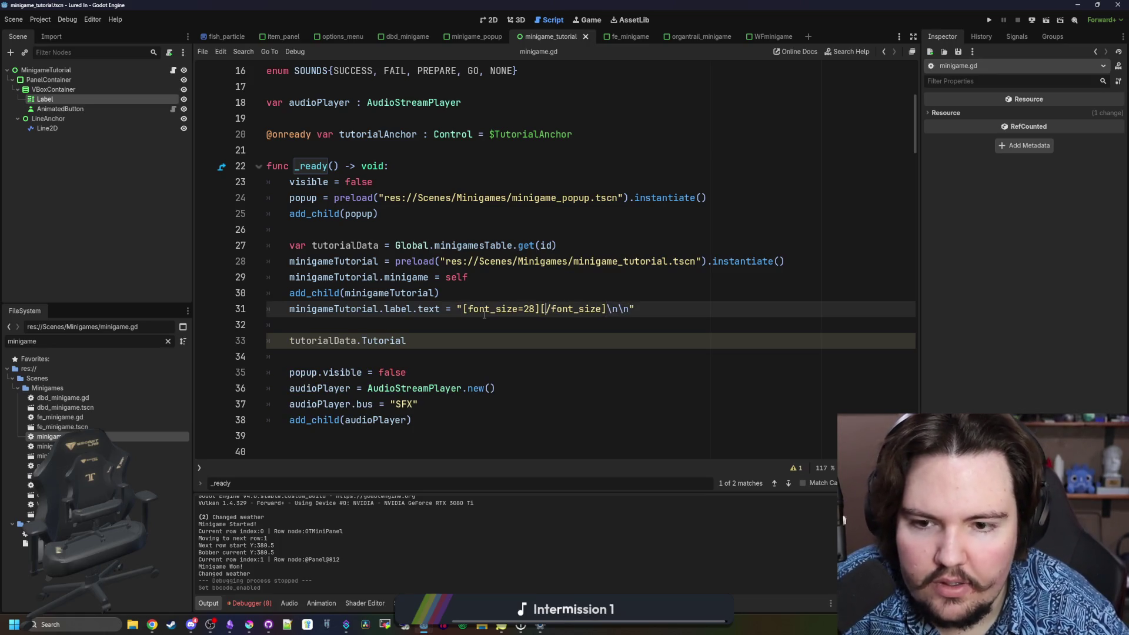
{"action": "key", "text": "Left"}
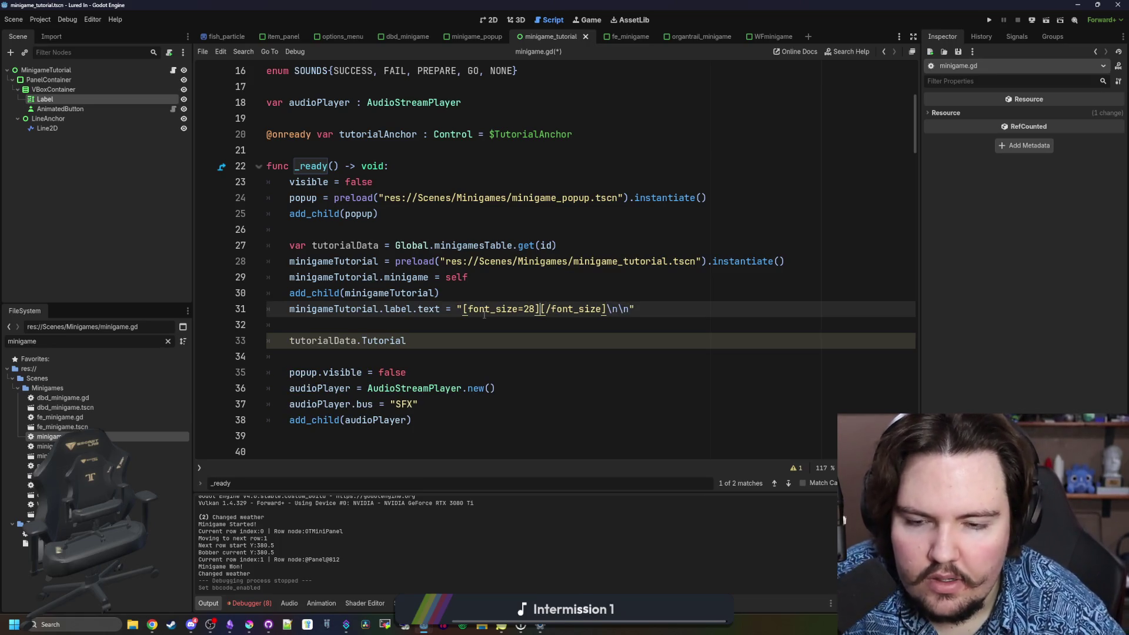
{"action": "type", "text": "{0}"}
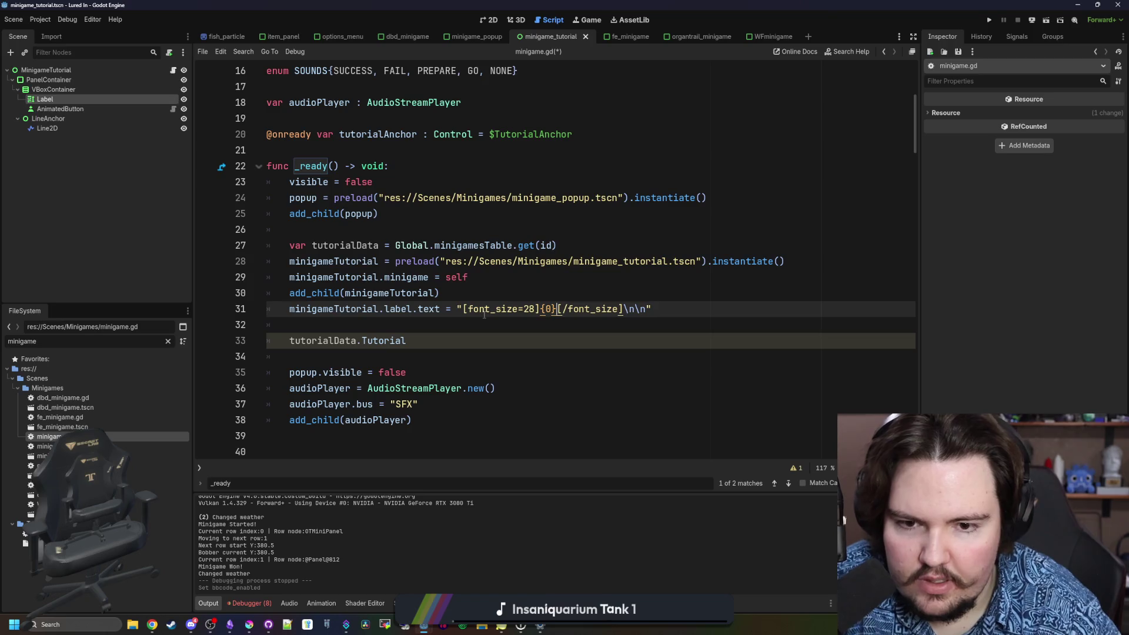
{"action": "key", "text": "Right"}
{"action": "key", "text": "Right"}
{"action": "key", "text": "Right"}
{"action": "type", "text": "n{1}"}
{"action": "mouse_move", "coordinate": [412, 341]}
{"action": "left_mouse_down"}
{"action": "mouse_move", "coordinate": [292, 324]}
{"action": "mouse_move", "coordinate": [289, 341]}
{"action": "mouse_move", "coordinate": [289, 325]}
{"action": "left_mouse_up"}
{"action": "key", "text": "BackSpace"}
{"action": "key", "text": "BackSpace"}
{"action": "key", "text": "BackSpace"}
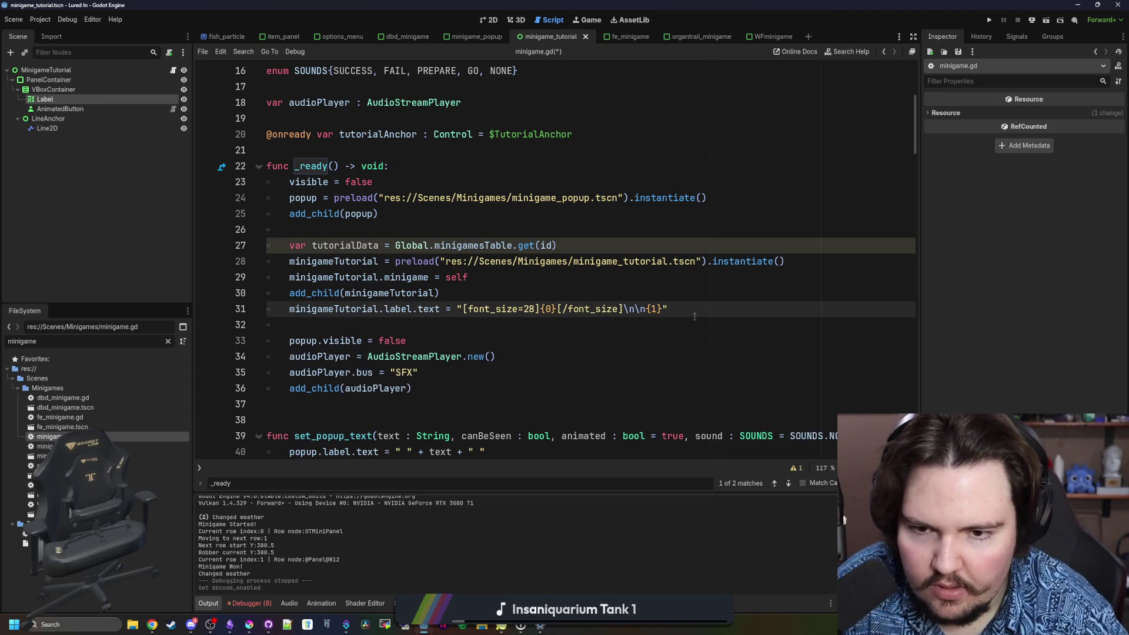
{"action": "type", "text": ".format("}
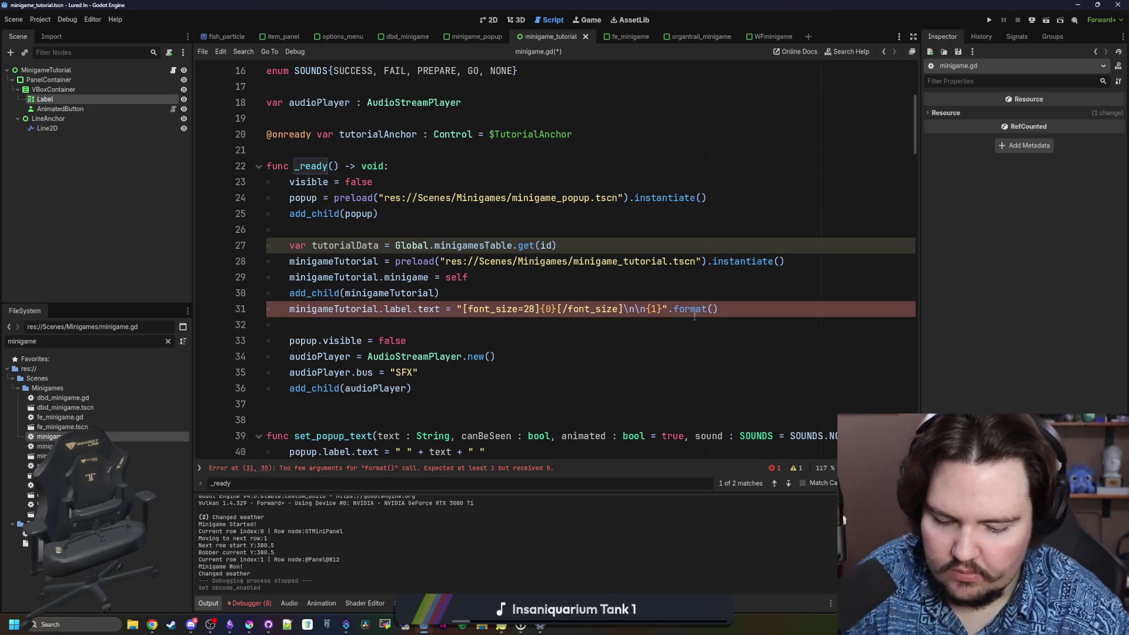
{"action": "type", "text": "["}
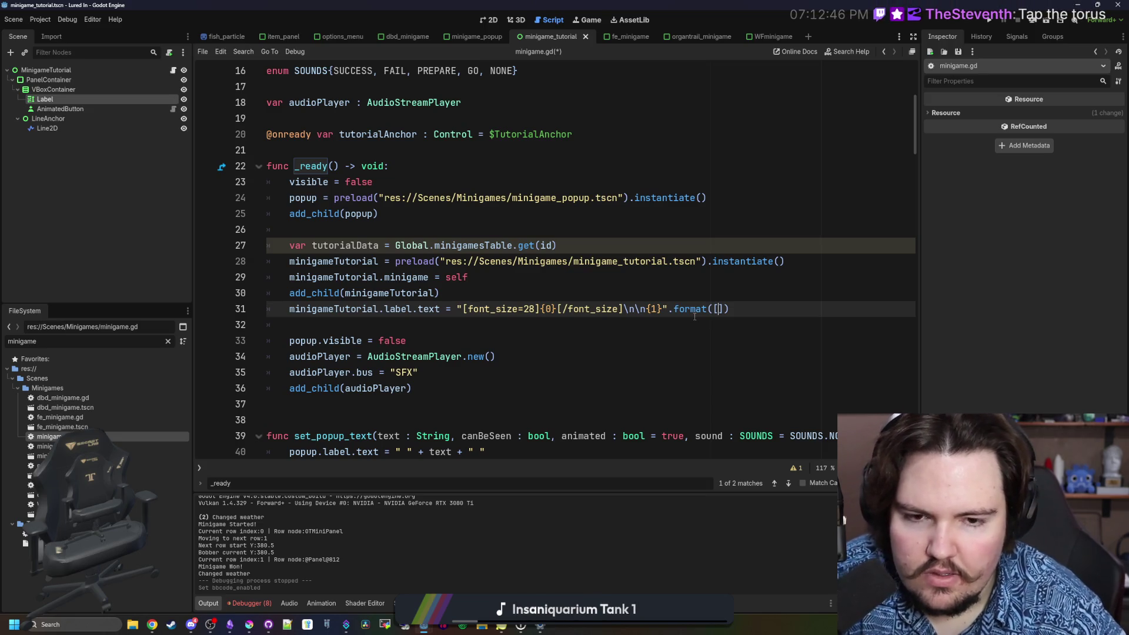
{"action": "type", "text": "tutorialData.Tutorial"}
Pass tr(tutorialData.Name) and tr(tutorialData.Tutorial) as the format arguments
{"action": "double_click", "coordinate": [813, 309]}
{"action": "type", "text": "Name,"}
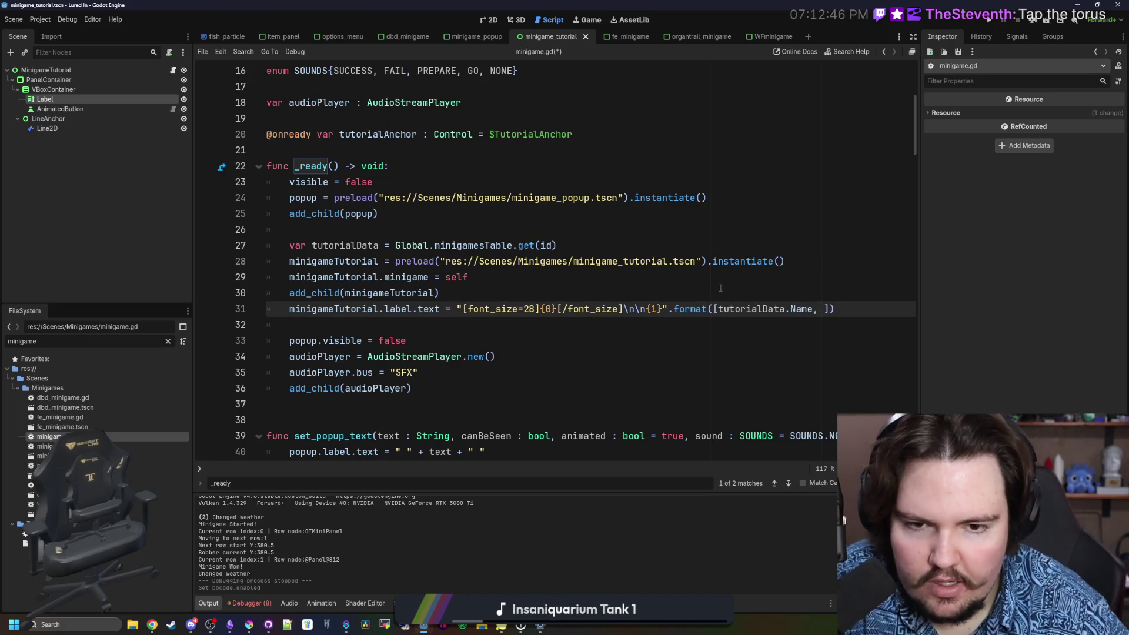
{"action": "left_click", "coordinate": [716, 309]}
{"action": "type", "text": "tr("}
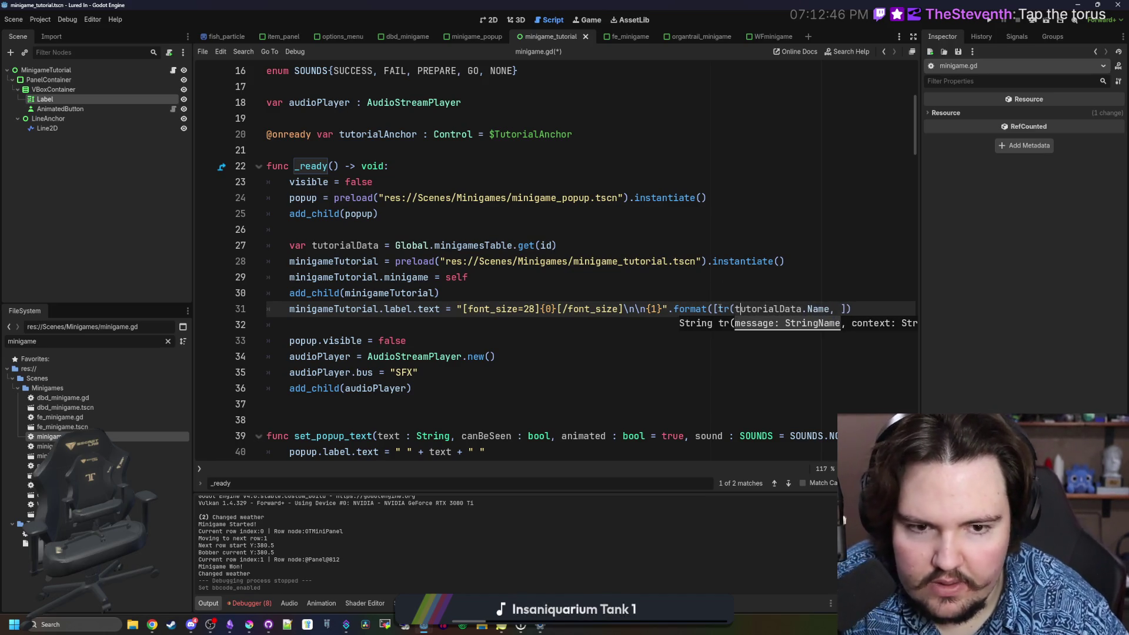
{"action": "left_click", "coordinate": [829, 308]}
{"action": "type", "text": ")"}
{"action": "key", "text": "Right"}
{"action": "key", "text": "Right"}
{"action": "type", "text": "tr(tutorialData."}
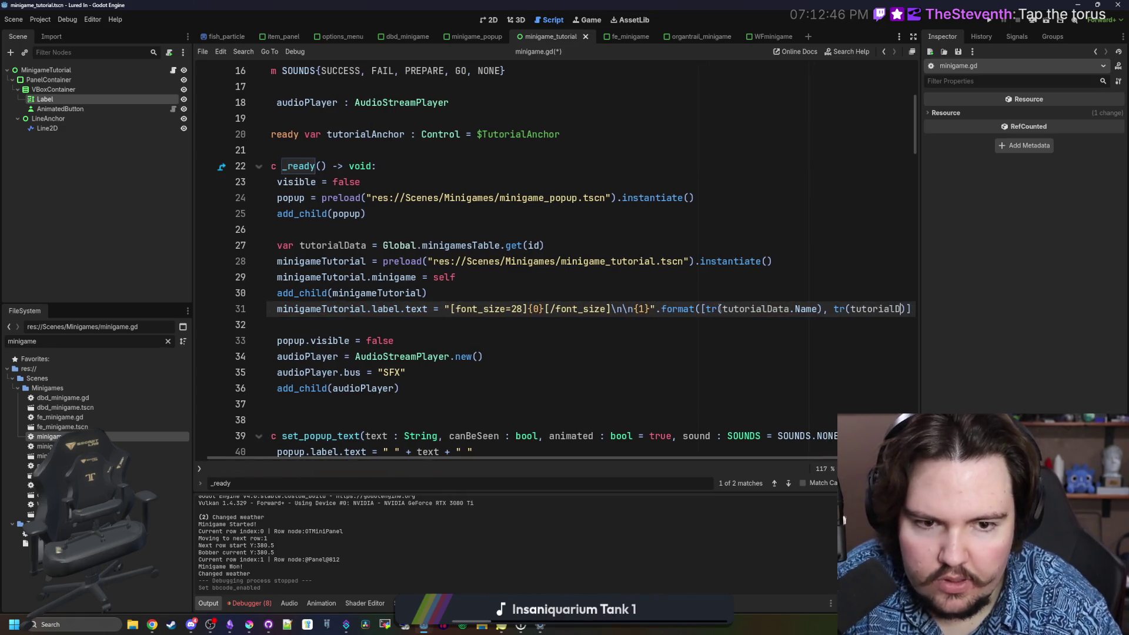
{"action": "type", "text": "Tutorial"}
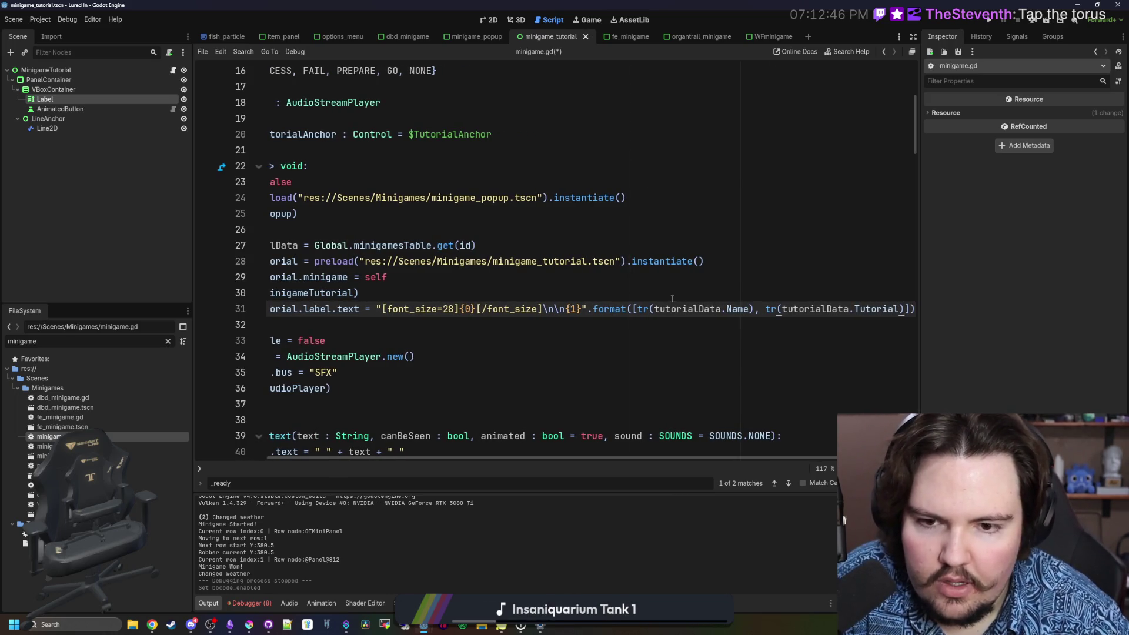
Wrap the tutorial text in Global.fill_description(..., id) and go to its definition
{"action": "left_click", "coordinate": [766, 310]}
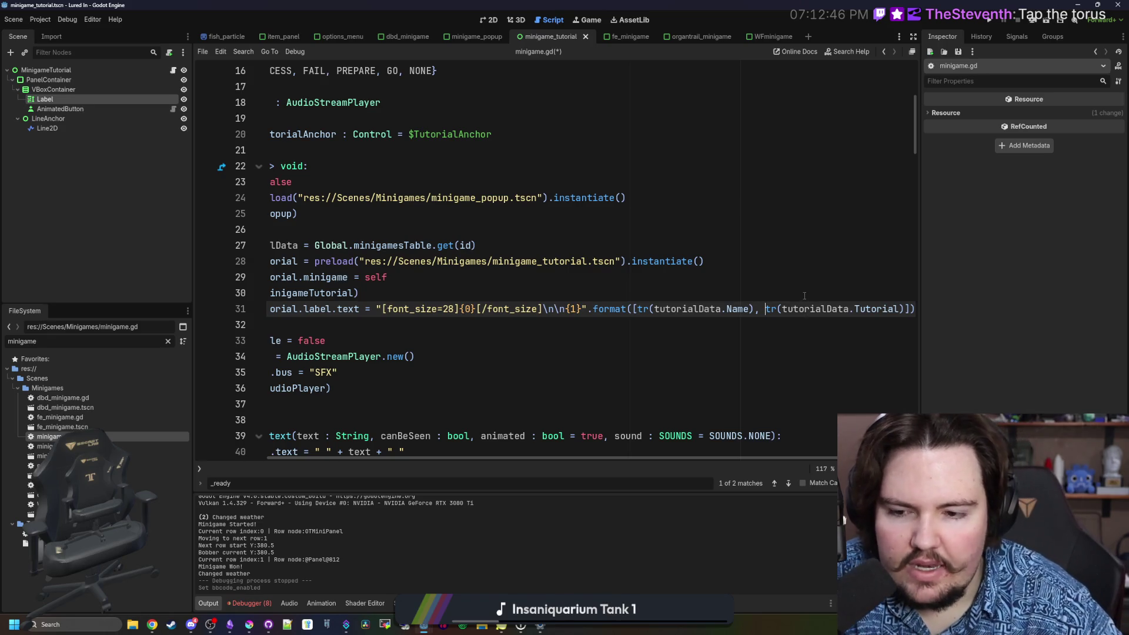
{"action": "type", "text": "Global.fill-"}
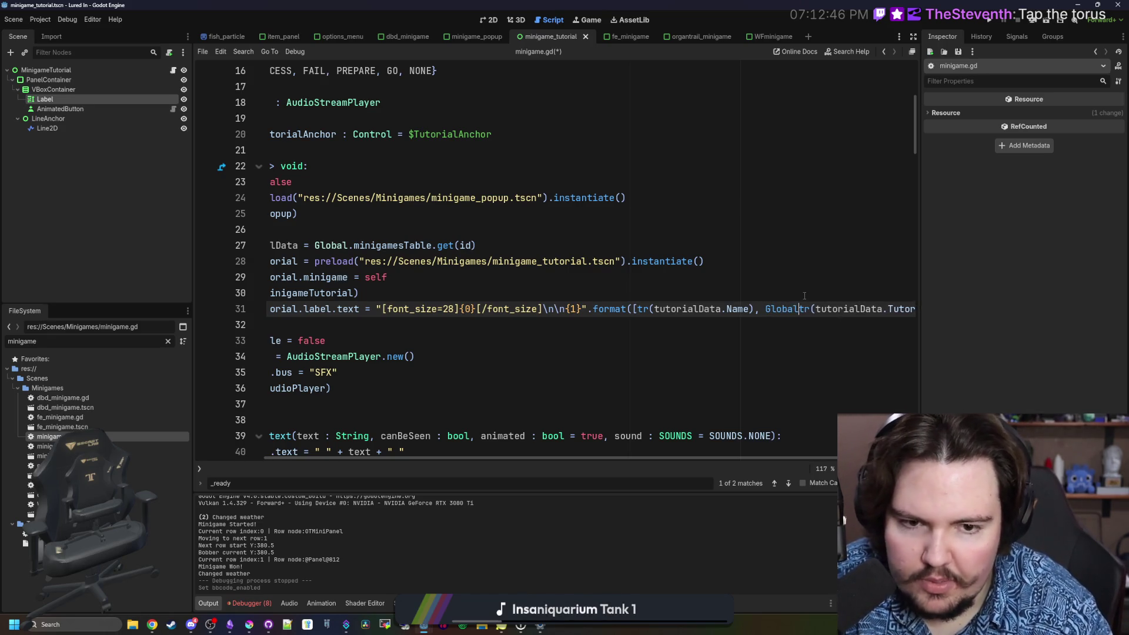
{"action": "type", "text": "desc"}
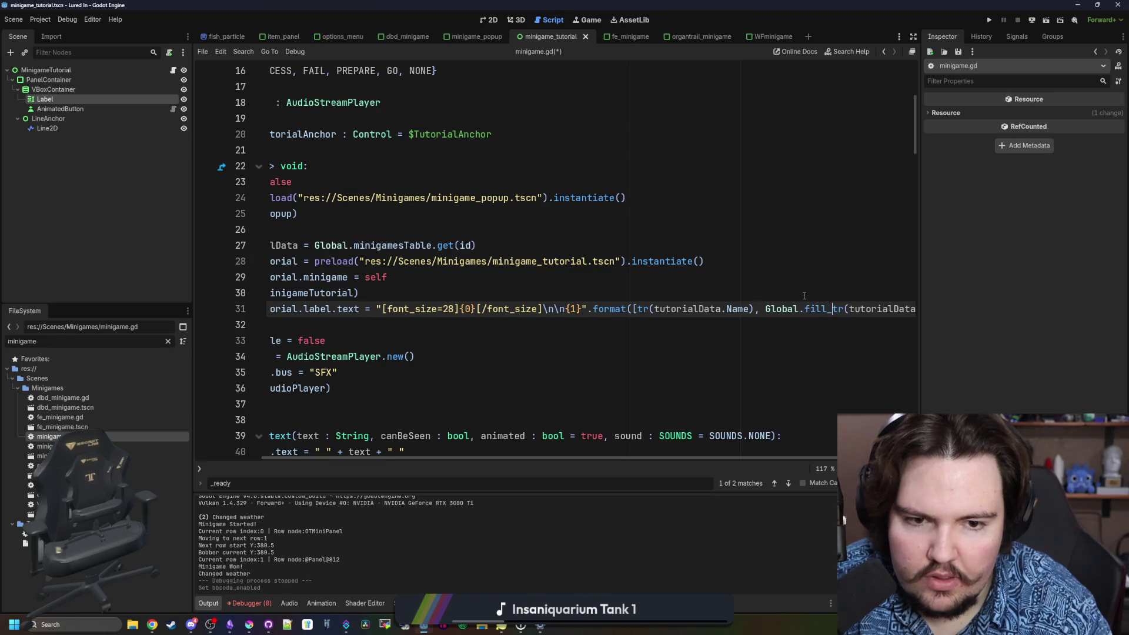
{"action": "key", "text": "Tab"}
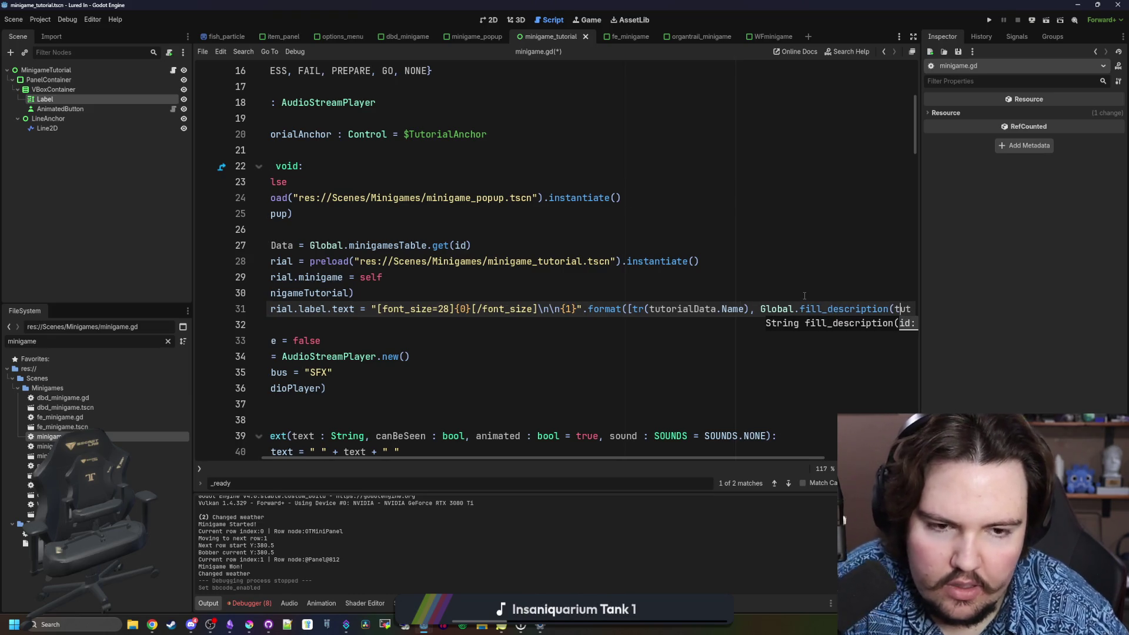
{"action": "key", "text": "Right"}
{"action": "key", "text": "Right"}
{"action": "key", "text": "Right"}
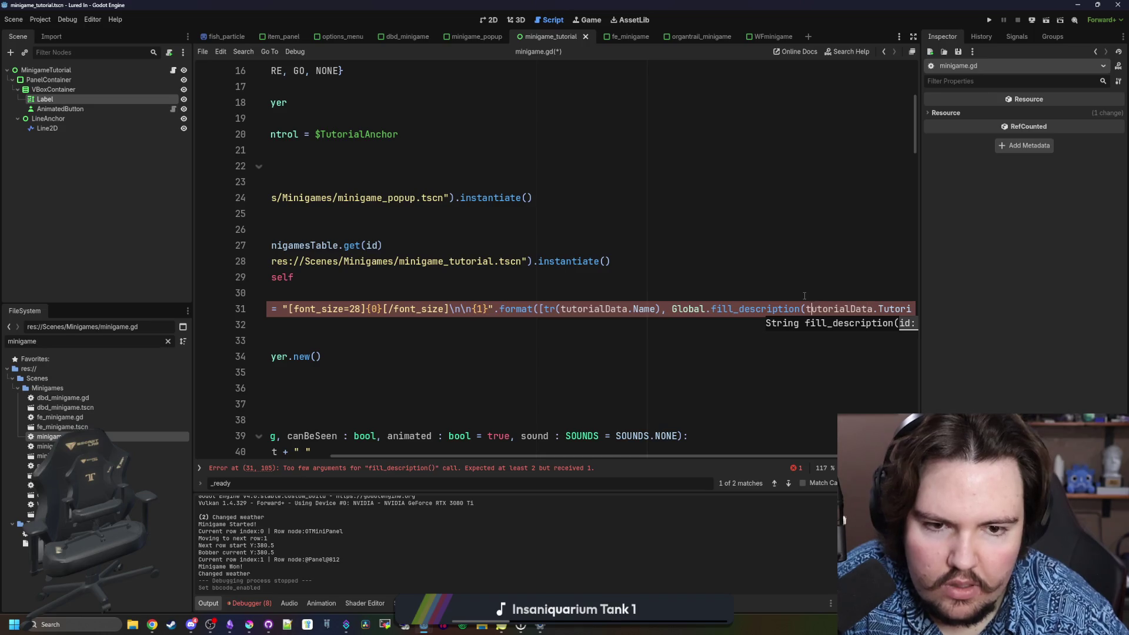
{"action": "type", "text": "tr(t"}
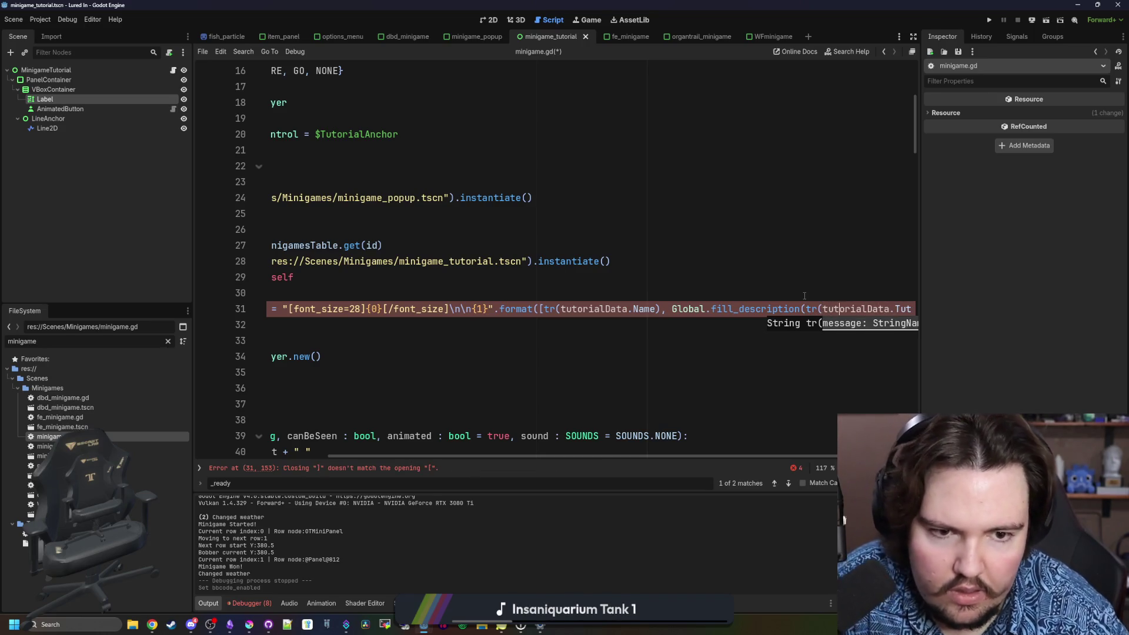
{"action": "key", "text": "Right"}
{"action": "key", "text": "Right"}
{"action": "key", "text": "Right"}
{"action": "key", "text": "Right"}
{"action": "key", "text": "Right"}
{"action": "key", "text": "Right"}
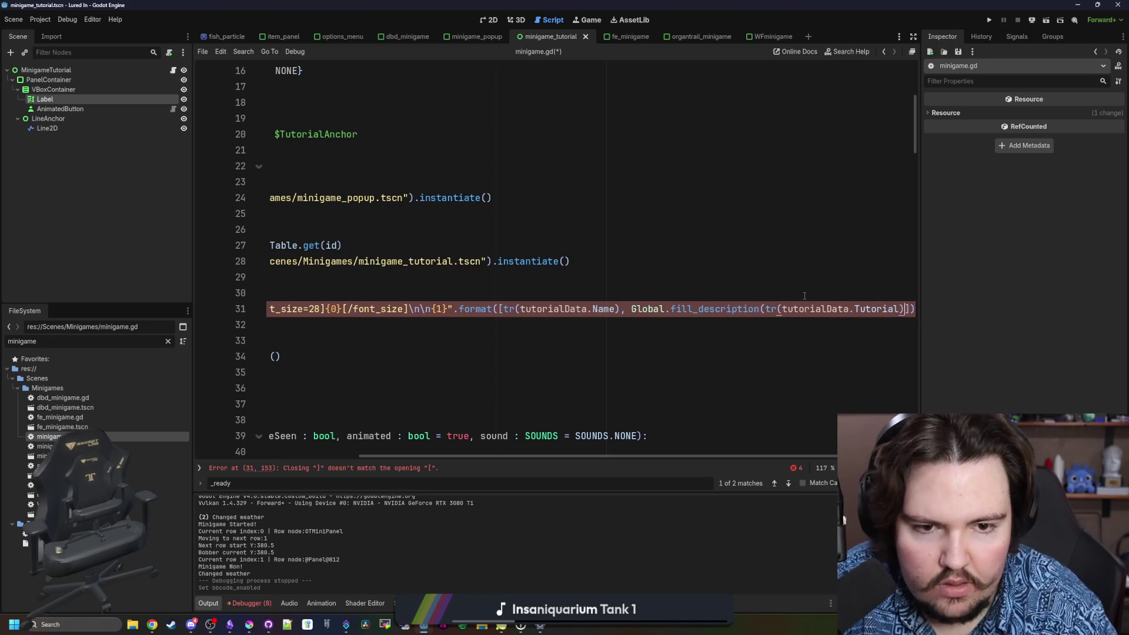
{"action": "type", "text": ")"}
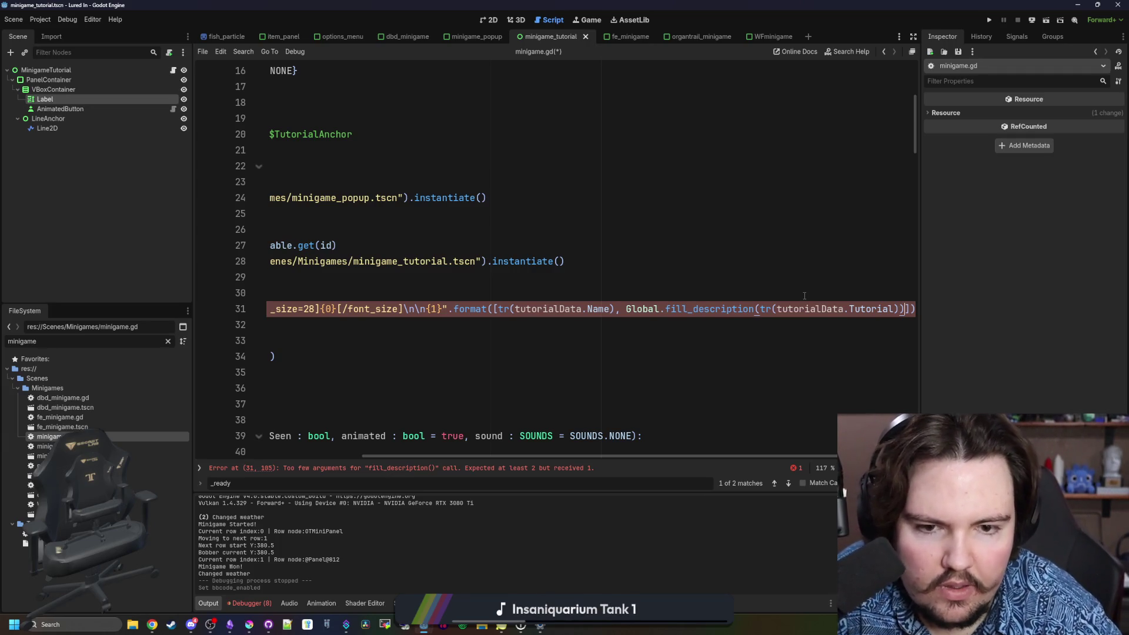
{"action": "key", "text": "Left"}
{"action": "type", "text": ", "}
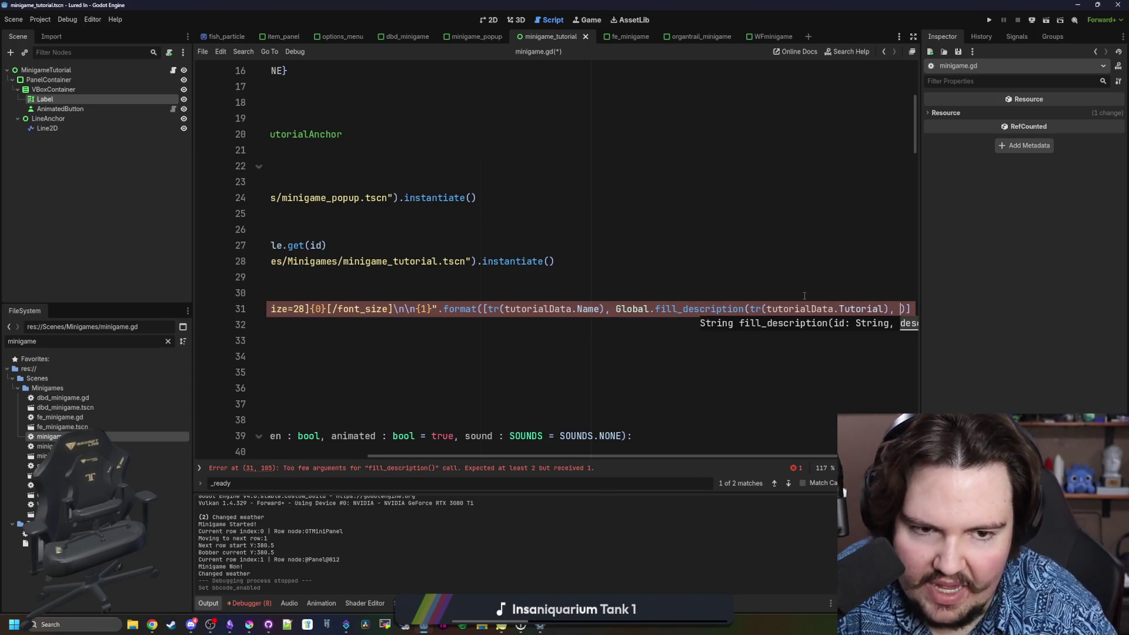
{"action": "type", "text": "id"}
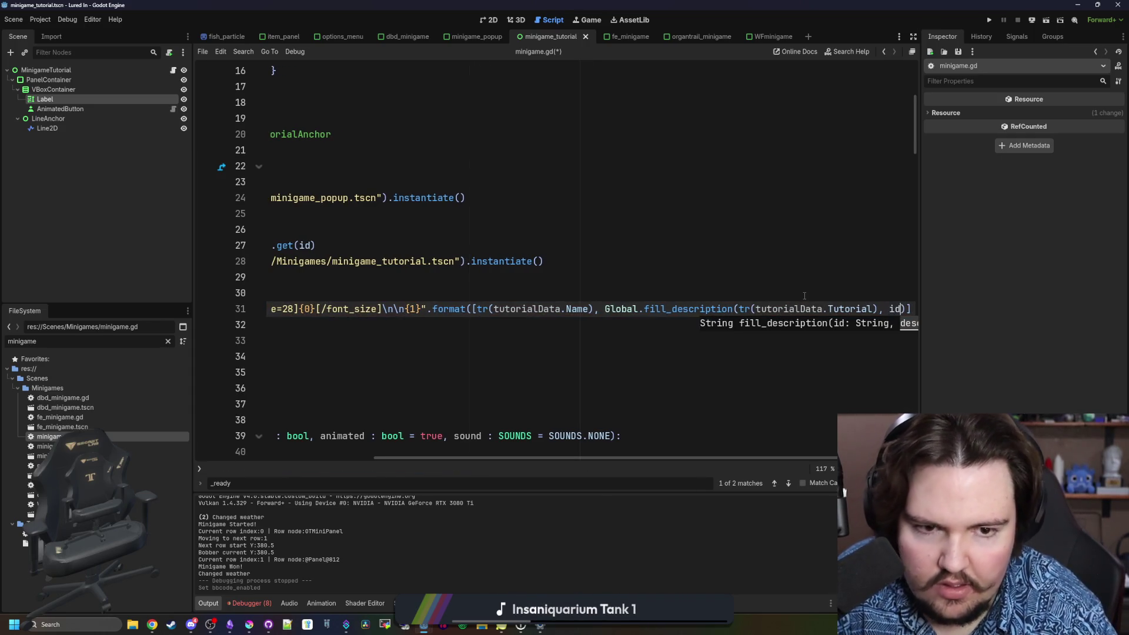
{"action": "left_click", "coordinate": [804, 296]}
{"action": "mouse_move", "coordinate": [717, 457]}
{"action": "left_mouse_down"}
{"action": "mouse_move", "coordinate": [531, 442]}
{"action": "mouse_move", "coordinate": [769, 458]}
{"action": "left_mouse_up"}
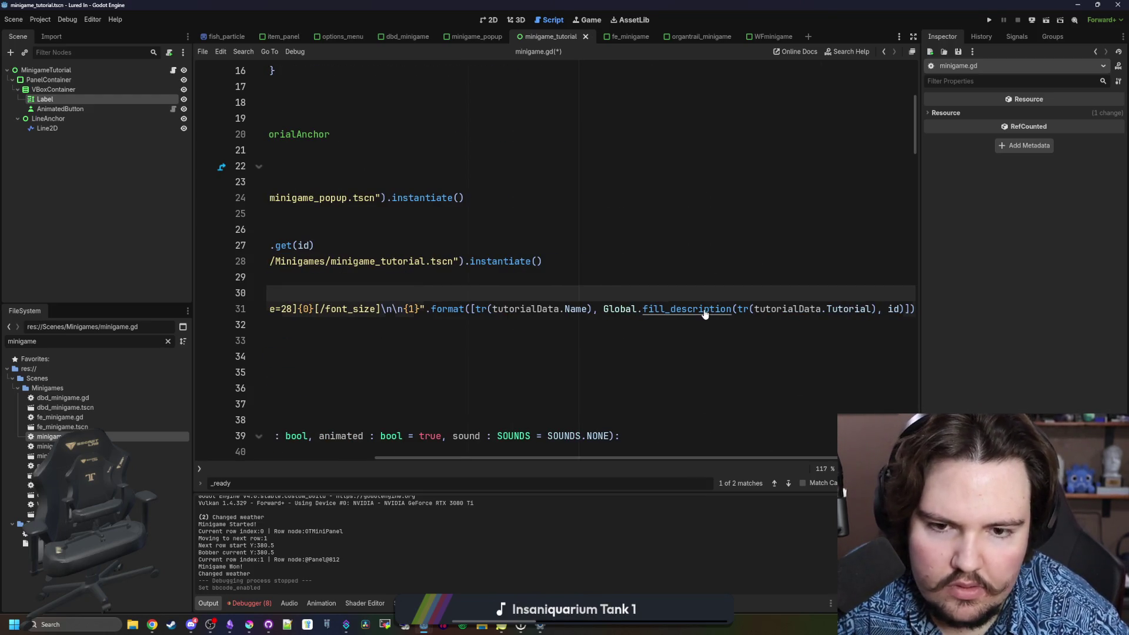
{"action": "left_click", "coordinate": [703, 310], "text": "ctrl"}
Add blank lines after the last case of fill_description's match block
{"action": "scroll", "coordinate": [494, 291], "scroll_direction": "down", "scroll_amount": 7}
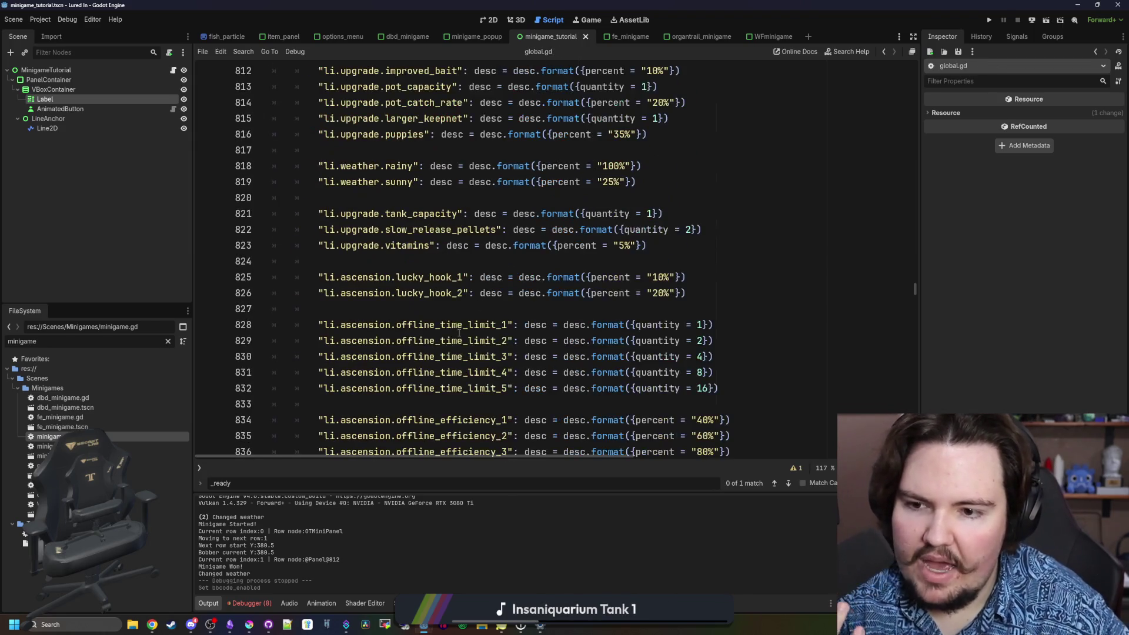
{"action": "left_click", "coordinate": [766, 272]}
{"action": "key", "text": "Return"}
{"action": "key", "text": "Return"}
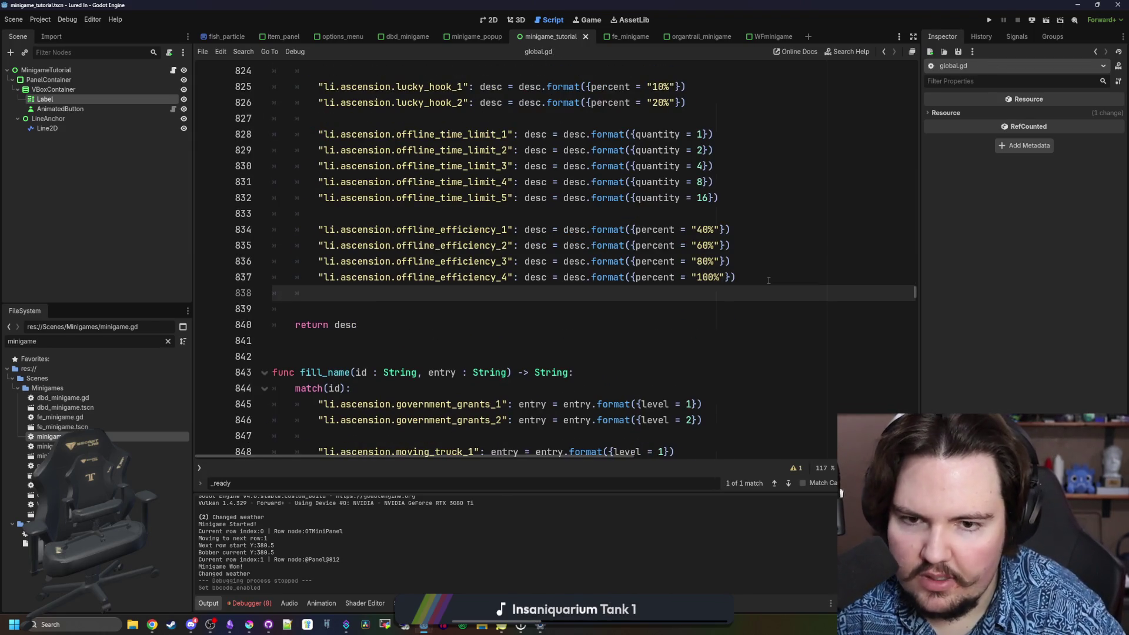
{"action": "scroll", "coordinate": [769, 281], "scroll_direction": "up", "scroll_amount": 5}
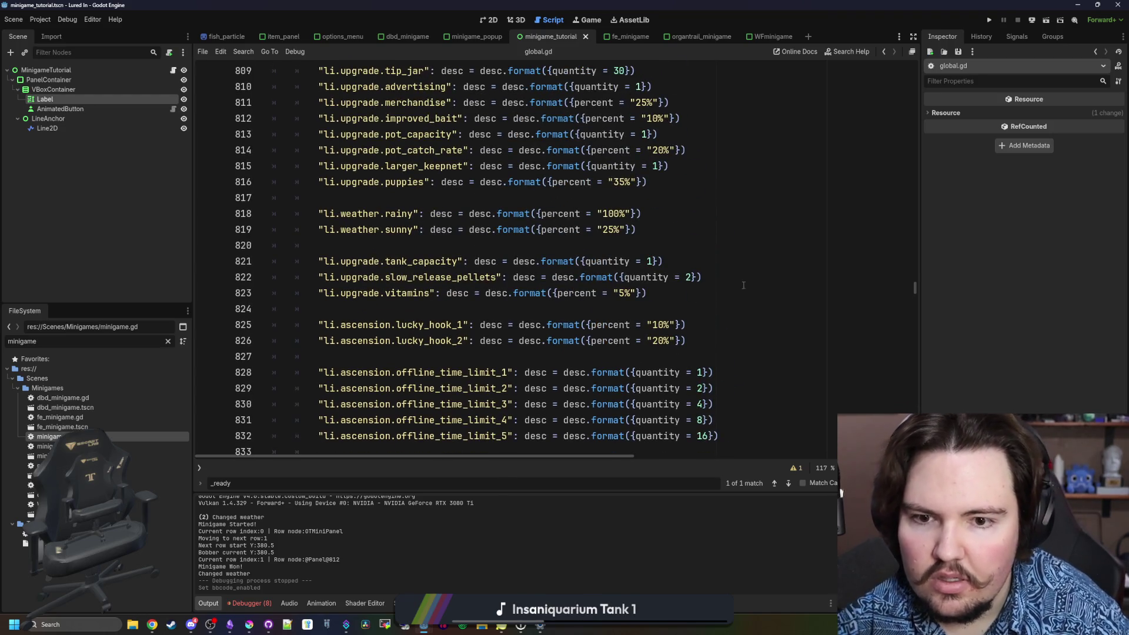
{"action": "scroll", "coordinate": [729, 285], "scroll_direction": "up", "scroll_amount": 2}
{"action": "scroll", "coordinate": [699, 291], "scroll_direction": "down", "scroll_amount": 9}
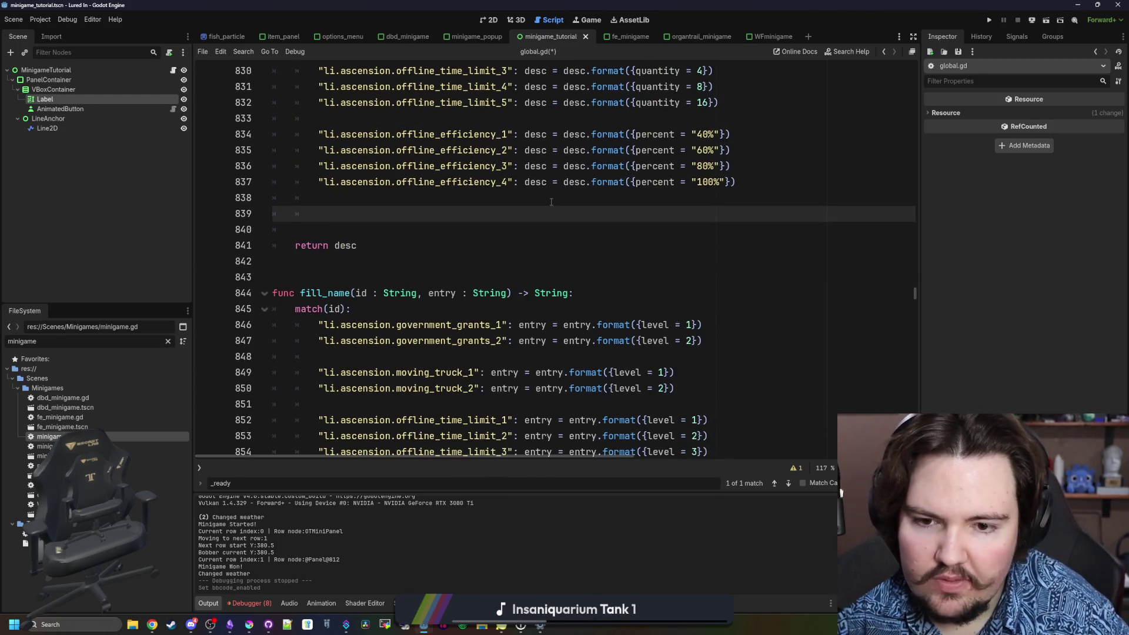
Search global.gd for 'input' to find the get_cast_input_dict() helper
{"action": "key", "text": "ctrl+f"}
{"action": "type", "text": "input"}
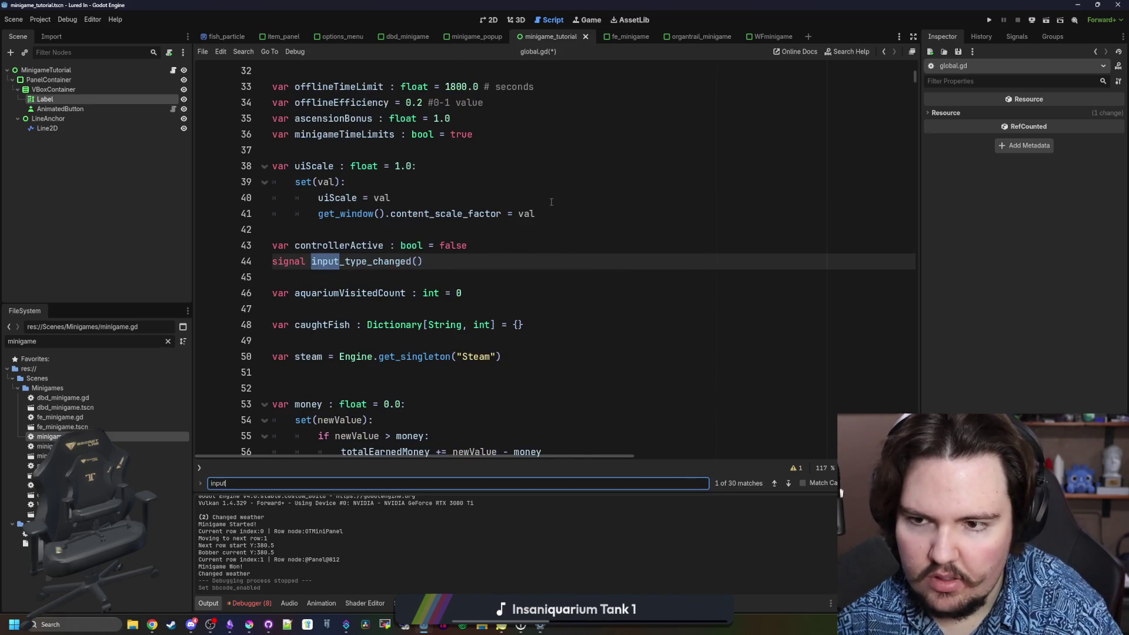
{"action": "key", "text": "Return"}
{"action": "key", "text": "Return"}
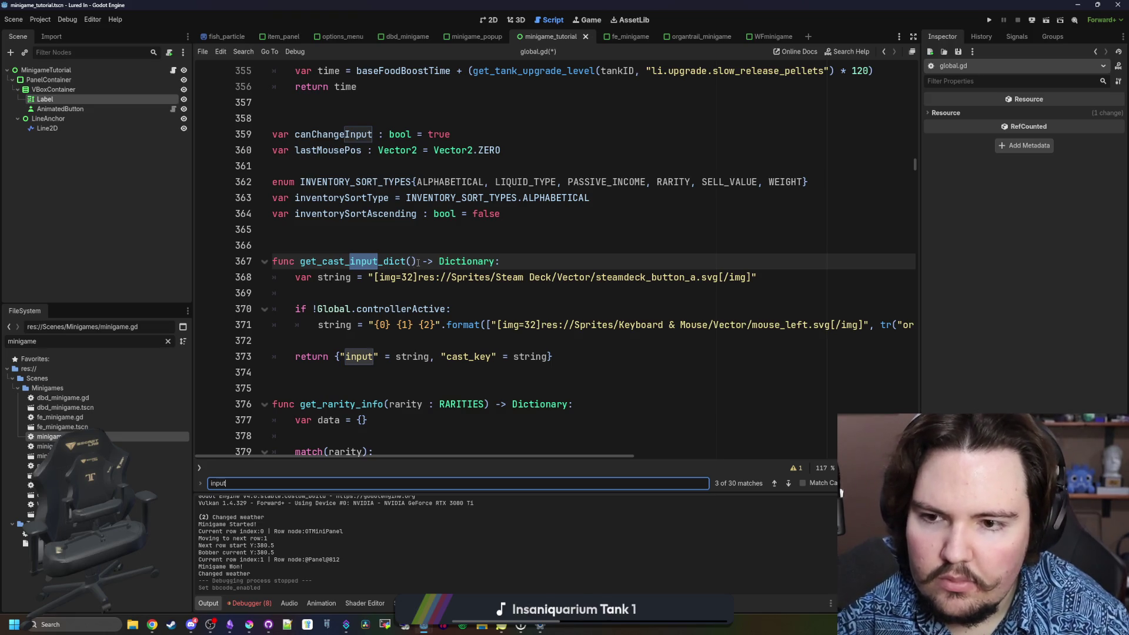
{"action": "left_click_drag", "start_coordinate": [417, 261], "coordinate": [299, 261]}
{"action": "key", "text": "ctrl+c"}
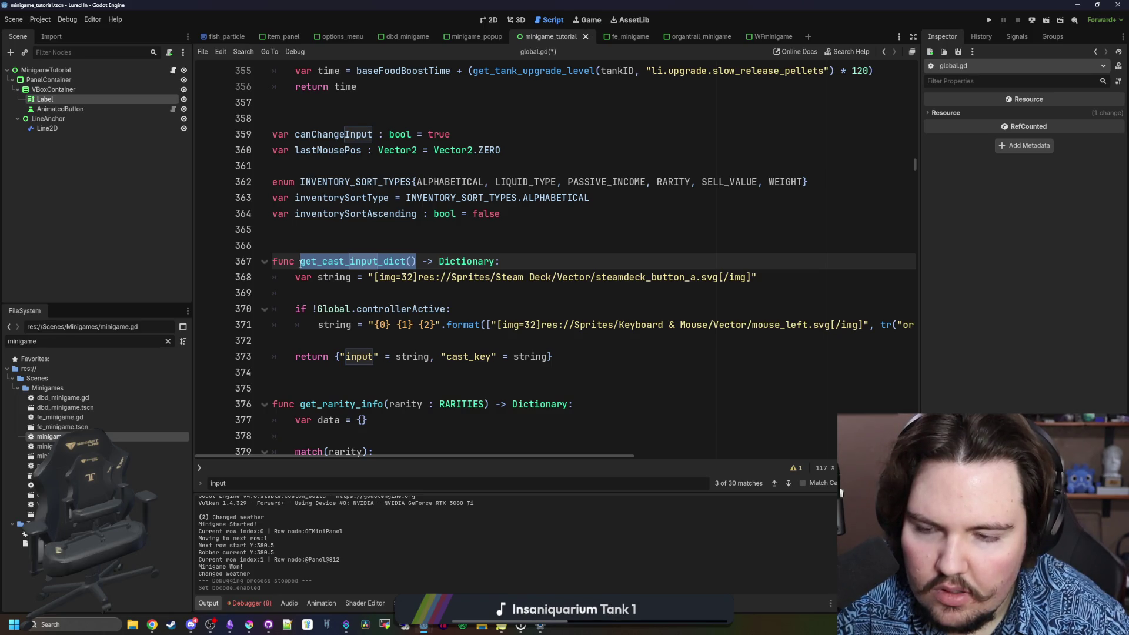
{"action": "left_click", "coordinate": [325, 250]}
Return to fill_description via a 'fill_desc' search and begin the default '_:' case
{"action": "key", "text": "ctrl+f"}
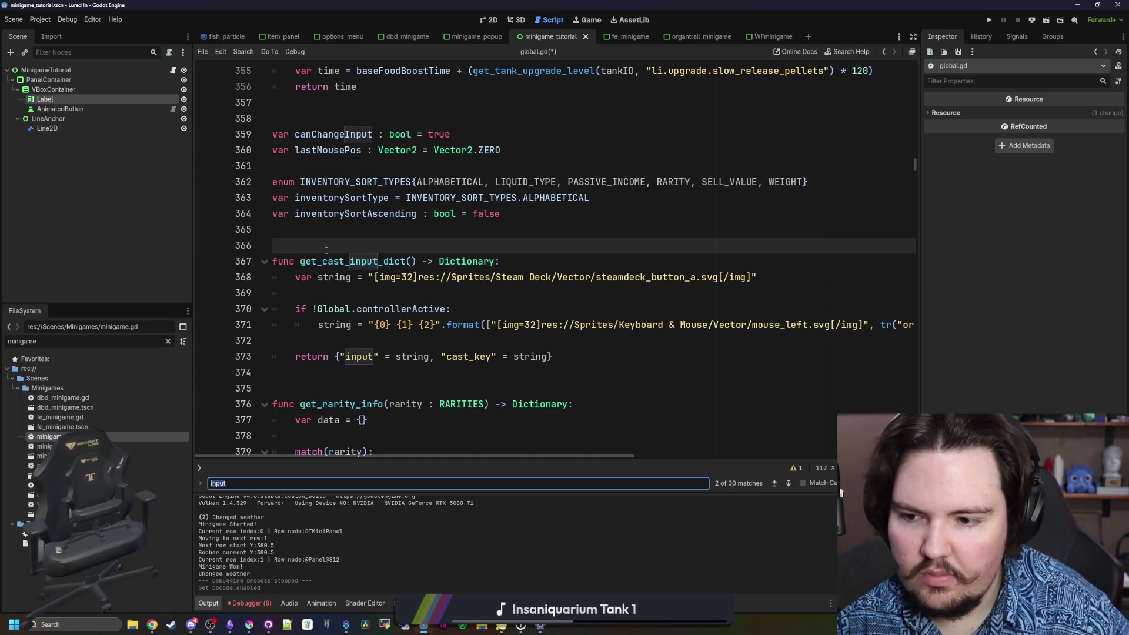
{"action": "type", "text": "fil"}
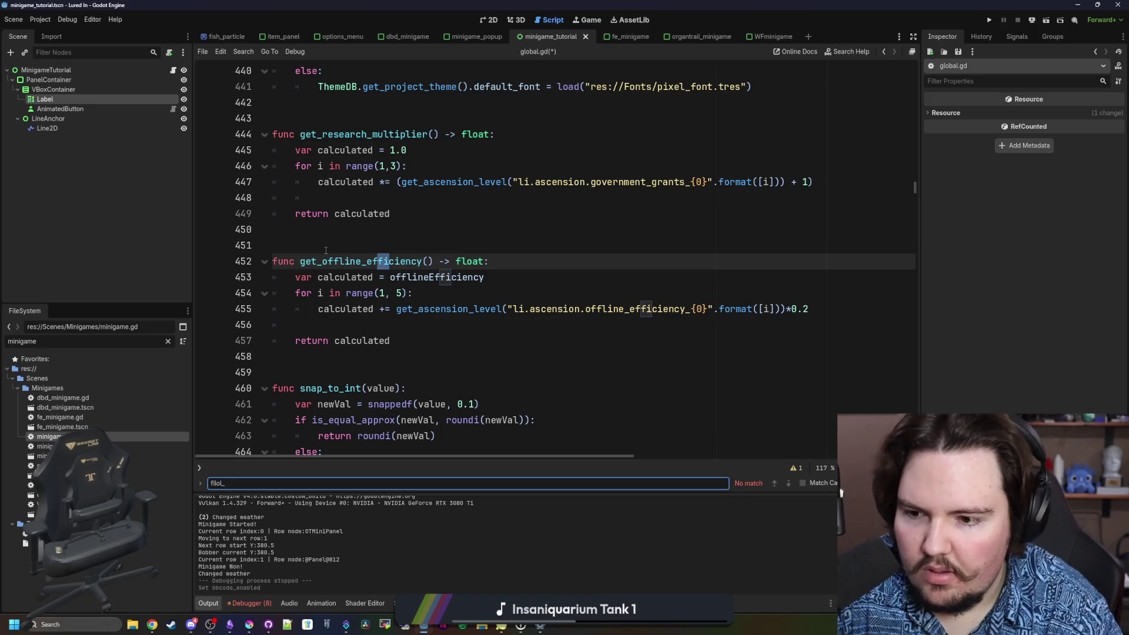
{"action": "type", "text": "l_desc"}
{"action": "scroll", "coordinate": [325, 250], "scroll_direction": "down", "scroll_amount": 8}
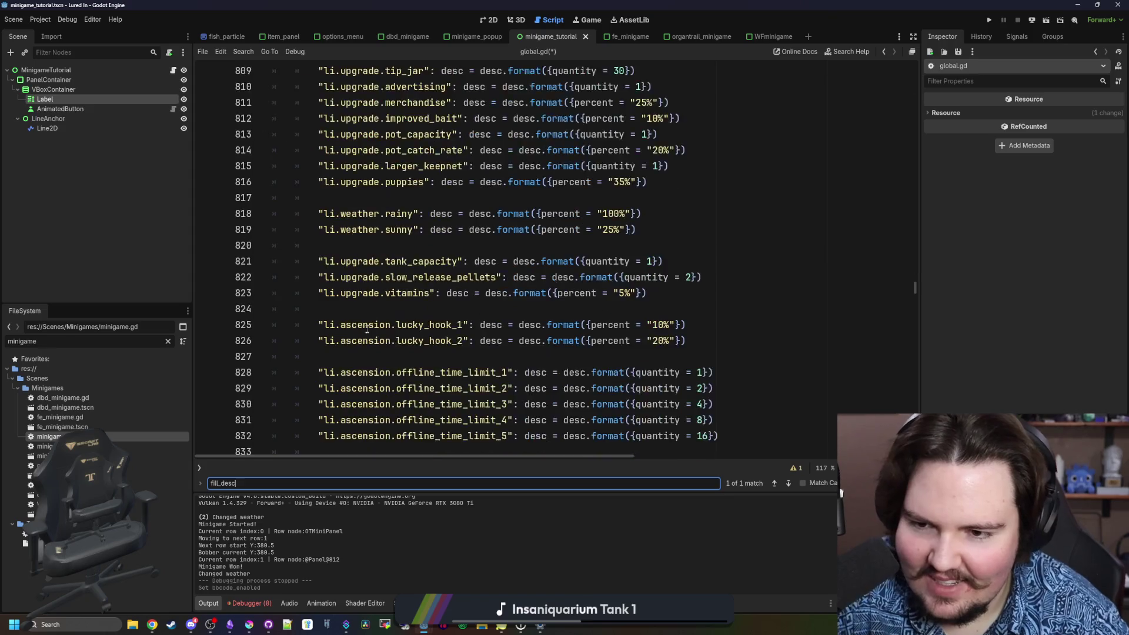
{"action": "left_click", "coordinate": [347, 391]}
{"action": "left_click", "coordinate": [347, 407]}
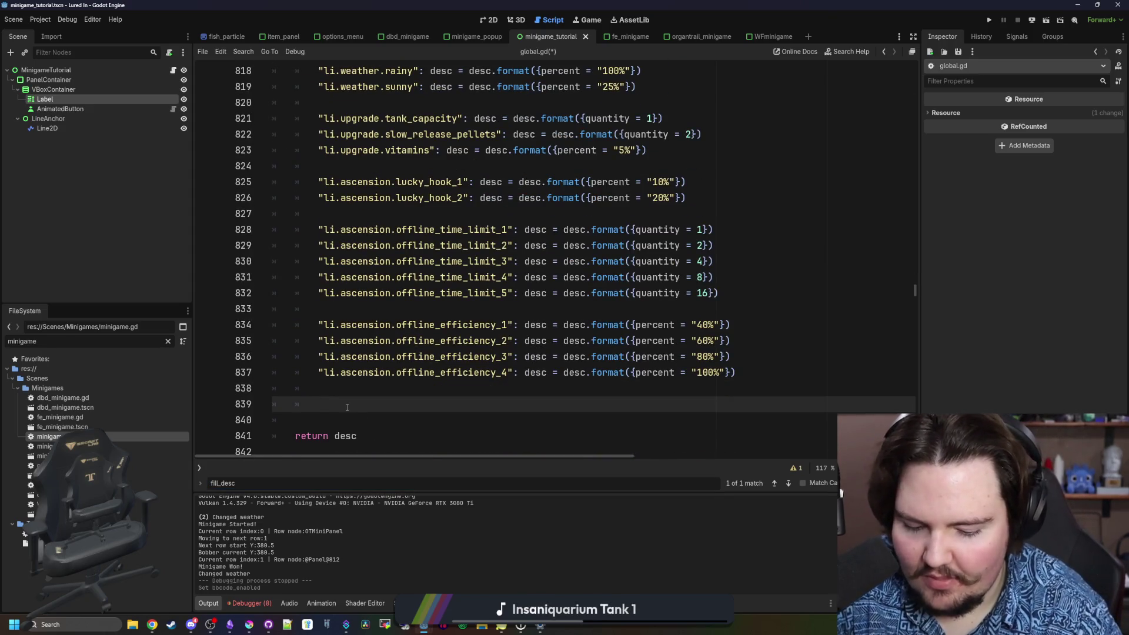
{"action": "type", "text": ":"}
{"action": "key", "text": "Return"}
Add 'desc = desc.format(get_cast_input_dict())' under the default case
{"action": "key", "text": "ctrl+v"}
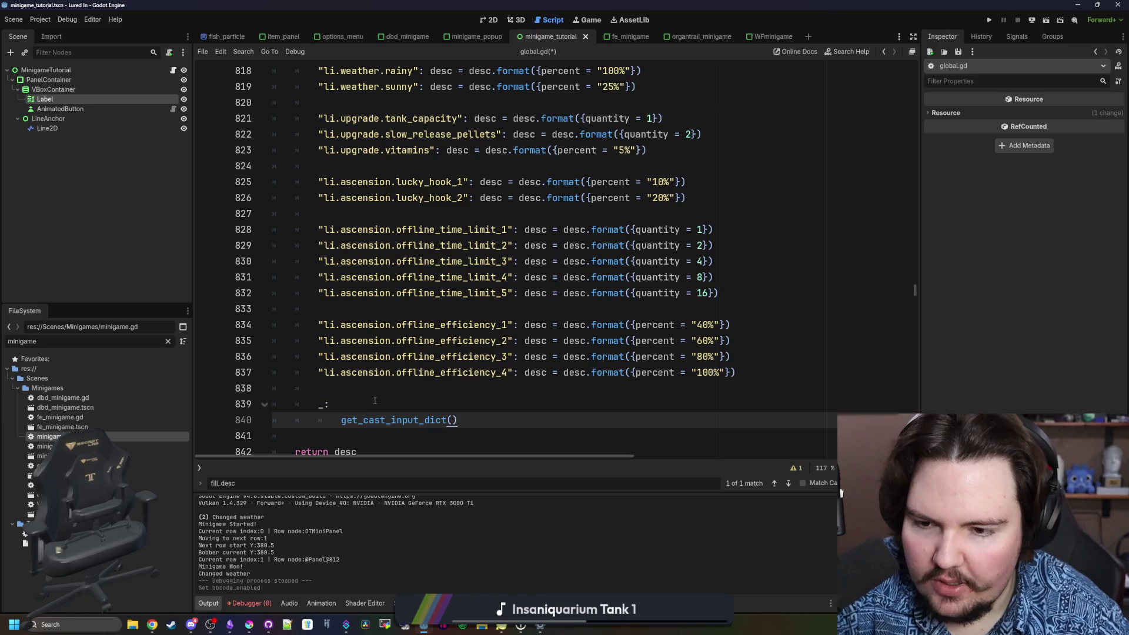
{"action": "left_click", "coordinate": [374, 400]}
{"action": "key", "text": "Down"}
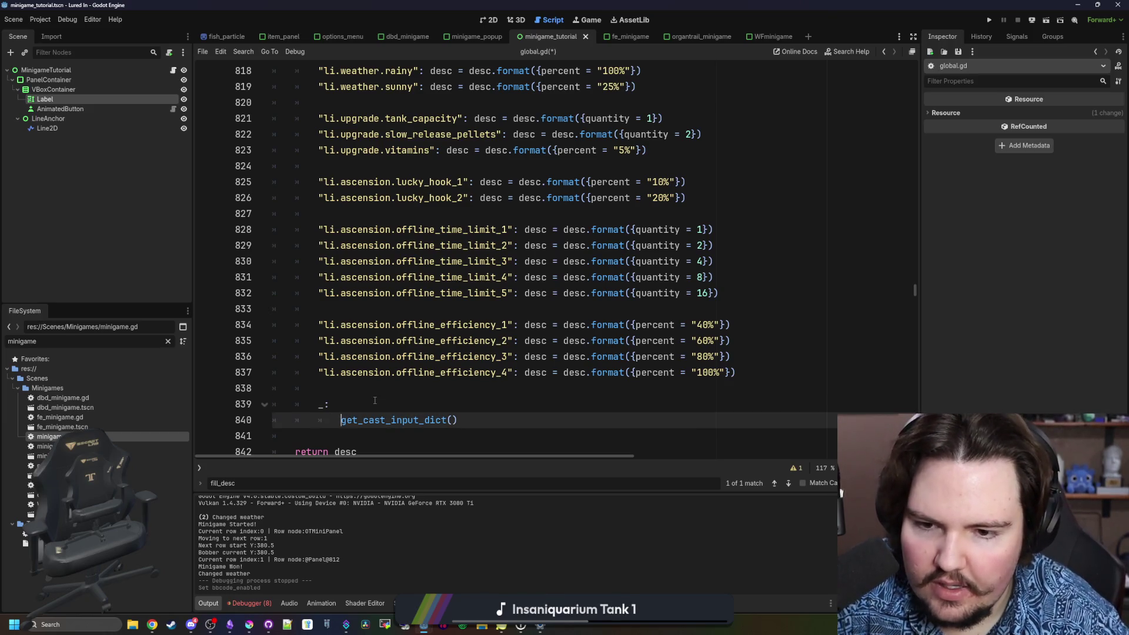
{"action": "scroll", "coordinate": [452, 386], "scroll_direction": "down", "scroll_amount": 1}
{"action": "left_click", "coordinate": [399, 363]}
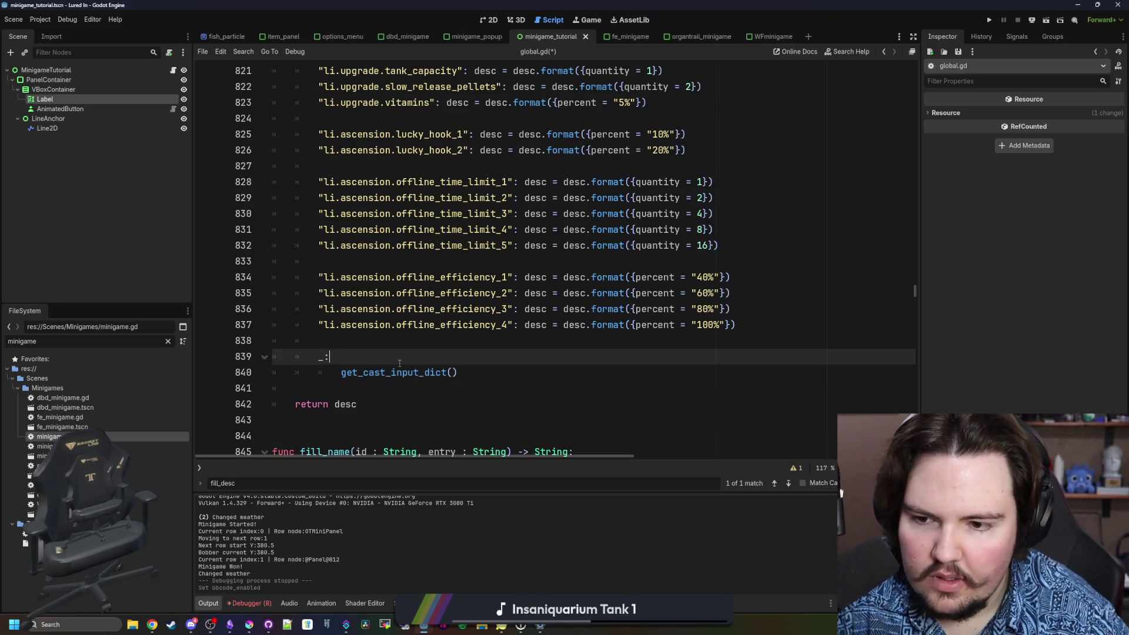
{"action": "key", "text": "Return"}
{"action": "type", "text": "desc"}
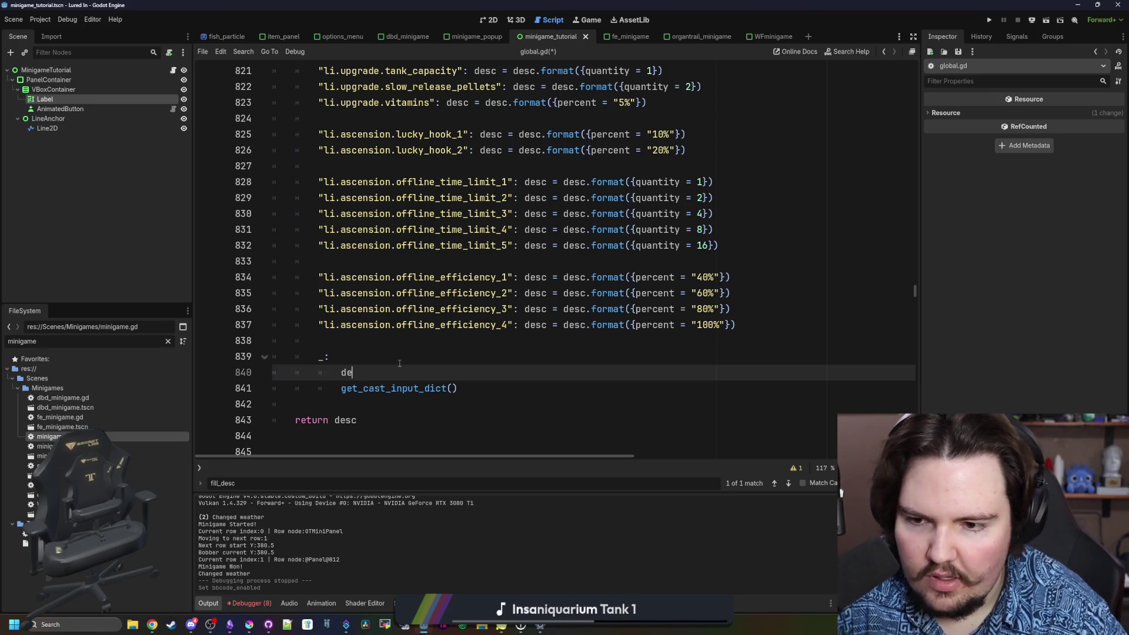
{"action": "type", "text": " = desc.format()"}
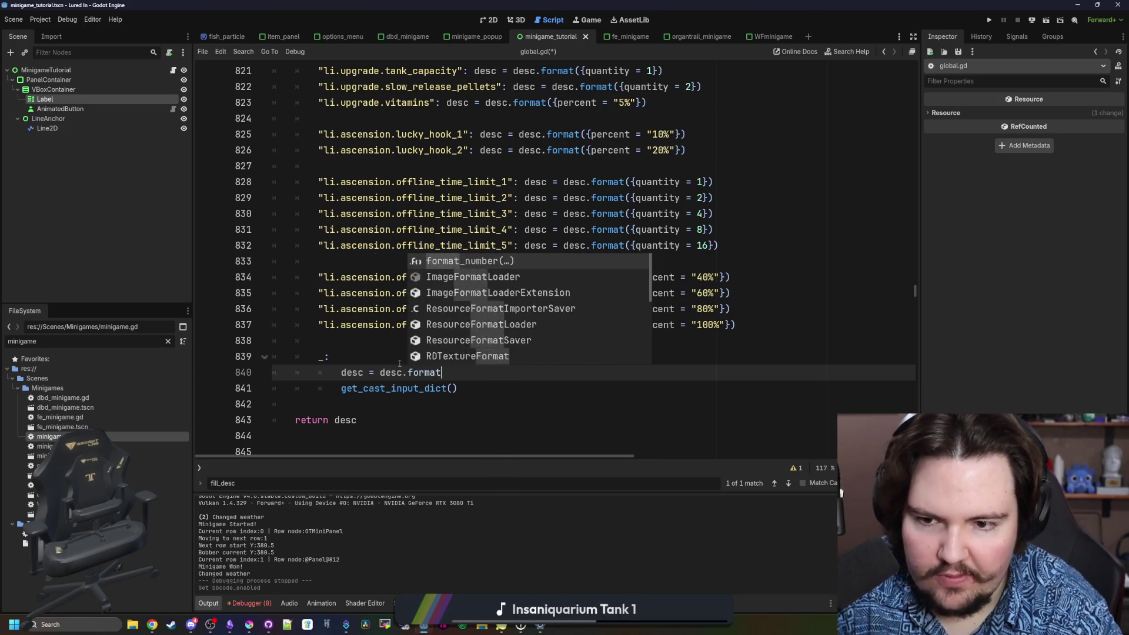
{"action": "left_click_drag", "start_coordinate": [458, 389], "coordinate": [306, 394]}
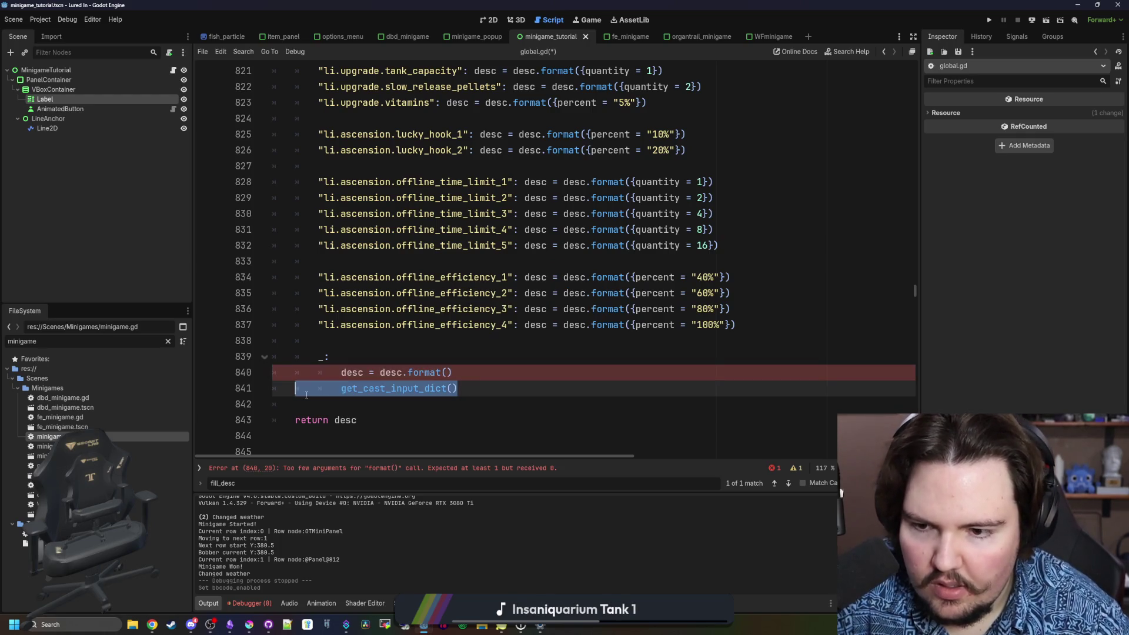
{"action": "left_click", "coordinate": [450, 372]}
{"action": "key", "text": "ctrl+v"}
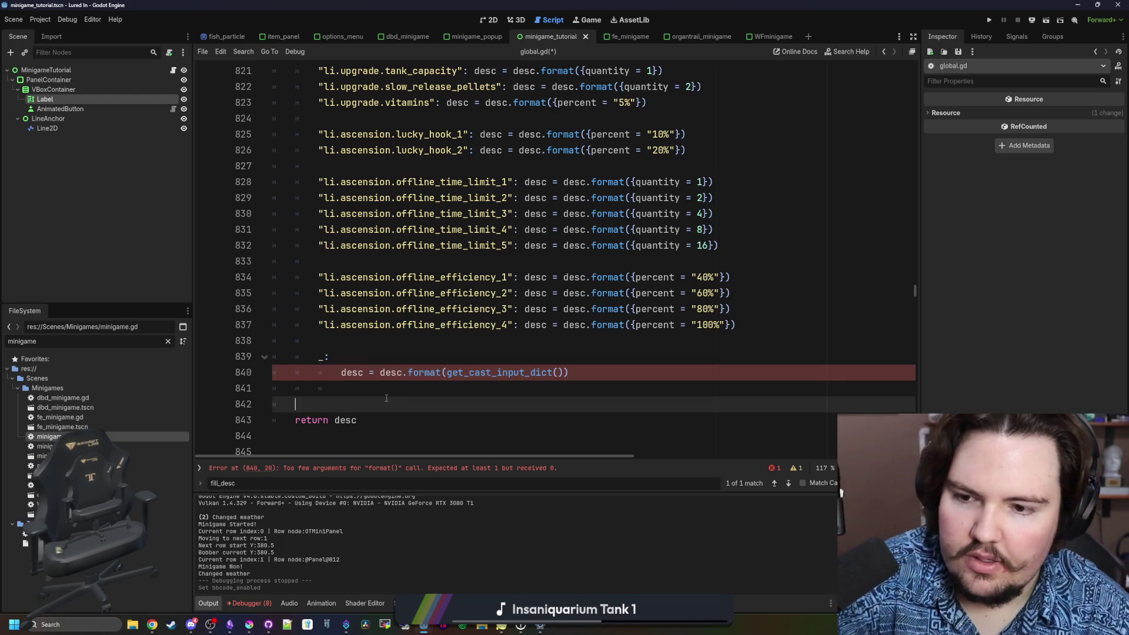
Remove the leftover empty line, save global.gd, and run the game
{"action": "key", "text": "End"}
{"action": "key", "text": "Delete"}
{"action": "key", "text": "Up"}
{"action": "key", "text": "ctrl+s"}
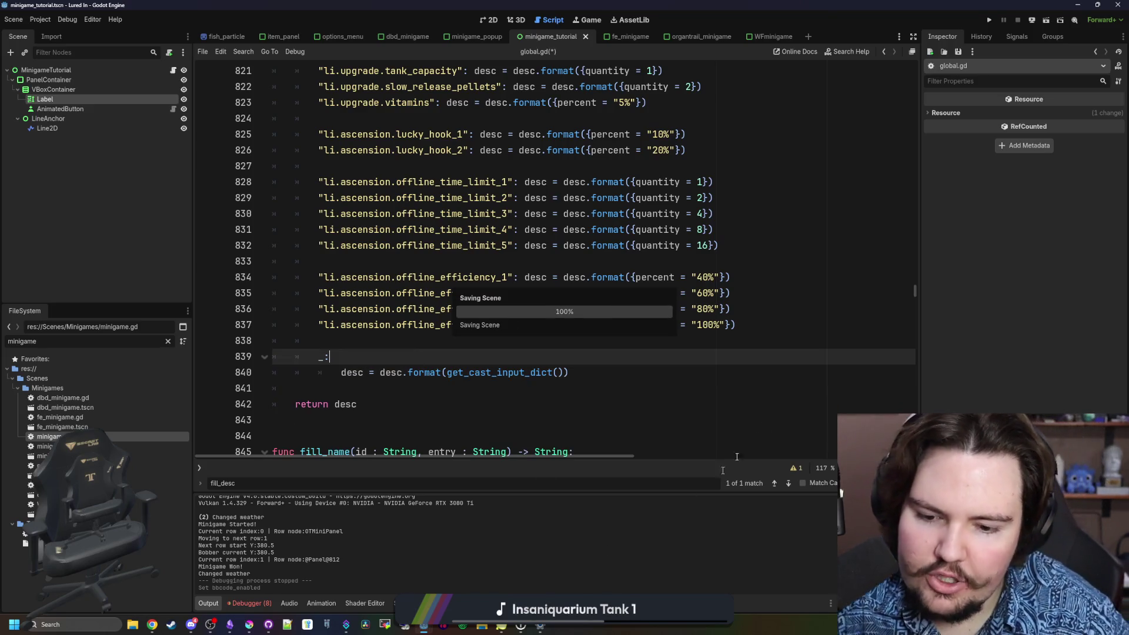
{"action": "left_click", "coordinate": [990, 21]}
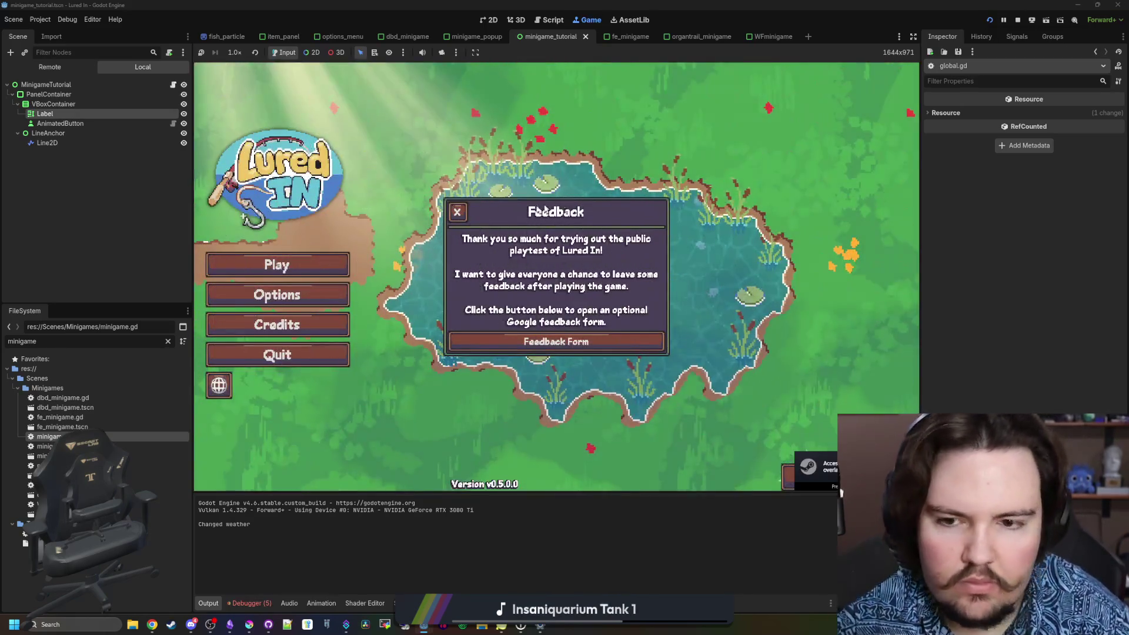
Start the game past its welcome message and filter FileSystem to 'globa' files
{"action": "left_click", "coordinate": [341, 264]}
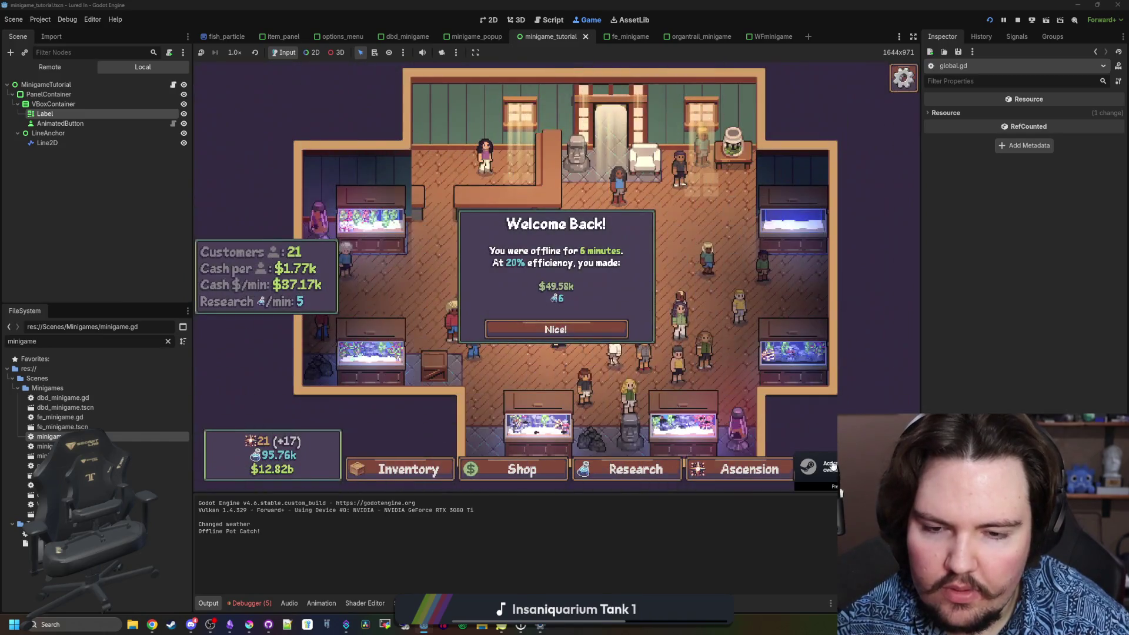
{"action": "left_click", "coordinate": [563, 329]}
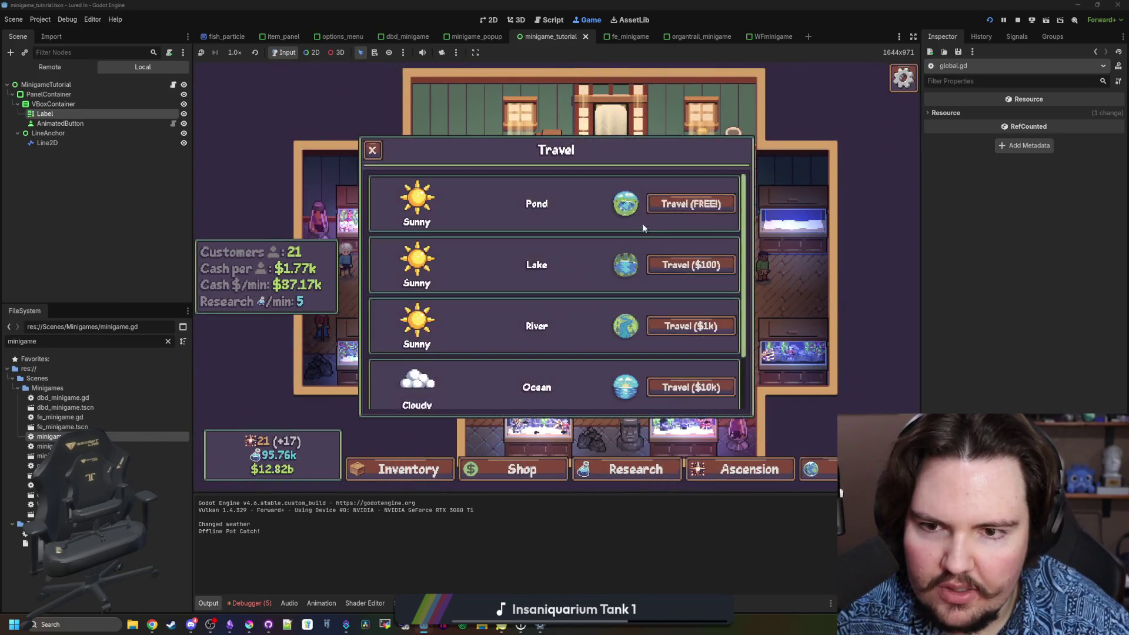
{"action": "double_click", "coordinate": [151, 341]}
{"action": "type", "text": "feedbac"}
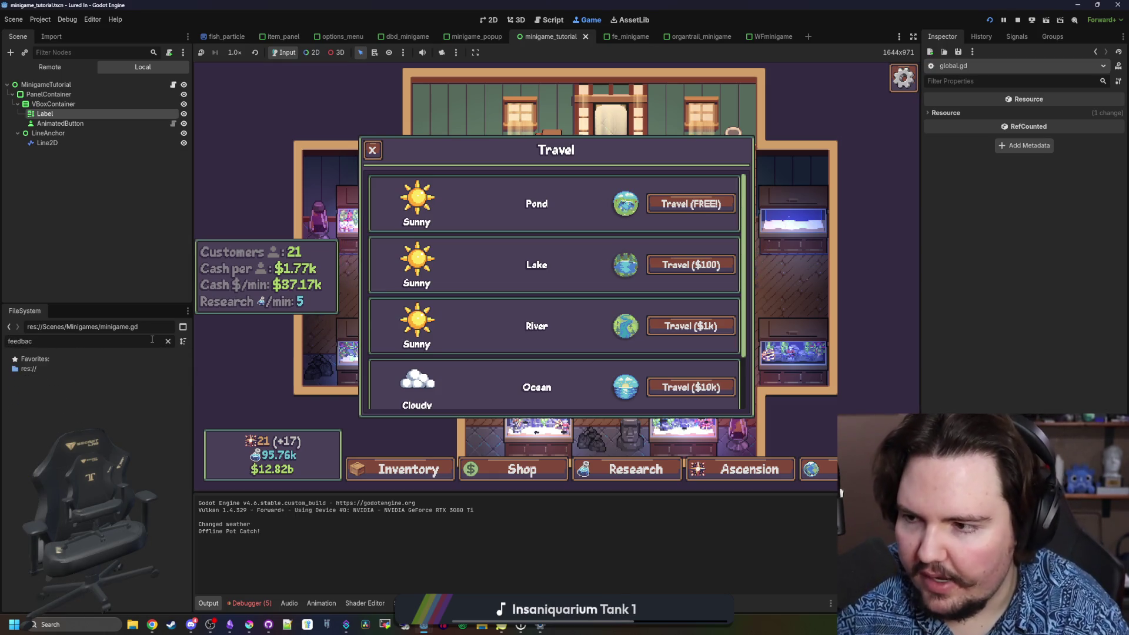
{"action": "key", "text": "BackSpace"}
{"action": "key", "text": "BackSpace"}
{"action": "type", "text": "globa"}
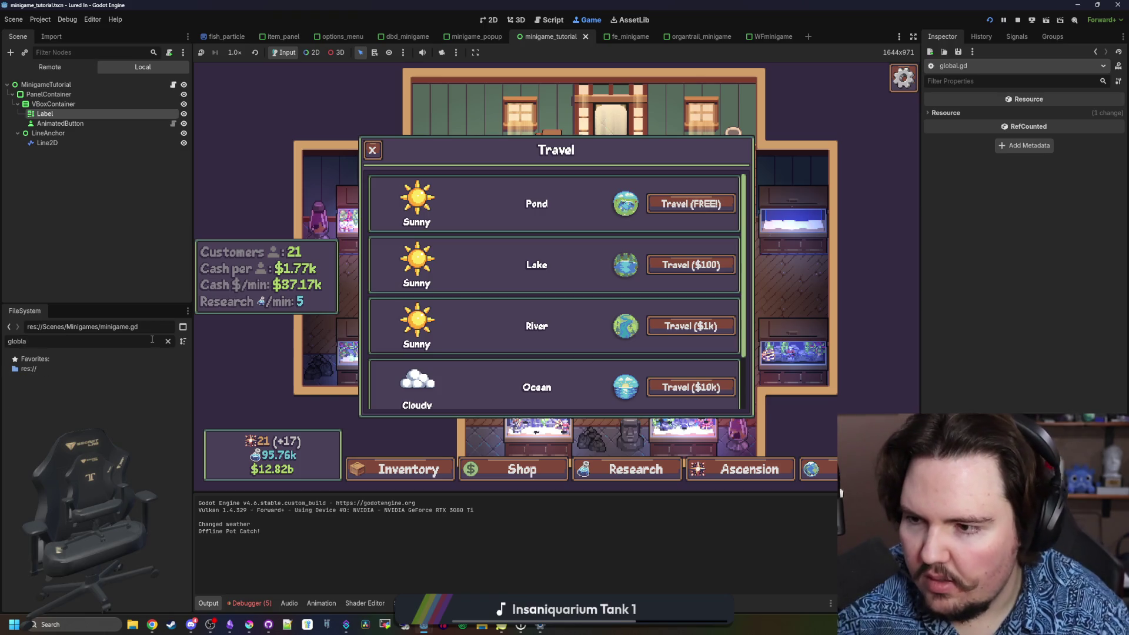
Open global_ui.tscn and the PlaytestPrompt scene, inspect its nodes, and save the scene
{"action": "left_click", "coordinate": [94, 398]}
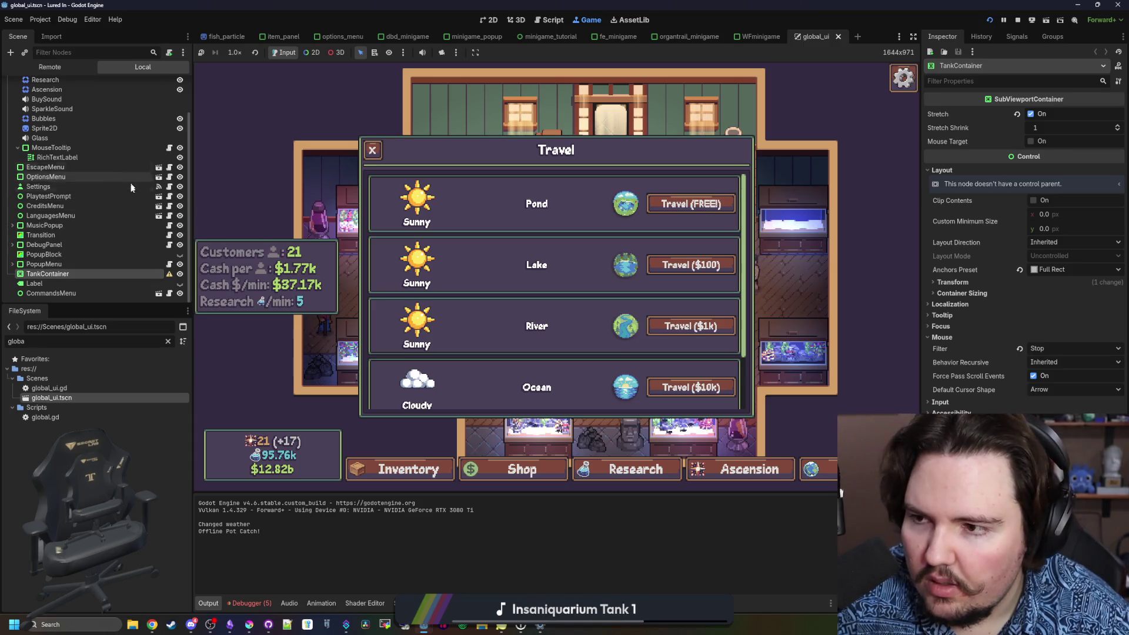
{"action": "left_click", "coordinate": [130, 196]}
{"action": "left_click", "coordinate": [159, 196]}
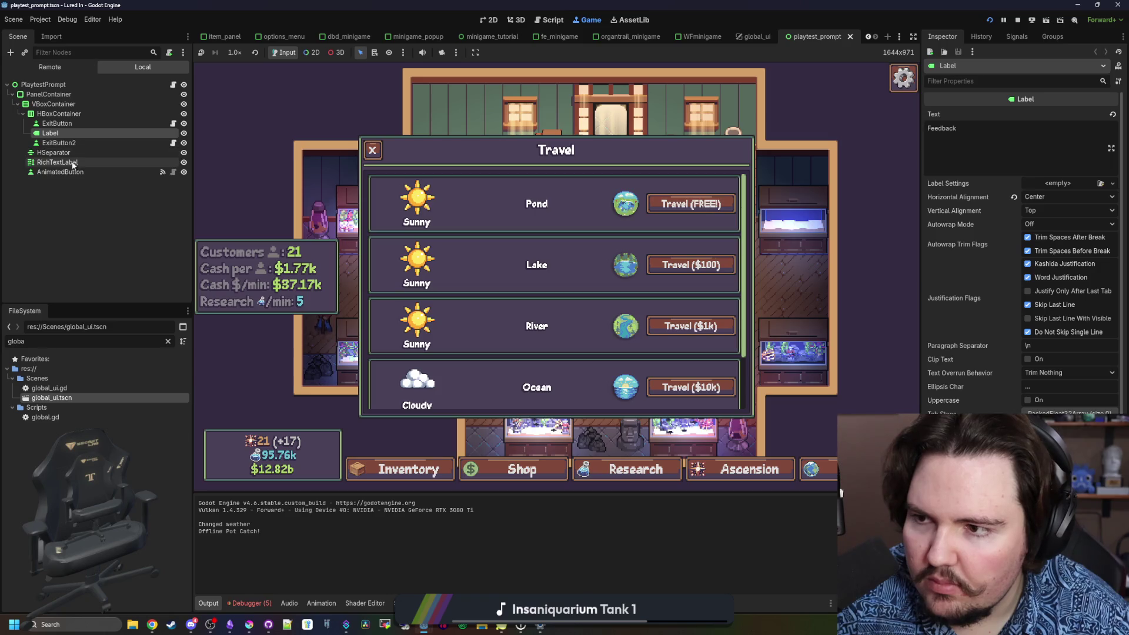
{"action": "left_click", "coordinate": [61, 172]}
{"action": "scroll", "coordinate": [1025, 350], "scroll_direction": "down", "scroll_amount": 5}
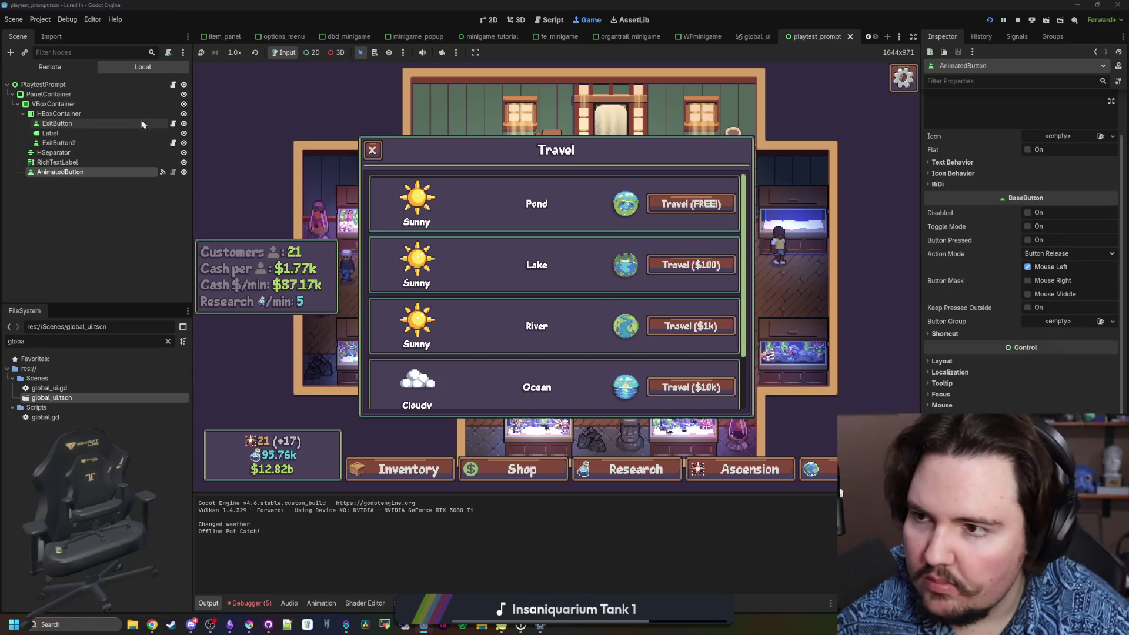
{"action": "double_click", "coordinate": [52, 398]}
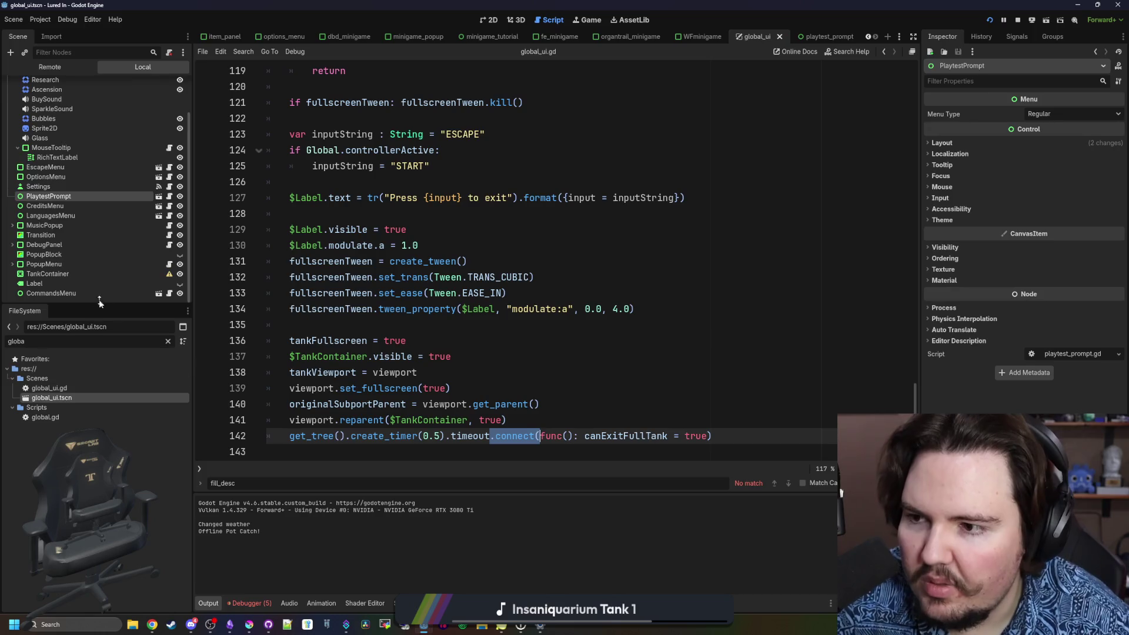
{"action": "left_click", "coordinate": [40, 235]}
{"action": "left_click", "coordinate": [588, 166]}
{"action": "key", "text": "ctrl+s"}
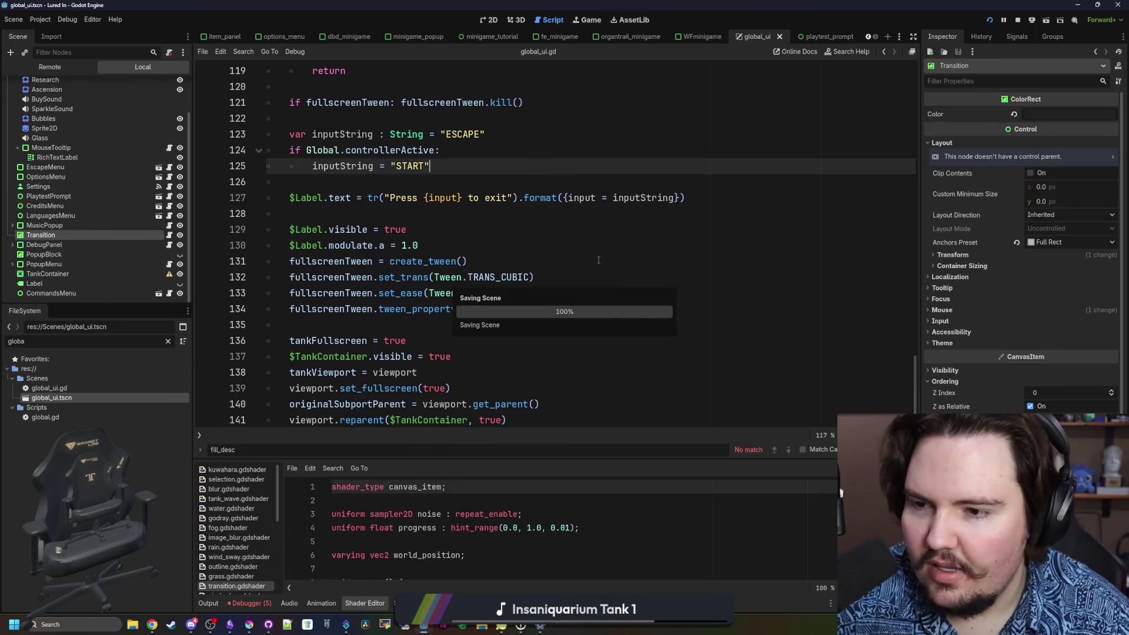
In the running game, travel free to the Pond, run the 'minigame' command, then stop the game
{"action": "left_click", "coordinate": [585, 21]}
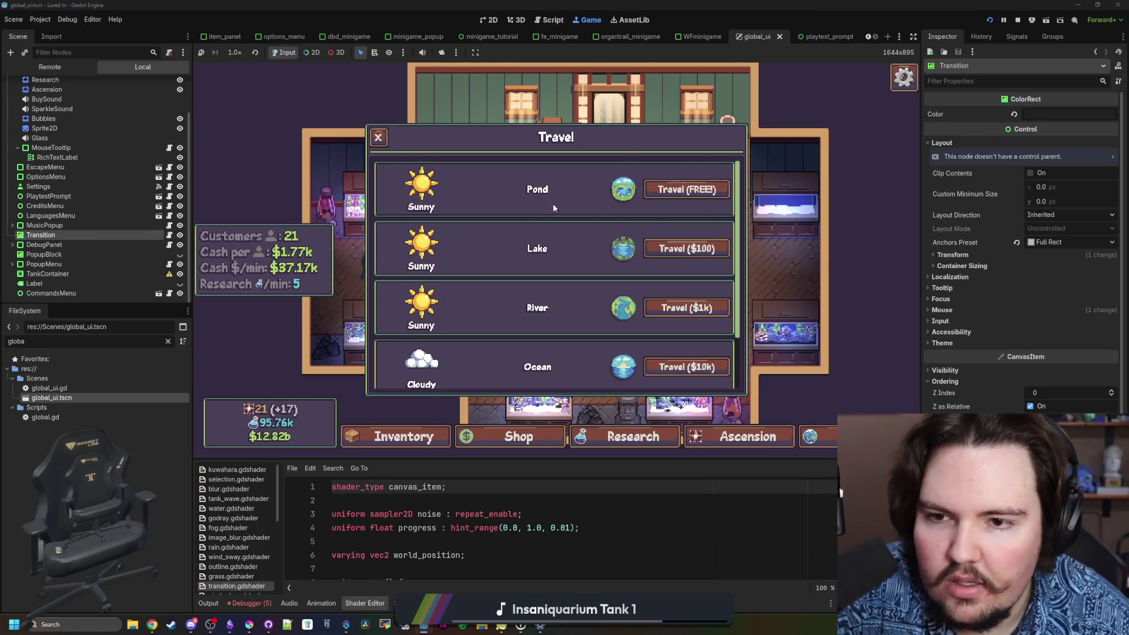
{"action": "left_click", "coordinate": [687, 189]}
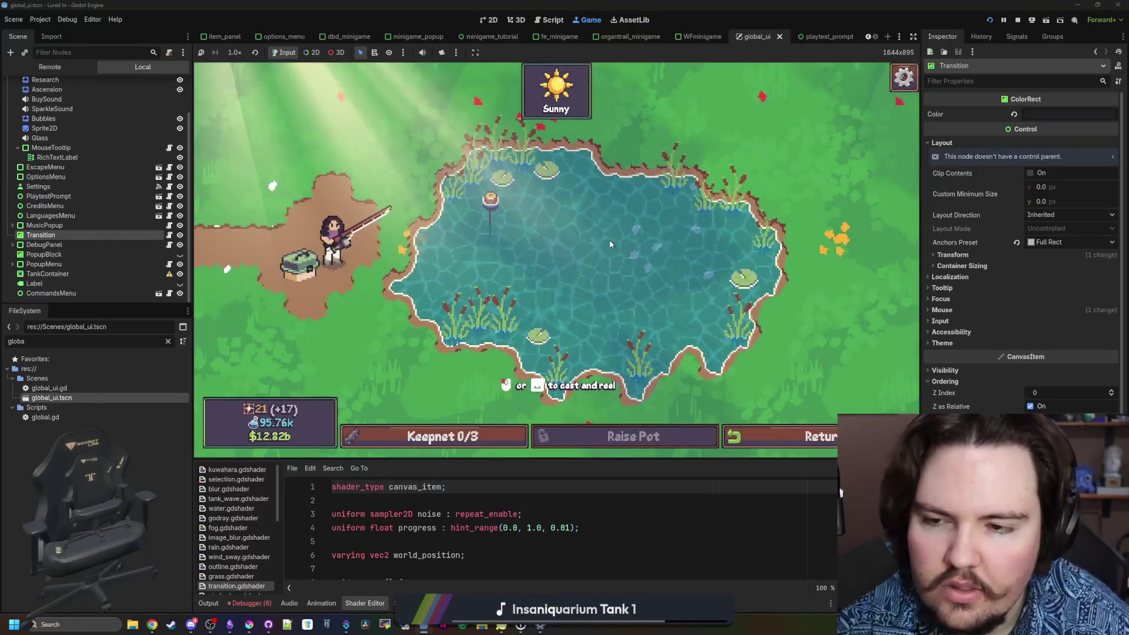
{"action": "key", "text": "grave"}
{"action": "type", "text": "minigame o"}
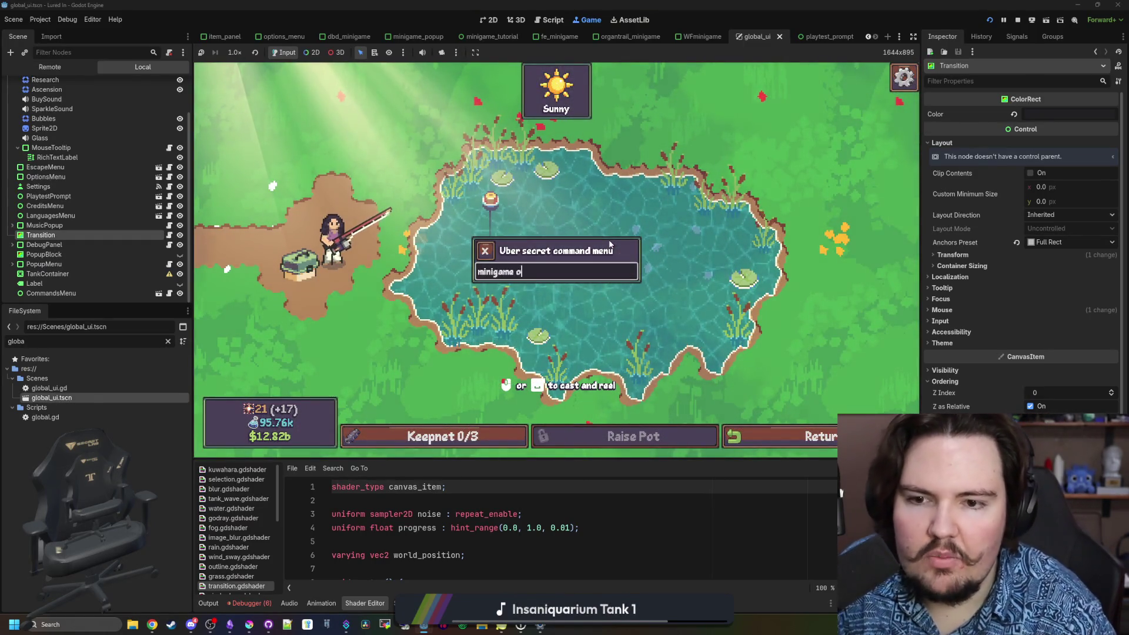
{"action": "key", "text": "Return"}
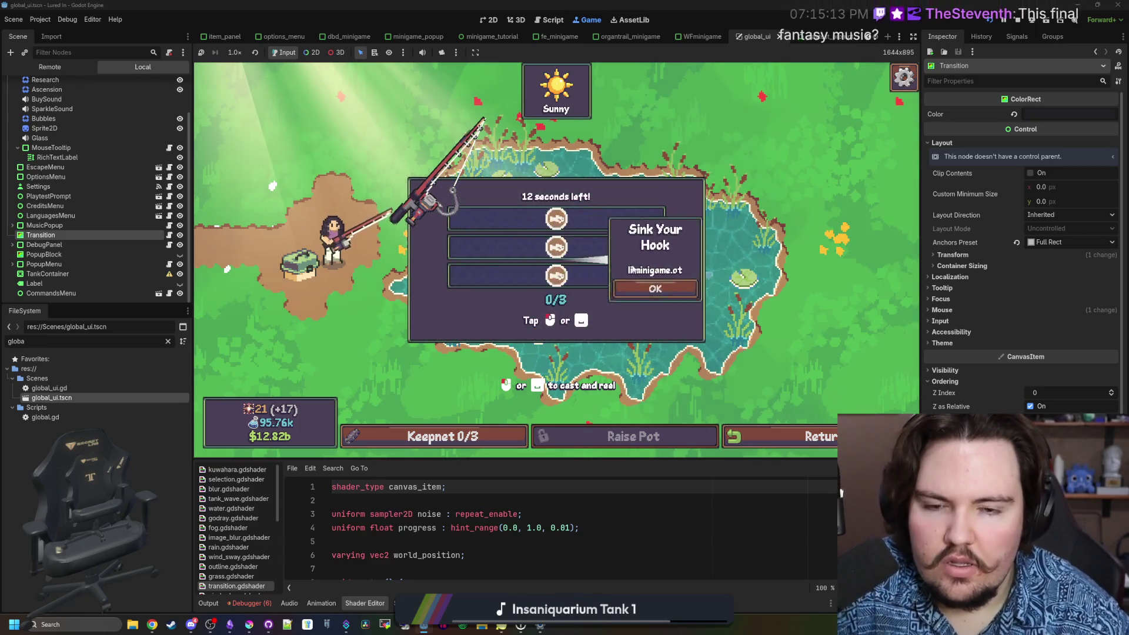
{"action": "left_click", "coordinate": [1016, 26]}
Review the default match case at the end of fill_description in global.gd and save it
{"action": "left_click", "coordinate": [434, 222]}
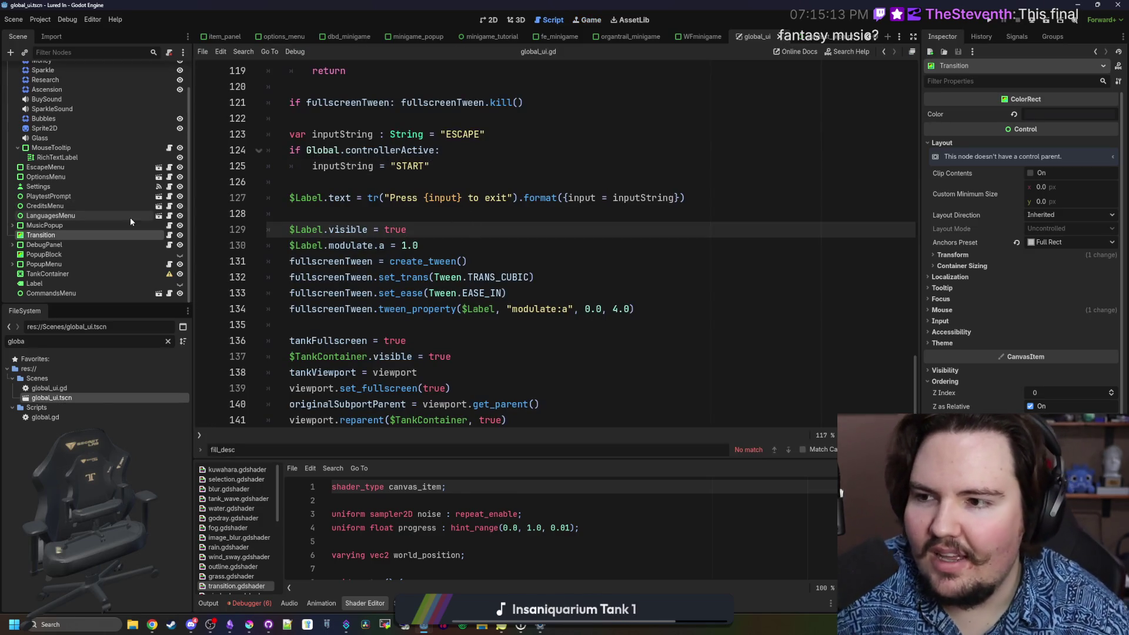
{"action": "double_click", "coordinate": [59, 414]}
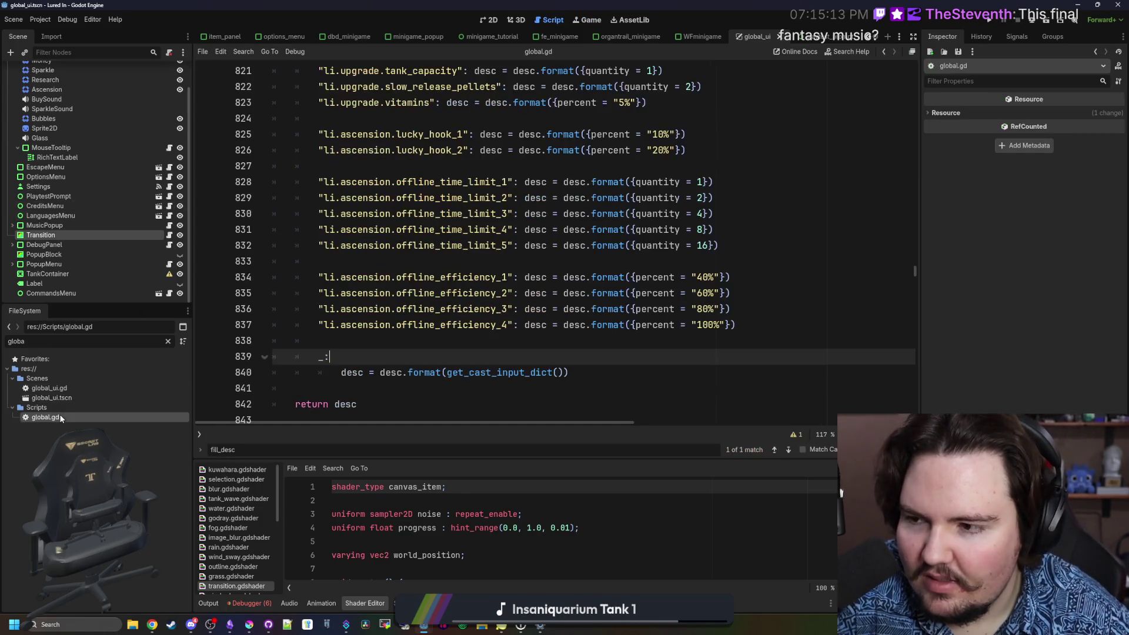
{"action": "left_click", "coordinate": [412, 346]}
{"action": "scroll", "coordinate": [412, 346], "scroll_direction": "down", "scroll_amount": 1}
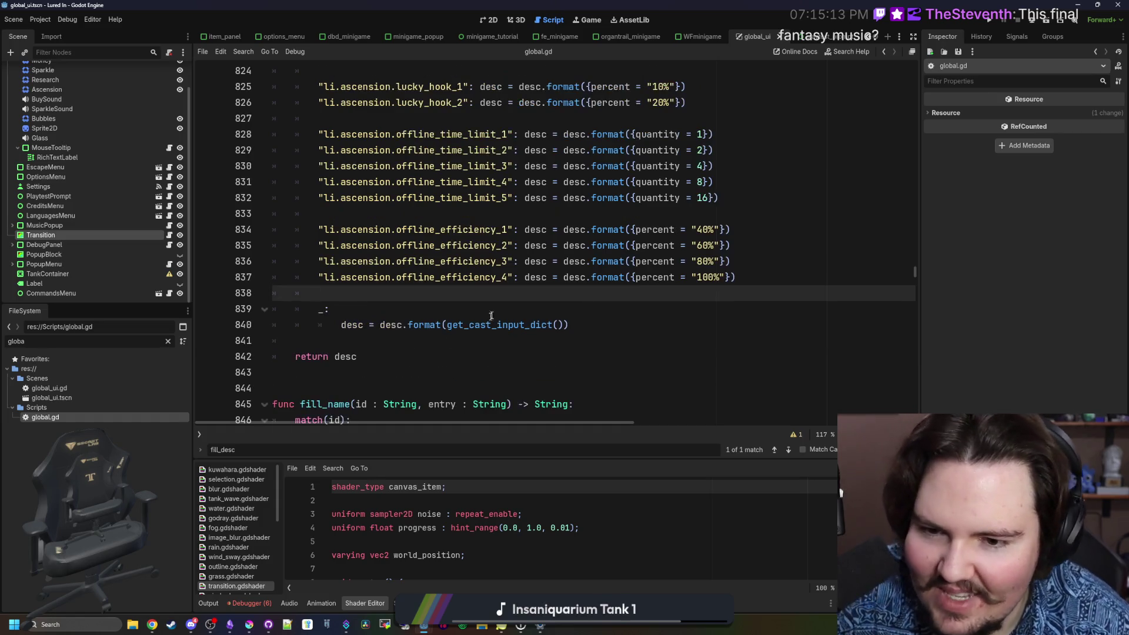
{"action": "left_click", "coordinate": [493, 314]}
{"action": "key", "text": "ctrl+s"}
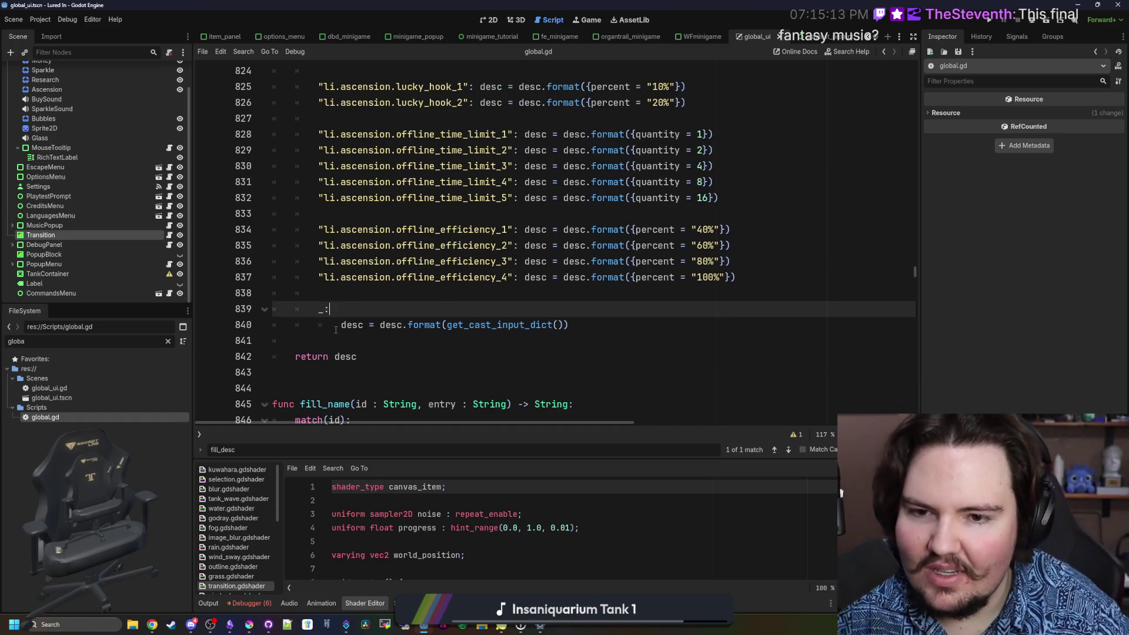
{"action": "left_click", "coordinate": [470, 298]}
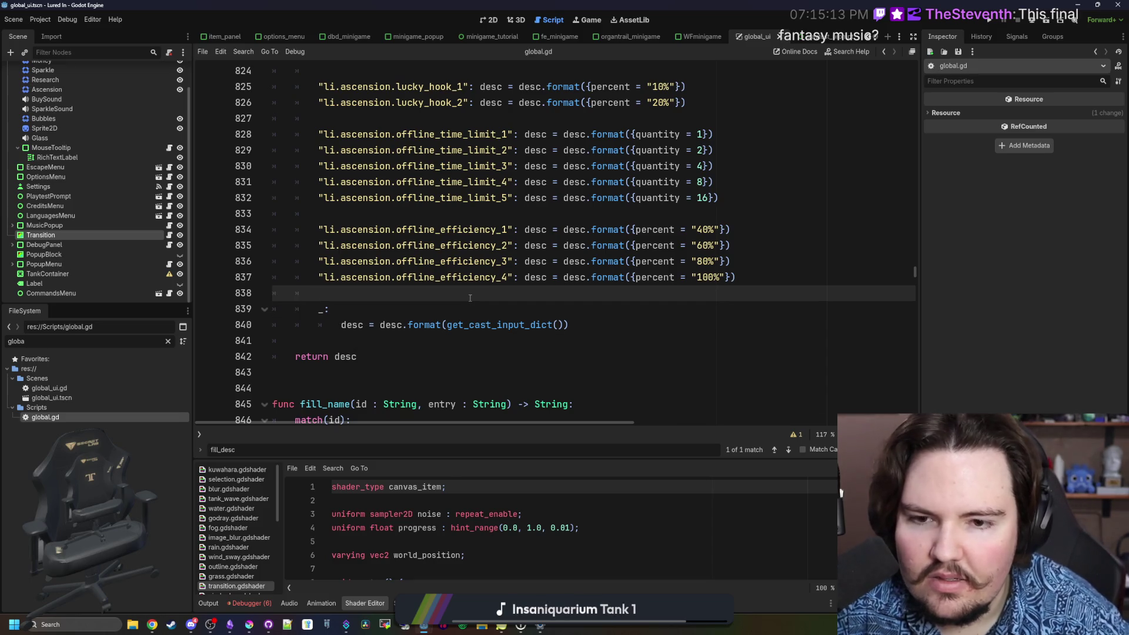
{"action": "scroll", "coordinate": [422, 325], "scroll_direction": "up", "scroll_amount": 10}
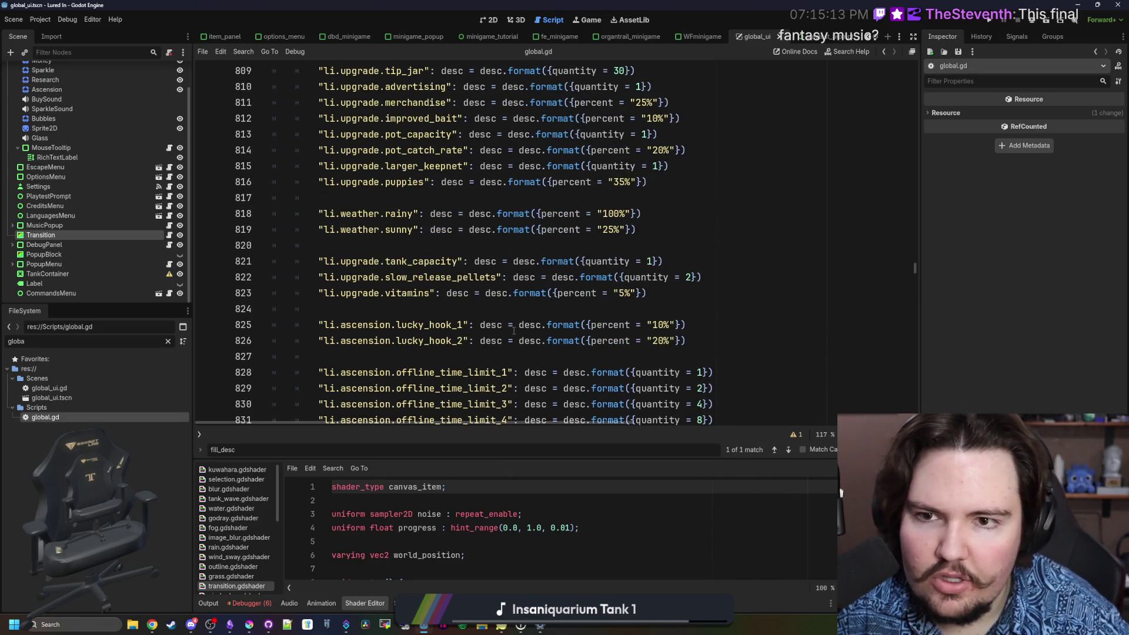
{"action": "scroll", "coordinate": [480, 244], "scroll_direction": "down", "scroll_amount": 11}
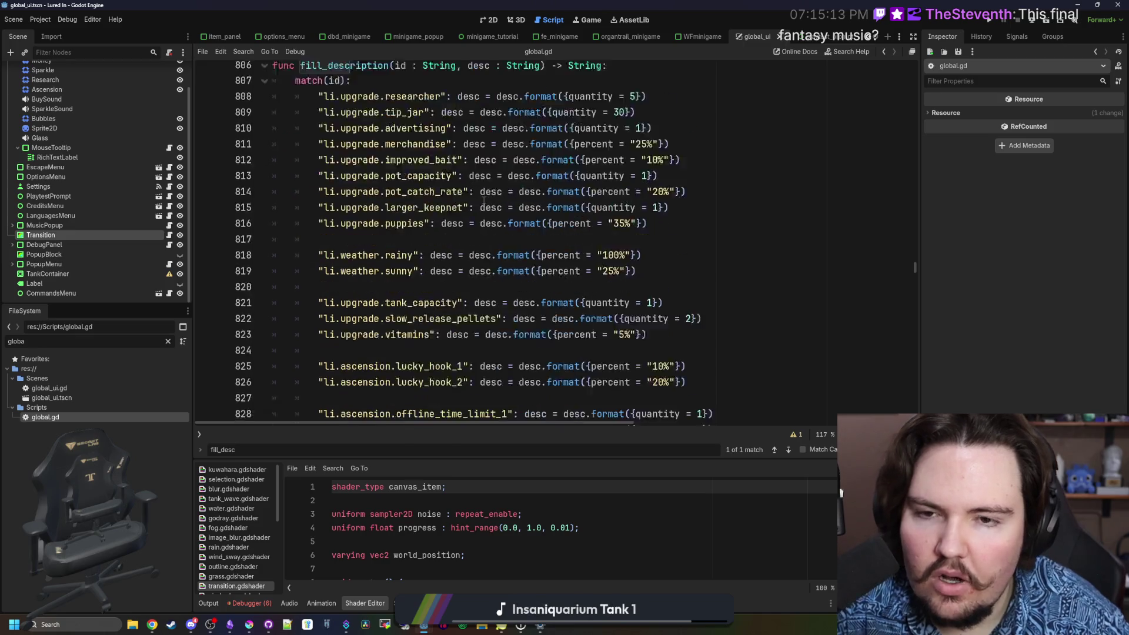
{"action": "left_click", "coordinate": [469, 261]}
{"action": "key", "text": "ctrl+s"}
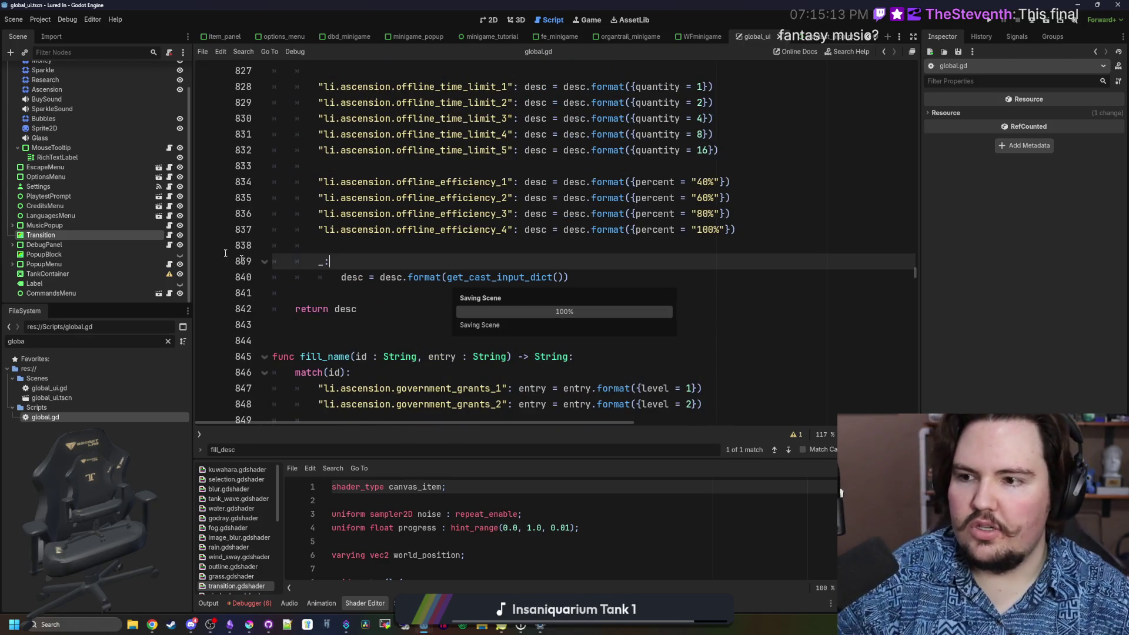
{"action": "left_click", "coordinate": [451, 315]}
Search all project files for fill_description and open the minigame.gd match on line 31
{"action": "key", "text": "ctrl+shift+f"}
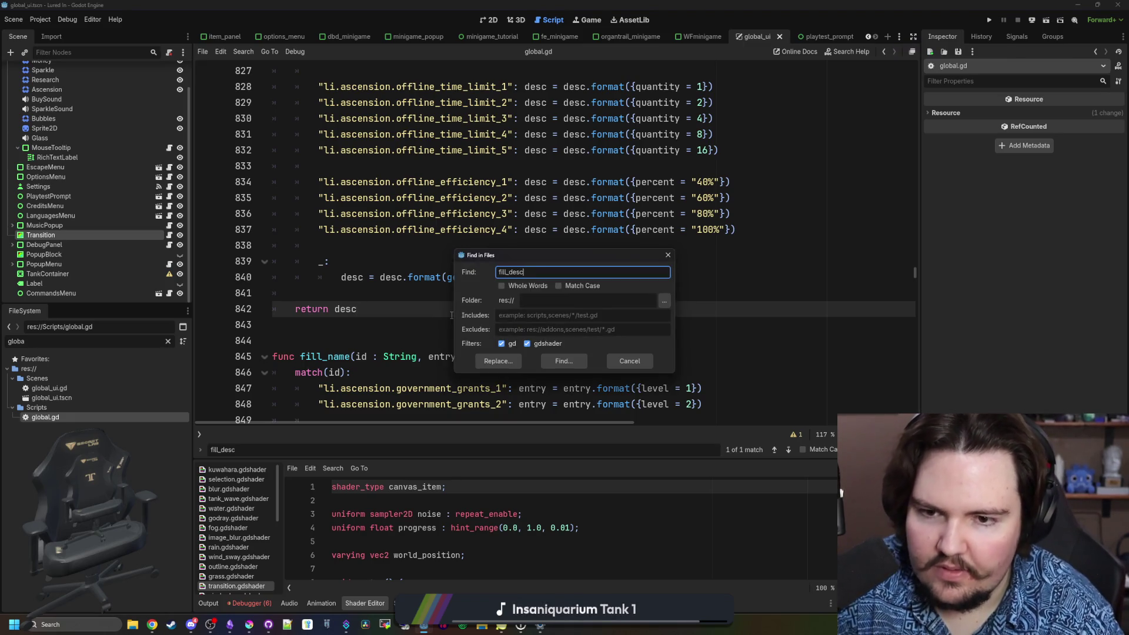
{"action": "type", "text": "n"}
{"action": "key", "text": "Return"}
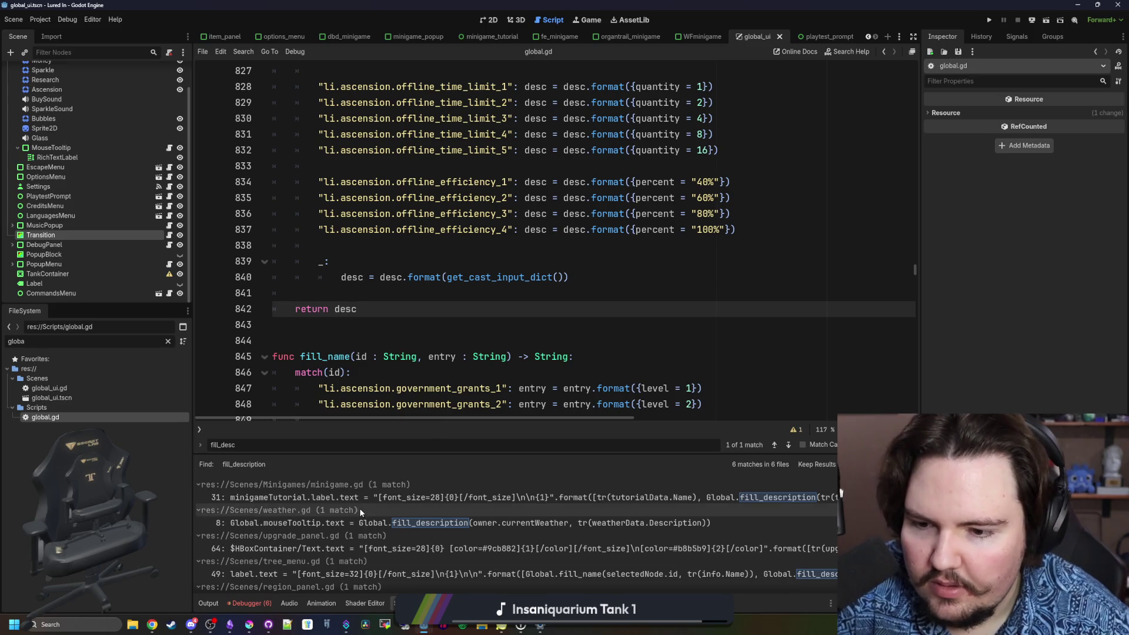
{"action": "left_click", "coordinate": [358, 510]}
{"action": "left_click", "coordinate": [404, 497]}
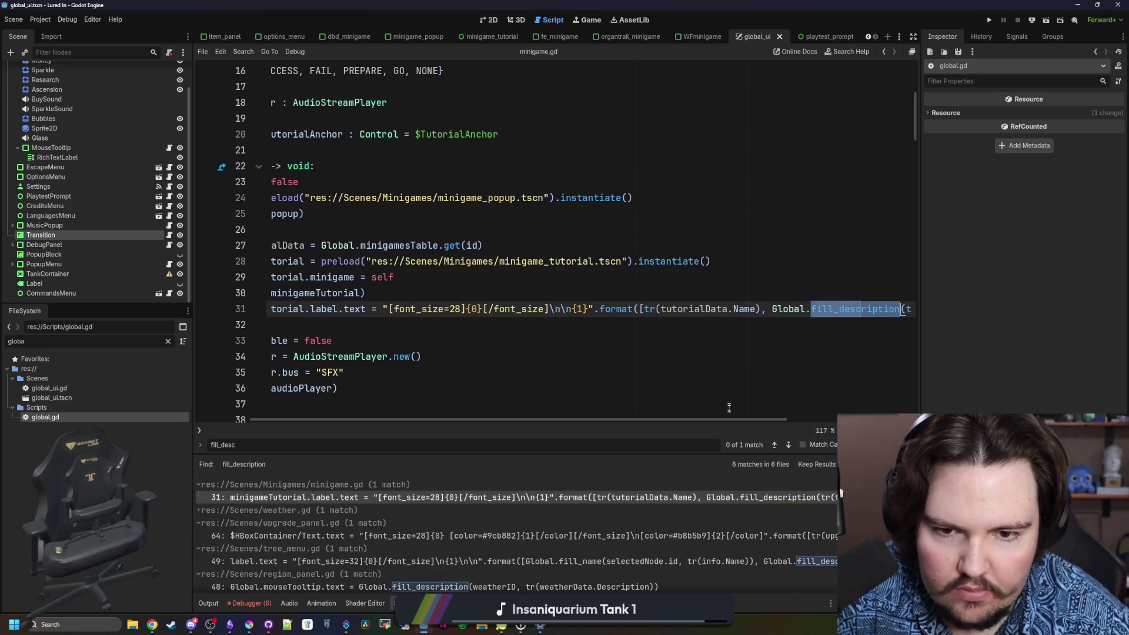
Swap the Global.fill_description arguments so id comes before the tutorial text, and save
{"action": "left_click_drag", "start_coordinate": [732, 421], "coordinate": [857, 420]}
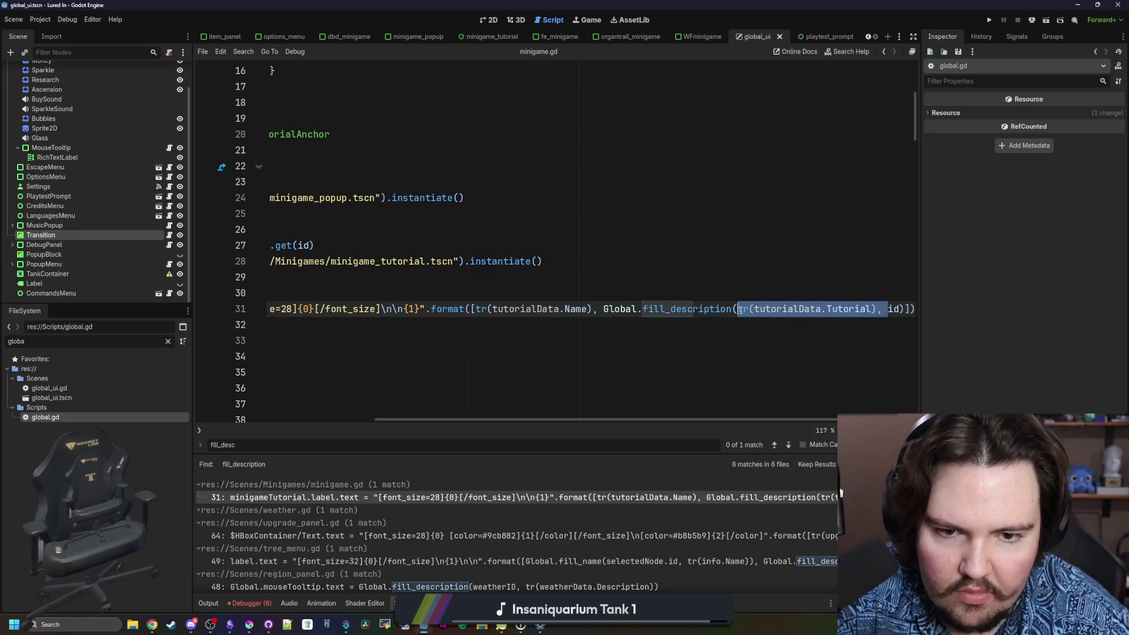
{"action": "key", "text": "BackSpace"}
{"action": "type", "text": ","}
{"action": "key", "text": "ctrl+v"}
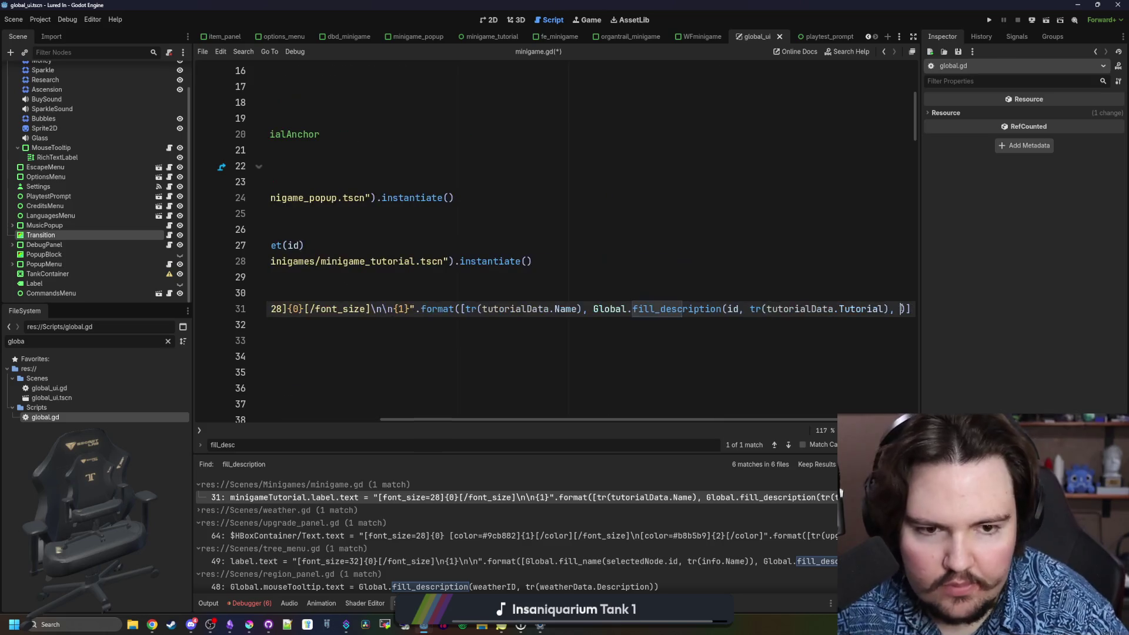
{"action": "key", "text": "BackSpace"}
{"action": "key", "text": "BackSpace"}
{"action": "key", "text": "Up"}
{"action": "key", "text": "Up"}
{"action": "key", "text": "ctrl+s"}
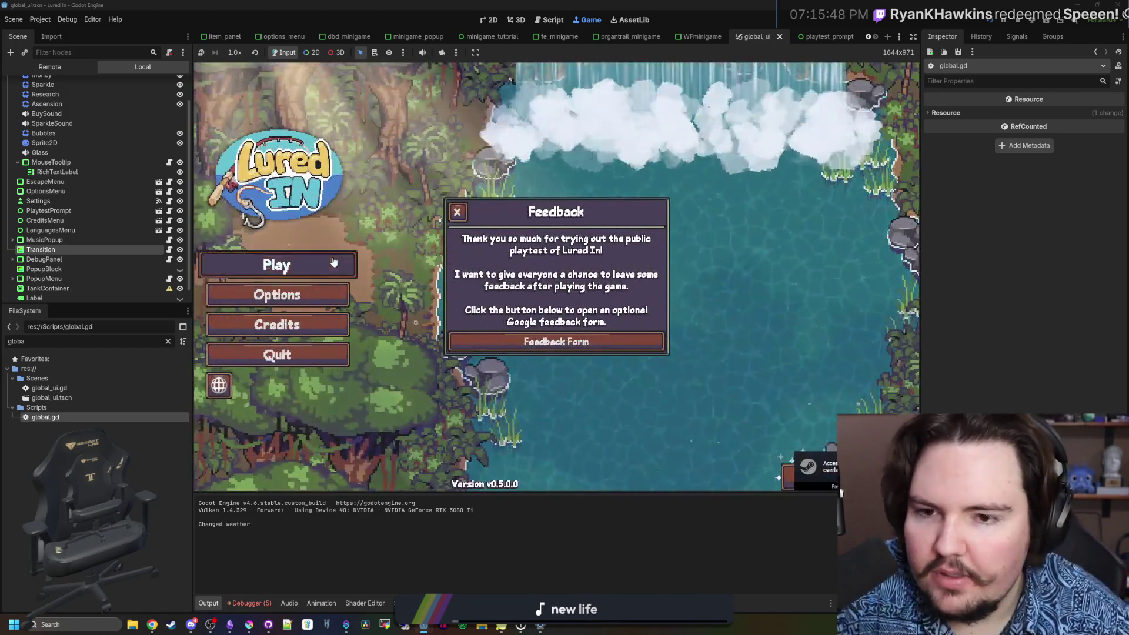
Start playing, dismiss the welcome message, travel to the Pond and enter 'miniga' in the command menu
{"action": "left_click", "coordinate": [277, 264]}
{"action": "left_click", "coordinate": [556, 329]}
{"action": "left_click", "coordinate": [693, 206]}
{"action": "key", "text": "grave"}
{"action": "type", "text": "miniga"}
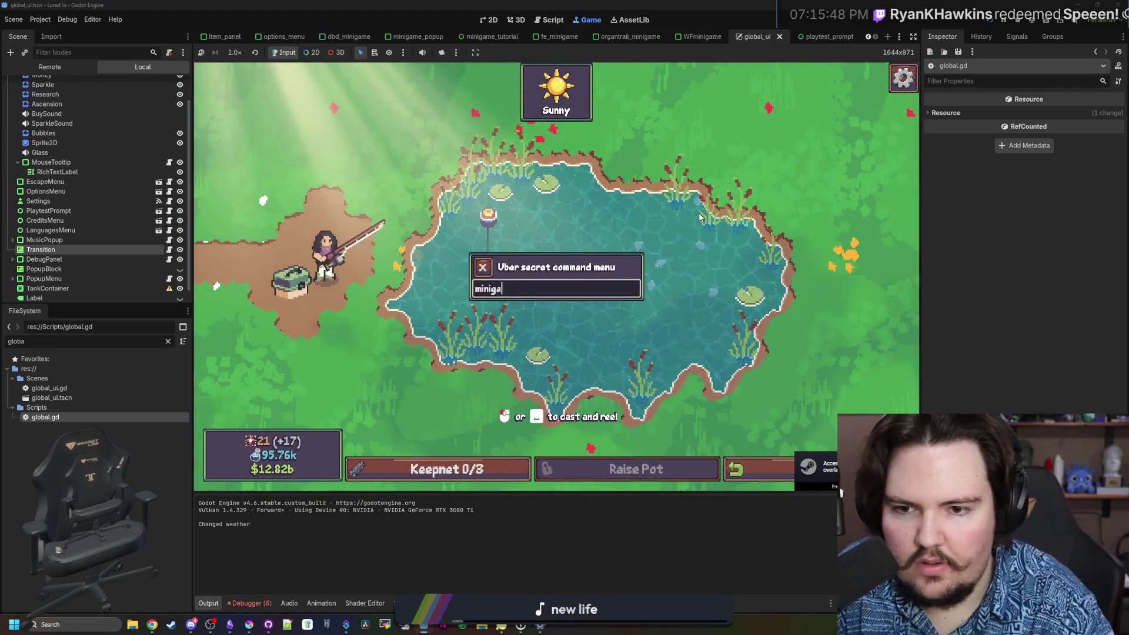
{"action": "key", "text": "Return"}
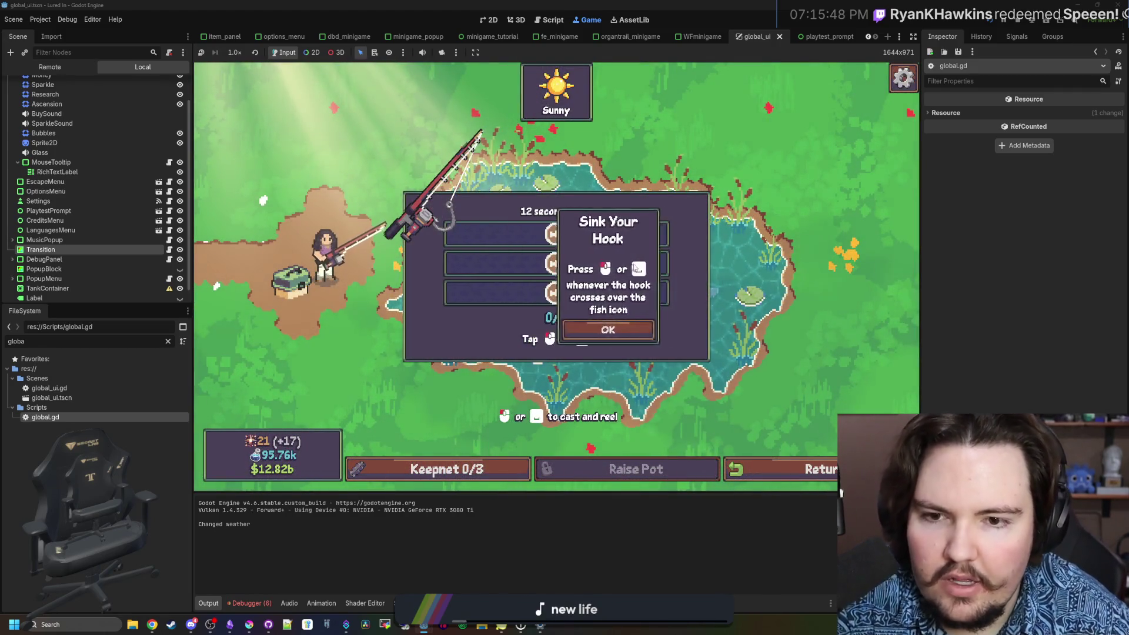
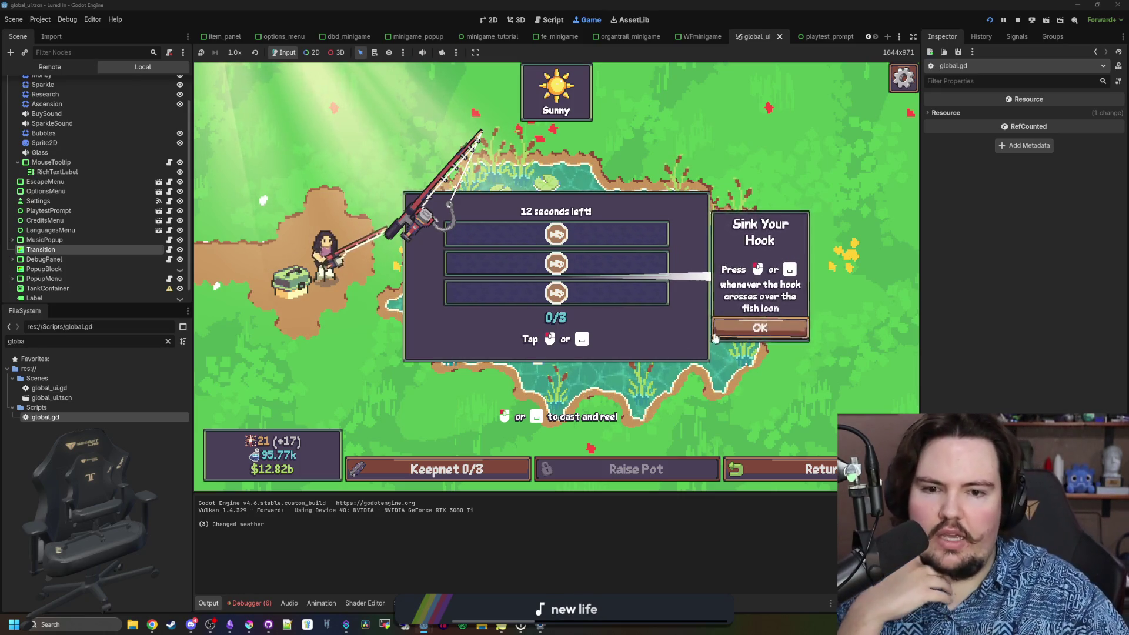
Dismiss the Sink Your Hook tutorial, cast, and hook the fish to catch a Minnow
{"action": "left_click", "coordinate": [763, 331]}
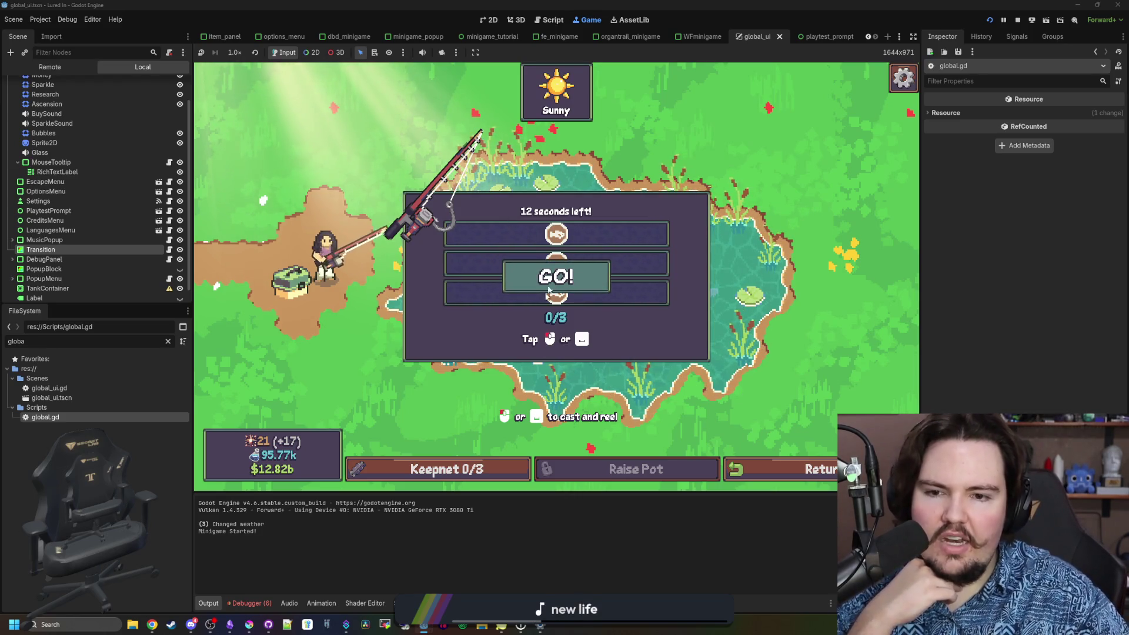
{"action": "left_click", "coordinate": [613, 257]}
{"action": "left_click", "coordinate": [606, 245]}
{"action": "left_click", "coordinate": [591, 245]}
{"action": "left_click", "coordinate": [651, 227]}
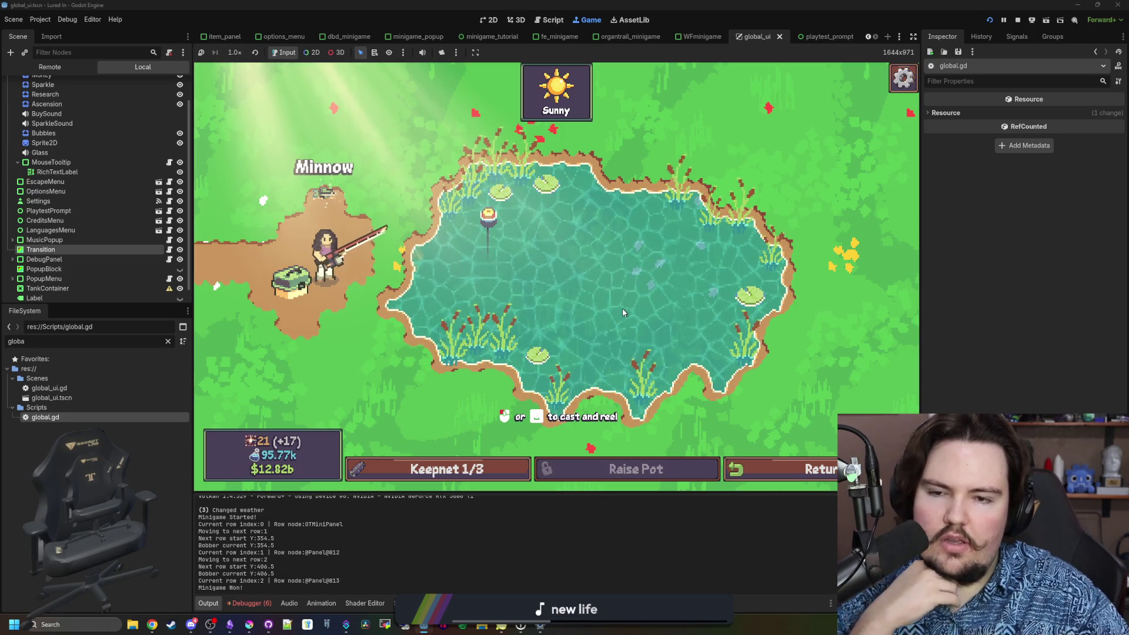
Relaunch the minigame via the secret 'minigame' command and show the seven debugger errors
{"action": "key", "text": "grave"}
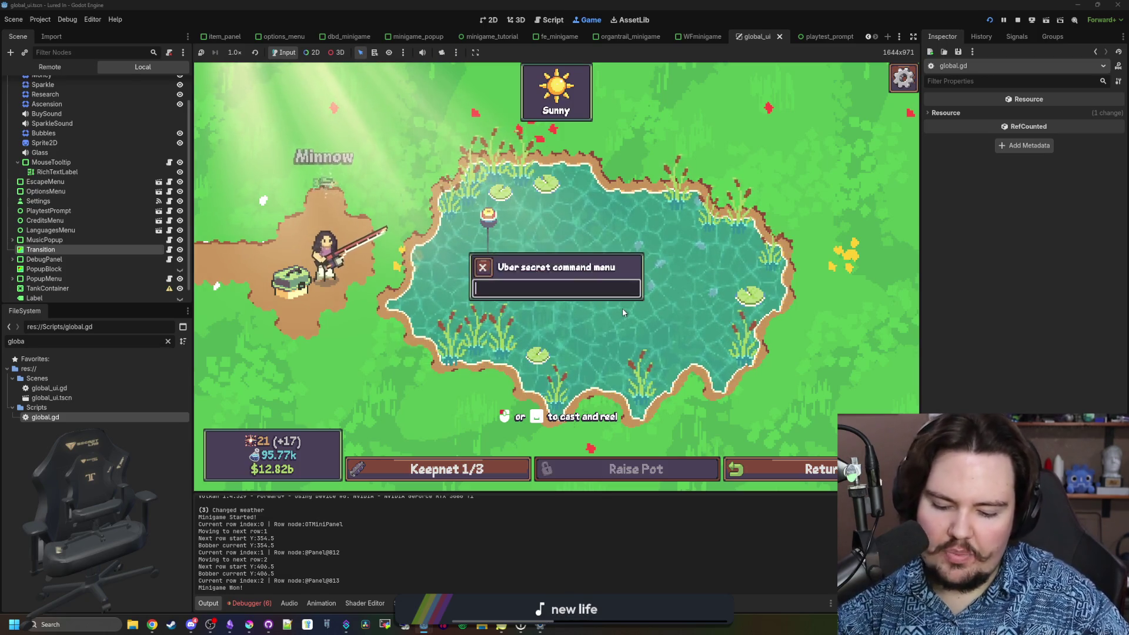
{"action": "type", "text": "minigame"}
{"action": "key", "text": "Return"}
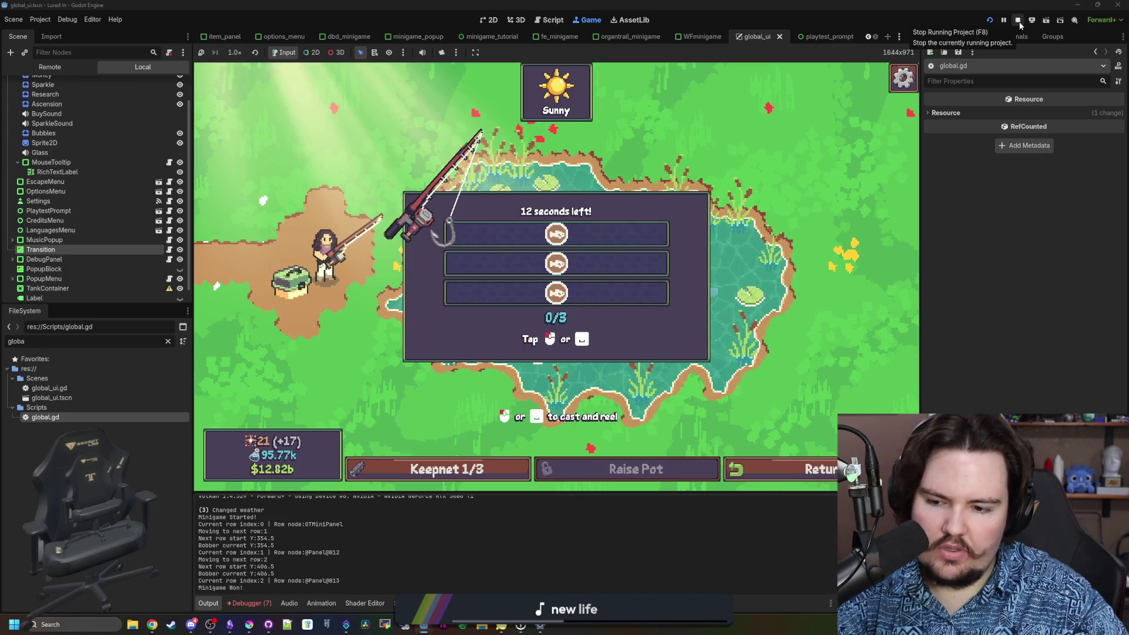
{"action": "left_click", "coordinate": [249, 603]}
{"action": "left_click", "coordinate": [266, 493]}
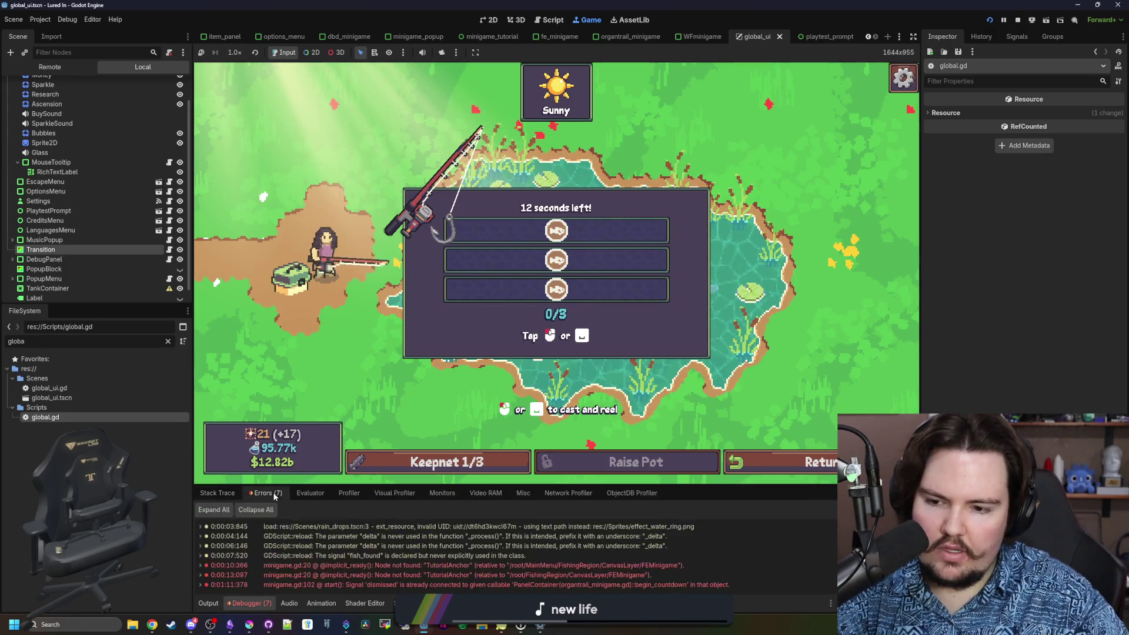
{"action": "double_click", "coordinate": [348, 566]}
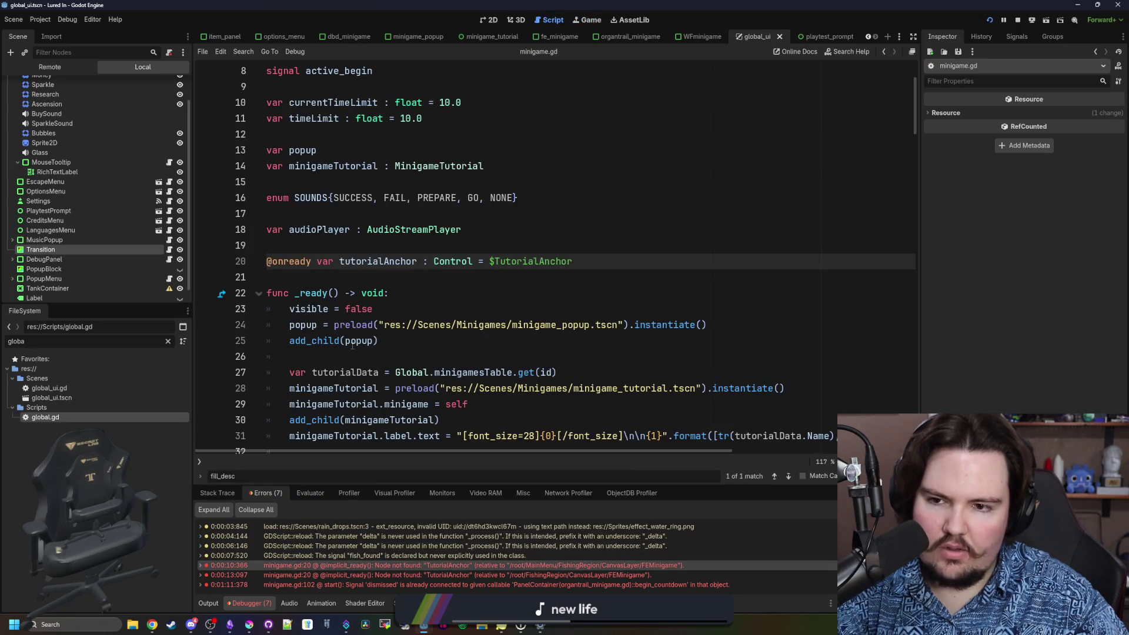
{"action": "left_click", "coordinate": [373, 272]}
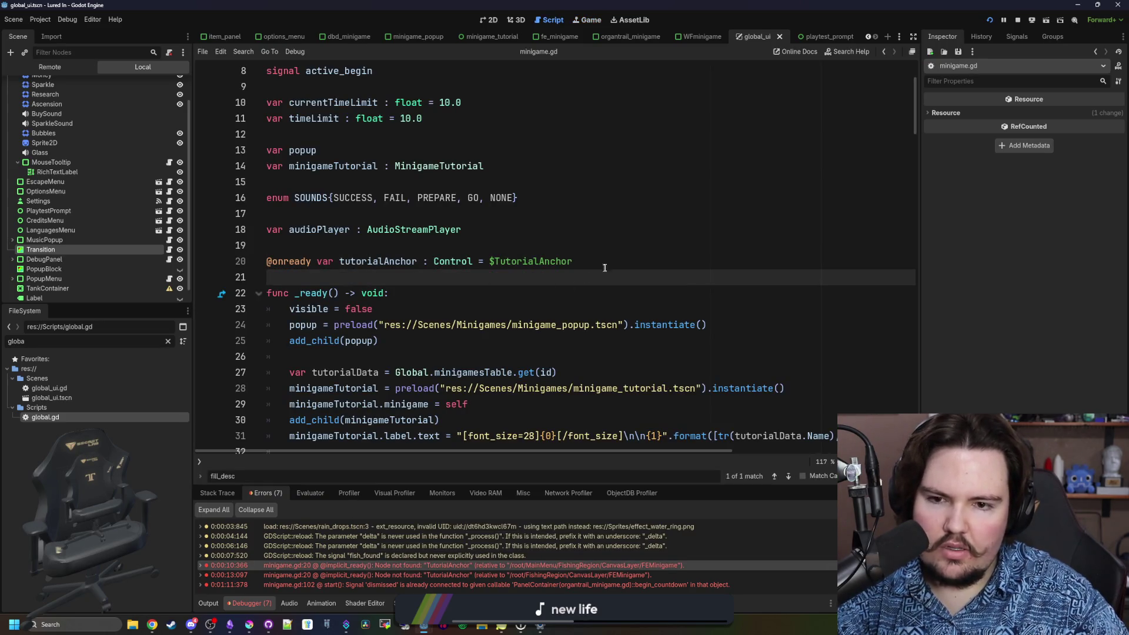
{"action": "key", "text": "shift+Up"}
{"action": "key", "text": "BackSpace"}
{"action": "key", "text": "BackSpace"}
{"action": "key", "text": "ctrl+s"}
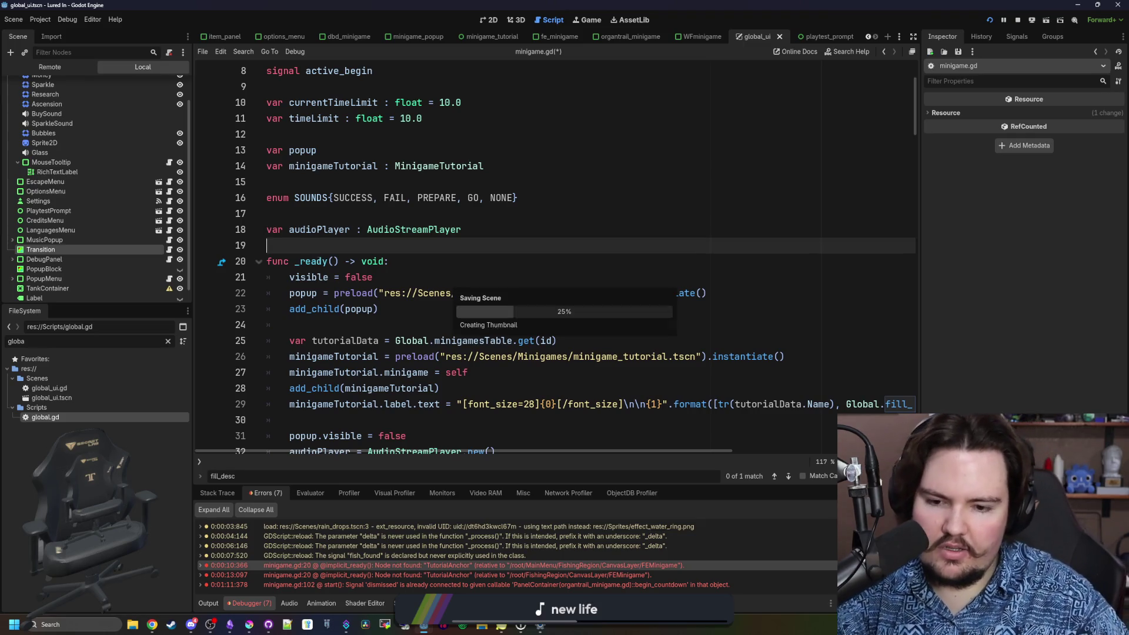
Check the remaining errors at the tutorial-check comment, save again, and open global.gd
{"action": "double_click", "coordinate": [640, 575]}
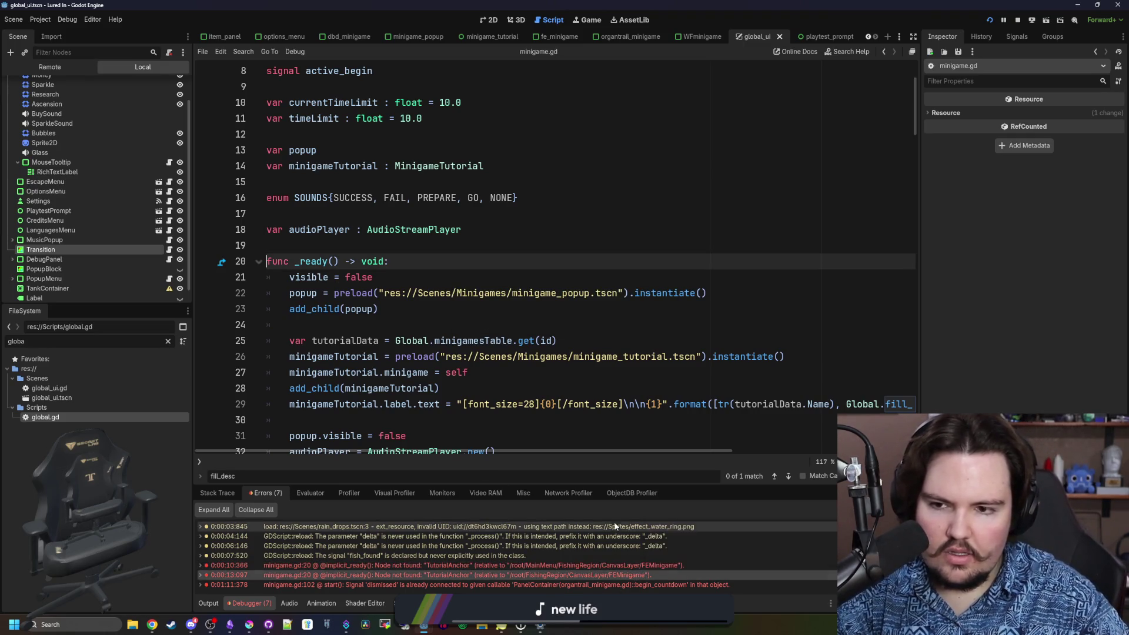
{"action": "double_click", "coordinate": [656, 584]}
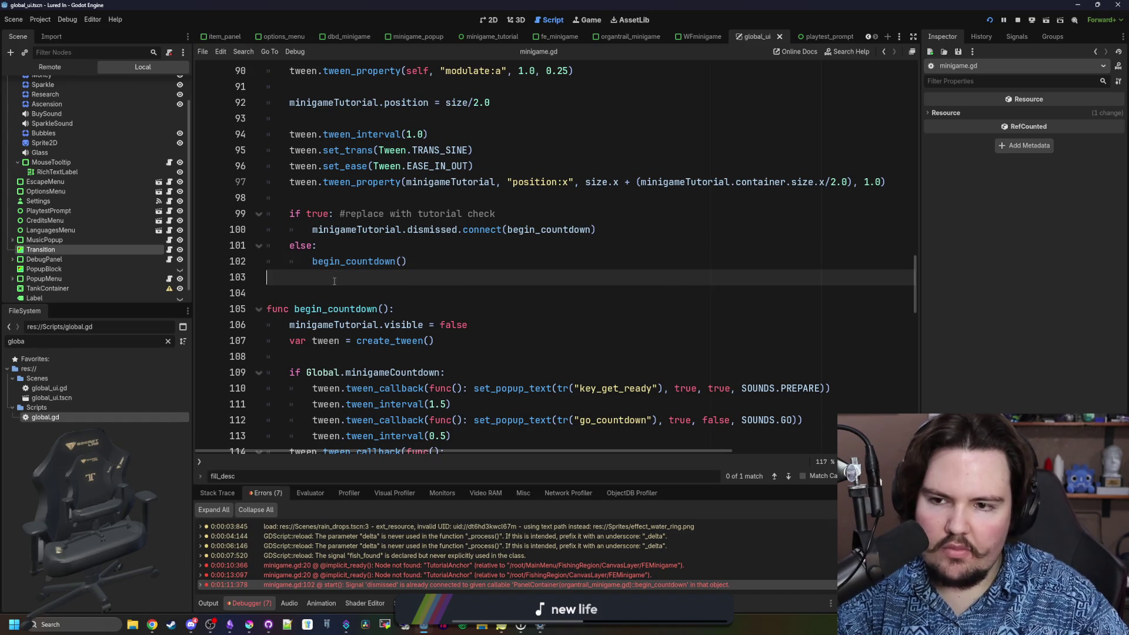
{"action": "scroll", "coordinate": [340, 256], "scroll_direction": "up", "scroll_amount": 1}
{"action": "left_click", "coordinate": [342, 252]}
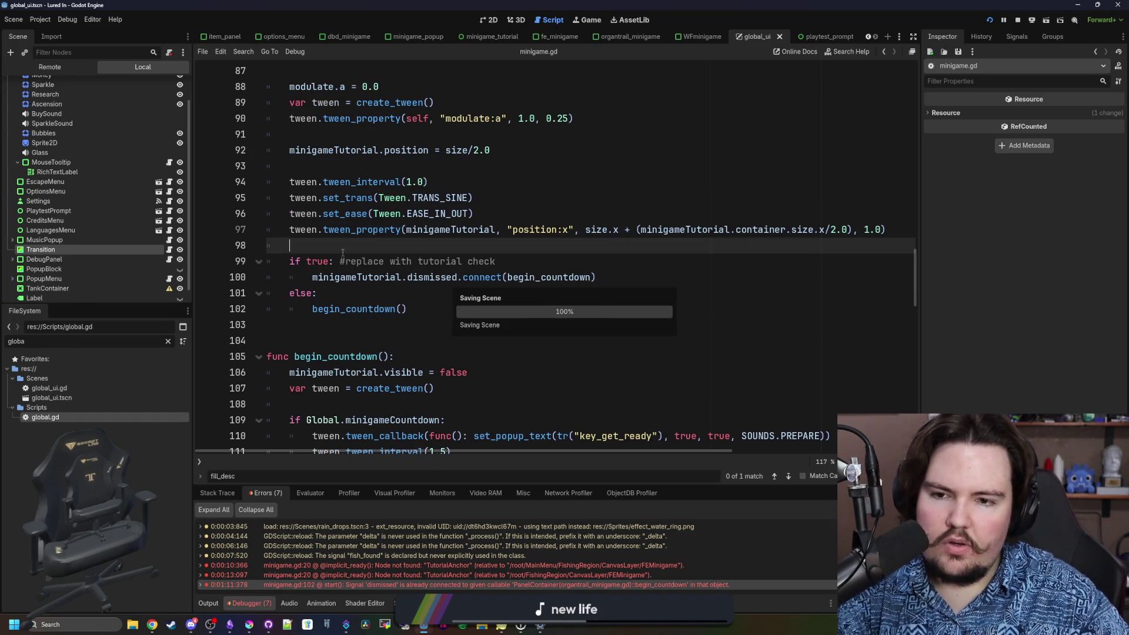
{"action": "left_click_drag", "start_coordinate": [496, 261], "coordinate": [334, 259]}
{"action": "left_click", "coordinate": [310, 248]}
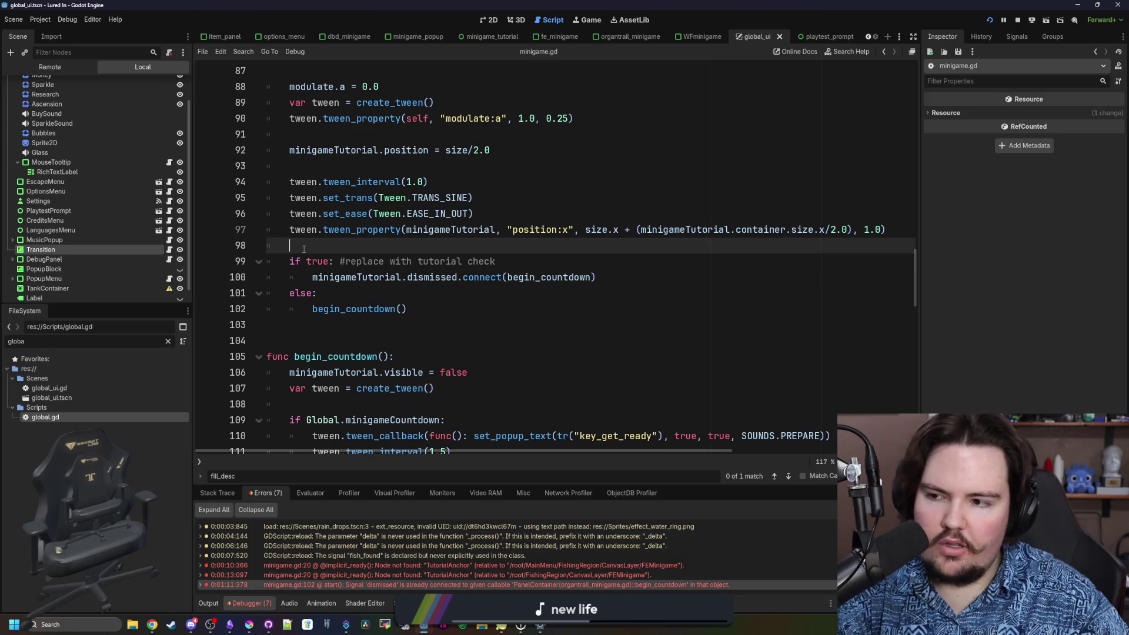
{"action": "key", "text": "ctrl+s"}
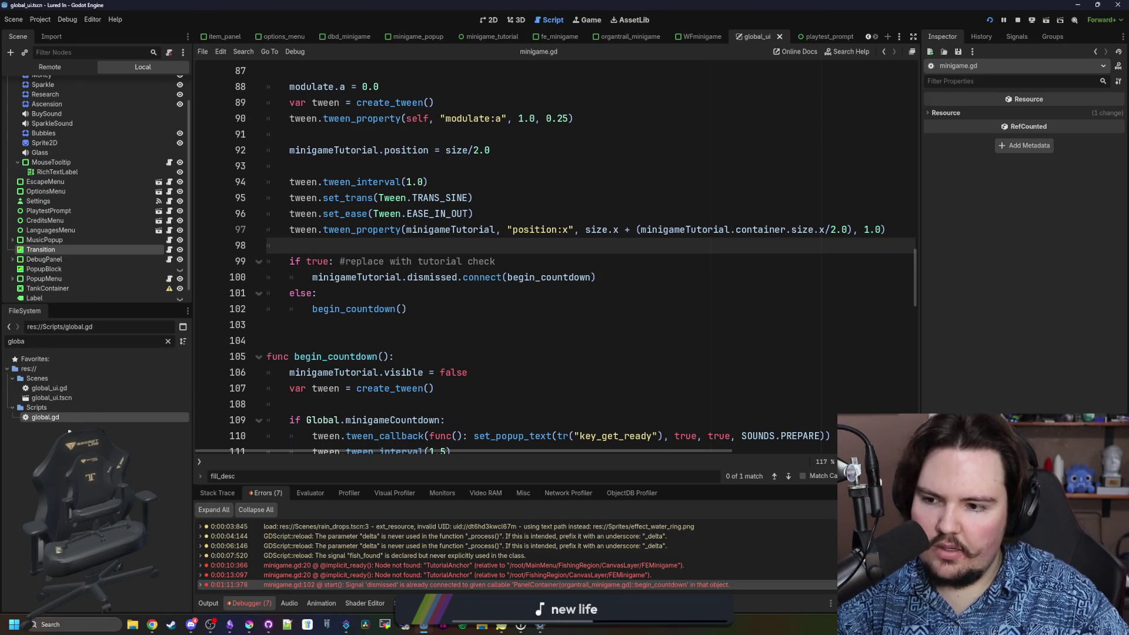
{"action": "double_click", "coordinate": [53, 417]}
{"action": "left_click", "coordinate": [524, 277]}
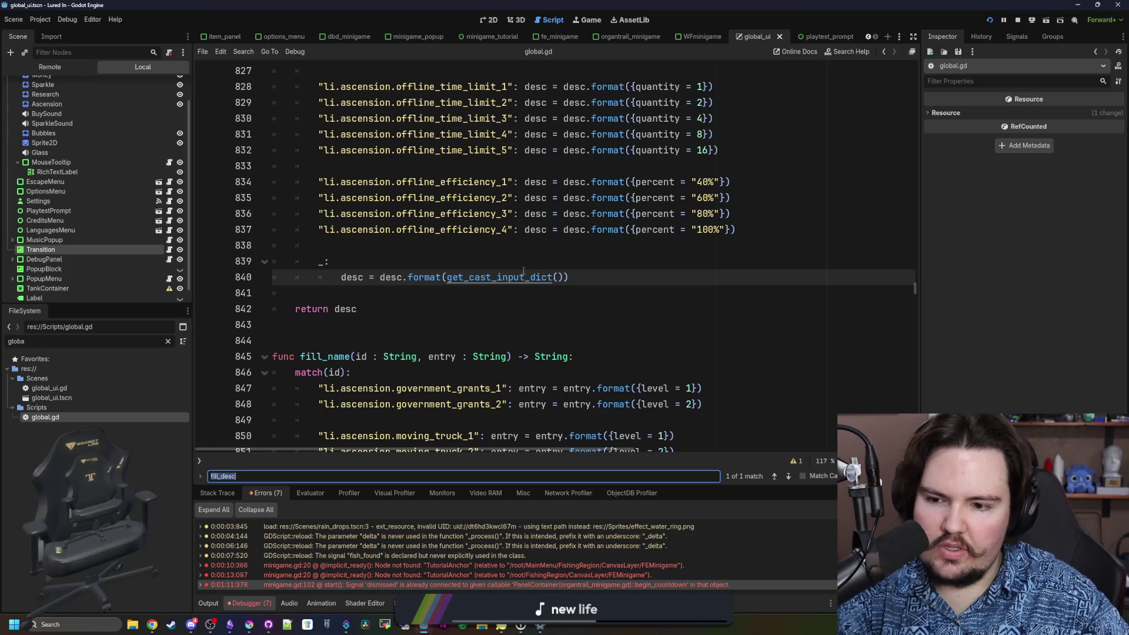
Add "CompletedMinigameTutorials": completedMinigameTutorials to the save_game_data dictionary
{"action": "type", "text": "game_"}
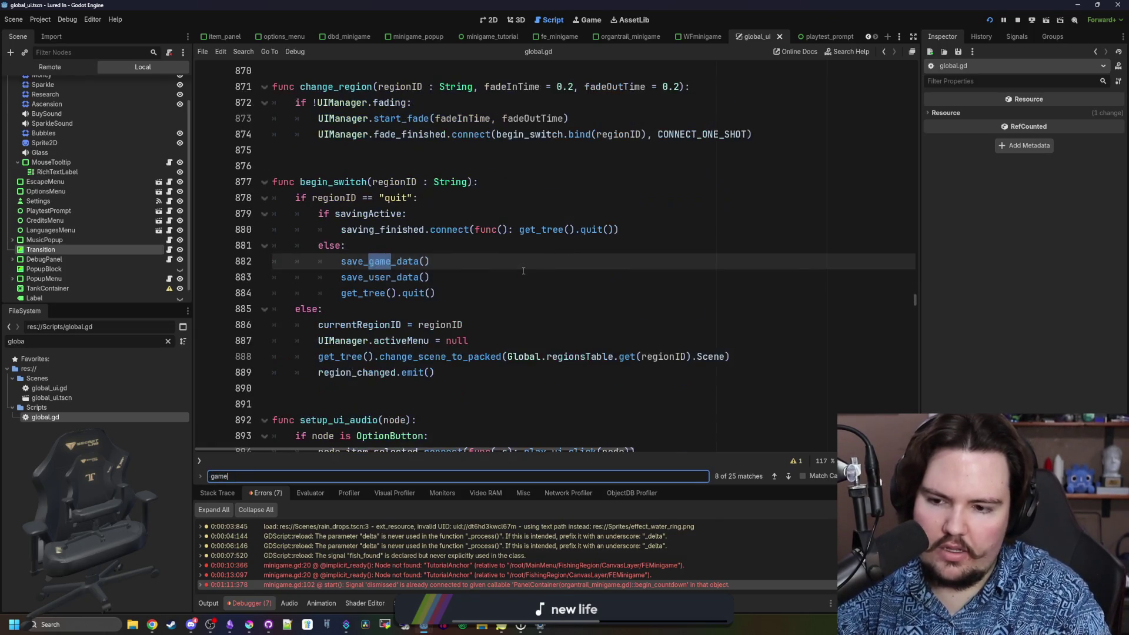
{"action": "left_click", "coordinate": [393, 271], "text": "ctrl"}
{"action": "scroll", "coordinate": [472, 241], "scroll_direction": "down", "scroll_amount": 10}
{"action": "left_click", "coordinate": [604, 231]}
{"action": "key", "text": "Return"}
{"action": "key", "text": "Return"}
{"action": "type", "text": "Mini"}
{"action": "type", "text": "ameT"}
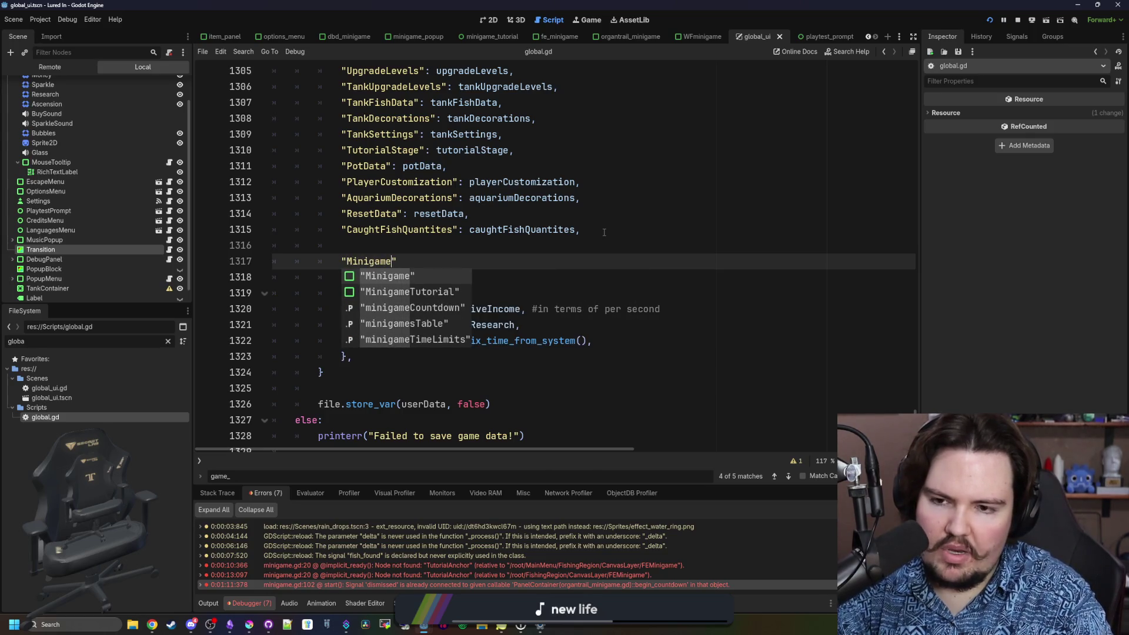
{"action": "type", "text": "utorials"}
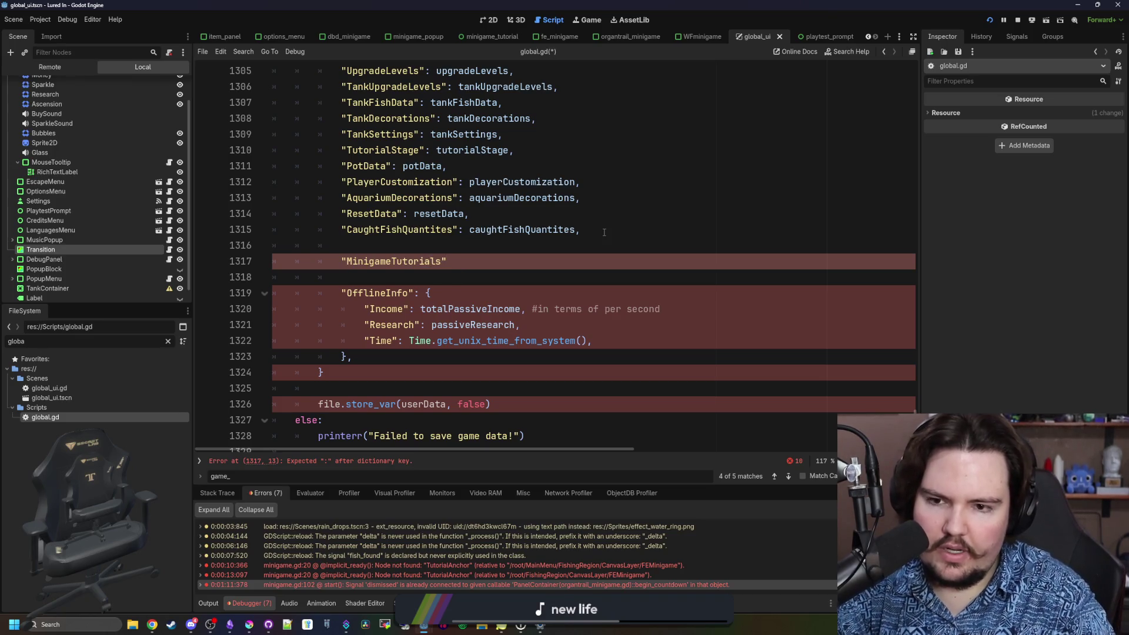
{"action": "key", "text": "BackSpace"}
{"action": "key", "text": "BackSpace"}
{"action": "key", "text": "BackSpace"}
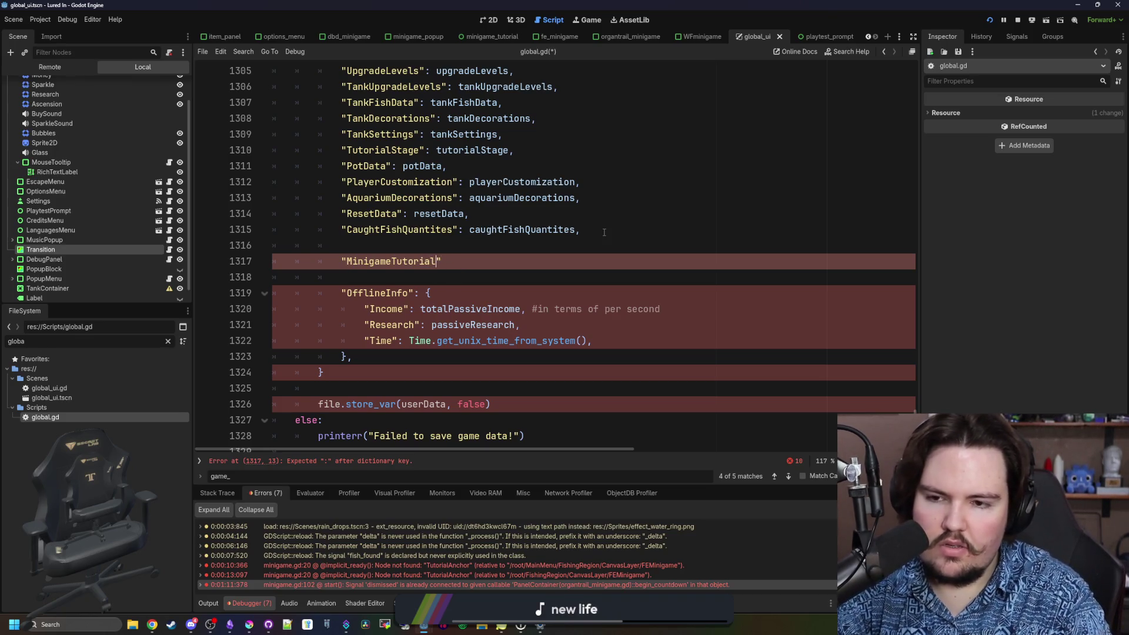
{"action": "type", "text": "CompletedMinigame"}
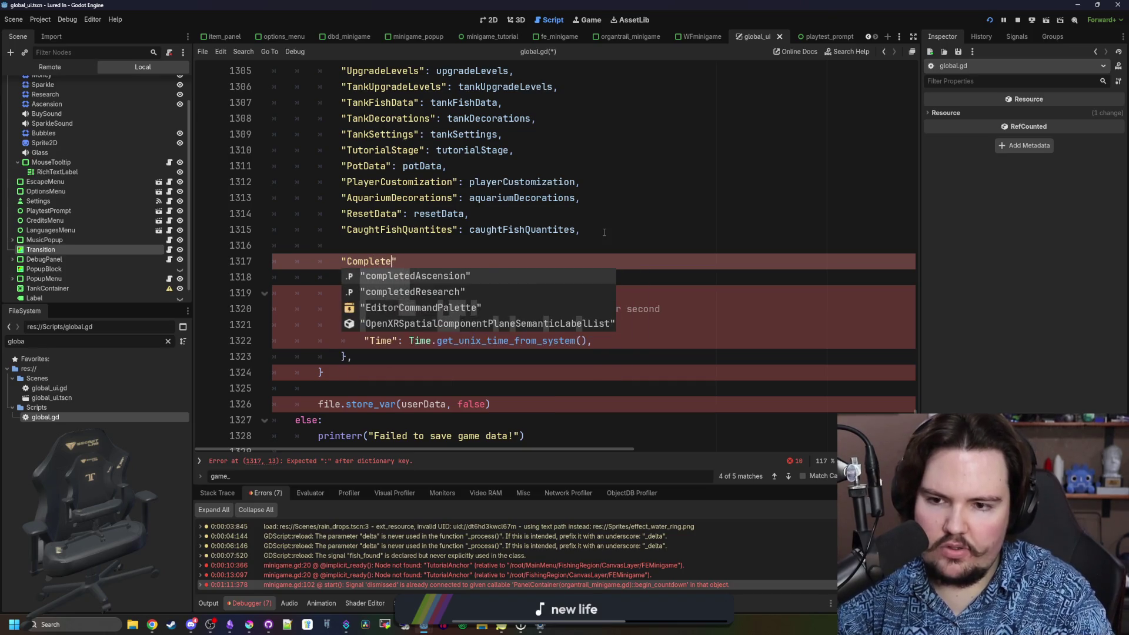
{"action": "type", "text": "Tutorials\""}
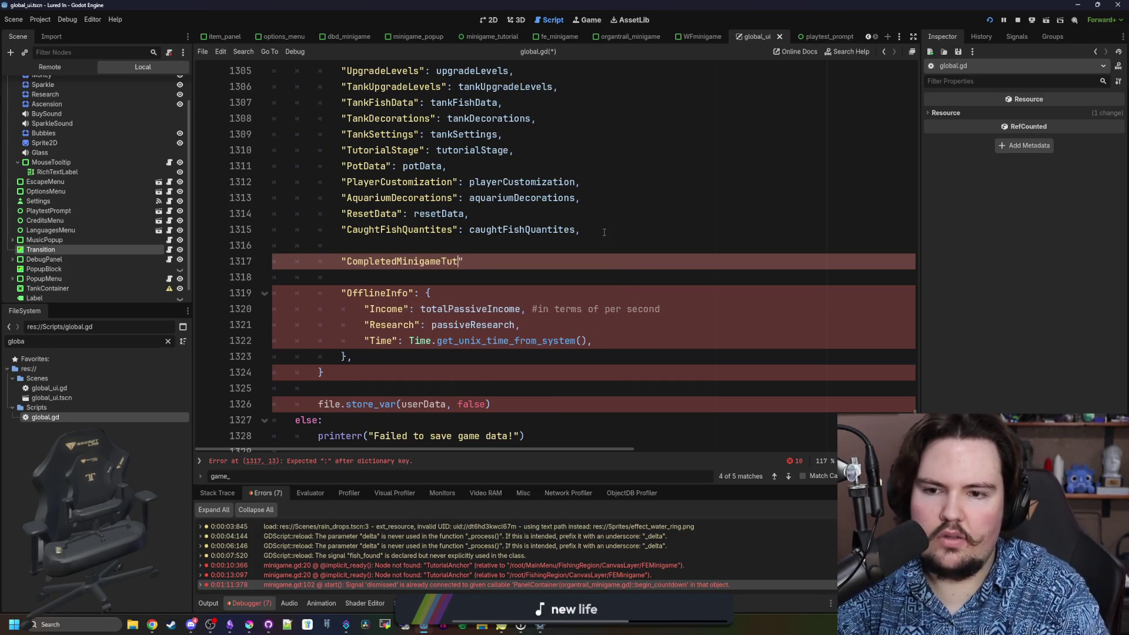
{"action": "type", "text": ": completed"}
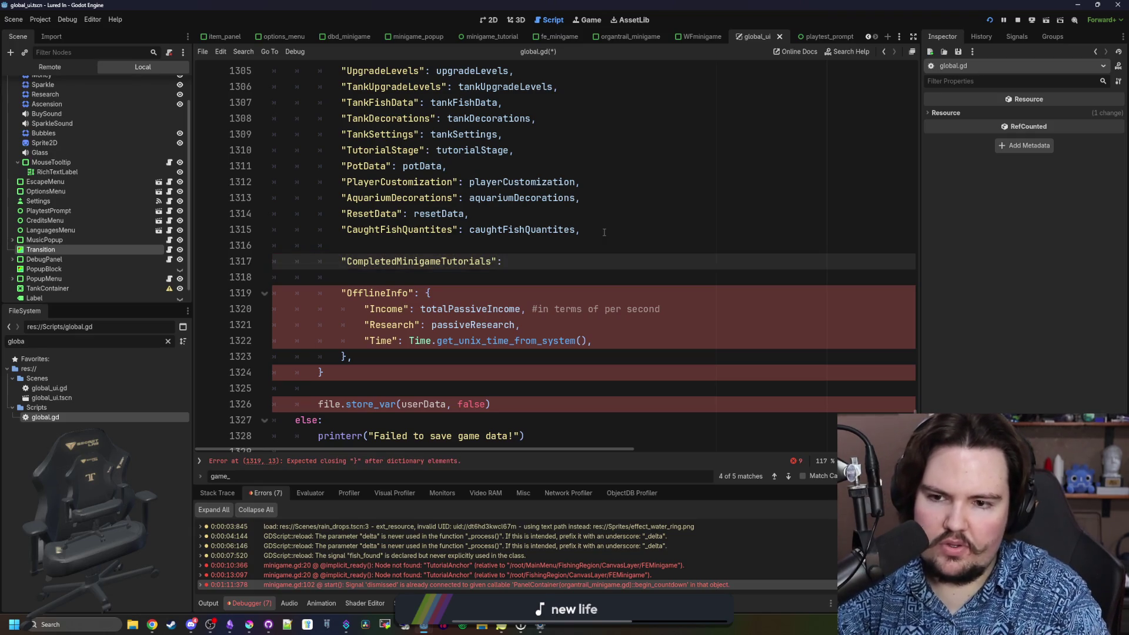
{"action": "type", "text": "MinigameTutori"}
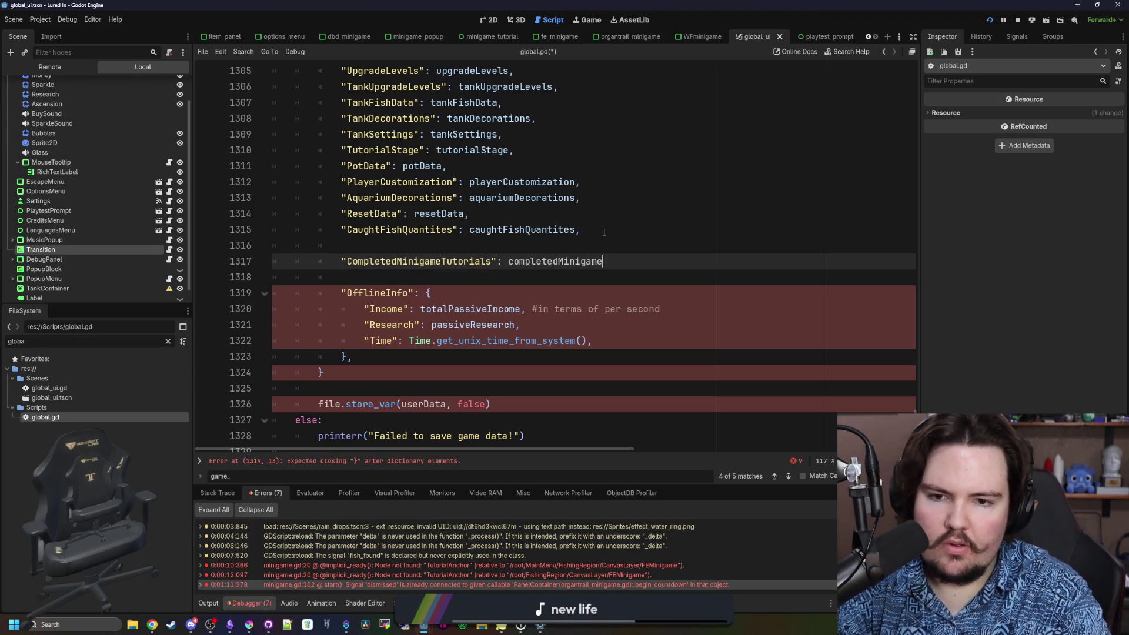
{"action": "type", "text": "als,"}
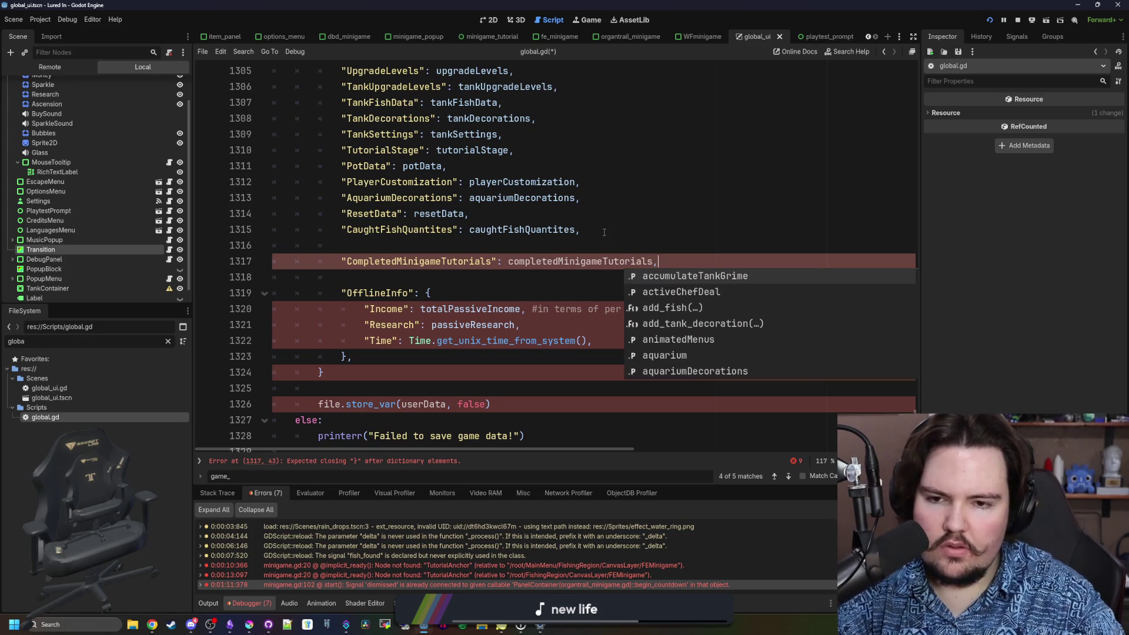
Declare var completedMinigameTutorials: Array[String] = [] above save_game_data
{"action": "double_click", "coordinate": [560, 261]}
{"action": "key", "text": "ctrl+c"}
{"action": "scroll", "coordinate": [560, 261], "scroll_direction": "up", "scroll_amount": 10}
{"action": "left_click", "coordinate": [322, 236]}
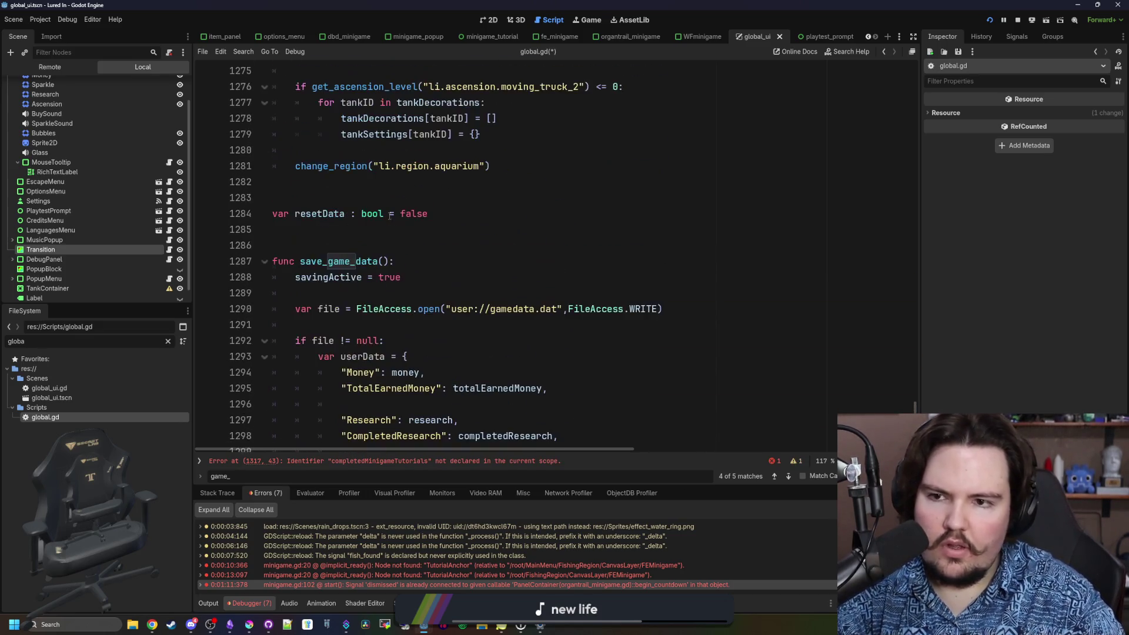
{"action": "key", "text": "ctrl+v"}
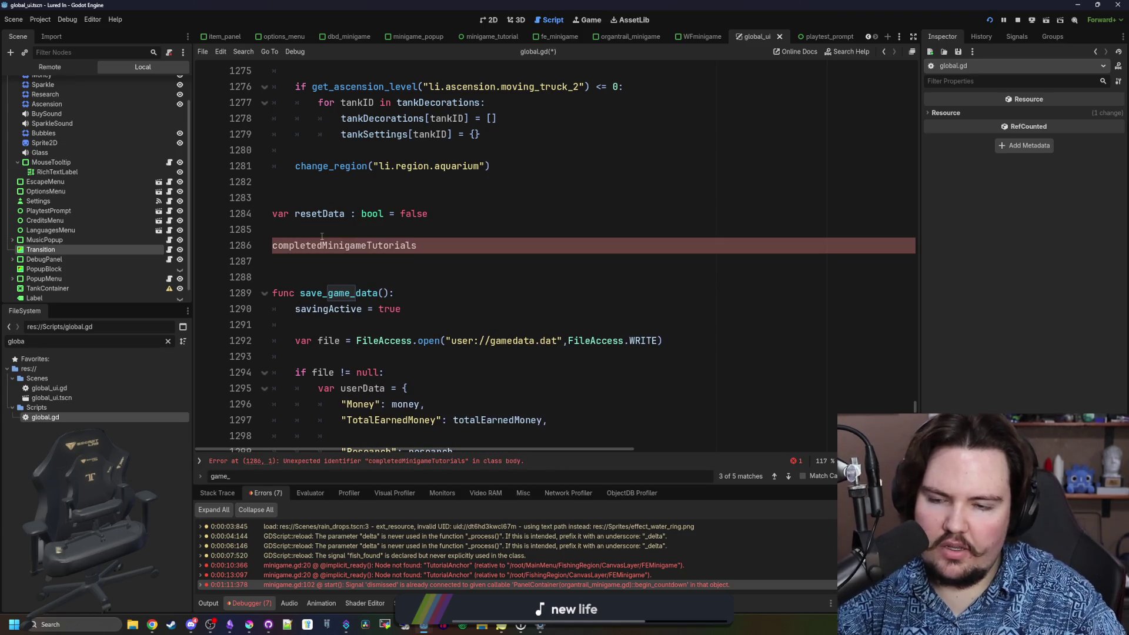
{"action": "type", "text": "var"}
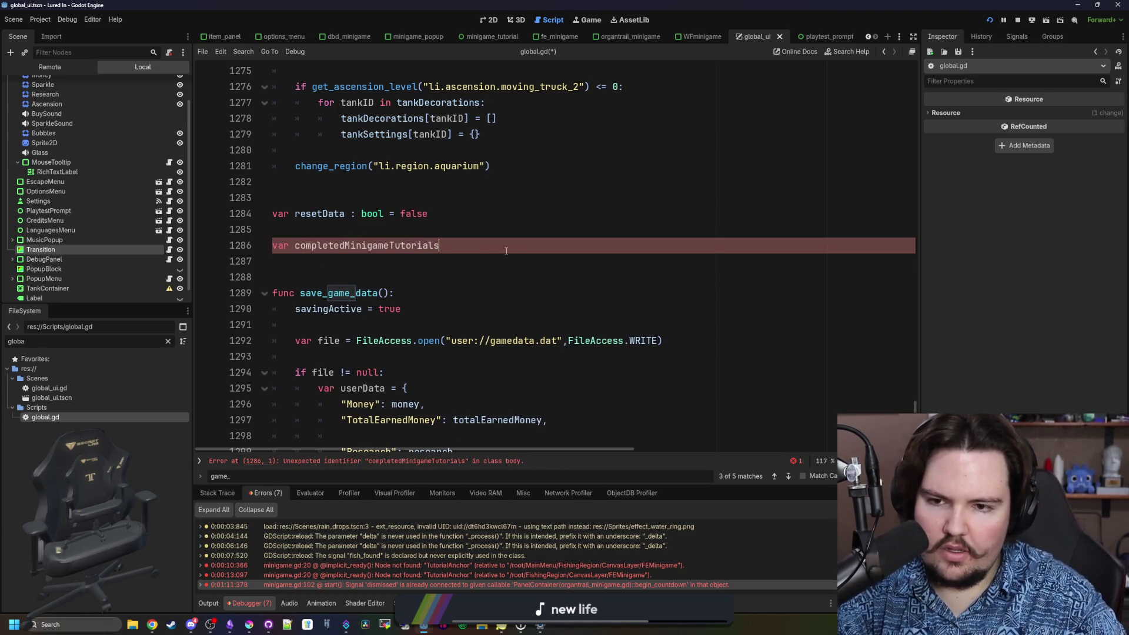
{"action": "key", "text": "BackSpace"}
{"action": "key", "text": "BackSpace"}
{"action": "type", "text": ": Array["}
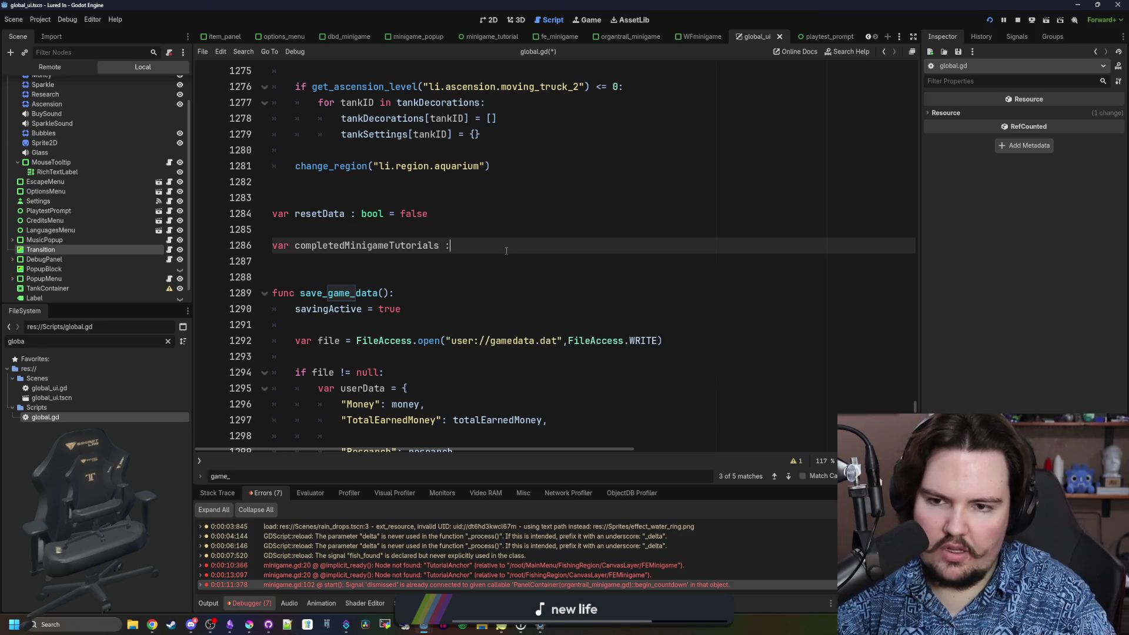
{"action": "type", "text": "String] "}
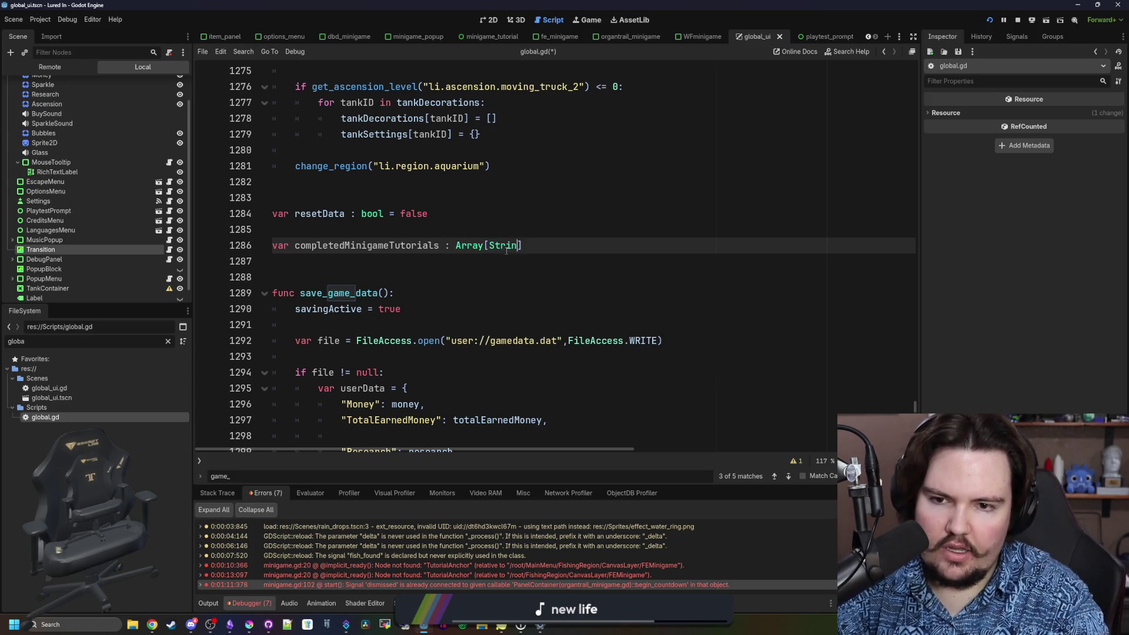
{"action": "type", "text": "= ["}
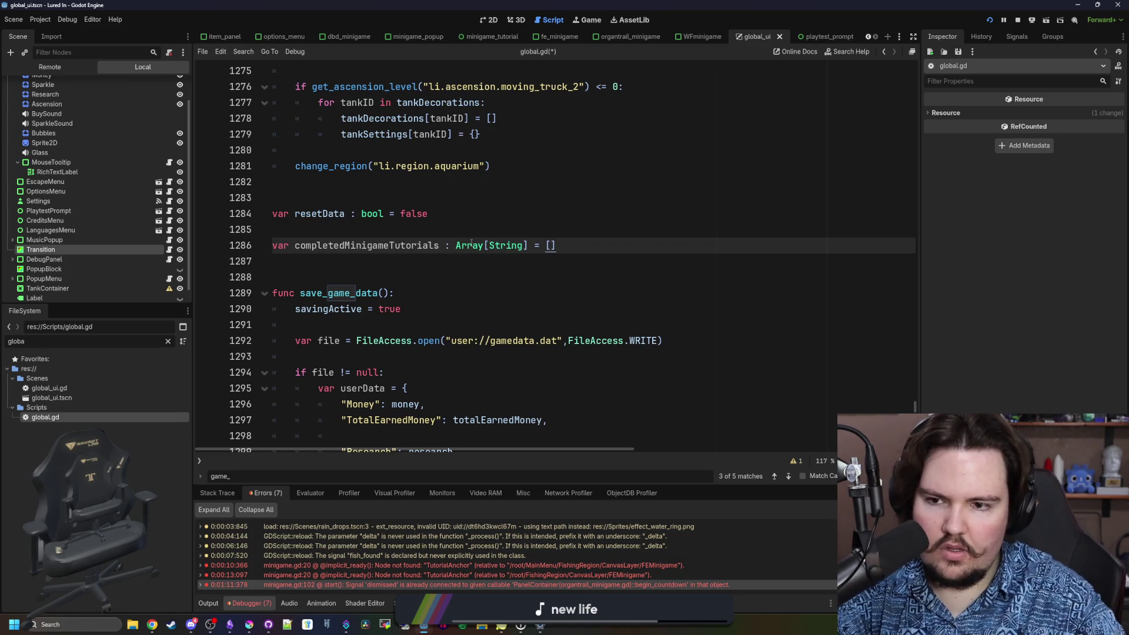
{"action": "double_click", "coordinate": [349, 245]}
Save global.gd and recheck the completedMinigameTutorials save entry on line 1319
{"action": "scroll", "coordinate": [487, 327], "scroll_direction": "down", "scroll_amount": 9}
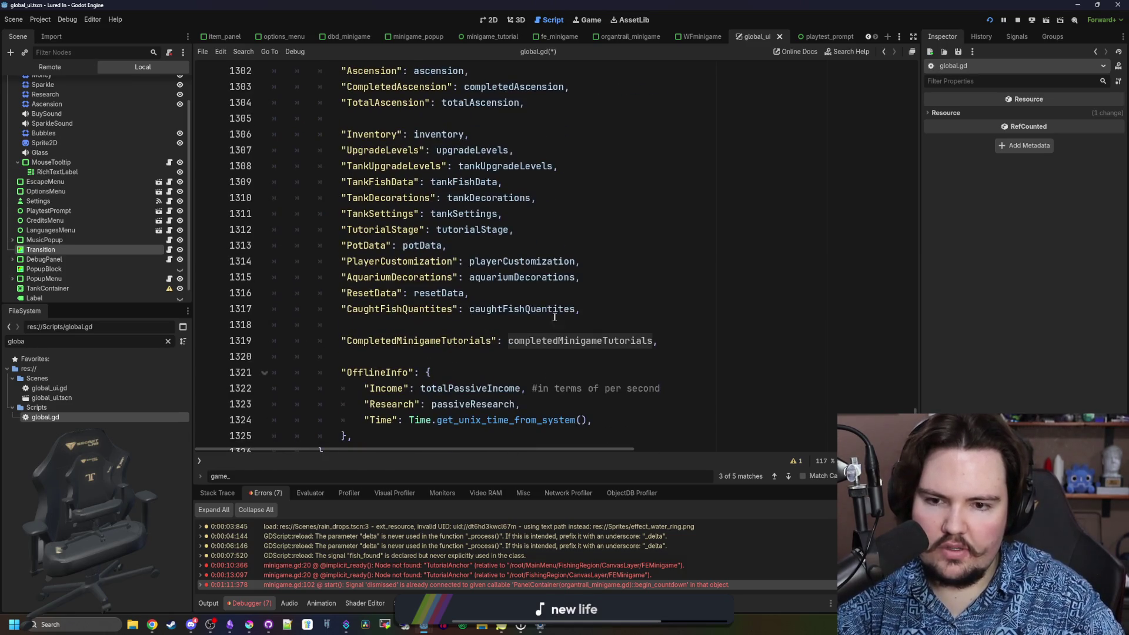
{"action": "left_click", "coordinate": [578, 324]}
{"action": "key", "text": "ctrl+s"}
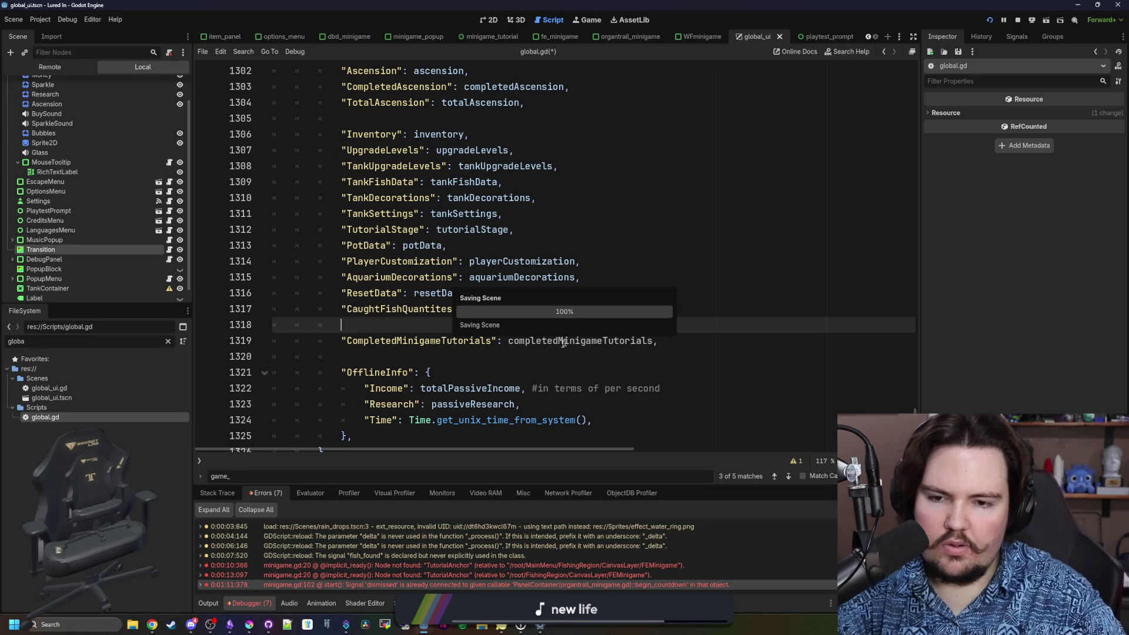
{"action": "double_click", "coordinate": [582, 341]}
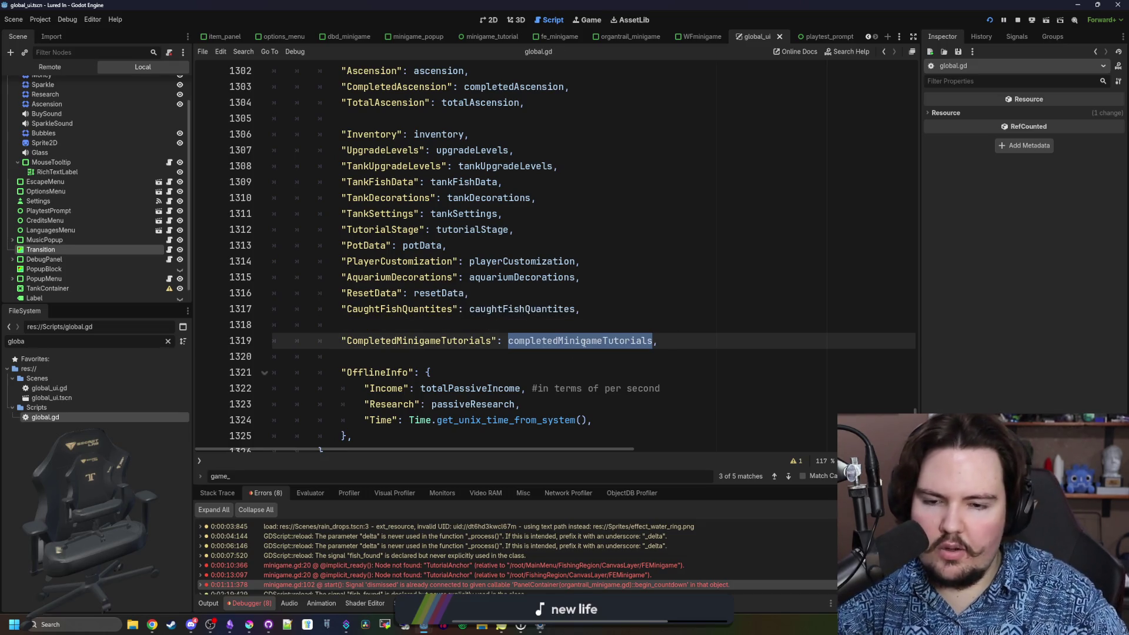
{"action": "left_click", "coordinate": [575, 341]}
{"action": "double_click", "coordinate": [575, 341]}
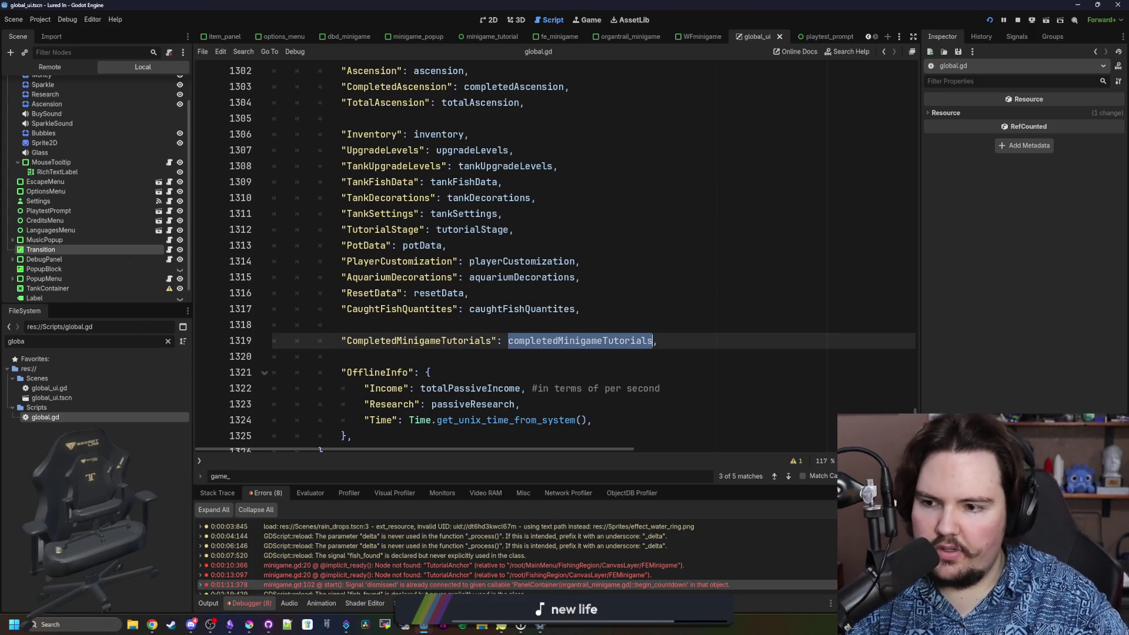
{"action": "left_click", "coordinate": [167, 341]}
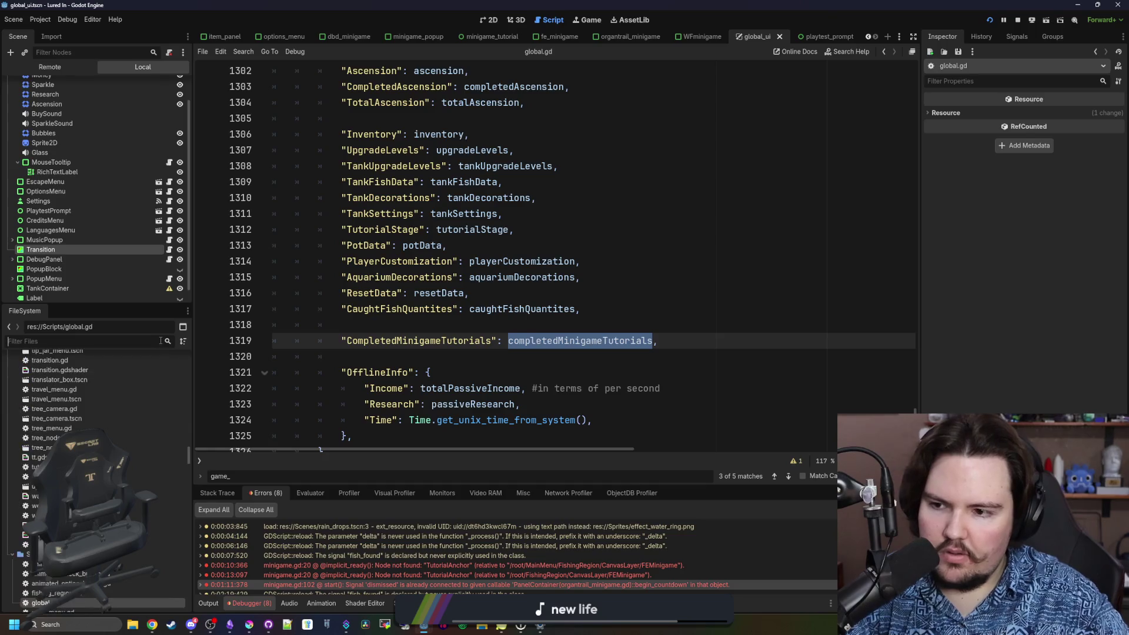
In minigame.gd, start an if Global.completedMinigameTutorials.has(id) check on line 99
{"action": "type", "text": "miniga"}
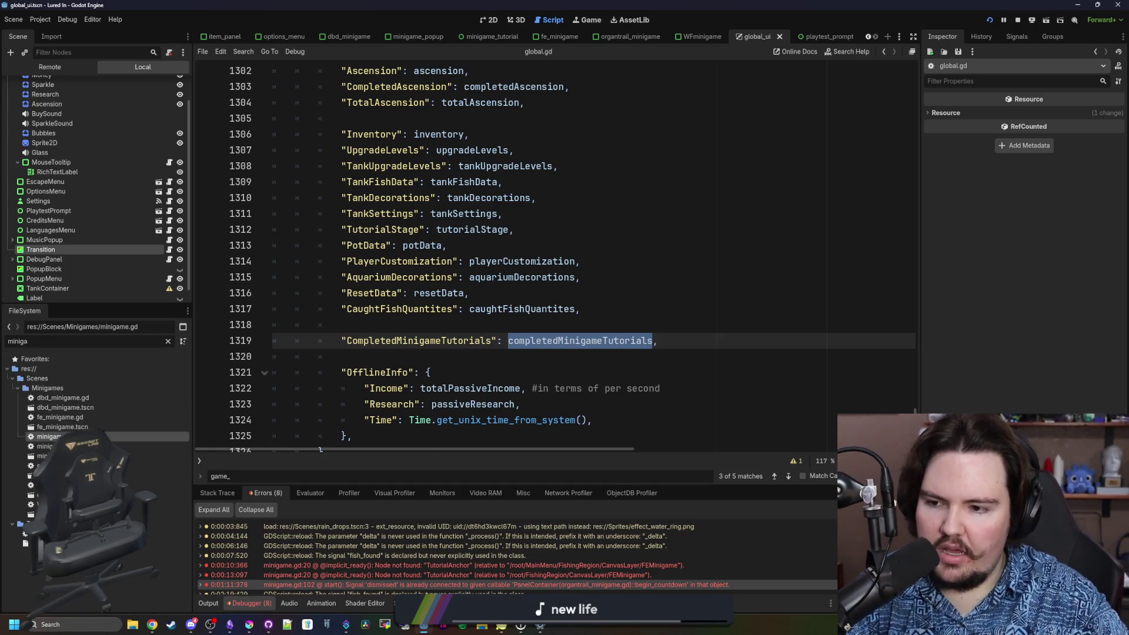
{"action": "double_click", "coordinate": [50, 436]}
{"action": "key", "text": "Return"}
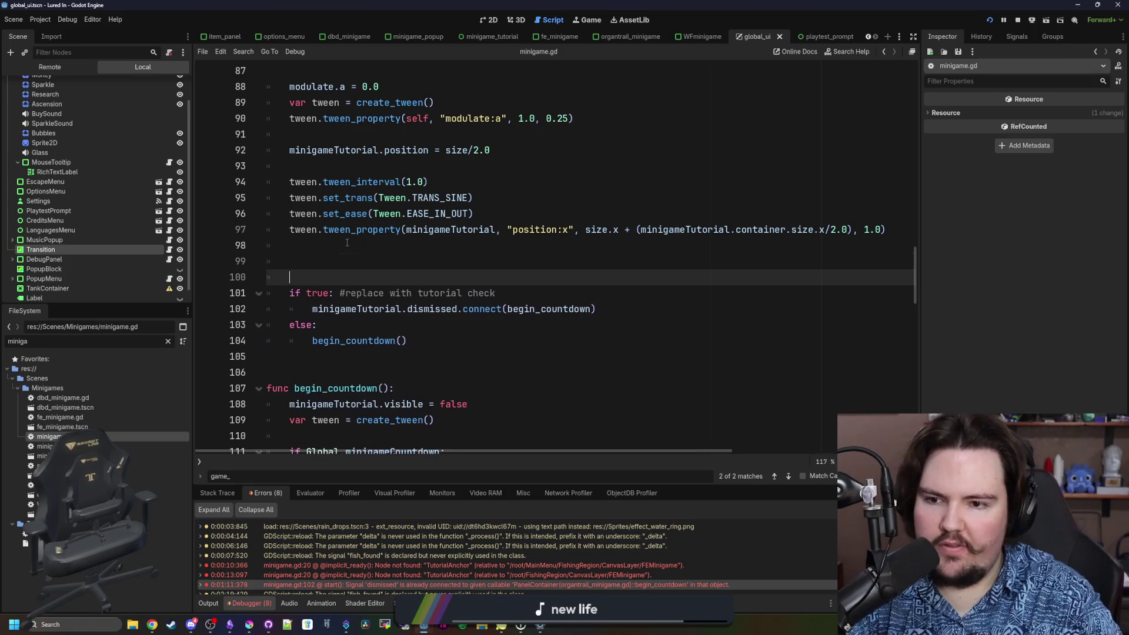
{"action": "type", "text": "if "}
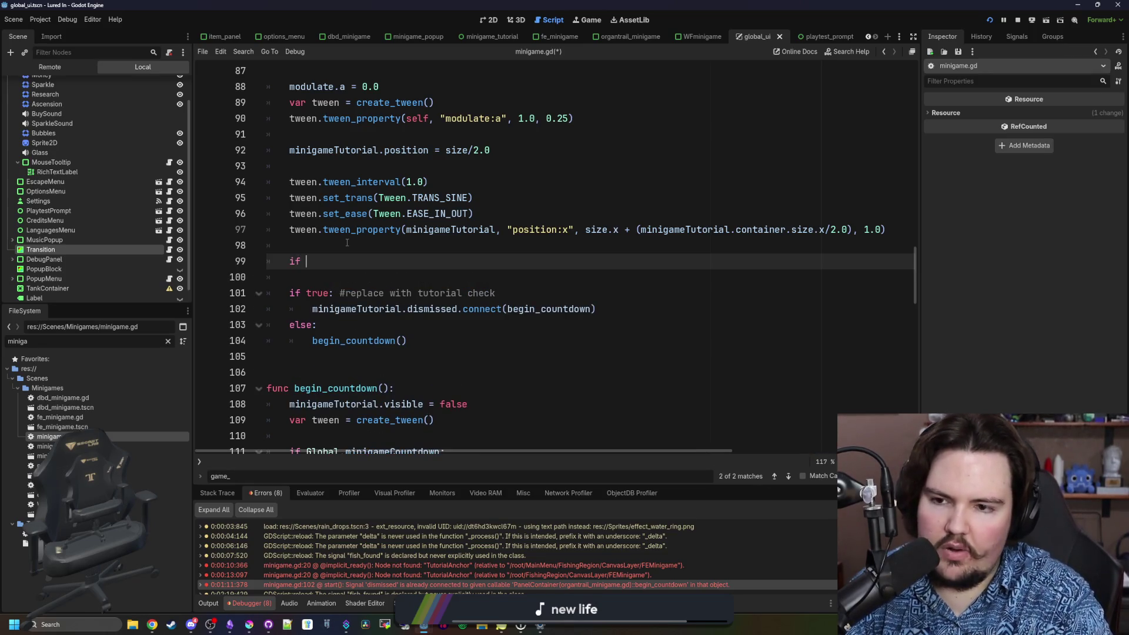
{"action": "type", "text": "Global.co"}
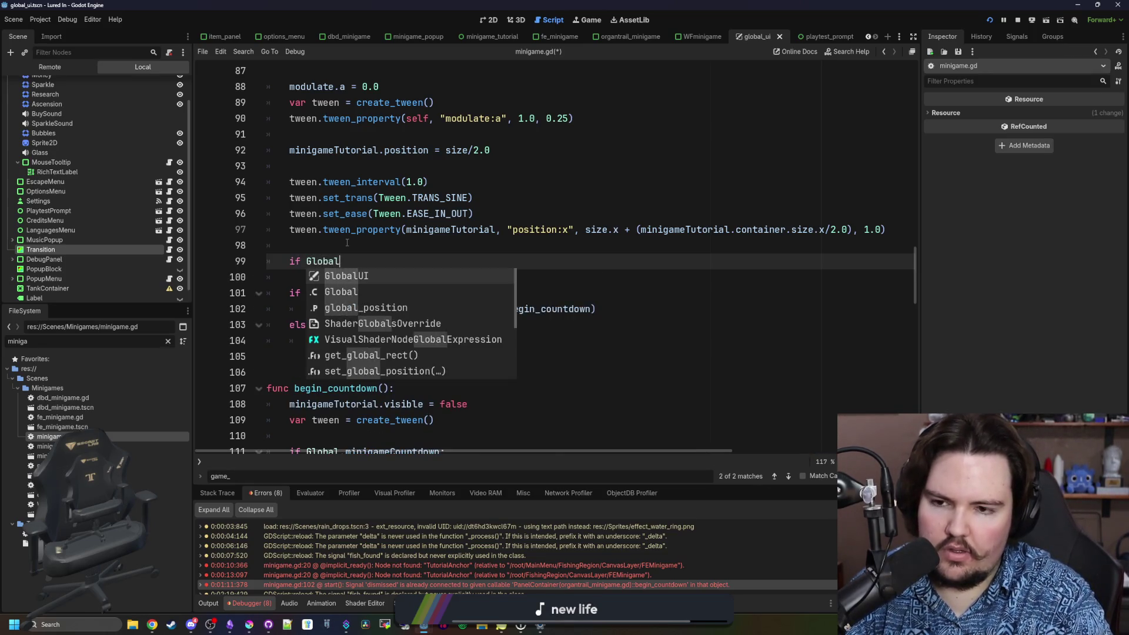
{"action": "type", "text": "mpletedMinigame"}
{"action": "key", "text": "Down"}
{"action": "key", "text": "Down"}
{"action": "key", "text": "Down"}
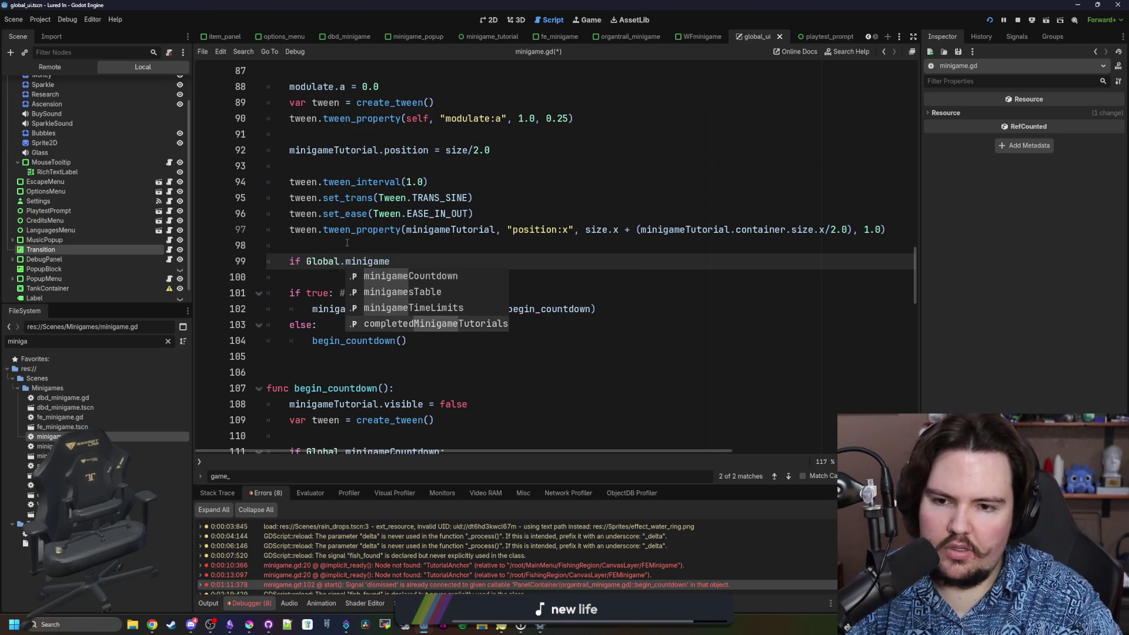
{"action": "key", "text": "Return"}
{"action": "type", "text": ".has(id"}
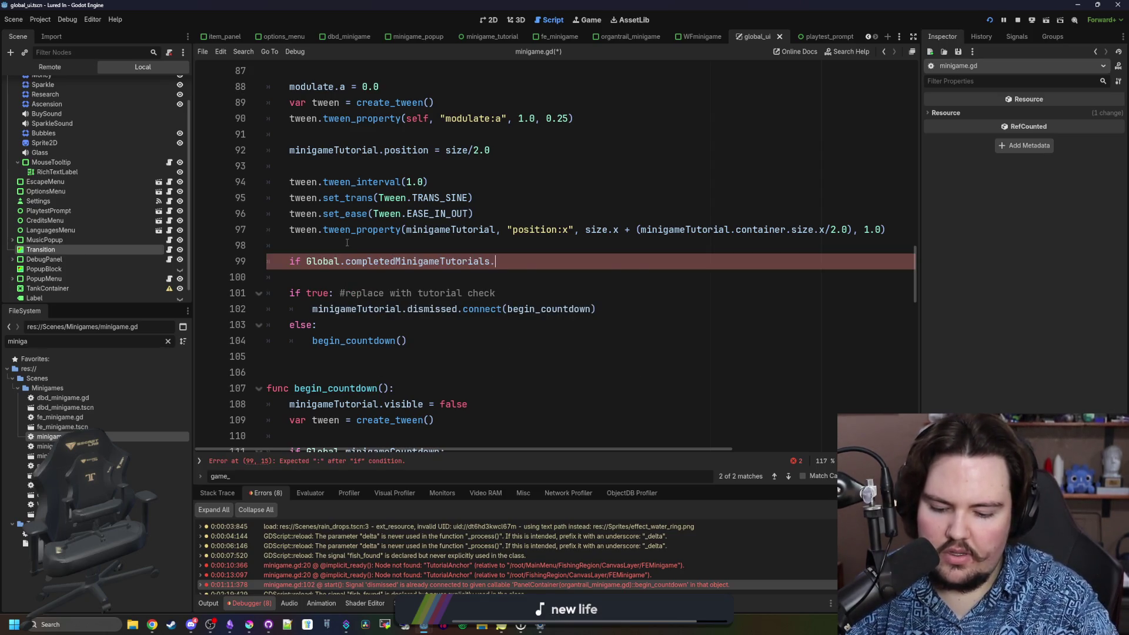
{"action": "type", "text": ")"}
{"action": "key", "text": "BackSpace"}
Declare a playTutorial bool variable defaulting to true above the has(id) check
{"action": "left_click_drag", "start_coordinate": [534, 261], "coordinate": [290, 257]}
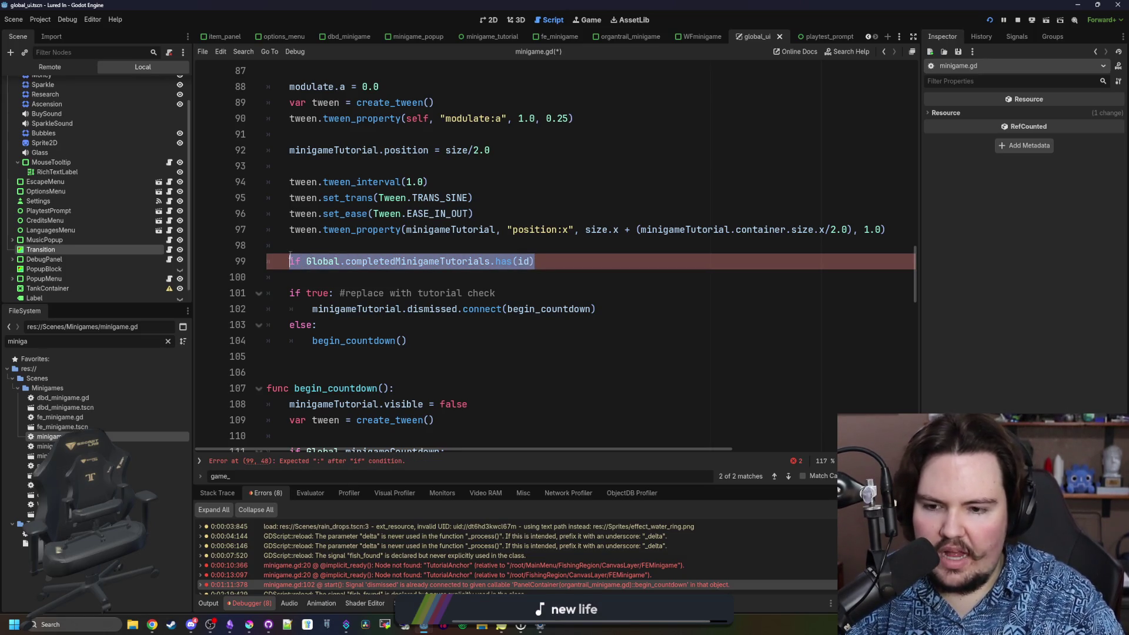
{"action": "scroll", "coordinate": [316, 255], "scroll_direction": "up", "scroll_amount": 1}
{"action": "scroll", "coordinate": [316, 255], "scroll_direction": "down", "scroll_amount": 1}
{"action": "left_click", "coordinate": [316, 254]}
{"action": "left_click", "coordinate": [312, 292]}
{"action": "left_click", "coordinate": [339, 244]}
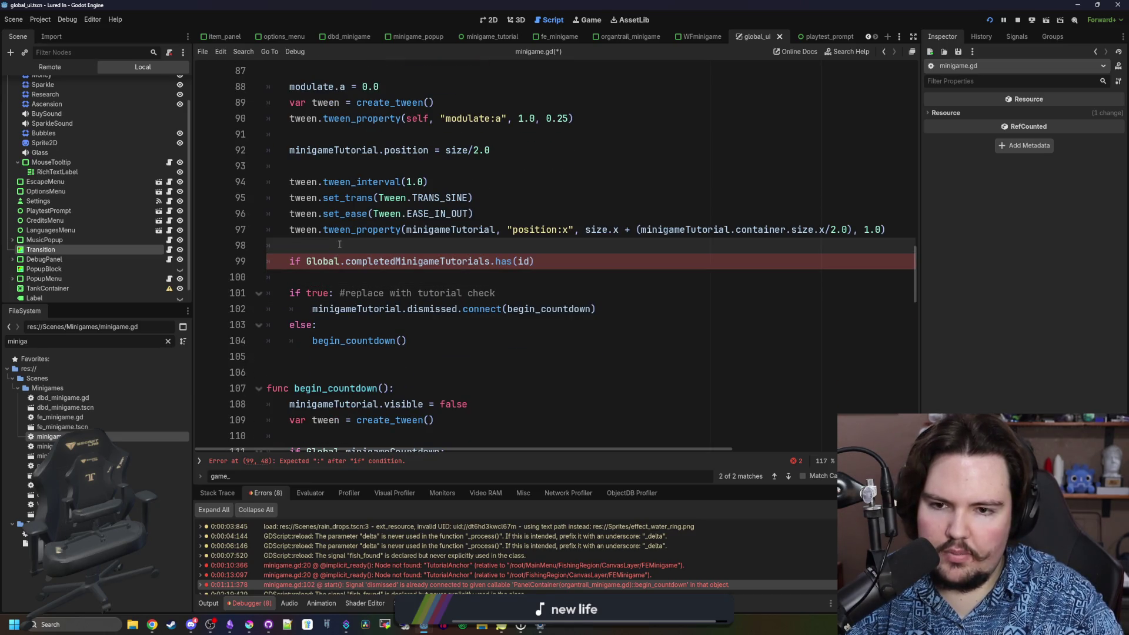
{"action": "key", "text": "Down"}
{"action": "key", "text": "Down"}
{"action": "left_click", "coordinate": [345, 247]}
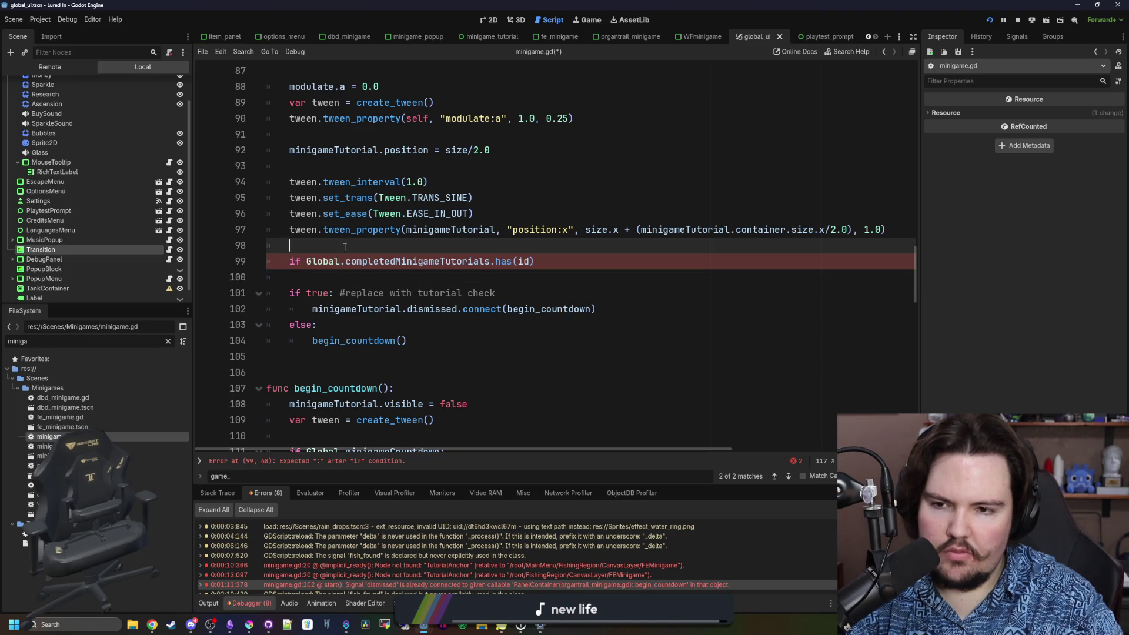
{"action": "key", "text": "Return"}
{"action": "key", "text": "Return"}
{"action": "key", "text": "Up"}
{"action": "type", "text": "var playTutoria"}
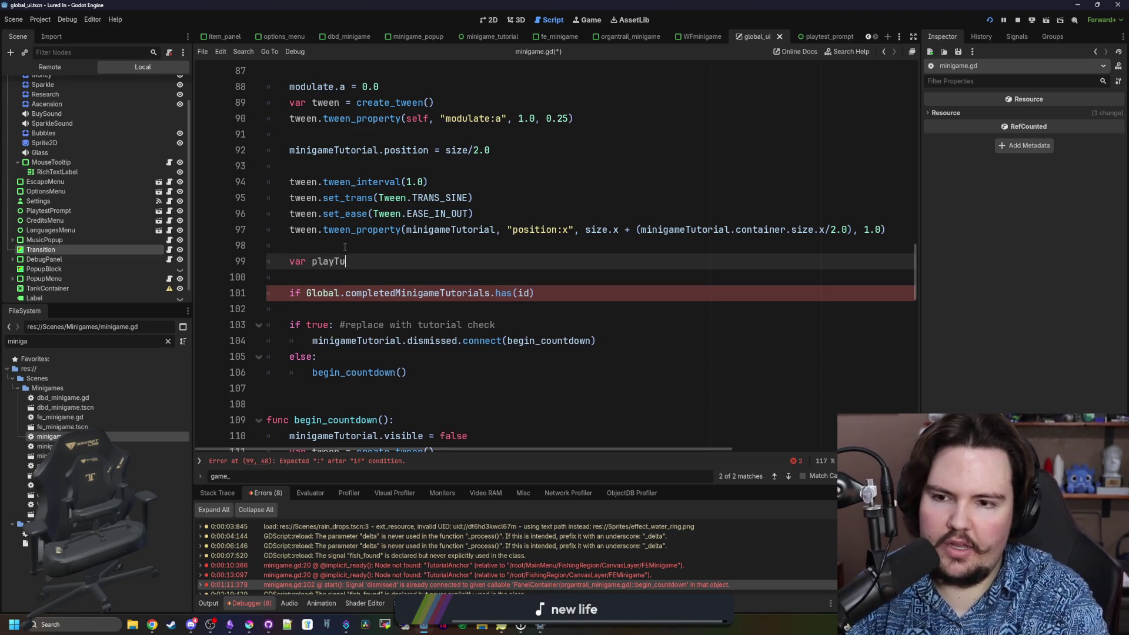
{"action": "type", "text": "l = true"}
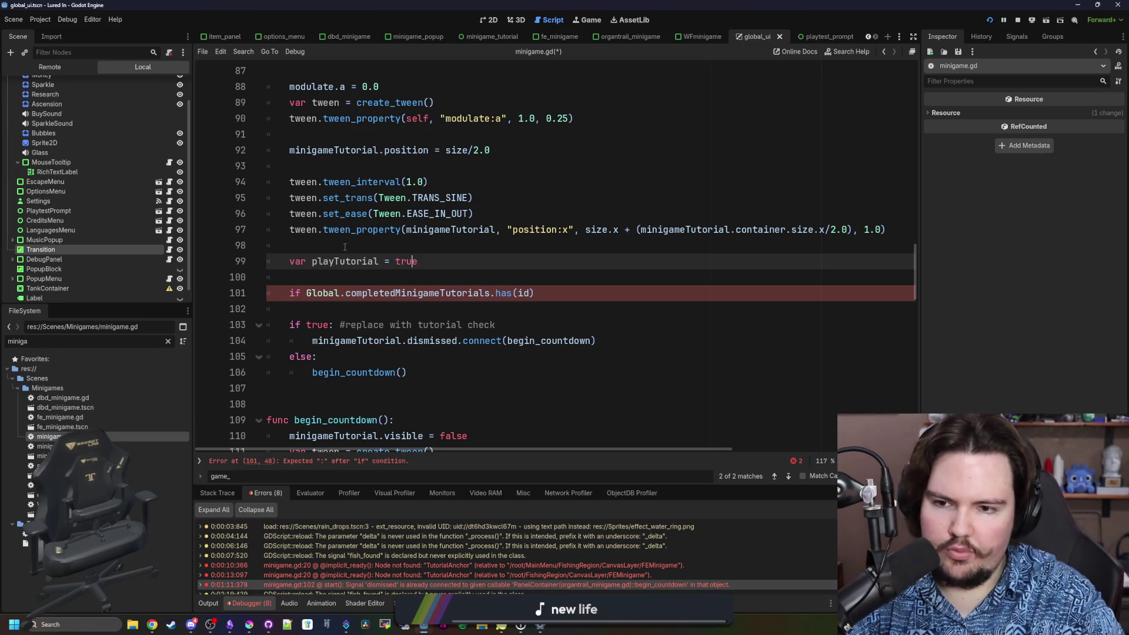
{"action": "type", "text": ": bool"}
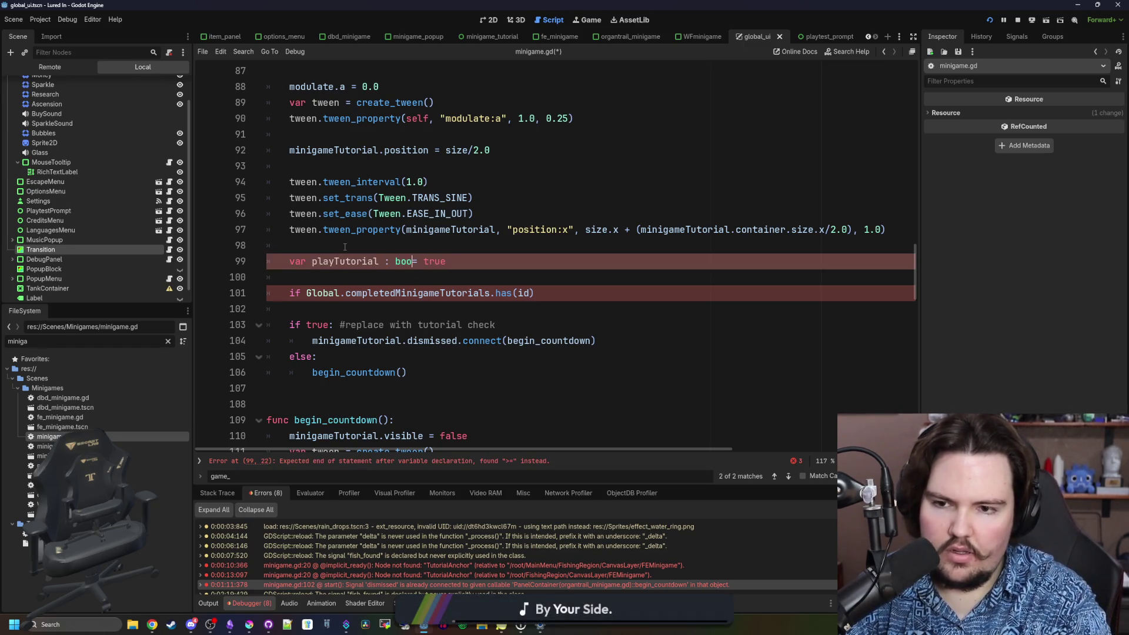
Make the has(id) check set playTutorial = false
{"action": "key", "text": "Down"}
{"action": "key", "text": "Down"}
{"action": "key", "text": "End"}
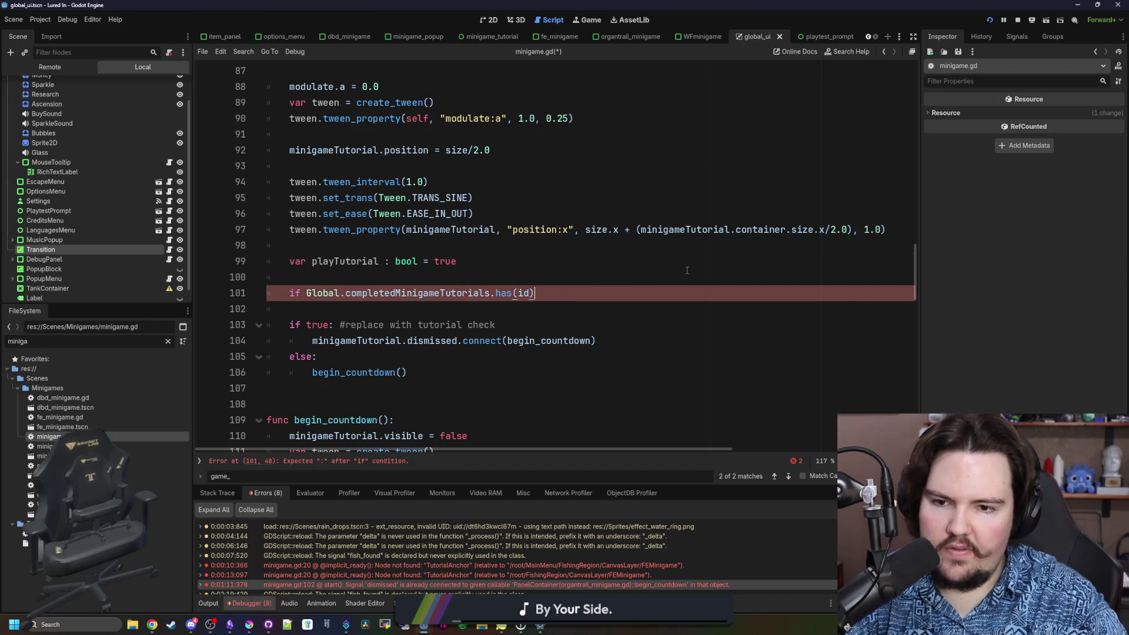
{"action": "type", "text": ":"}
{"action": "key", "text": "Return"}
{"action": "type", "text": "playTutorial -="}
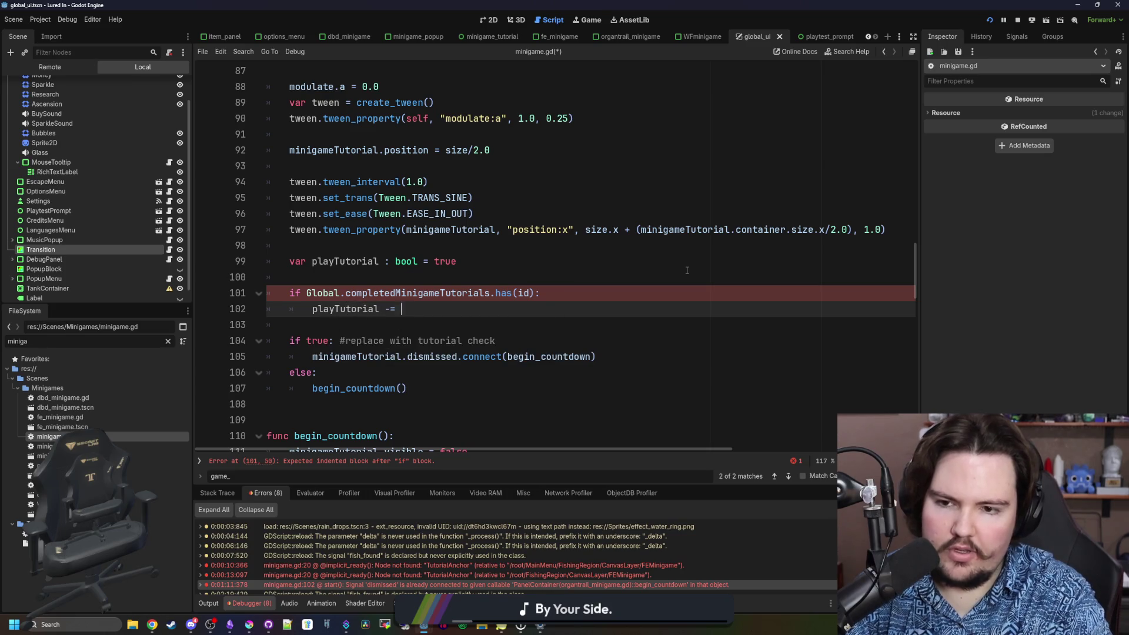
{"action": "key", "text": "BackSpace"}
{"action": "key", "text": "BackSpace"}
{"action": "key", "text": "BackSpace"}
{"action": "type", "text": "= false"}
{"action": "key", "text": "Return"}
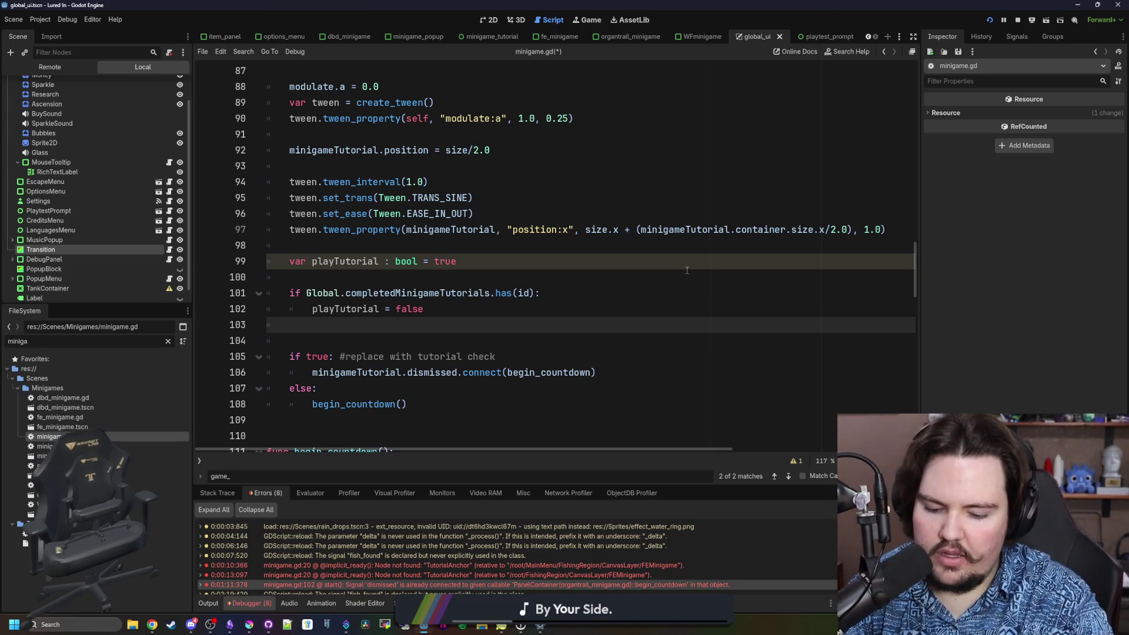
Add an if Global.showMinigameTutorials check that sets playTutorial = false
{"action": "key", "text": "Return"}
{"action": "type", "text": "if Global."}
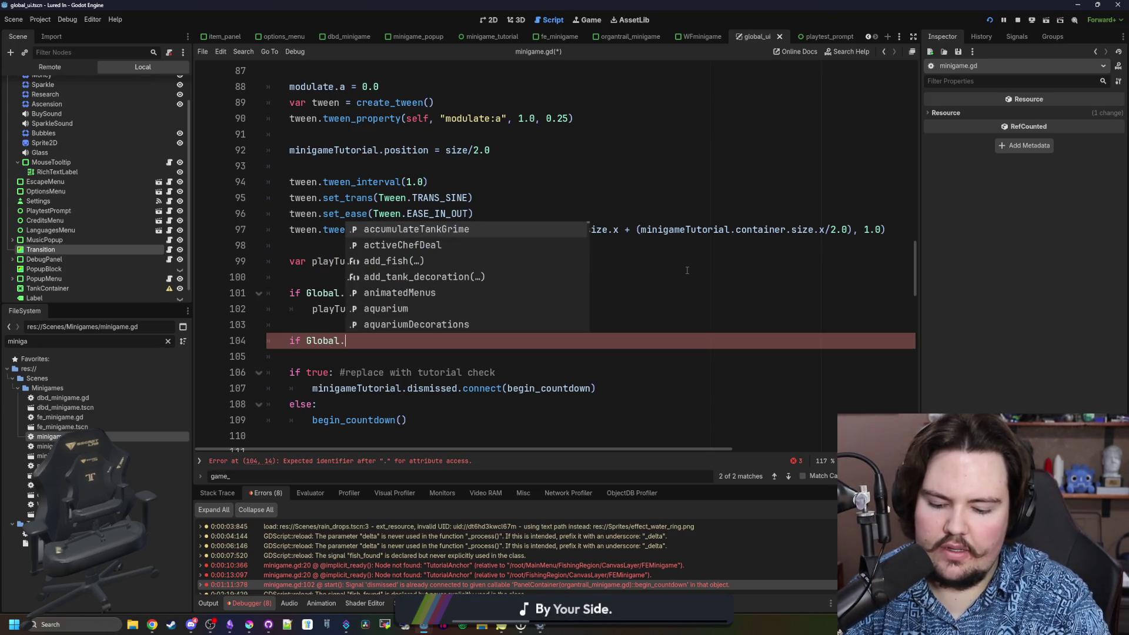
{"action": "type", "text": "showMinigameTutorials:"}
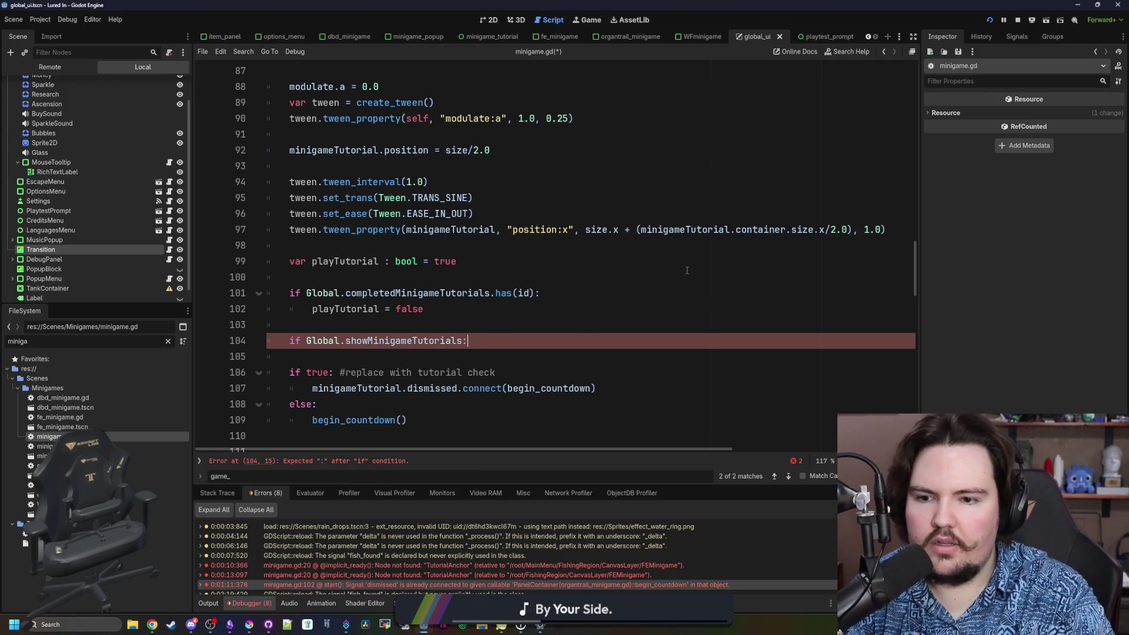
{"action": "key", "text": "Return"}
{"action": "type", "text": "playTutorial -= fa"}
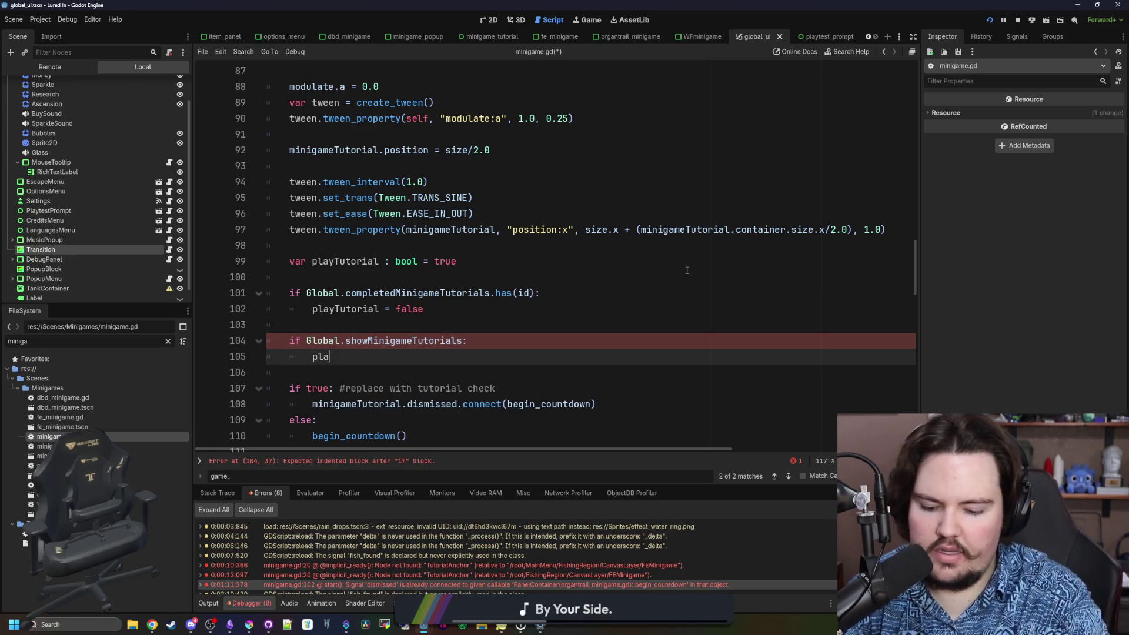
{"action": "key", "text": "BackSpace"}
{"action": "key", "text": "BackSpace"}
{"action": "key", "text": "BackSpace"}
{"action": "type", "text": "= false"}
Replace the placeholder true condition and comment in the tutorial check with playTutorial
{"action": "left_click", "coordinate": [687, 267]}
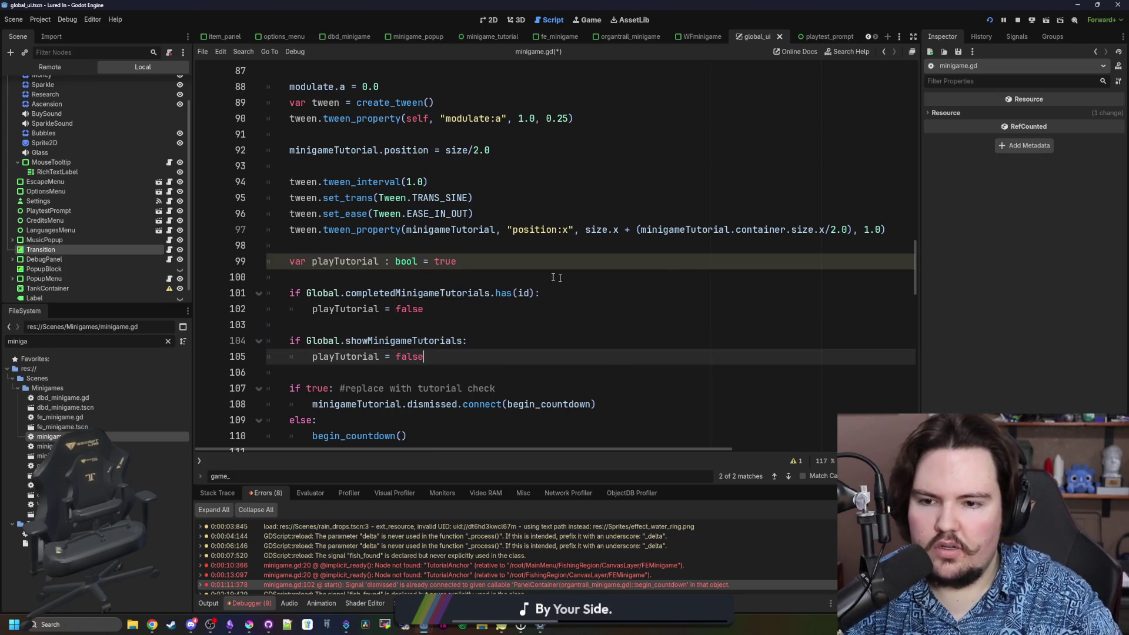
{"action": "left_click", "coordinate": [342, 335]}
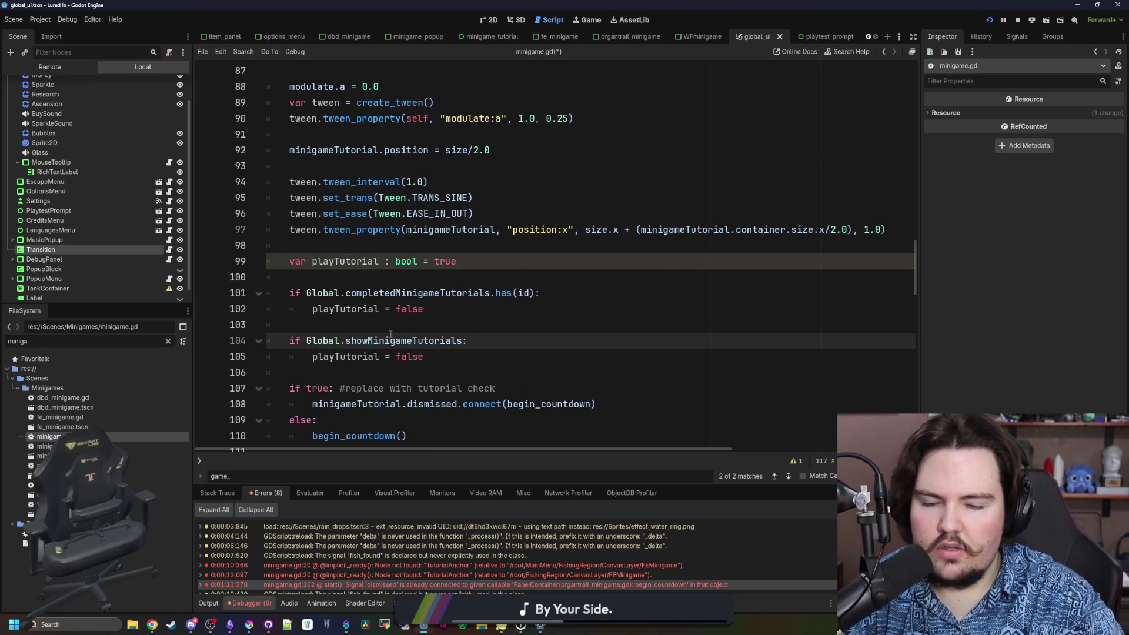
{"action": "scroll", "coordinate": [376, 272], "scroll_direction": "down", "scroll_amount": 2}
{"action": "left_click", "coordinate": [376, 272]}
{"action": "left_click", "coordinate": [504, 292]}
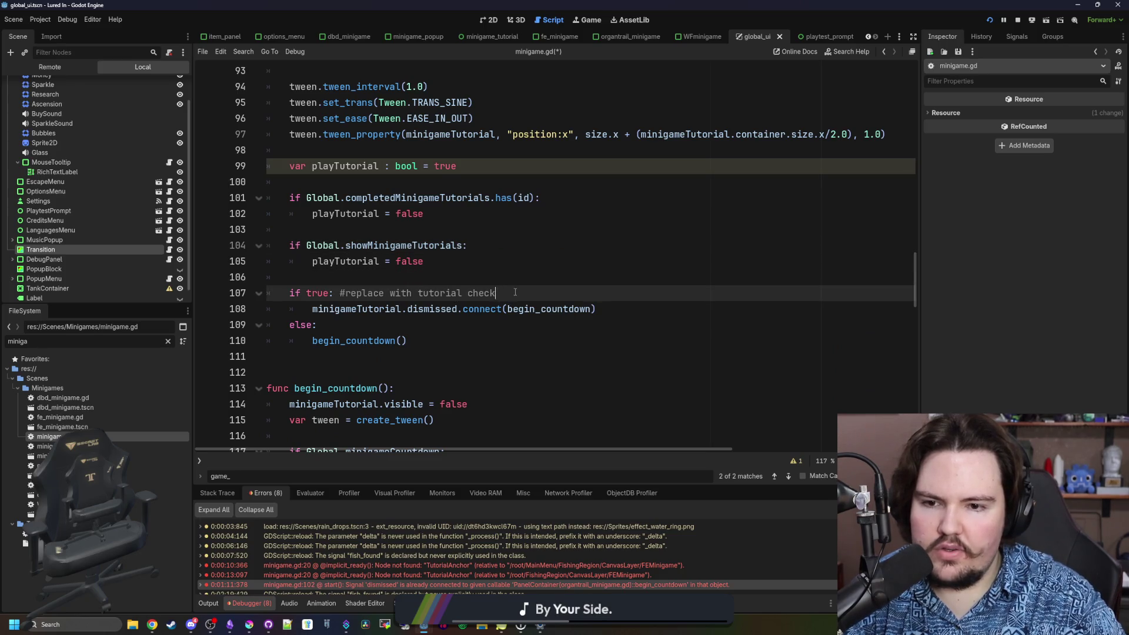
{"action": "left_click_drag", "start_coordinate": [515, 292], "coordinate": [305, 293]}
{"action": "type", "text": "play"}
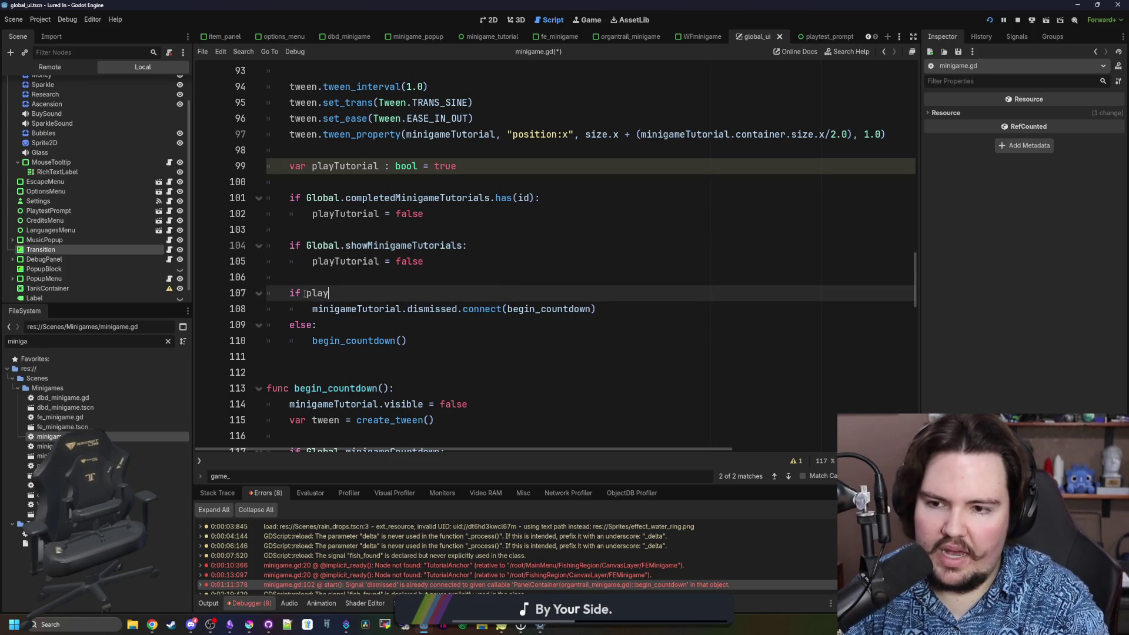
{"action": "type", "text": "Tut"}
{"action": "key", "text": "Return"}
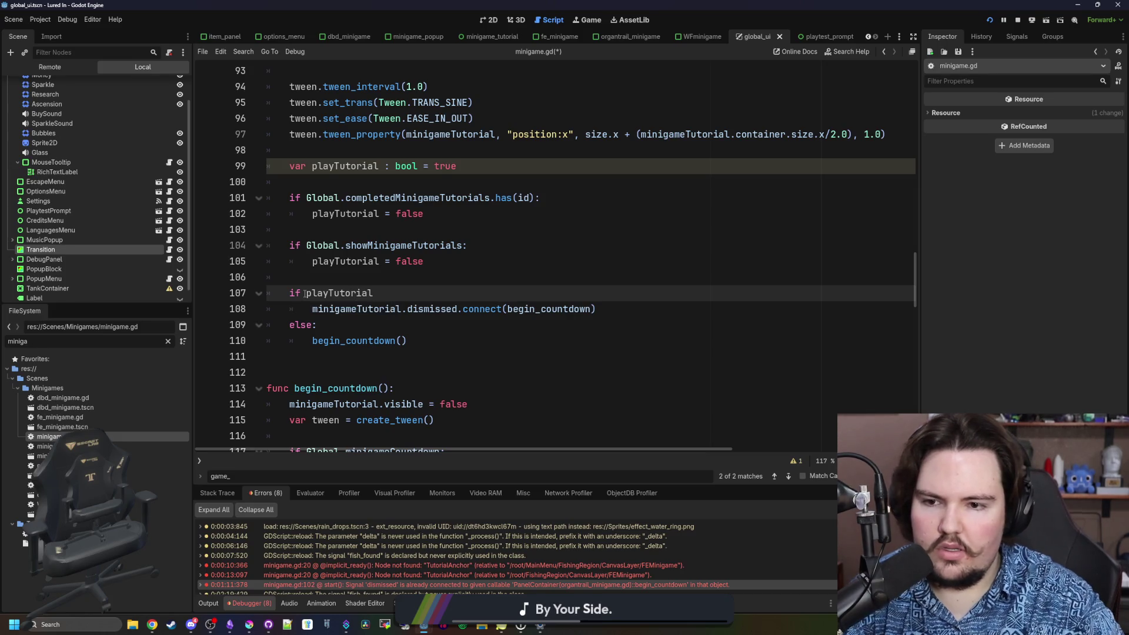
{"action": "type", "text": ":"}
{"action": "double_click", "coordinate": [400, 245]}
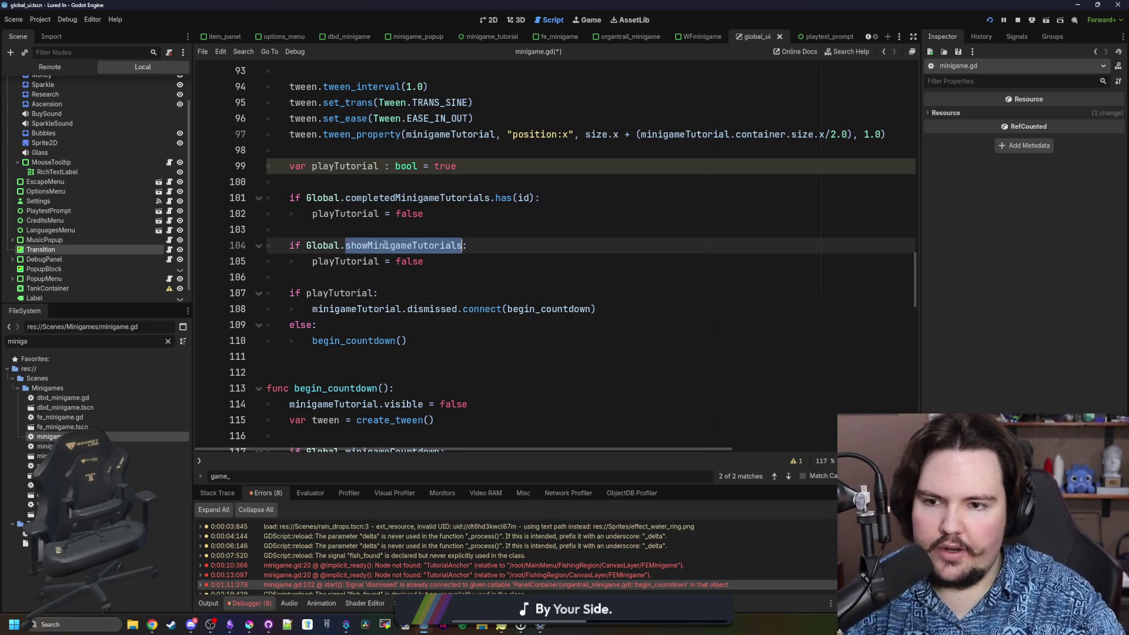
{"action": "left_click", "coordinate": [412, 229]}
{"action": "double_click", "coordinate": [417, 245]}
{"action": "left_click", "coordinate": [423, 245]}
{"action": "left_click", "coordinate": [419, 228]}
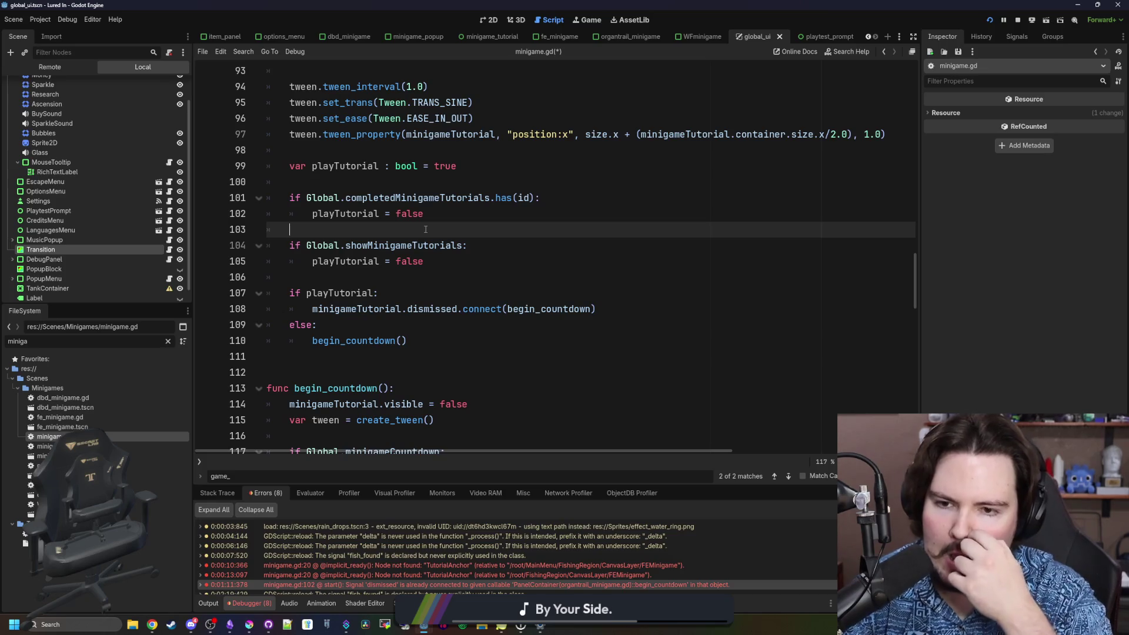
Save minigame.gd, filter the FileSystem for 'minigame', and open minigame_tutorial.tscn
{"action": "key", "text": "ctrl+s"}
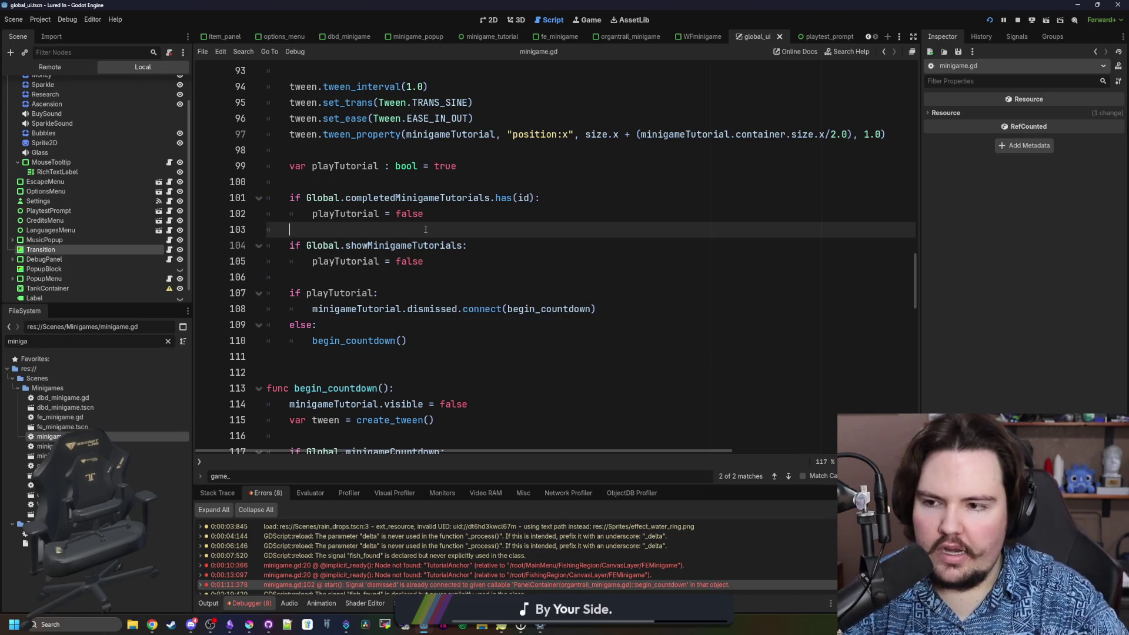
{"action": "left_click", "coordinate": [168, 341]}
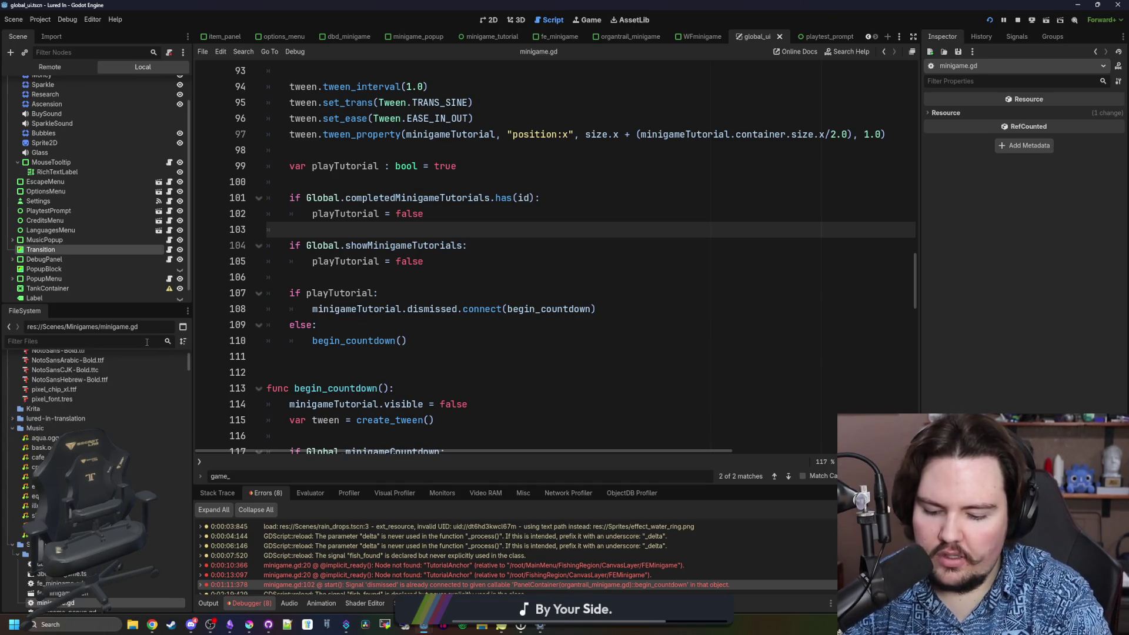
{"action": "type", "text": "minigame"}
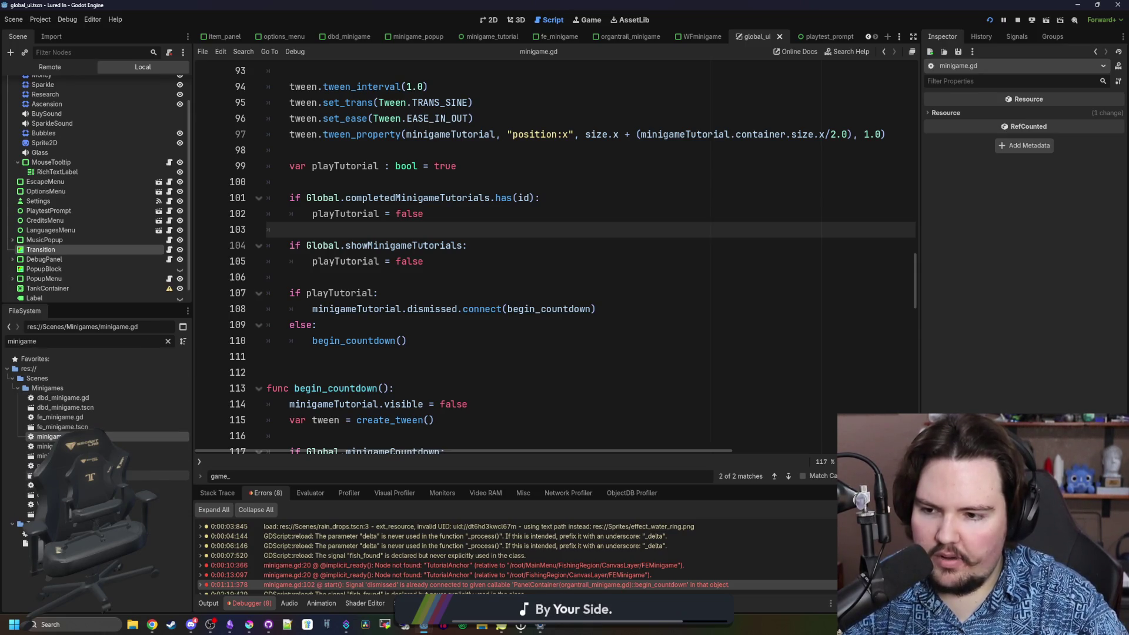
{"action": "double_click", "coordinate": [144, 475]}
{"action": "left_click", "coordinate": [56, 123]}
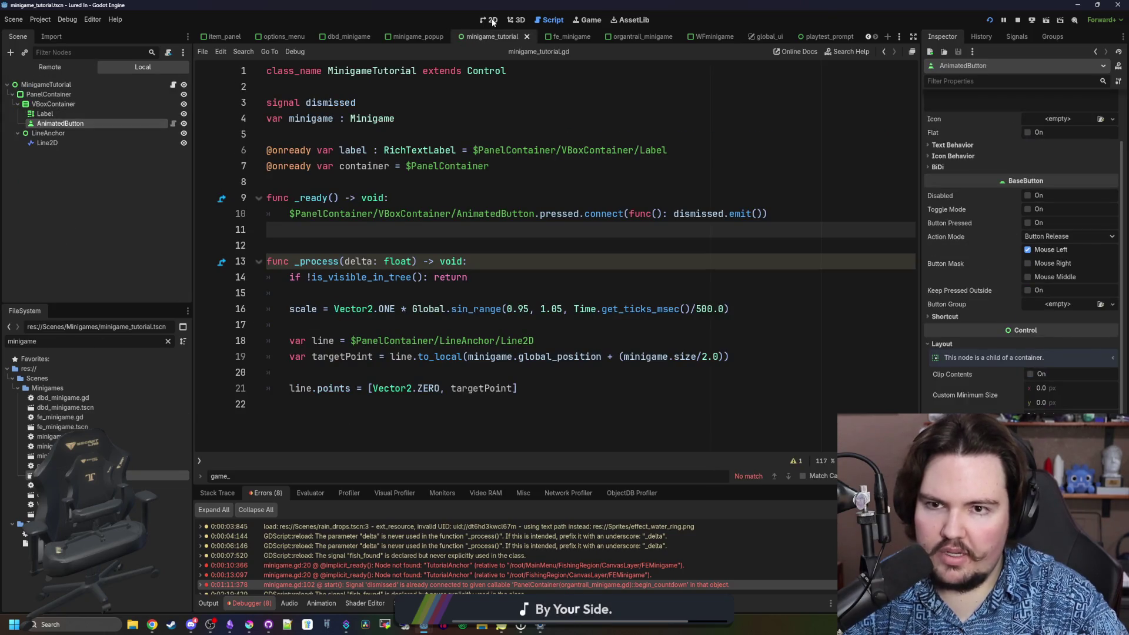
Change the AnimatedButton's text from OK to Start and save the scene
{"action": "left_click", "coordinate": [488, 19]}
{"action": "scroll", "coordinate": [927, 265], "scroll_direction": "up", "scroll_amount": 2}
{"action": "left_click", "coordinate": [1019, 134]}
{"action": "key", "text": "ctrl+a"}
{"action": "type", "text": "Start"}
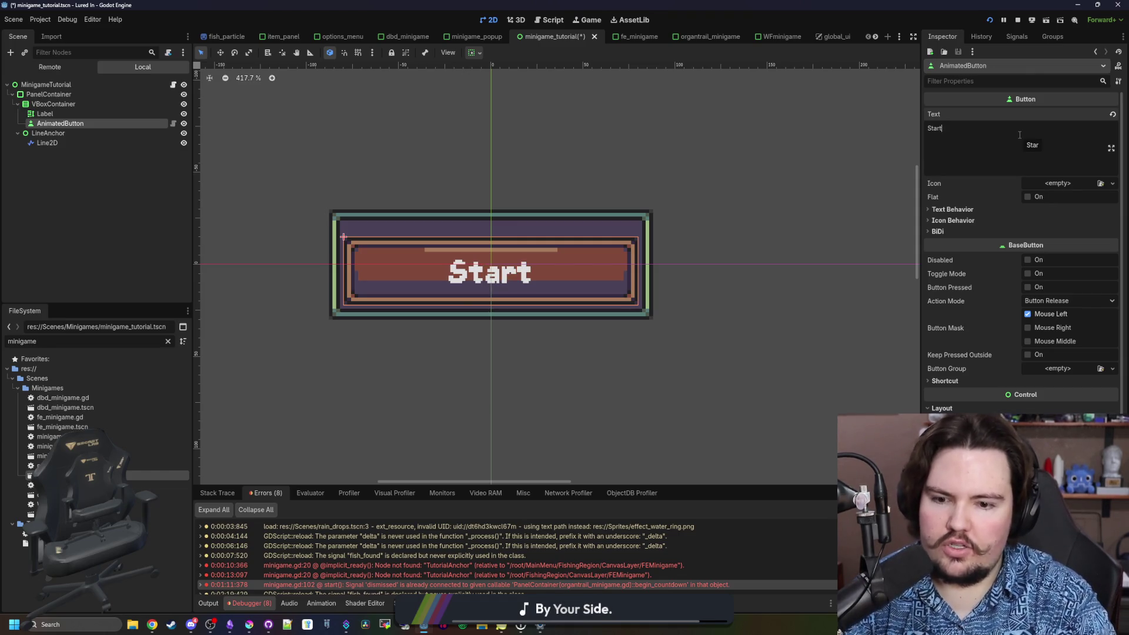
{"action": "left_click", "coordinate": [213, 241]}
{"action": "key", "text": "ctrl+s"}
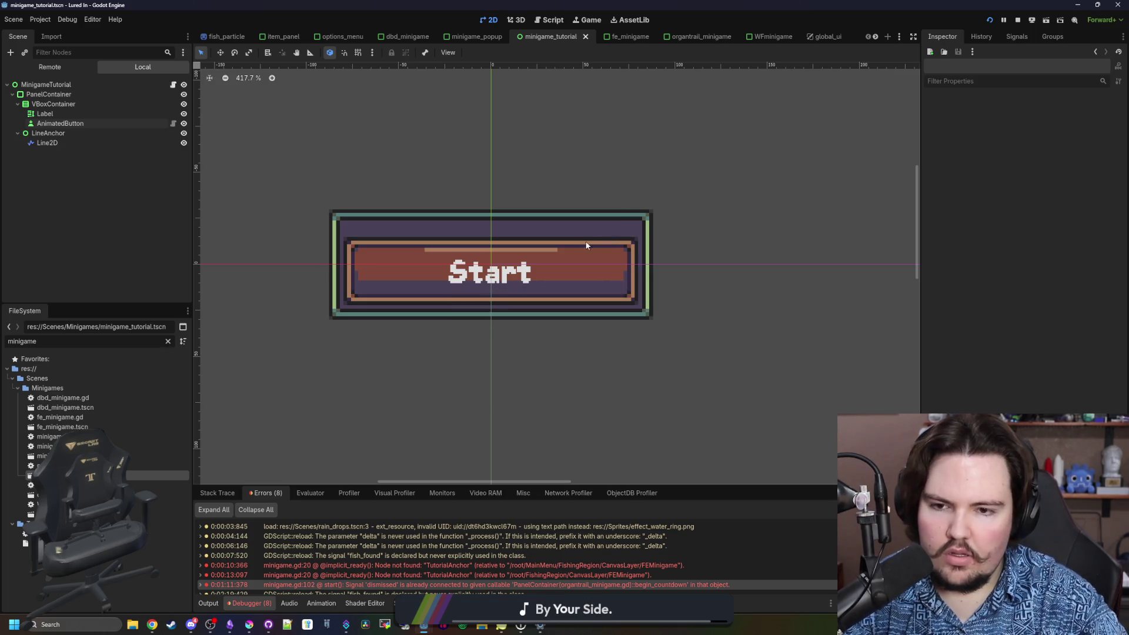
Reopen minigame.gd from the FileSystem
{"action": "mouse_move", "coordinate": [650, 38]}
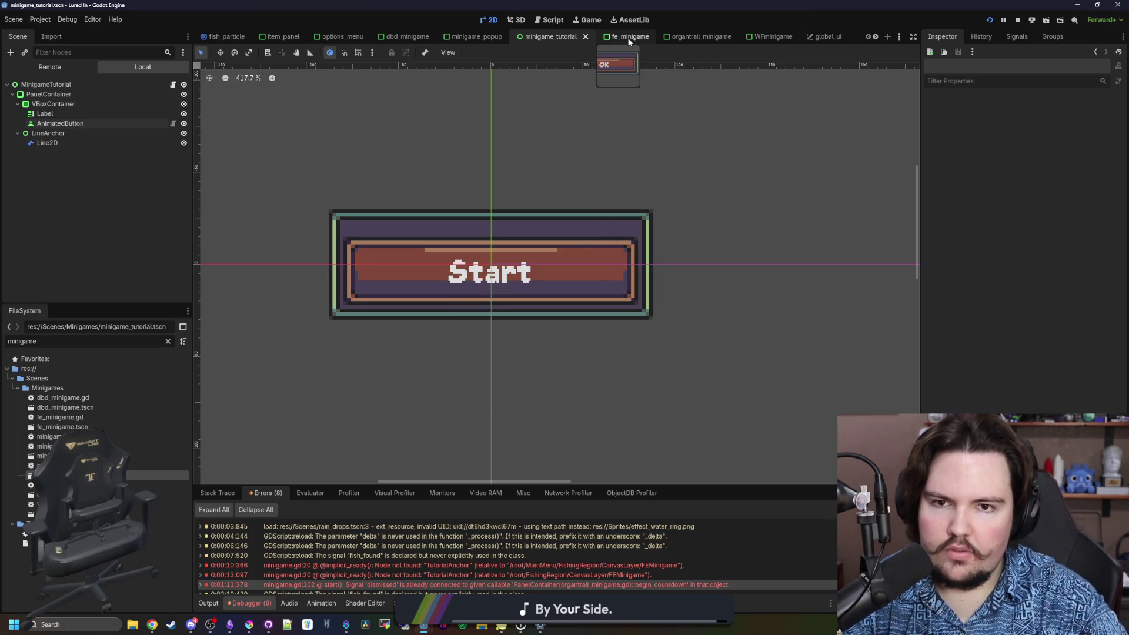
{"action": "mouse_move", "coordinate": [433, 39]}
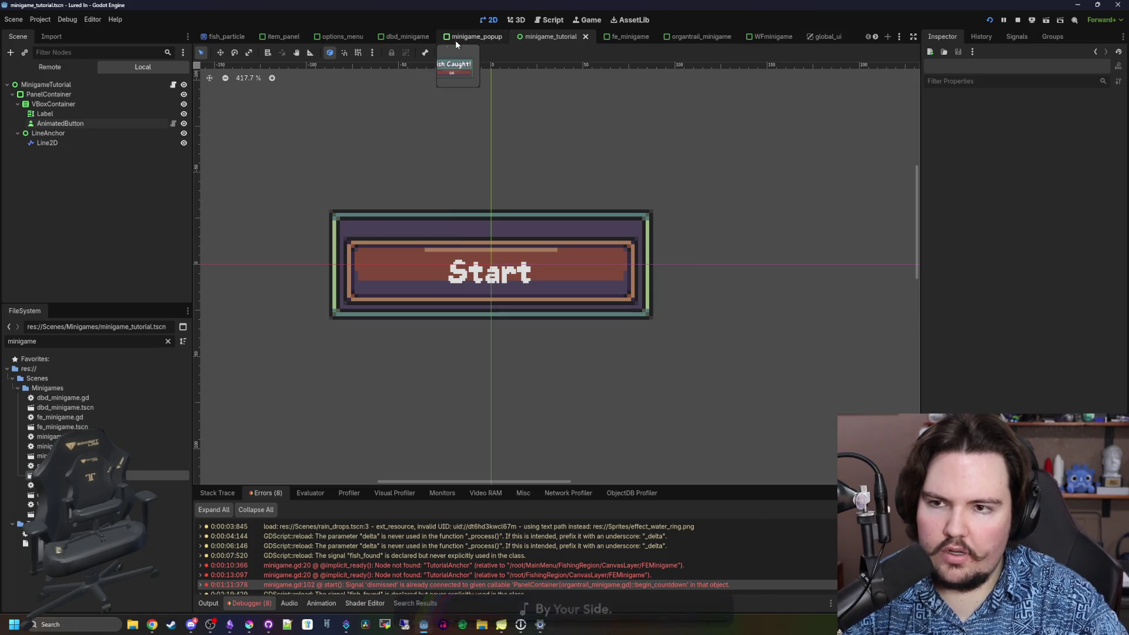
{"action": "double_click", "coordinate": [53, 436]}
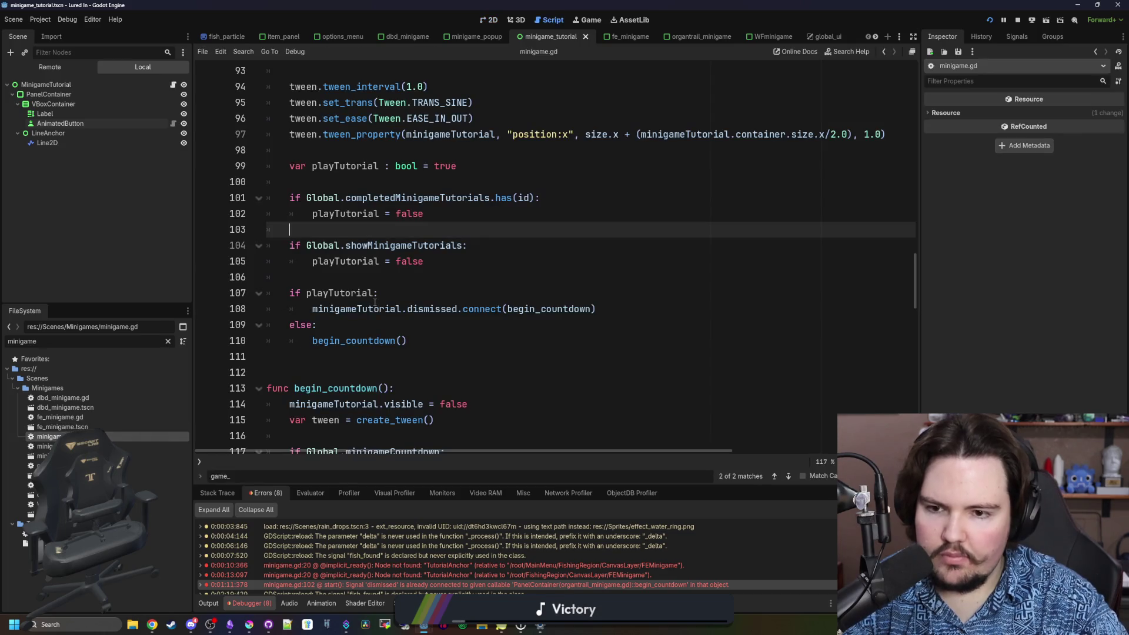
Start a new line under 'if playTutorial:' with completedMinigameTutorials pasted in
{"action": "left_click", "coordinate": [404, 294]}
{"action": "double_click", "coordinate": [406, 245]}
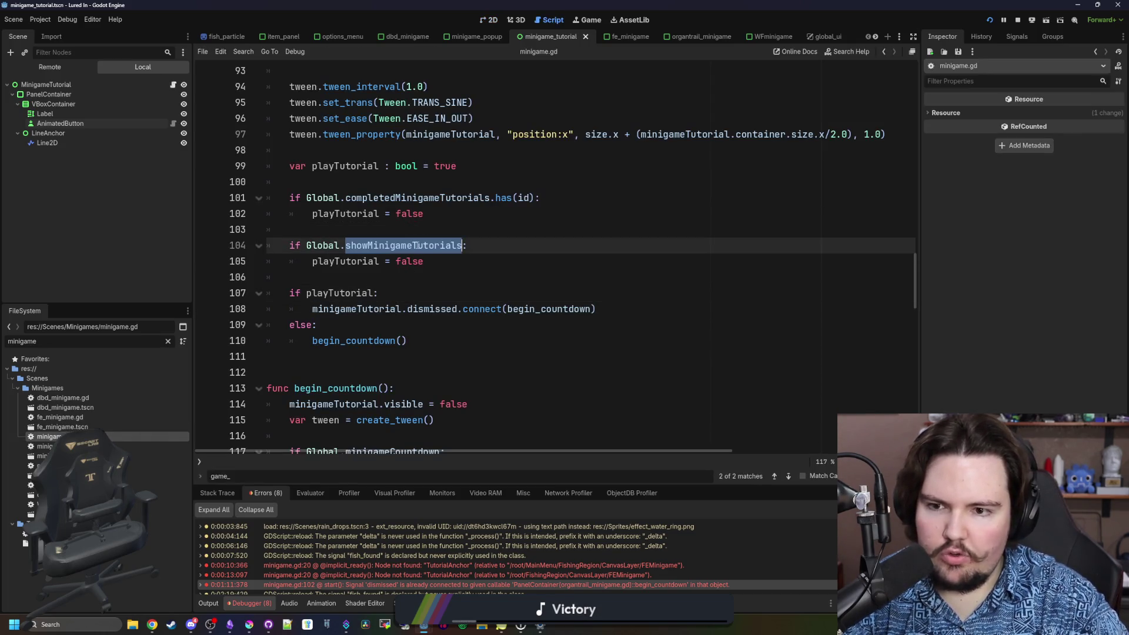
{"action": "double_click", "coordinate": [417, 197]}
{"action": "key", "text": "ctrl+c"}
{"action": "scroll", "coordinate": [470, 245], "scroll_direction": "down", "scroll_amount": 3}
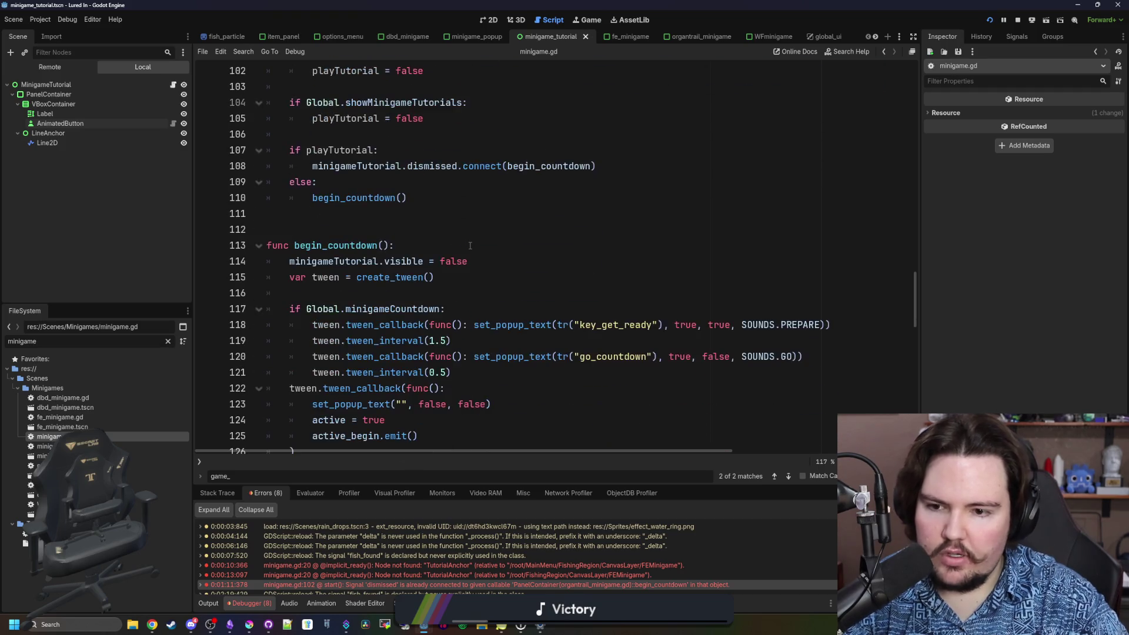
{"action": "scroll", "coordinate": [402, 311], "scroll_direction": "down", "scroll_amount": 2}
{"action": "scroll", "coordinate": [402, 247], "scroll_direction": "up", "scroll_amount": 5}
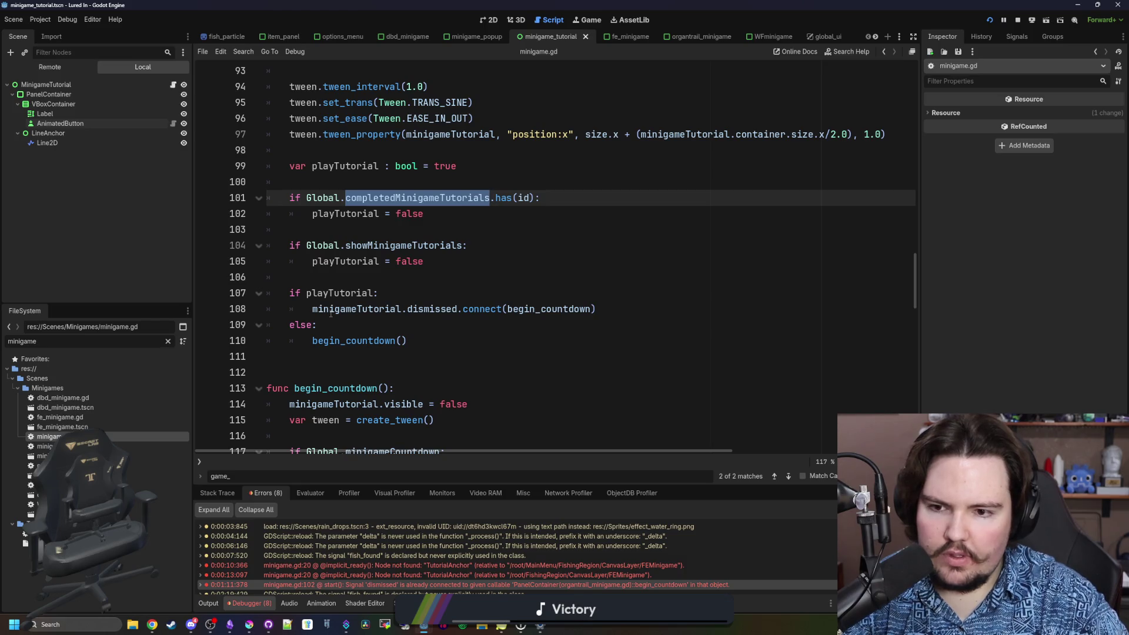
{"action": "left_click", "coordinate": [613, 307]}
{"action": "left_click", "coordinate": [643, 298]}
{"action": "key", "text": "Return"}
{"action": "key", "text": "ctrl+v"}
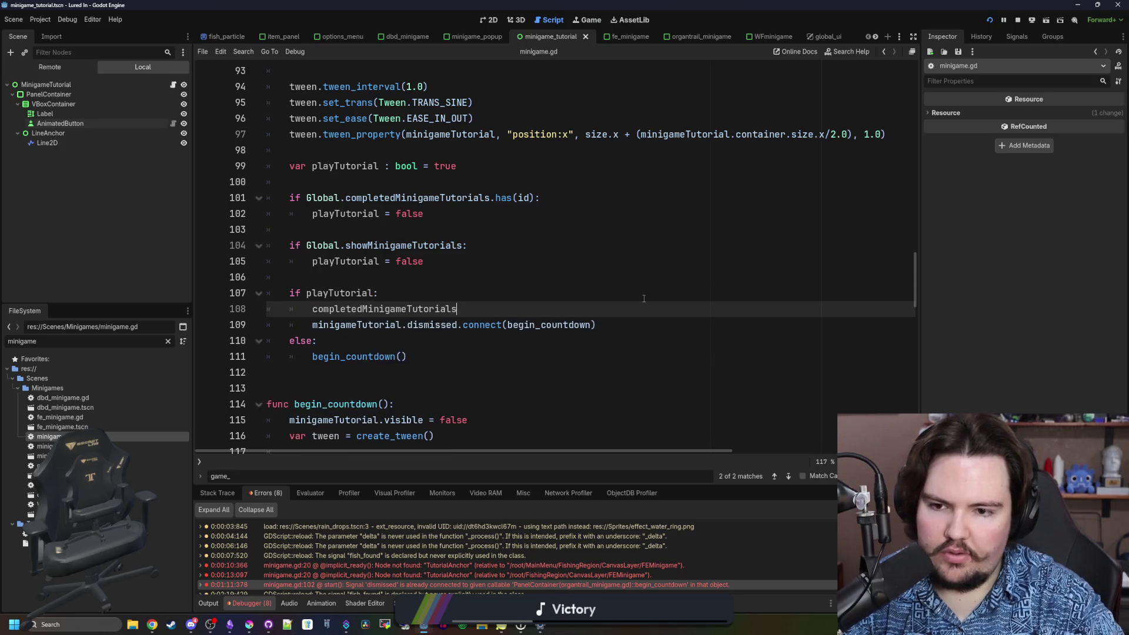
Rewrite the new line as the condition 'if !completedMinigameTutorials.has(id):'
{"action": "type", "text": "push_back*("}
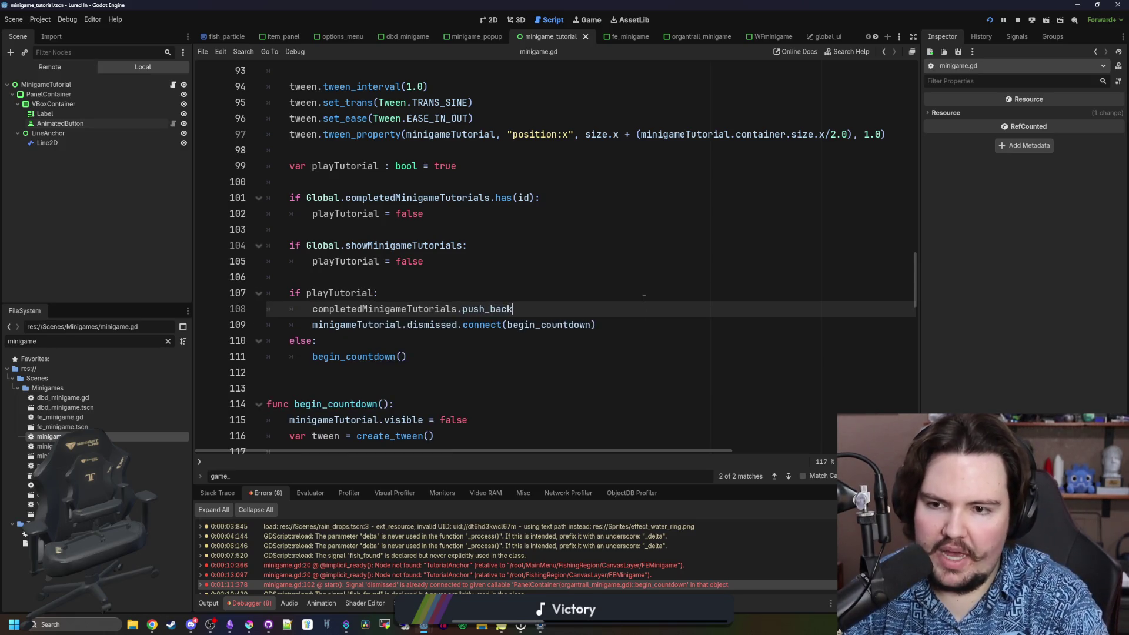
{"action": "key", "text": "BackSpace"}
{"action": "key", "text": "BackSpace"}
{"action": "key", "text": "BackSpace"}
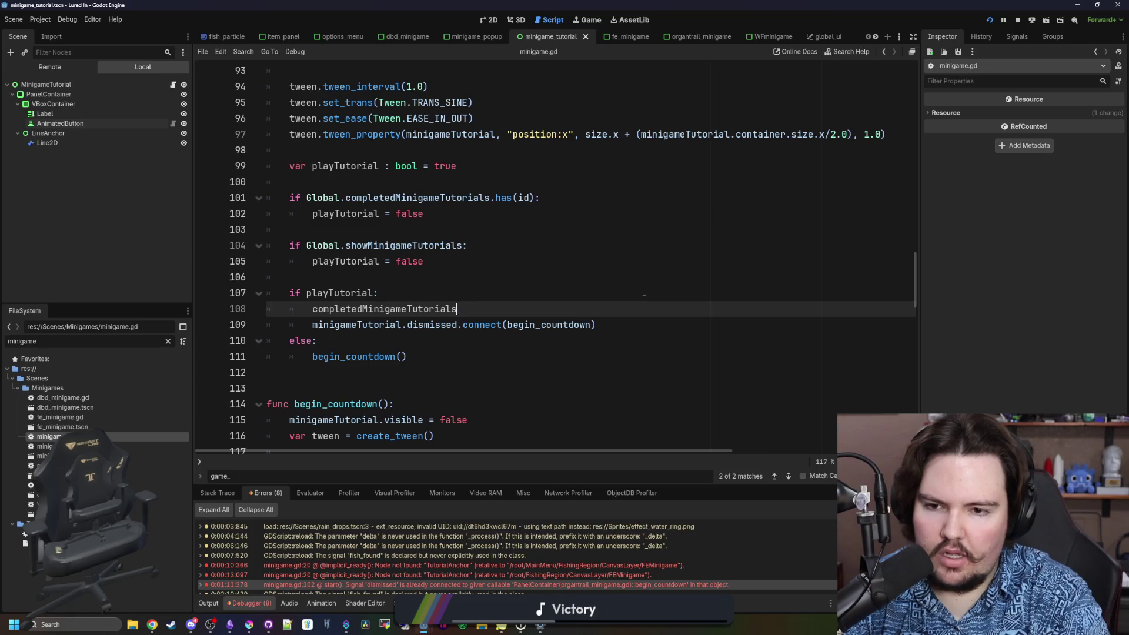
{"action": "key", "text": "BackSpace"}
{"action": "key", "text": "BackSpace"}
{"action": "key", "text": "BackSpace"}
{"action": "type", "text": "if completedMinigameTutorials.has(id"}
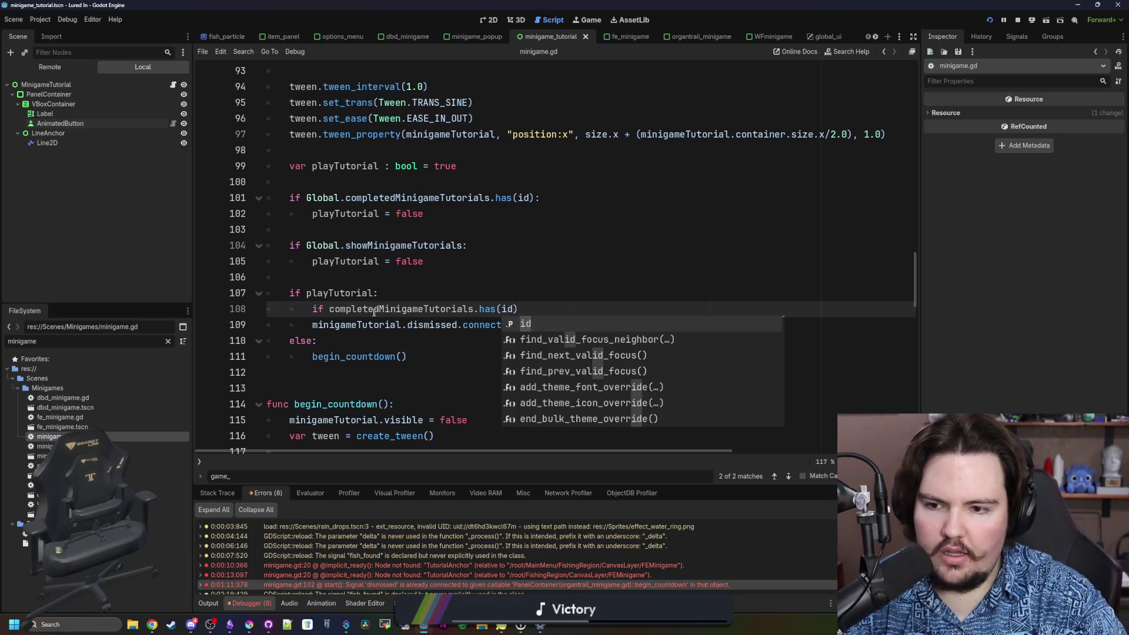
{"action": "left_click", "coordinate": [330, 308]}
{"action": "type", "text": "!"}
{"action": "type", "text": ":"}
{"action": "key", "text": "Return"}
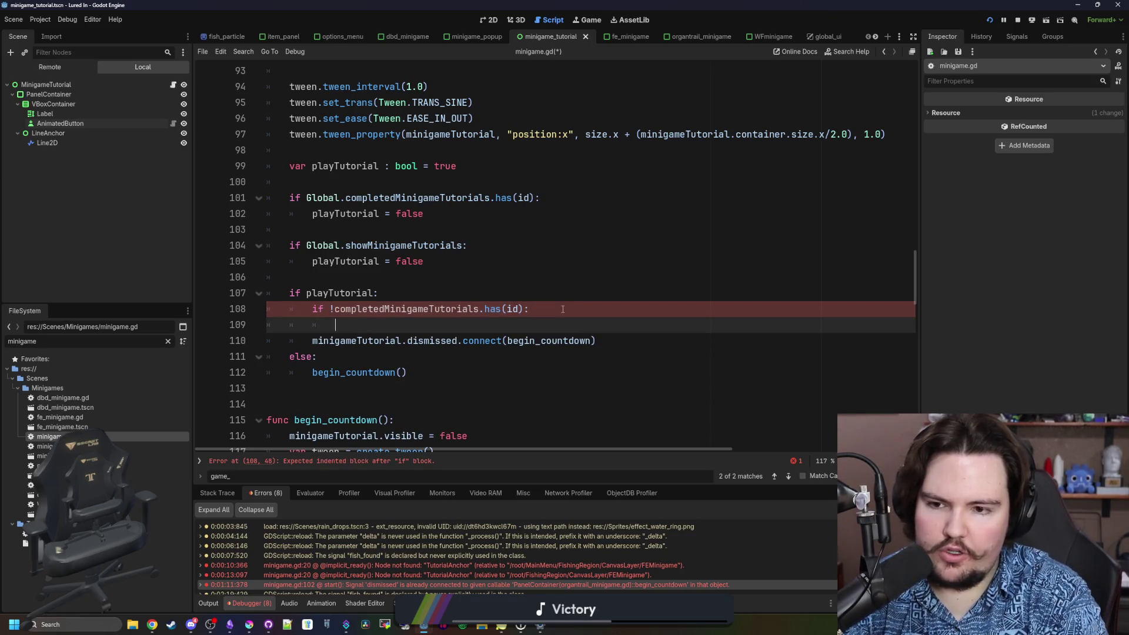
Add the indented line 'completedMinigameTutorials.push_back(id)' under the condition
{"action": "type", "text": "push_b"}
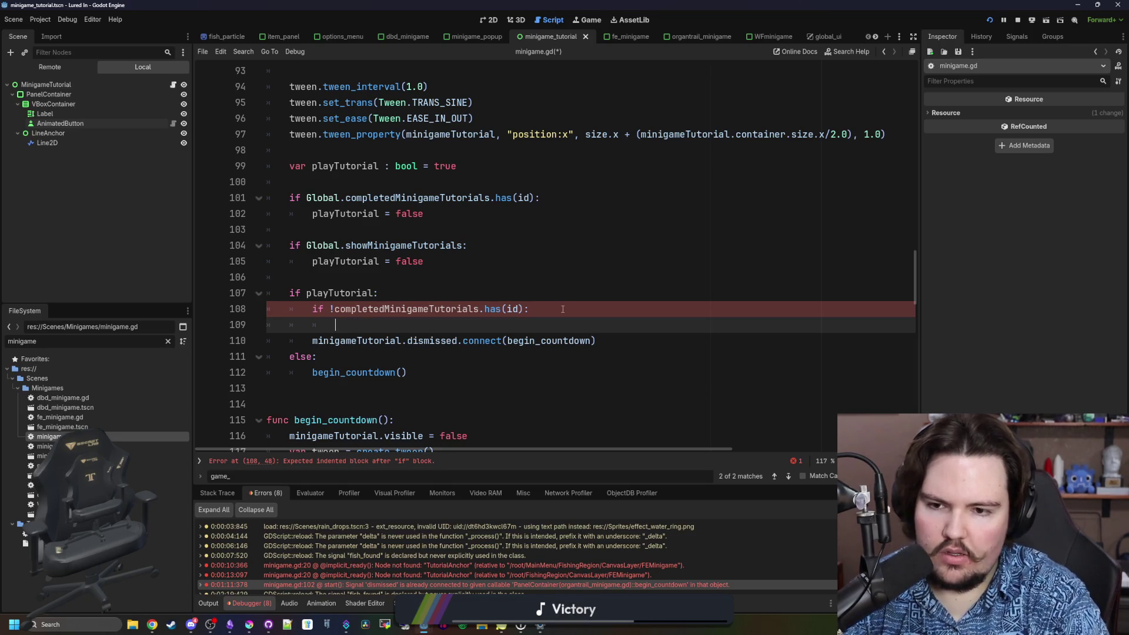
{"action": "double_click", "coordinate": [417, 309]}
{"action": "key", "text": "ctrl+c"}
{"action": "left_click", "coordinate": [421, 324]}
{"action": "key", "text": "Tab"}
{"action": "key", "text": "ctrl+v"}
{"action": "type", "text": "."}
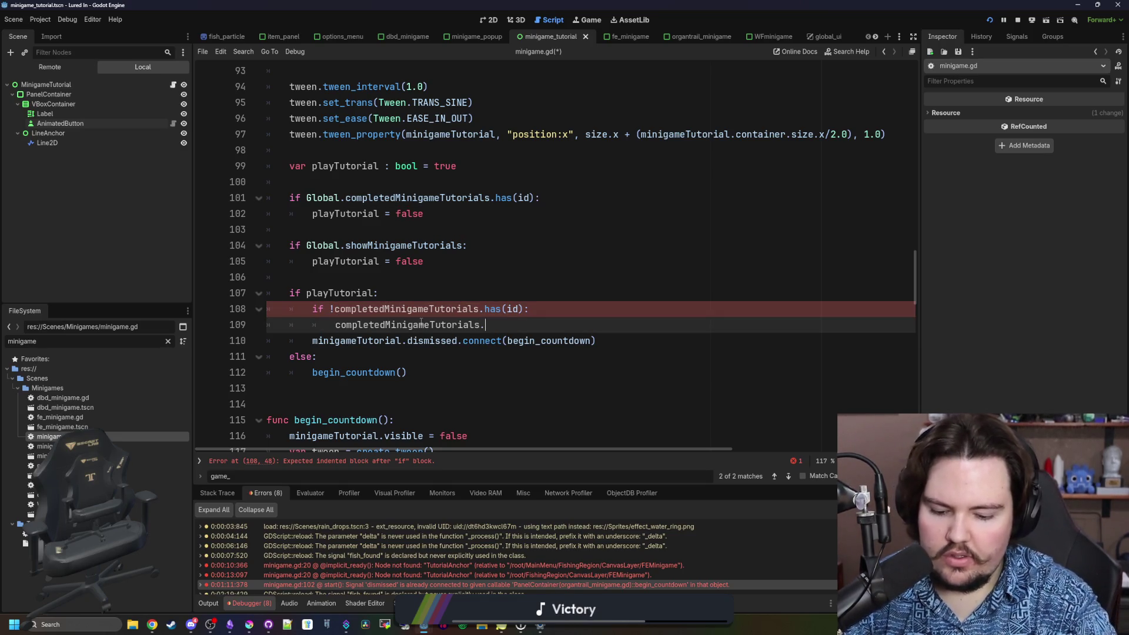
{"action": "key", "text": "BackSpace"}
{"action": "type", "text": "k("}
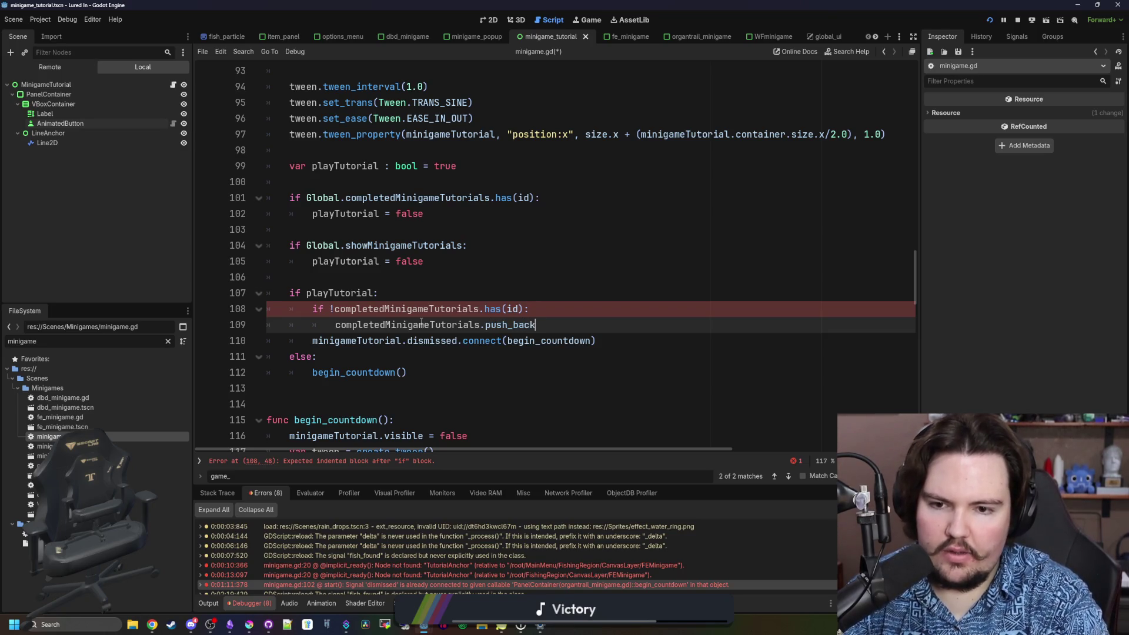
{"action": "type", "text": "id"}
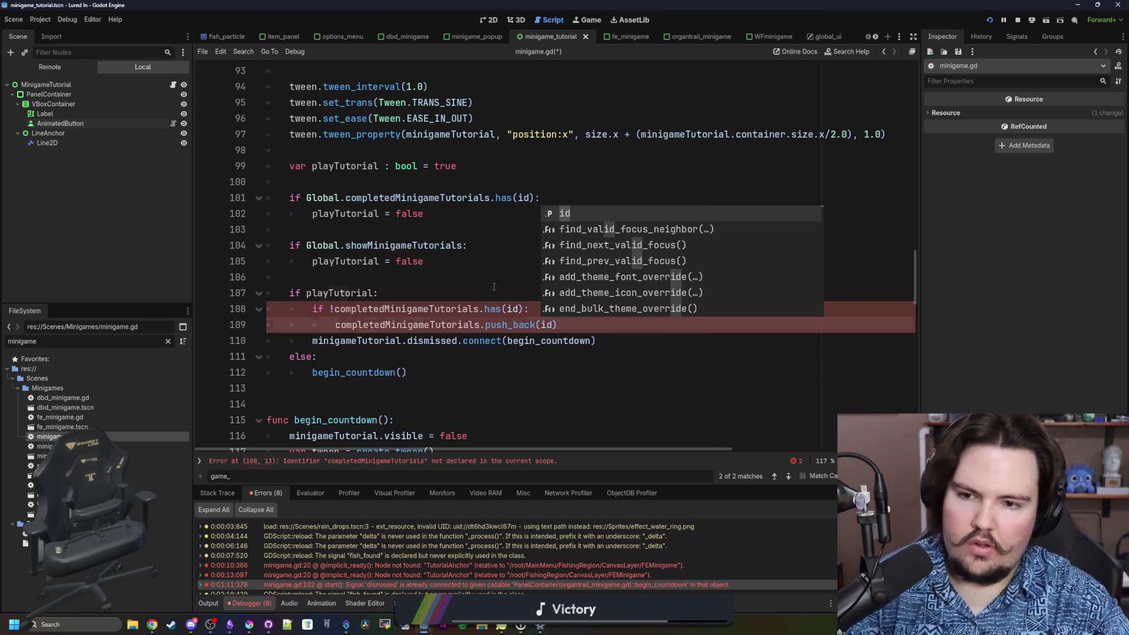
{"action": "left_click", "coordinate": [493, 286]}
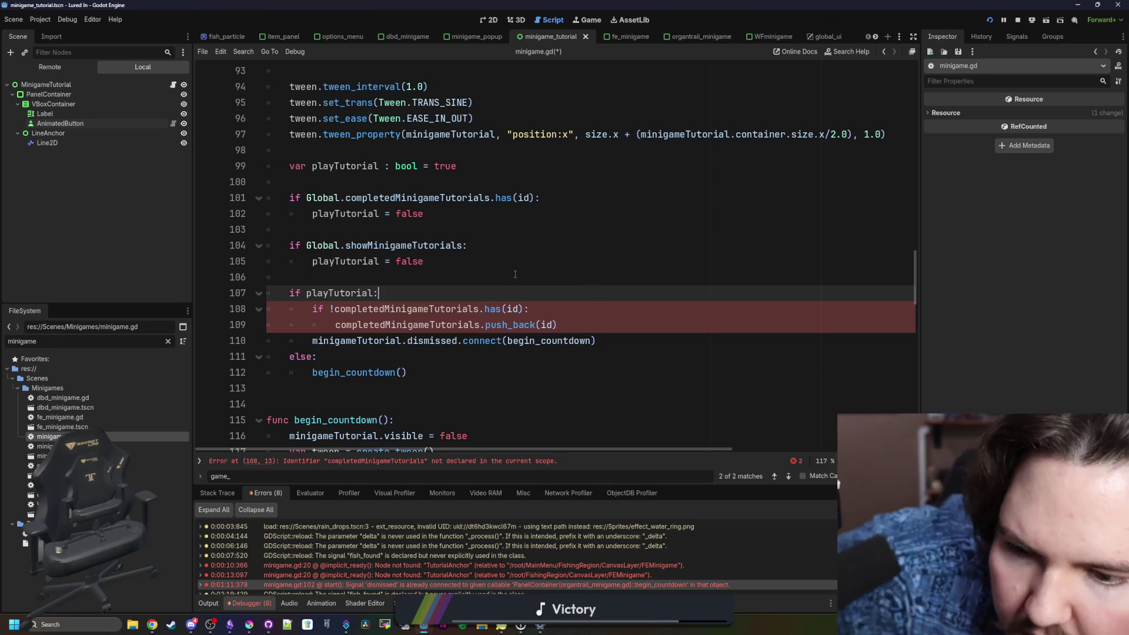
Prefix both completedMinigameTutorials references with 'Global.' on lines 108 and 109
{"action": "double_click", "coordinate": [323, 198]}
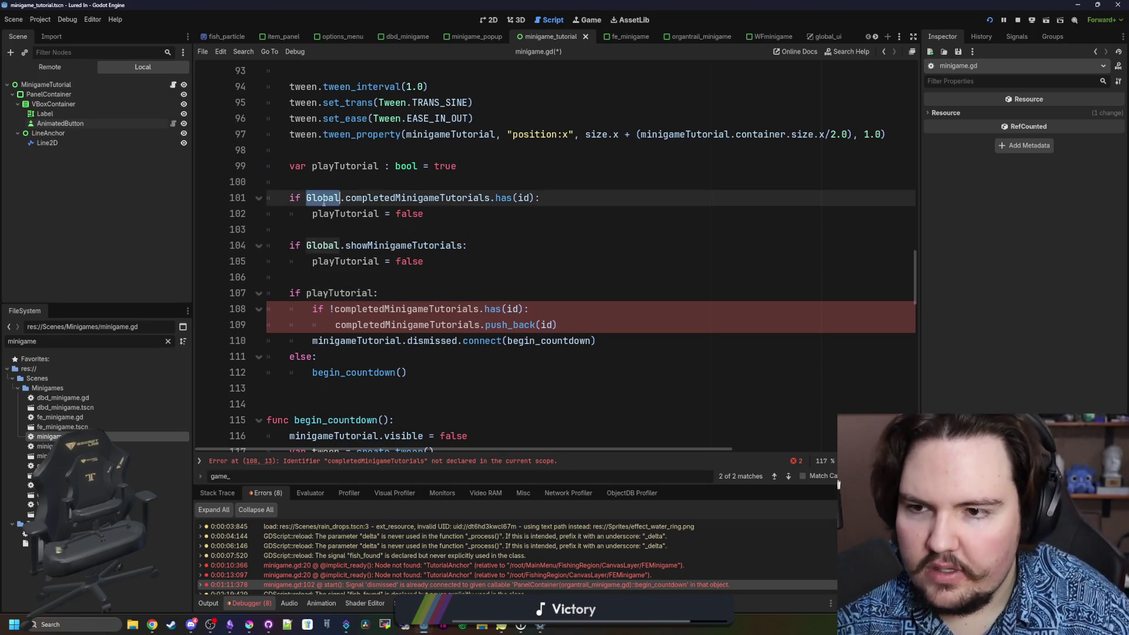
{"action": "left_click", "coordinate": [336, 309]}
{"action": "key", "text": "ctrl+v"}
{"action": "type", "text": "."}
{"action": "left_click", "coordinate": [335, 325]}
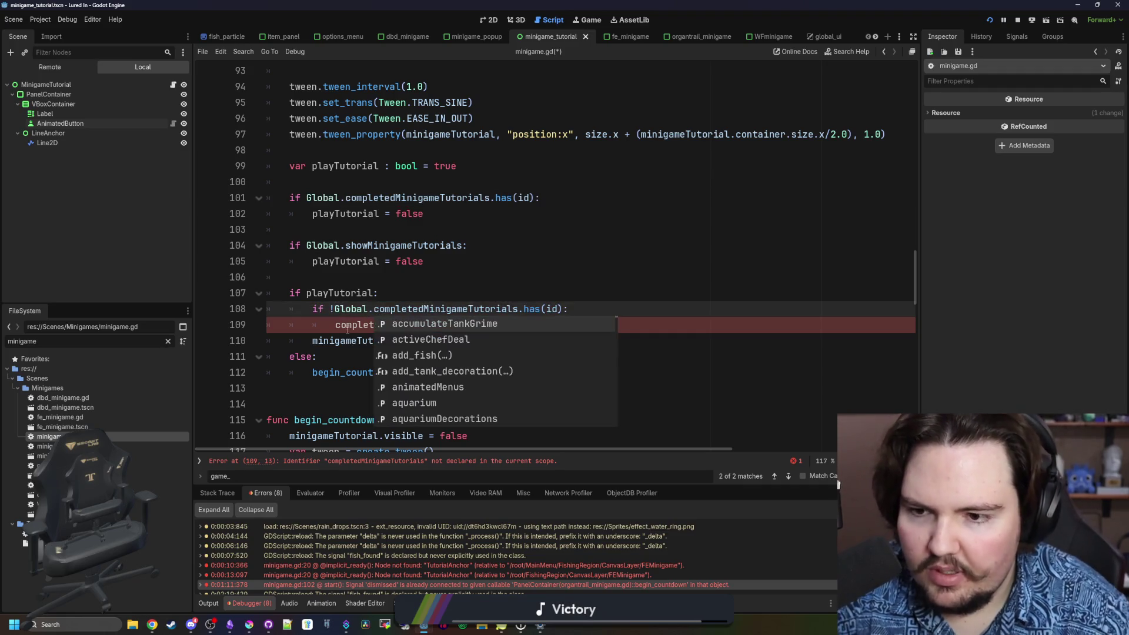
{"action": "key", "text": "ctrl+v"}
{"action": "type", "text": "."}
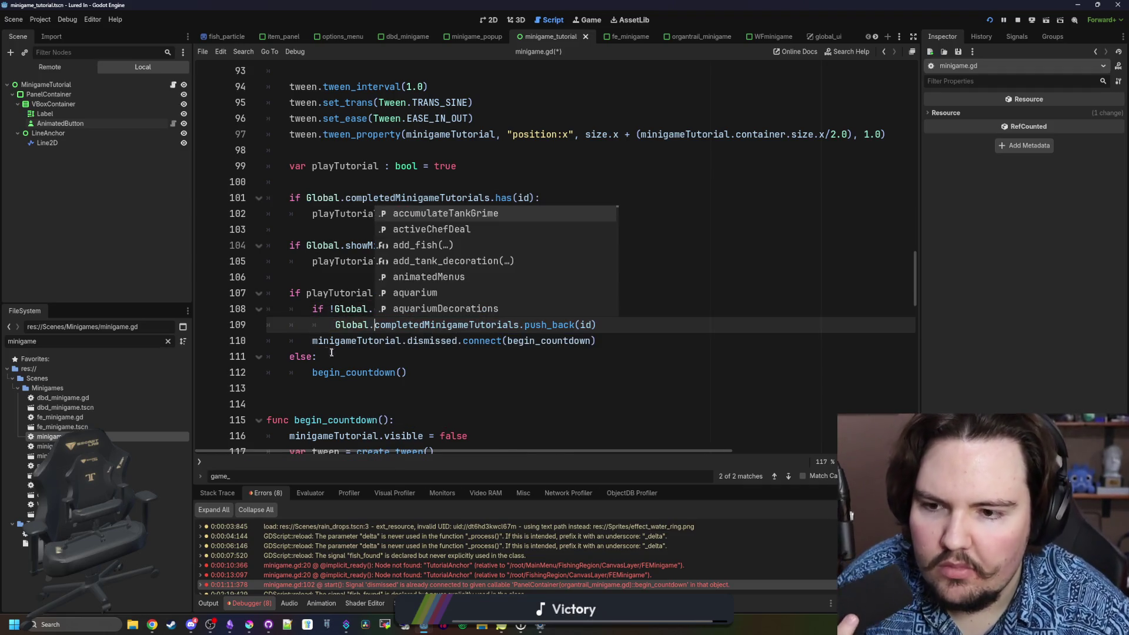